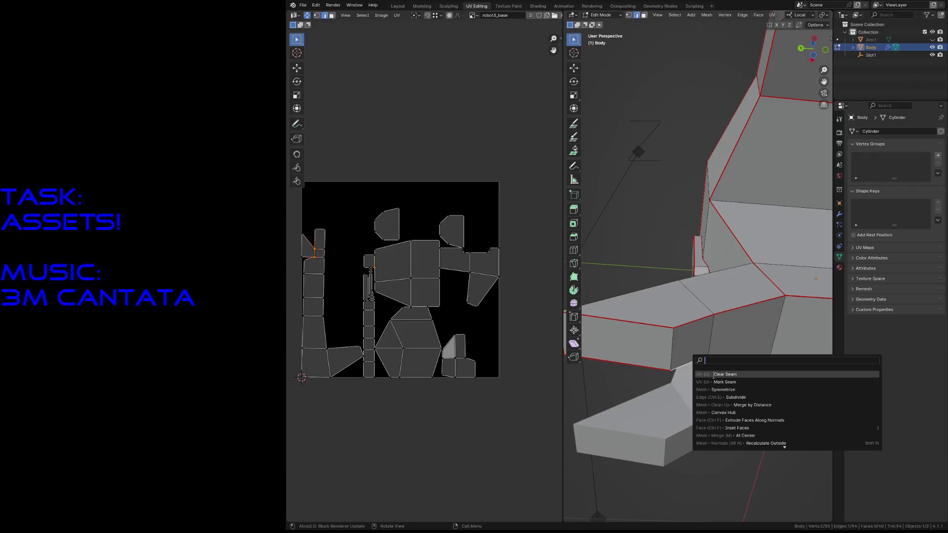
Apply a seam change to one body edge via operator search and frame the small UV islands
{"action": "key", "text": "shift+grave"}
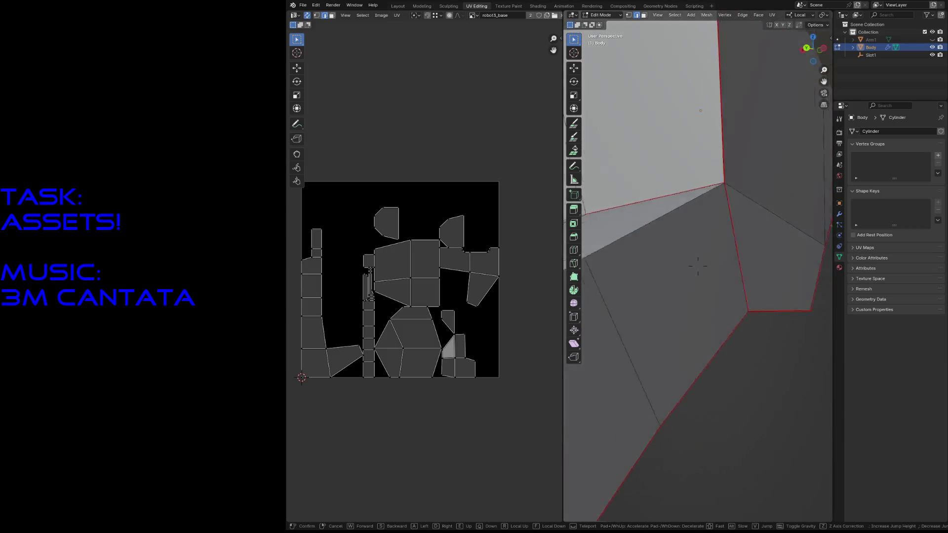
{"action": "left_click", "coordinate": [697, 265]}
{"action": "left_click", "coordinate": [633, 296]}
{"action": "key", "text": "F3"}
{"action": "left_click", "coordinate": [653, 312]}
{"action": "left_click", "coordinate": [642, 395]}
{"action": "scroll", "coordinate": [519, 382], "scroll_direction": "up", "scroll_amount": 4}
{"action": "middle_click_drag", "start_coordinate": [506, 420], "coordinate": [411, 232]}
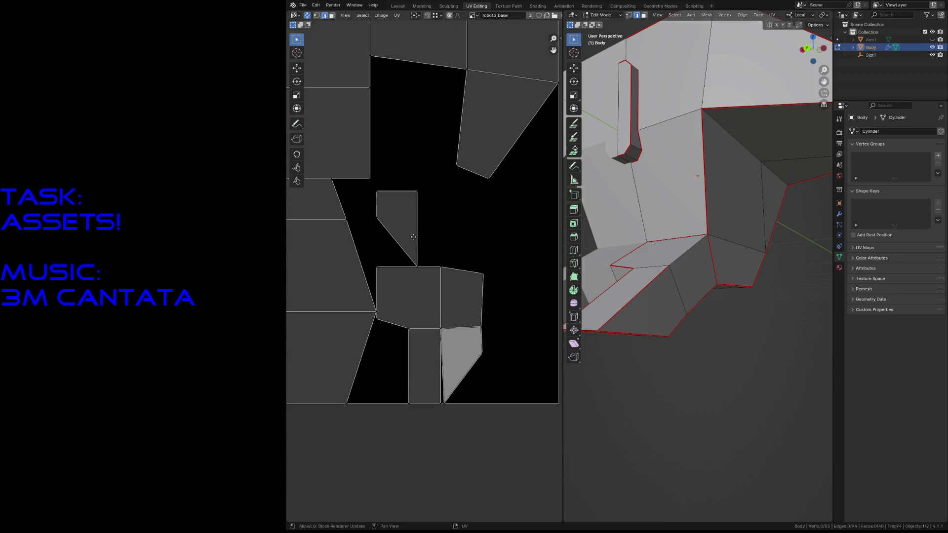
Clear the seam from an unwanted edge on another part of the body
{"action": "key", "text": "shift+grave"}
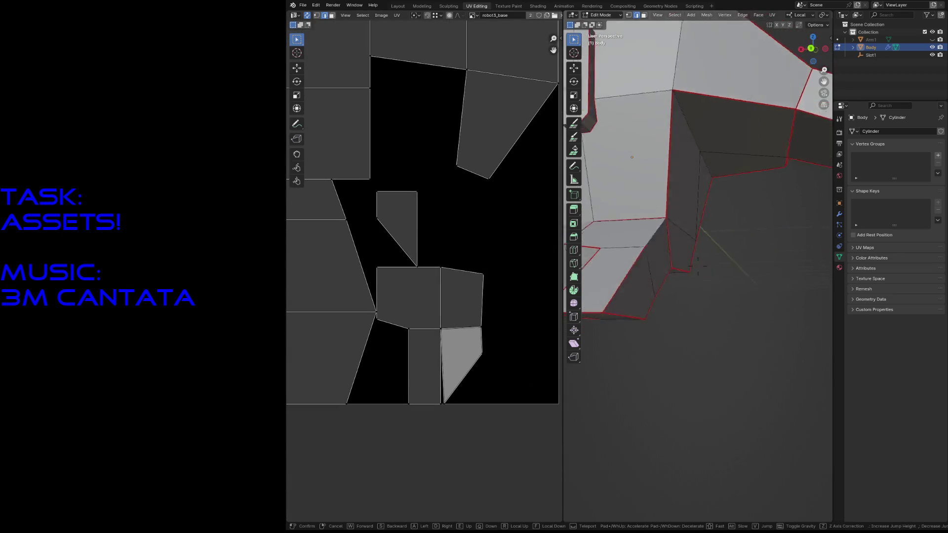
{"action": "left_click", "coordinate": [698, 268]}
{"action": "left_click", "coordinate": [658, 320]}
{"action": "key", "text": "F3"}
{"action": "left_click", "coordinate": [657, 320]}
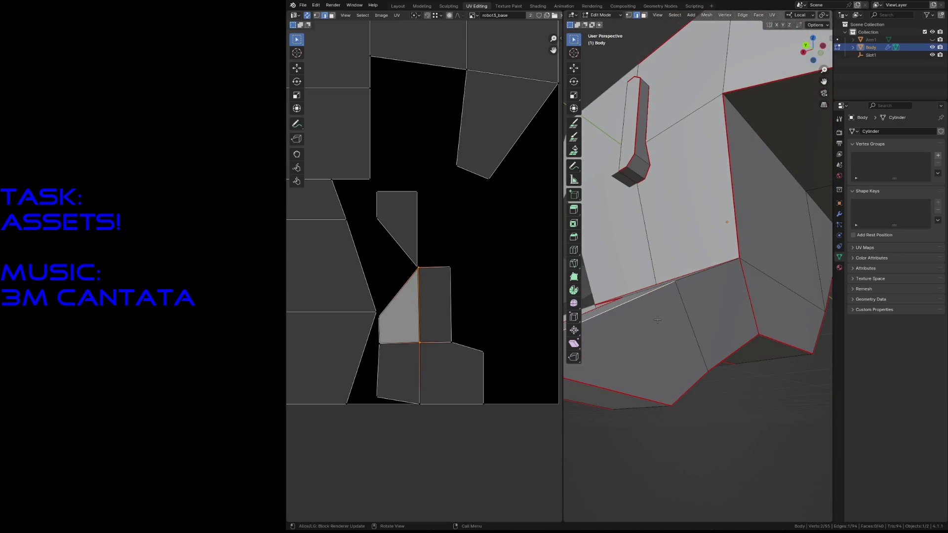
{"action": "left_click", "coordinate": [630, 293], "text": "shift"}
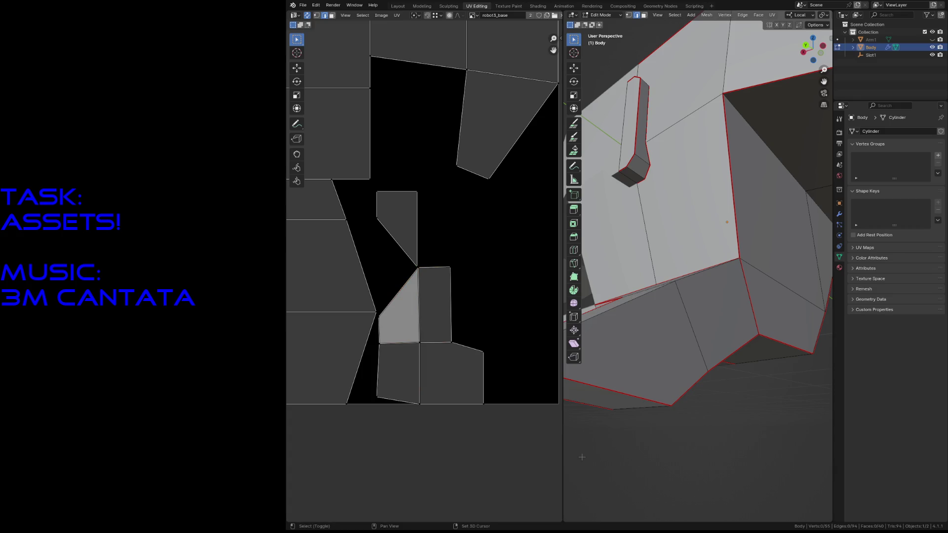
Mark a new seam on a body edge so its islands re-unwrap
{"action": "key", "text": "shift+grave"}
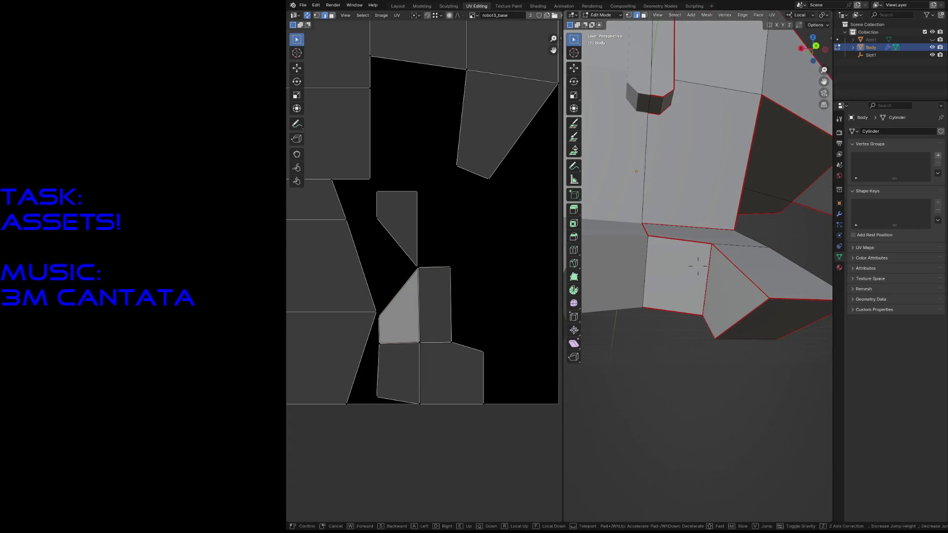
{"action": "left_click", "coordinate": [698, 266]}
{"action": "left_click", "coordinate": [706, 288]}
{"action": "key", "text": "F3"}
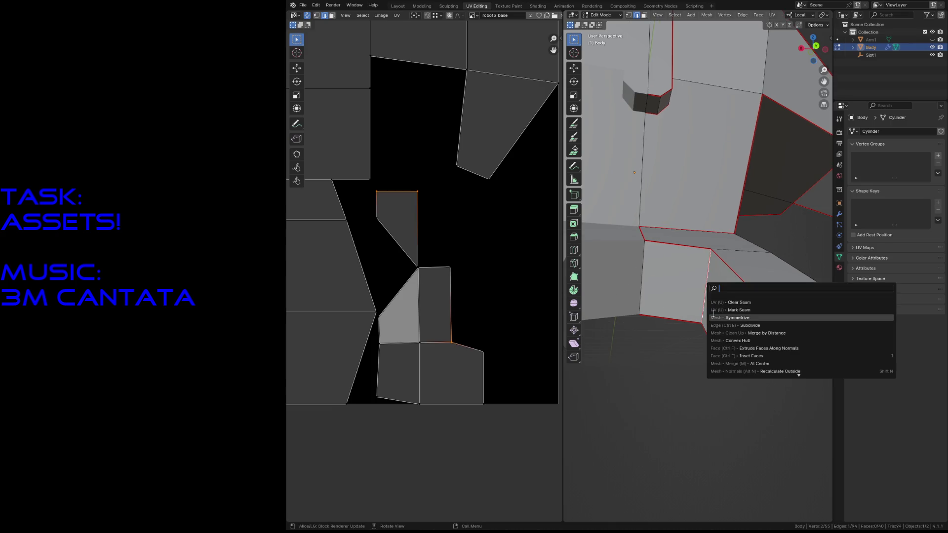
{"action": "left_click", "coordinate": [718, 310]}
Center the whole body UV layout in view, save the file and select Slot1
{"action": "key", "text": "shift+grave"}
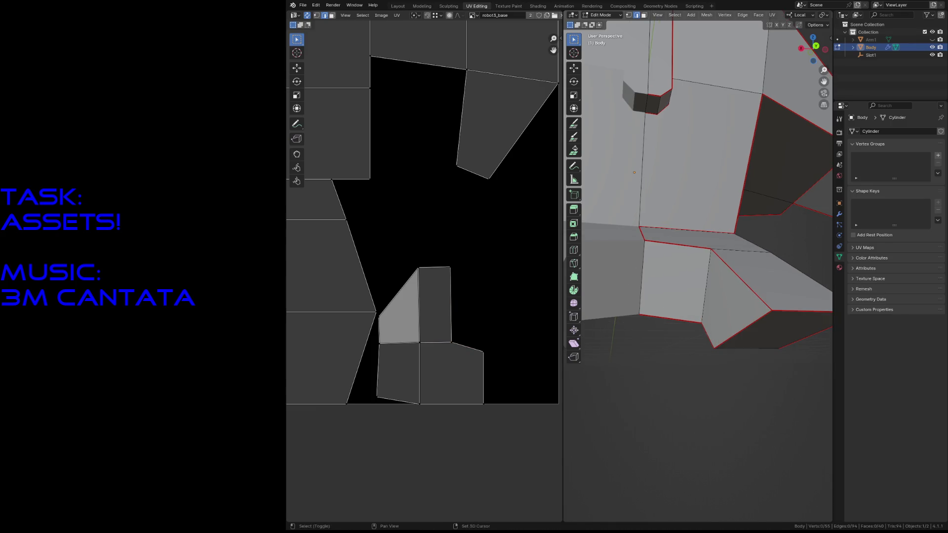
{"action": "key", "text": "w"}
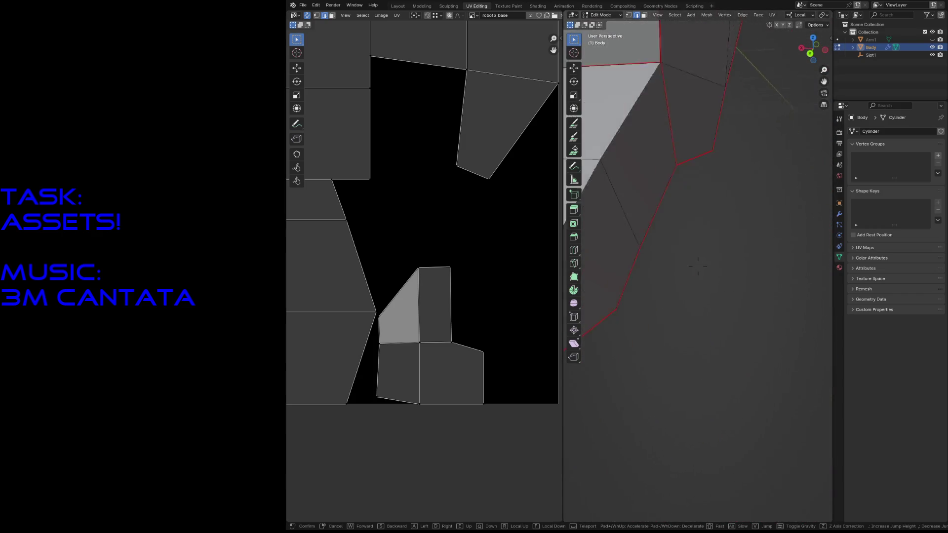
{"action": "left_click", "coordinate": [696, 265]}
{"action": "scroll", "coordinate": [444, 270], "scroll_direction": "down", "scroll_amount": 2}
{"action": "scroll", "coordinate": [423, 250], "scroll_direction": "down", "scroll_amount": 4}
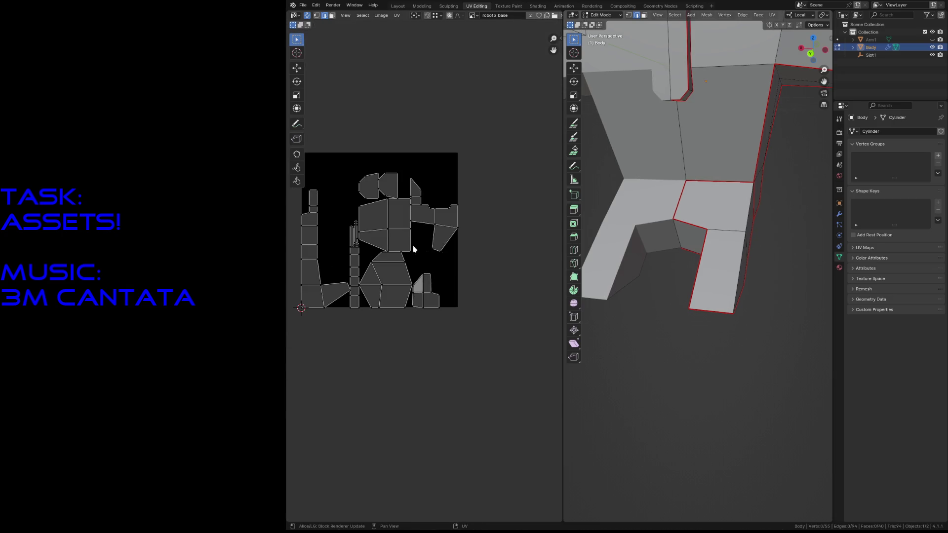
{"action": "scroll", "coordinate": [360, 250], "scroll_direction": "up", "scroll_amount": 1}
{"action": "scroll", "coordinate": [356, 235], "scroll_direction": "up", "scroll_amount": 1}
{"action": "mouse_move", "coordinate": [355, 236]}
{"action": "middle_mouse_down"}
{"action": "mouse_move", "coordinate": [457, 237]}
{"action": "mouse_move", "coordinate": [414, 240]}
{"action": "middle_mouse_up"}
{"action": "key", "text": "ctrl+s"}
{"action": "middle_click_drag", "start_coordinate": [689, 296], "coordinate": [693, 324]}
{"action": "left_click", "coordinate": [879, 54]}
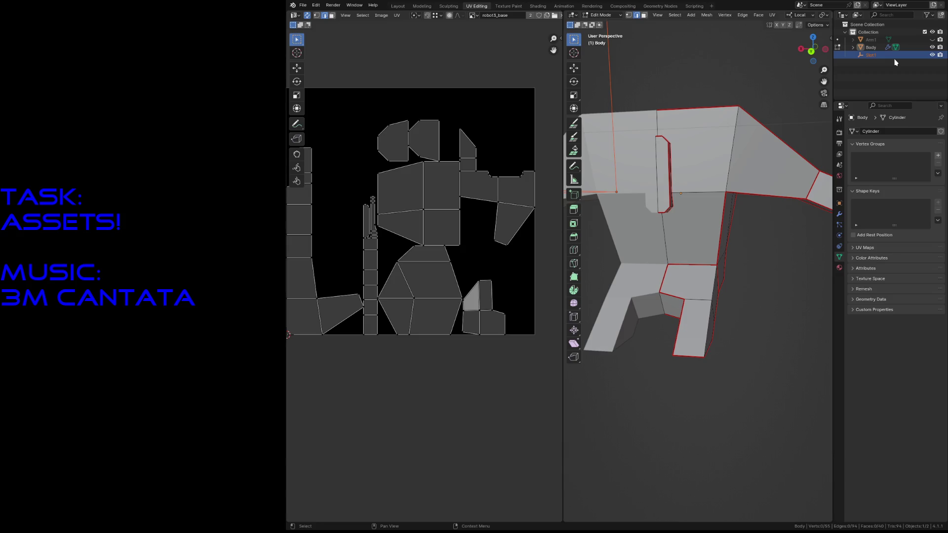
Unhide Arm1 in the Outliner and briefly edit its mesh on its own
{"action": "key", "text": "shift+grave"}
{"action": "key", "text": "w"}
{"action": "key", "text": "s"}
{"action": "left_click", "coordinate": [793, 262]}
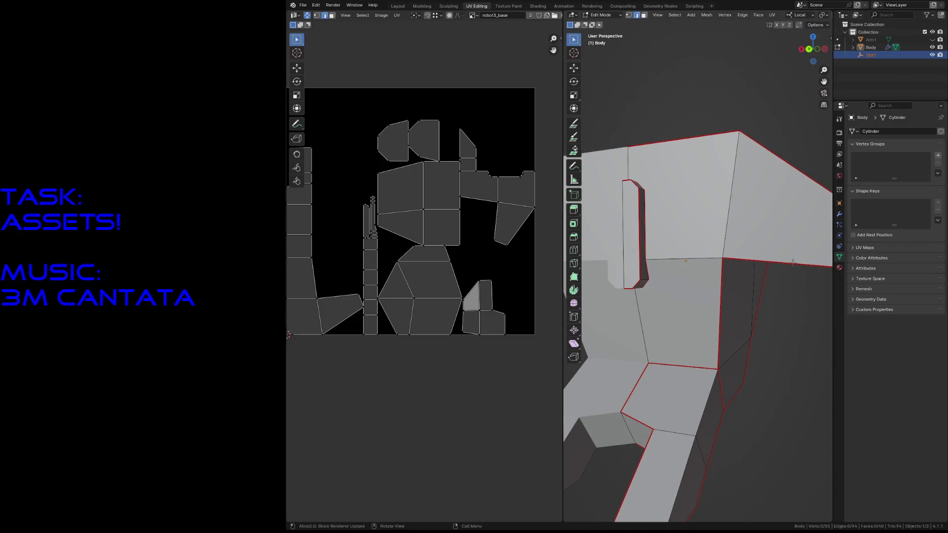
{"action": "left_click", "coordinate": [933, 40]}
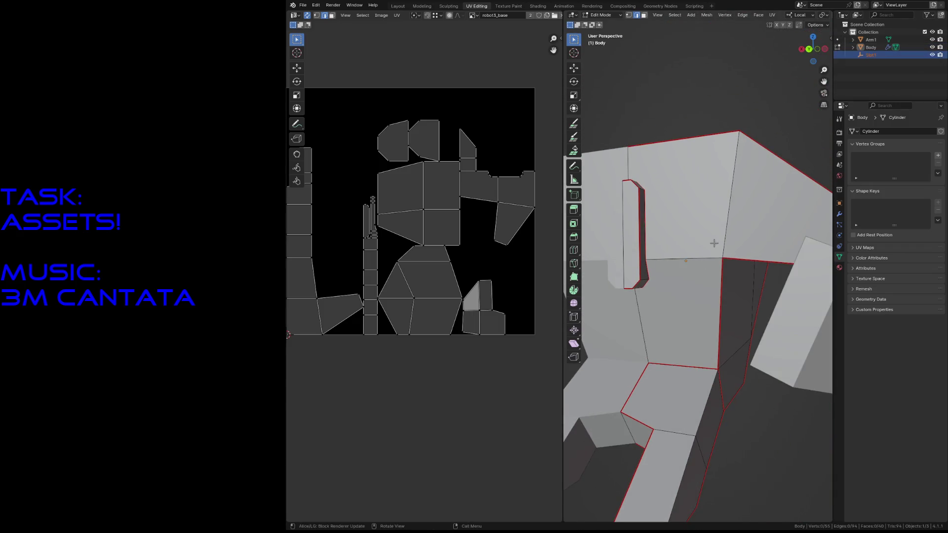
{"action": "key", "text": "shift+grave"}
{"action": "key", "text": "s"}
{"action": "left_click", "coordinate": [715, 287]}
{"action": "key", "text": "alt+q"}
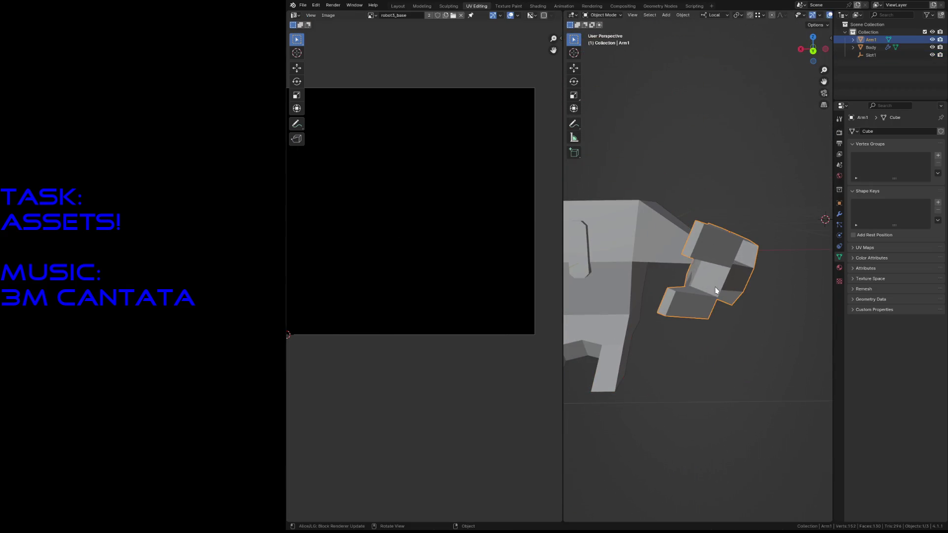
{"action": "key", "text": "Tab"}
Select the Body together with Arm1 so both can be edited with their UVs shown at once
{"action": "left_click", "coordinate": [645, 237]}
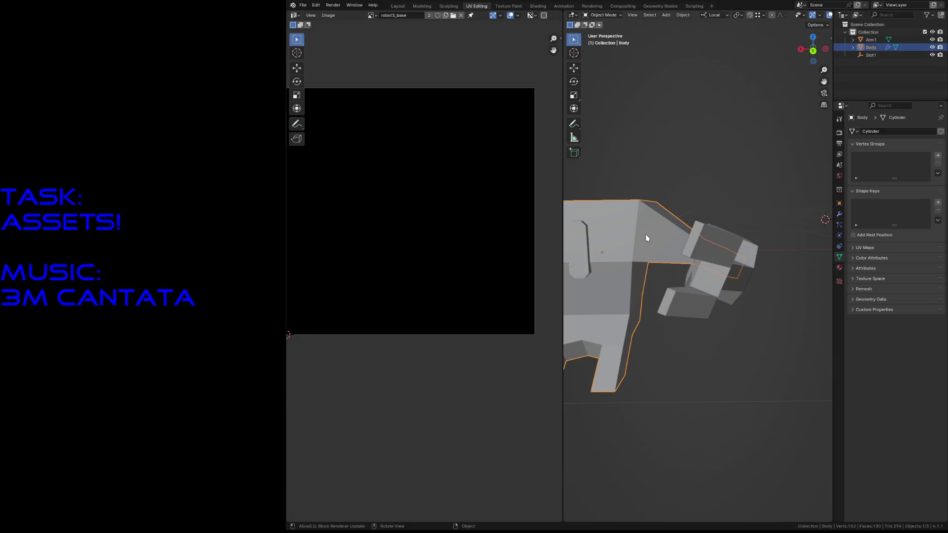
{"action": "left_click", "coordinate": [707, 278]}
{"action": "key", "text": "Tab"}
{"action": "key", "text": "Tab"}
{"action": "left_click", "coordinate": [657, 244]}
{"action": "left_click", "coordinate": [702, 293], "text": "shift"}
{"action": "key", "text": "Tab"}
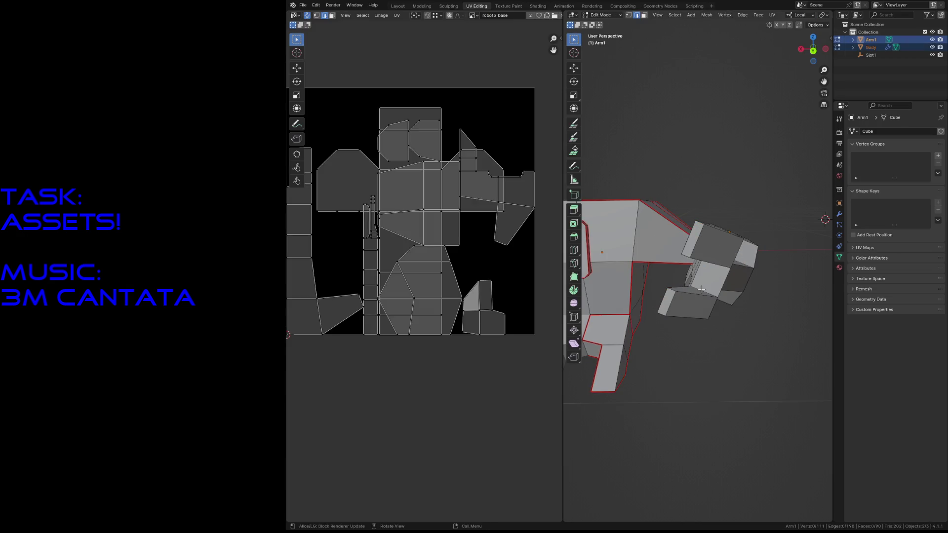
Select an edge loop along the arm and a body edge while viewing the arm from the side
{"action": "key", "text": "shift+grave"}
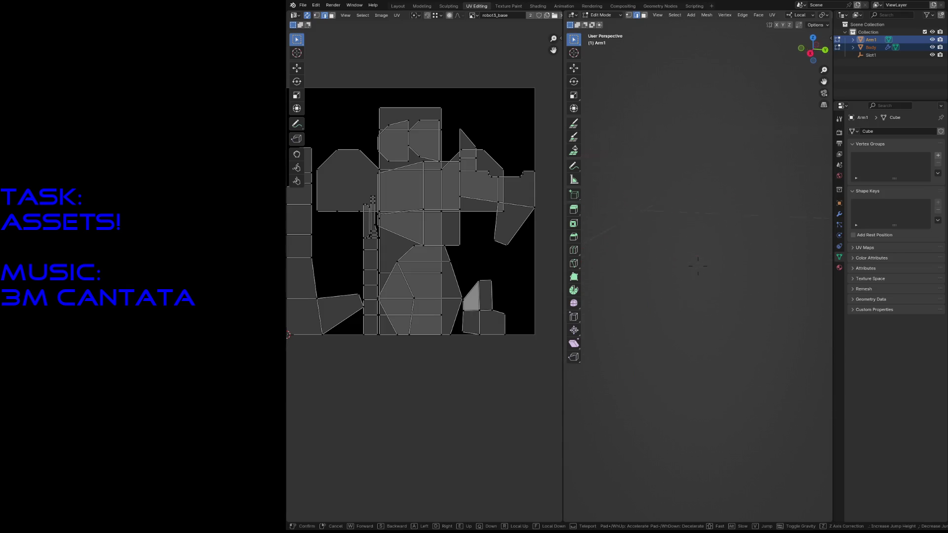
{"action": "key", "text": "w"}
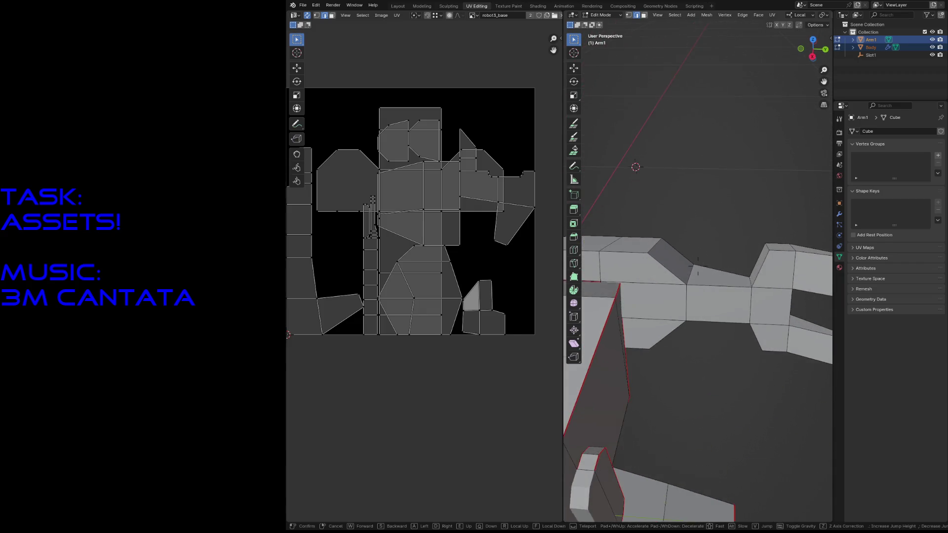
{"action": "left_click", "coordinate": [697, 267]}
{"action": "left_click", "coordinate": [686, 269], "text": "alt"}
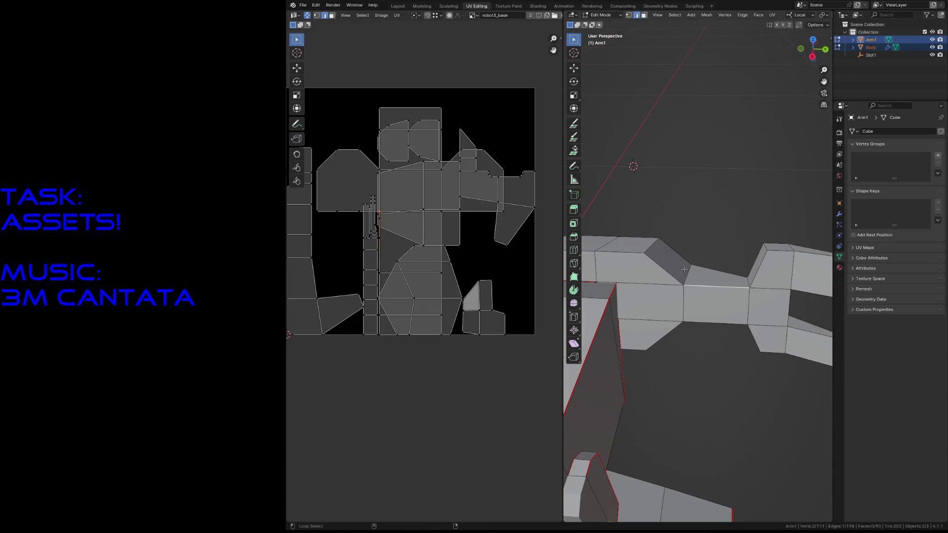
{"action": "key", "text": "shift+grave"}
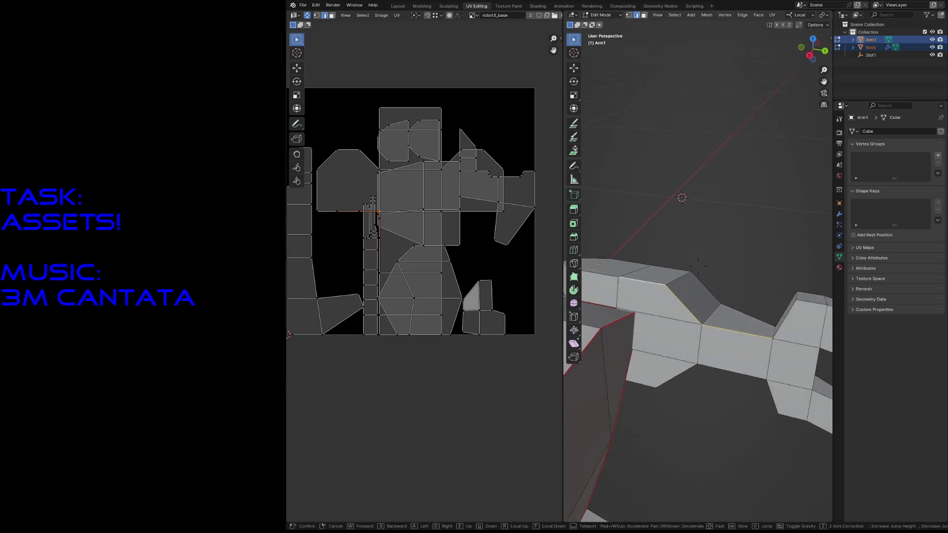
{"action": "key", "text": "w"}
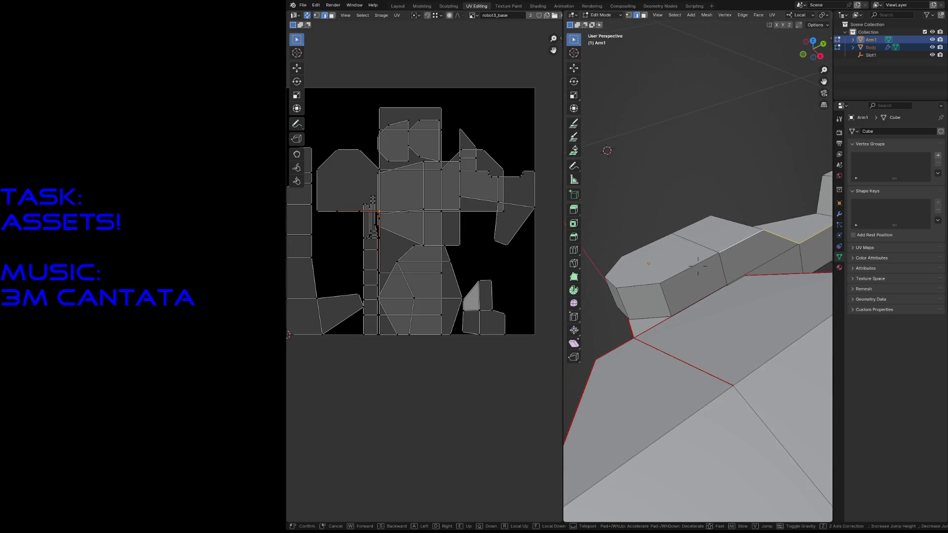
{"action": "key", "text": "q"}
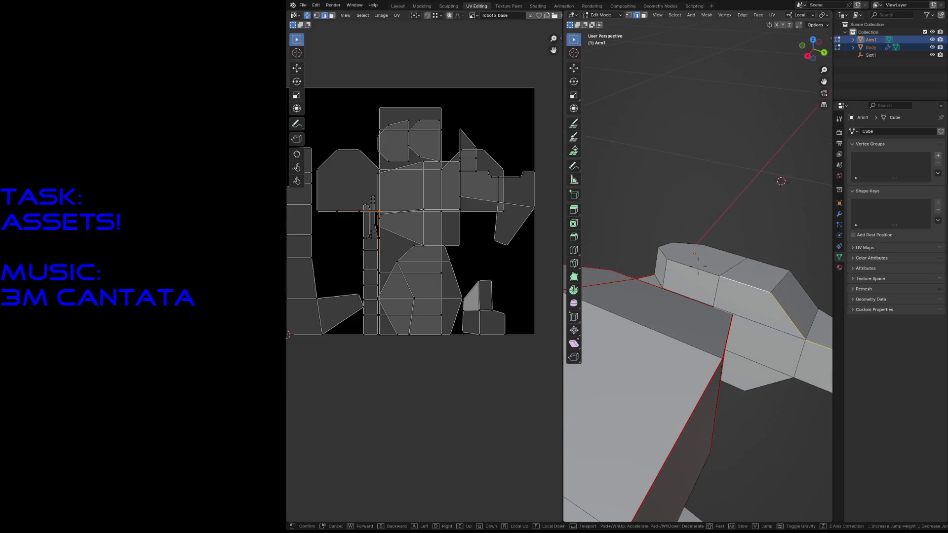
{"action": "left_click", "coordinate": [698, 272]}
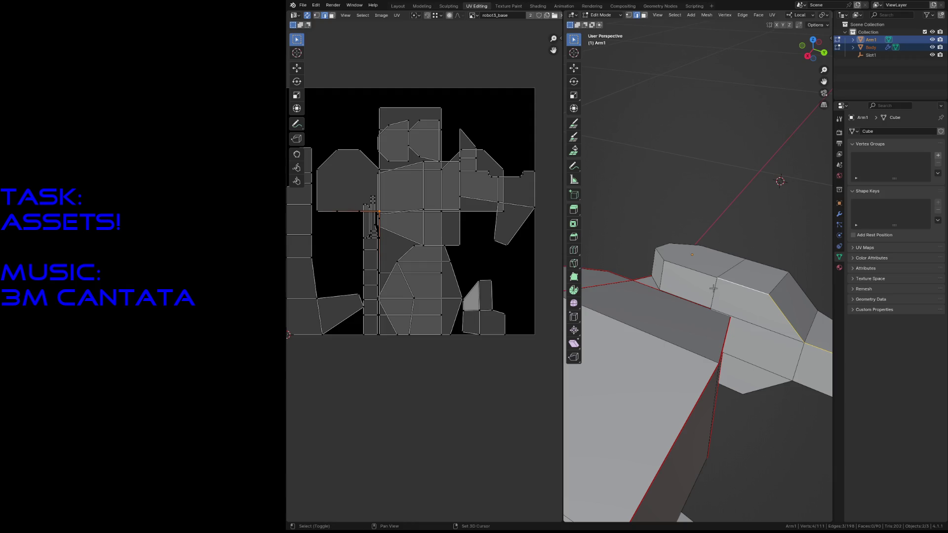
{"action": "left_click", "coordinate": [731, 327]}
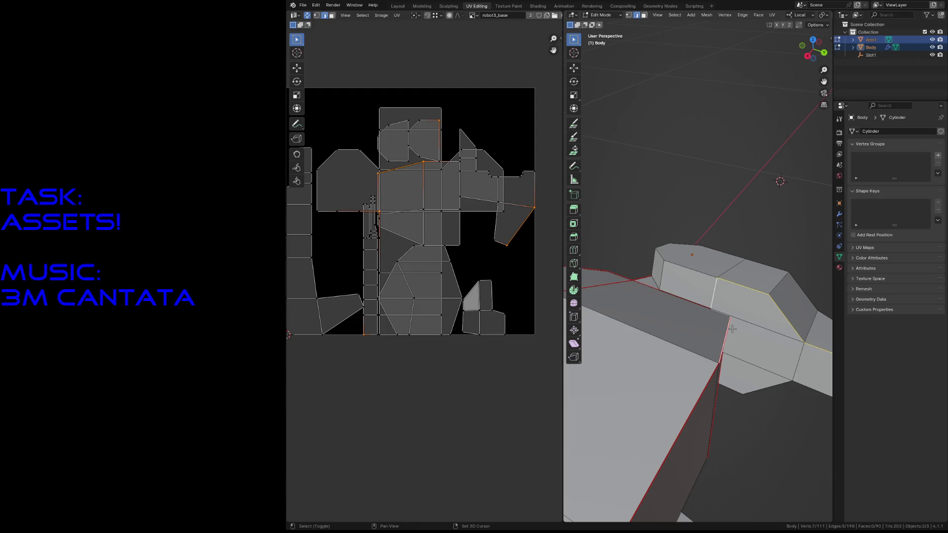
Extend the selection around the arm's top, notch, forearm end, lower edges, ridge and left face
{"action": "key", "text": "shift+grave"}
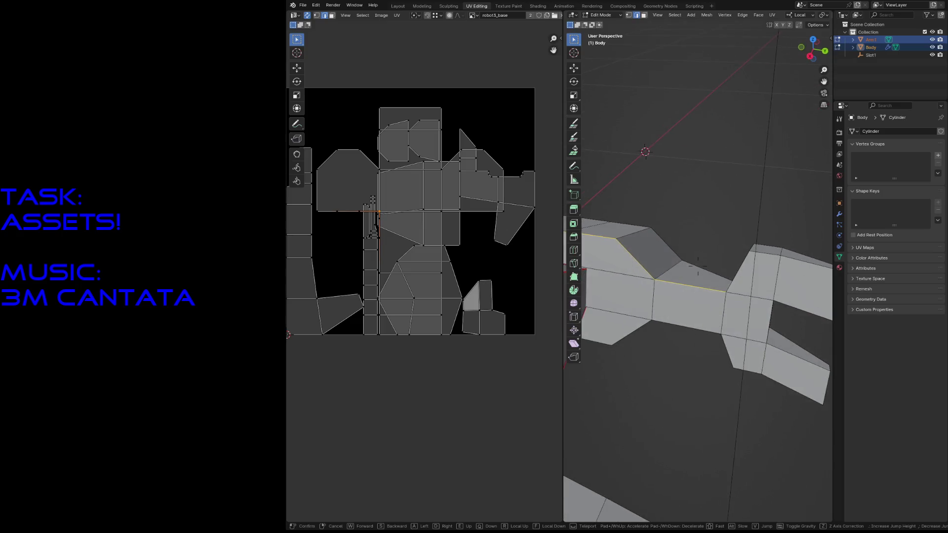
{"action": "left_click", "coordinate": [698, 268]}
{"action": "left_click", "coordinate": [735, 266], "text": "shift"}
{"action": "left_click", "coordinate": [760, 253], "text": "shift"}
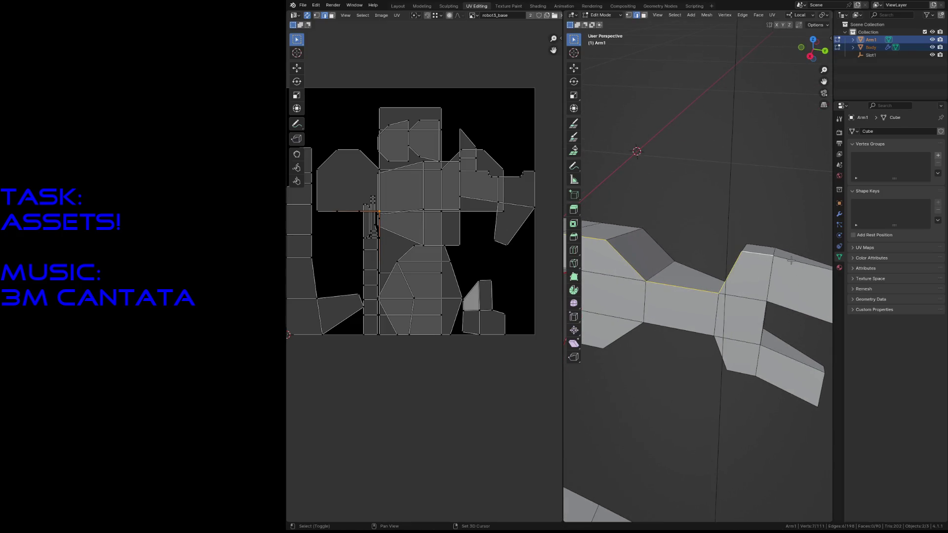
{"action": "left_click", "coordinate": [791, 259], "text": "shift"}
{"action": "left_click", "coordinate": [792, 305], "text": "shift"}
{"action": "left_click", "coordinate": [765, 312], "text": "shift"}
{"action": "left_click", "coordinate": [776, 353], "text": "shift"}
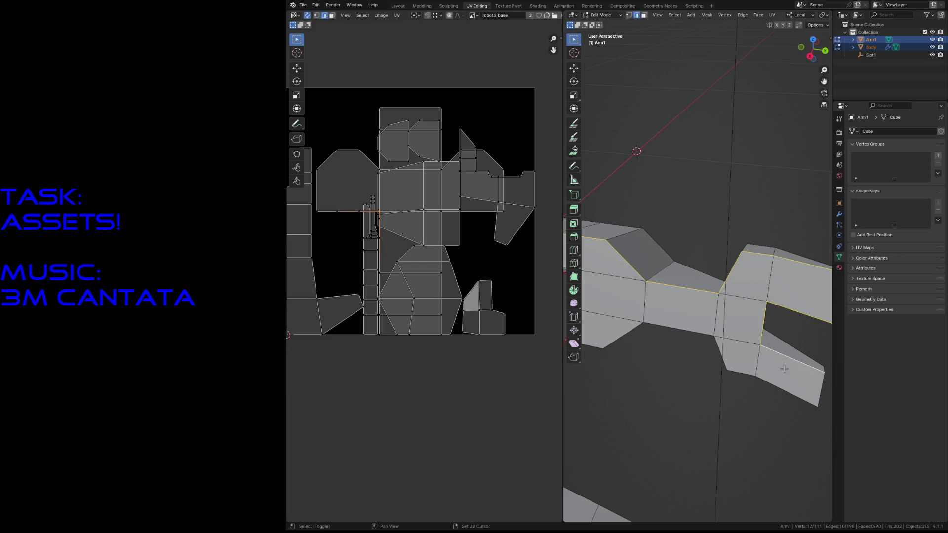
{"action": "left_click", "coordinate": [815, 388], "text": "shift"}
{"action": "left_click", "coordinate": [739, 368], "text": "shift"}
{"action": "left_click", "coordinate": [720, 347], "text": "shift"}
{"action": "left_click", "coordinate": [681, 329], "text": "shift"}
{"action": "left_click", "coordinate": [625, 334], "text": "shift"}
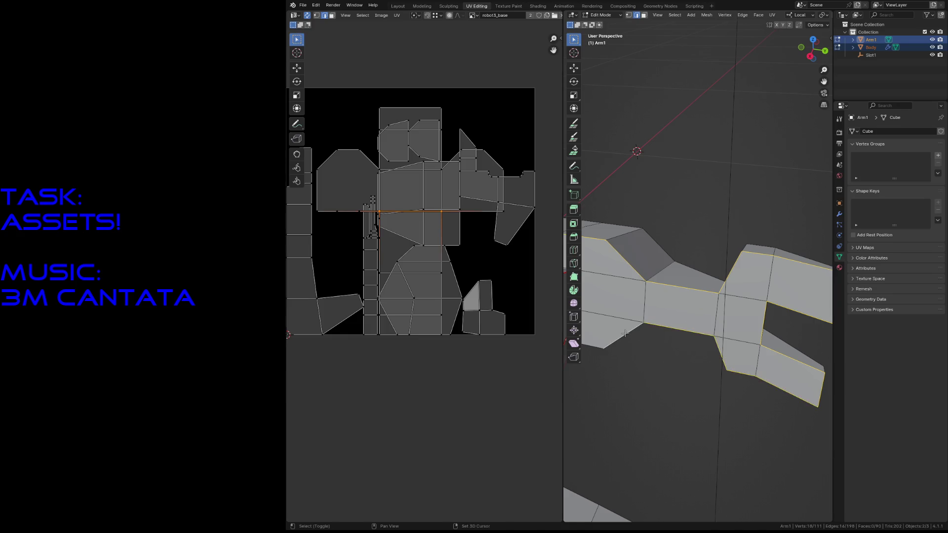
{"action": "middle_click_drag", "start_coordinate": [625, 334], "coordinate": [625, 334]}
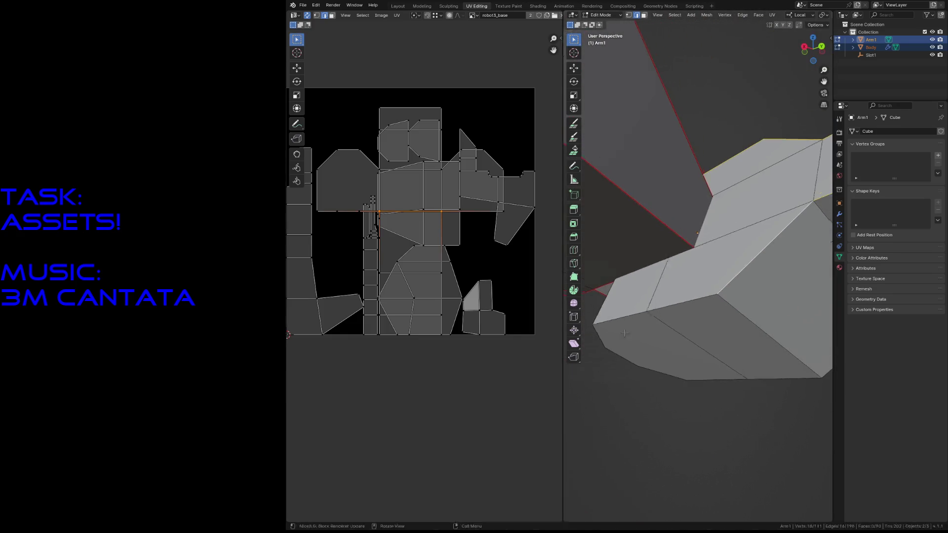
{"action": "left_click", "coordinate": [687, 301], "text": "shift"}
{"action": "key", "text": "shift+grave"}
{"action": "key", "text": "w"}
{"action": "key", "text": "Return"}
{"action": "left_click", "coordinate": [613, 297], "text": "shift"}
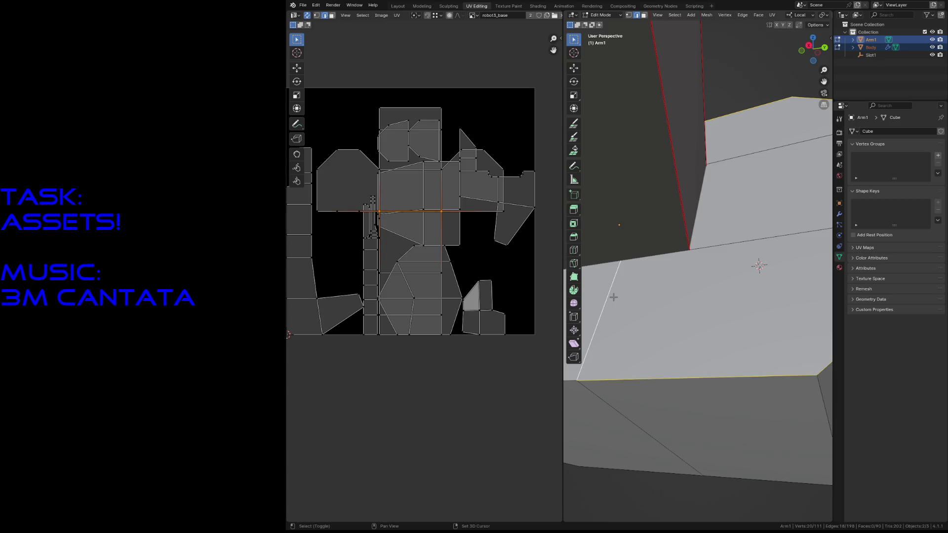
Hide the Body, select an arm edge for the new seam and bring up the operator search
{"action": "left_click", "coordinate": [933, 47]}
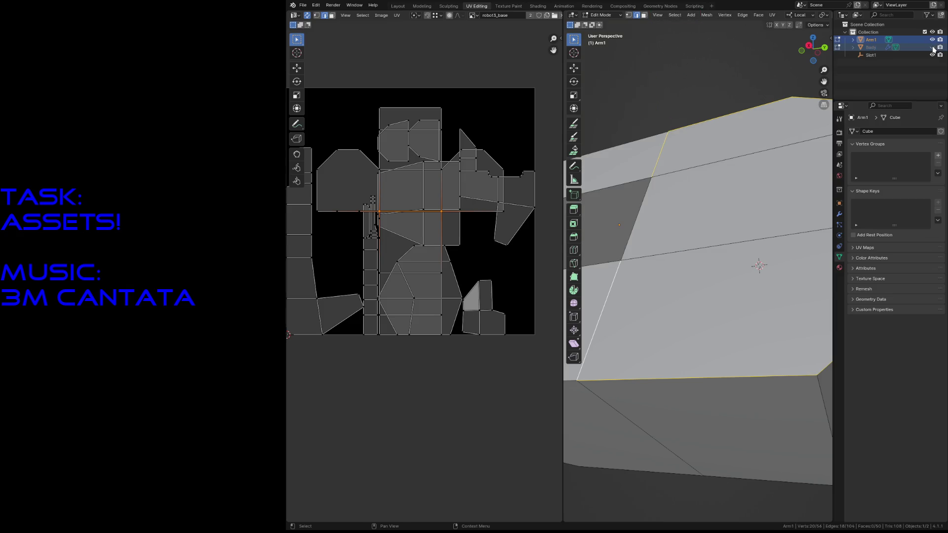
{"action": "left_click", "coordinate": [640, 225], "text": "shift"}
{"action": "middle_click_drag", "start_coordinate": [639, 225], "coordinate": [641, 227]}
{"action": "scroll", "coordinate": [640, 227], "scroll_direction": "down", "scroll_amount": 5}
{"action": "key", "text": "F3"}
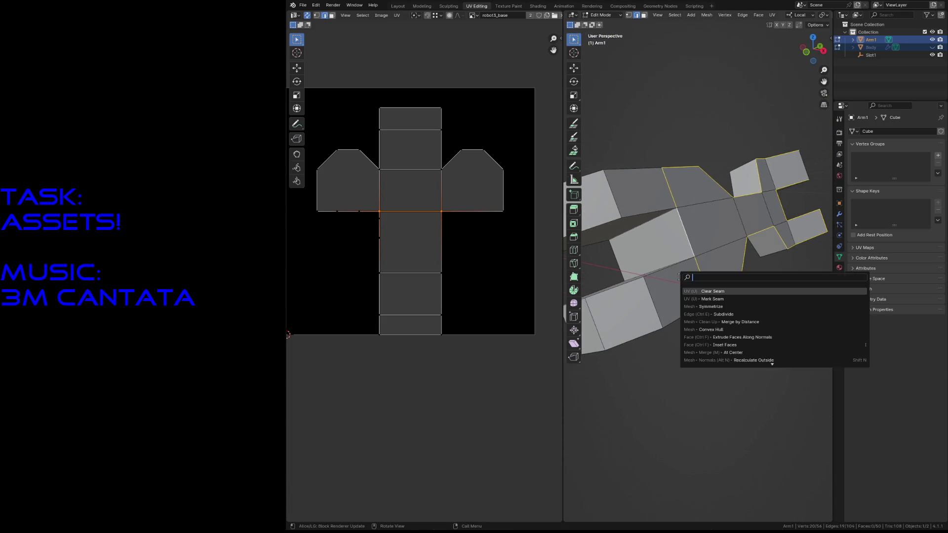
Mark the selected arm edges as a seam, unhide the Body and edit arm and body together
{"action": "left_click", "coordinate": [714, 299]}
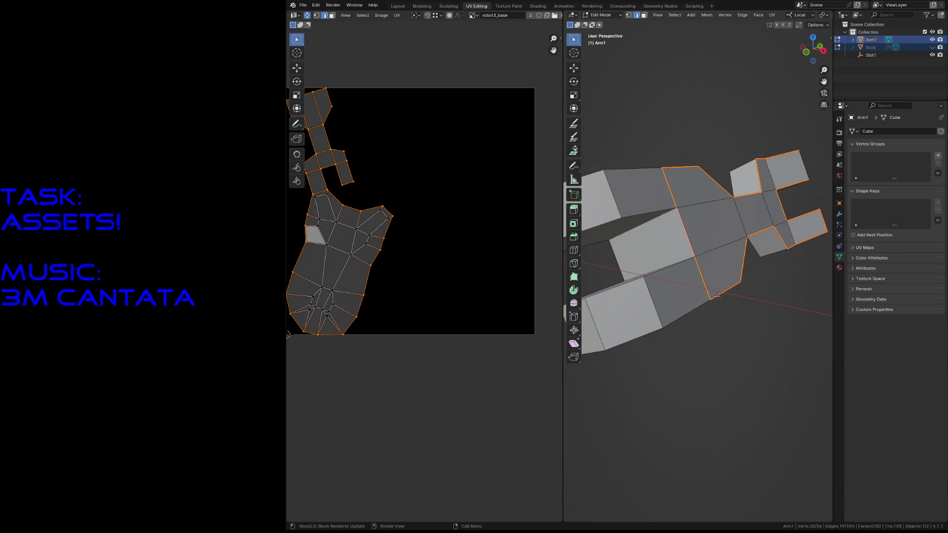
{"action": "left_click", "coordinate": [932, 46]}
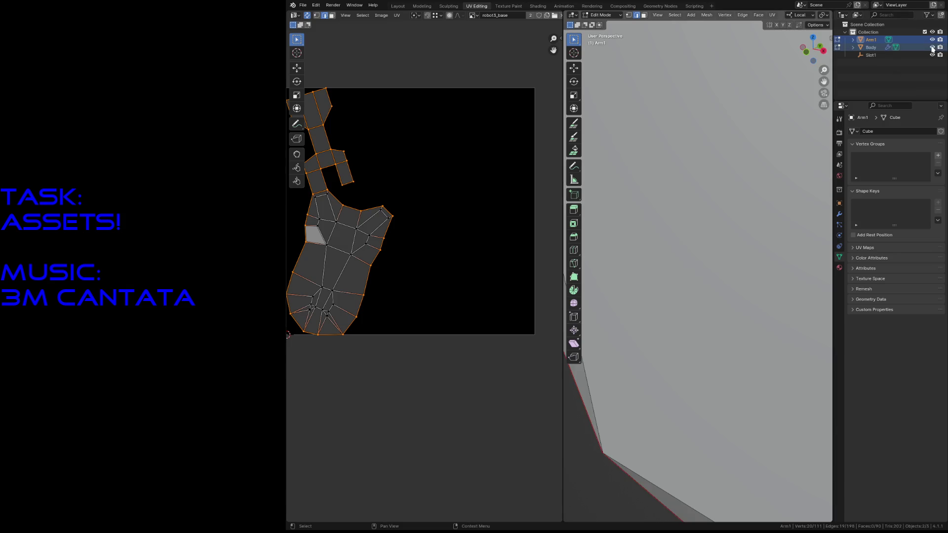
{"action": "left_click", "coordinate": [868, 47], "text": "ctrl"}
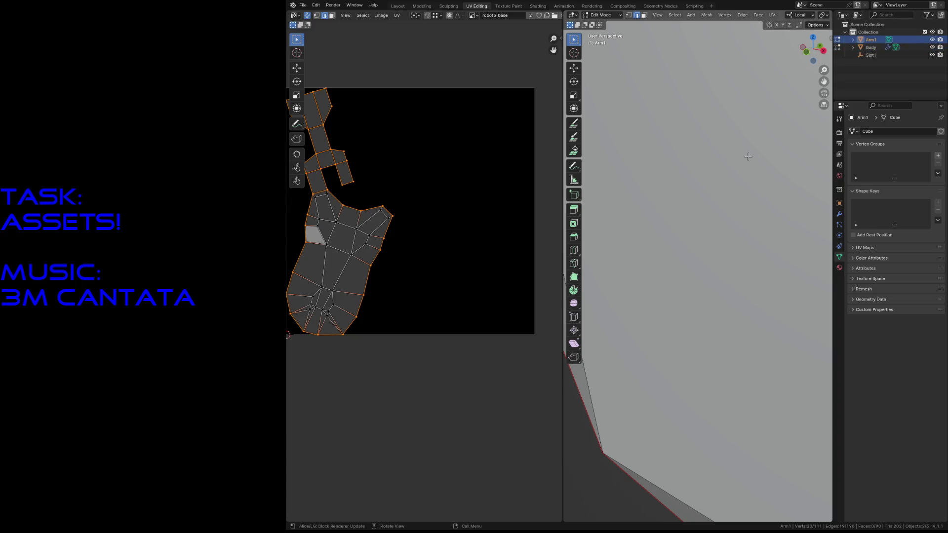
{"action": "key", "text": "Tab"}
{"action": "left_click", "coordinate": [871, 48], "text": "ctrl"}
{"action": "key", "text": "Tab"}
Select only Arm1 and move it up along its local Z axis to a new spot near the body
{"action": "key", "text": "shift+grave"}
{"action": "key", "text": "s"}
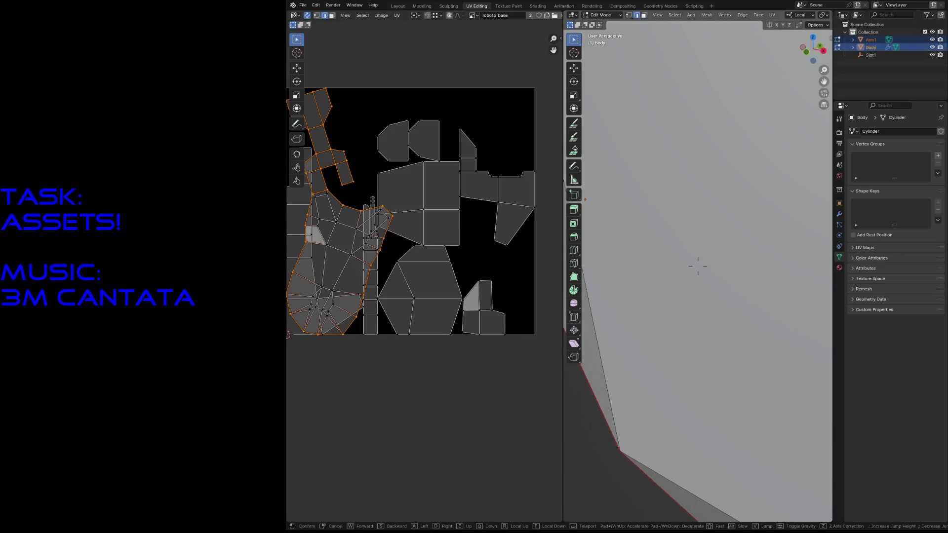
{"action": "key", "text": "w"}
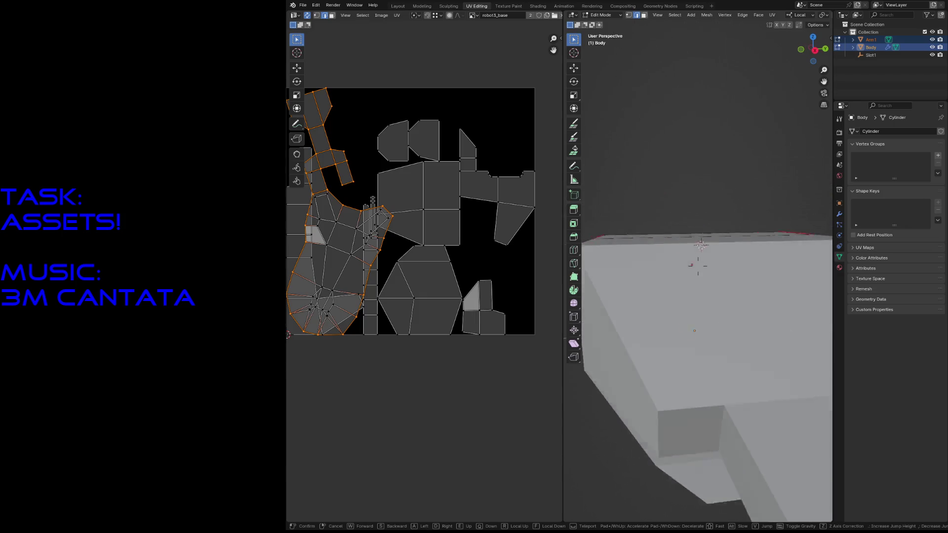
{"action": "key", "text": "s"}
{"action": "key", "text": "w"}
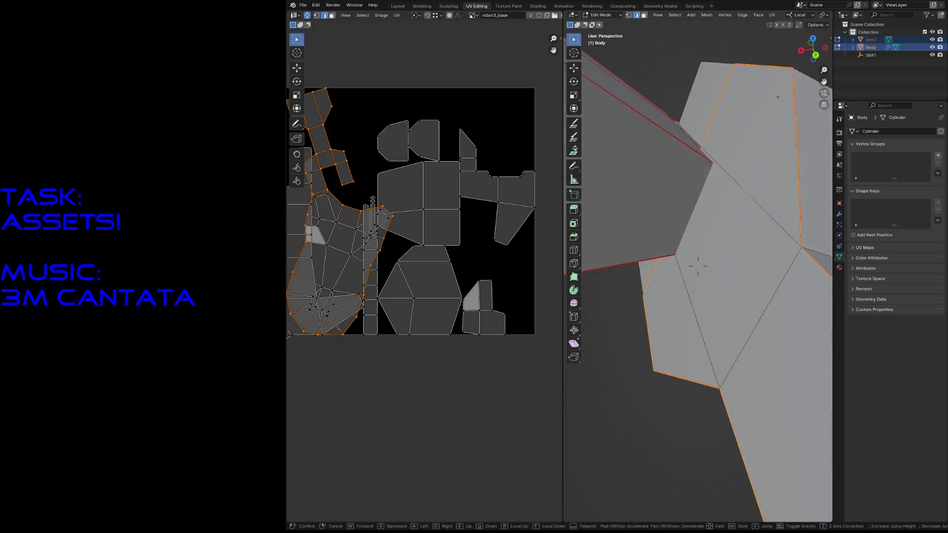
{"action": "key", "text": "s"}
{"action": "left_click", "coordinate": [733, 162]}
{"action": "left_click", "coordinate": [737, 235]}
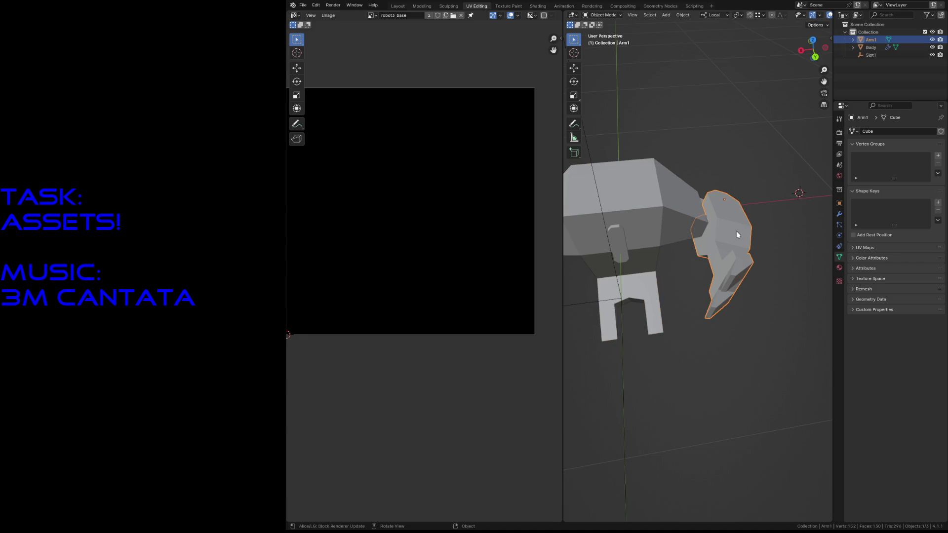
{"action": "key", "text": "g"}
{"action": "key", "text": "z"}
{"action": "key", "text": "z"}
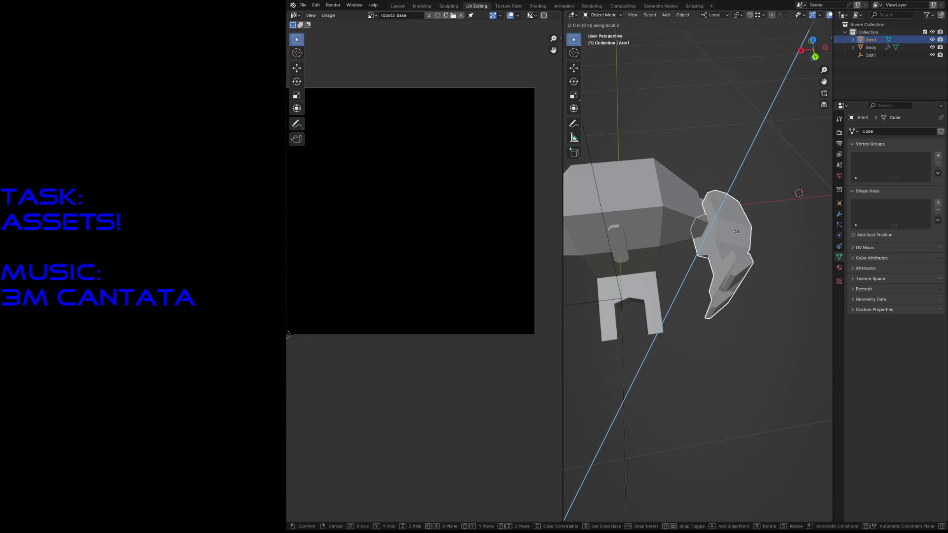
{"action": "left_click", "coordinate": [781, 179]}
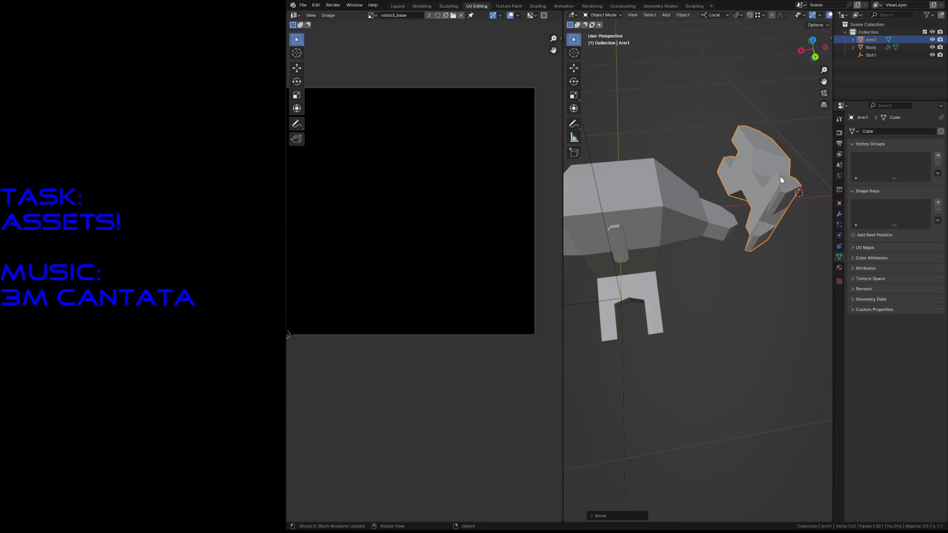
Enter editing with arm and body together, deselect all and fly in toward the hand
{"action": "key", "text": "Tab"}
{"action": "key", "text": "alt+a"}
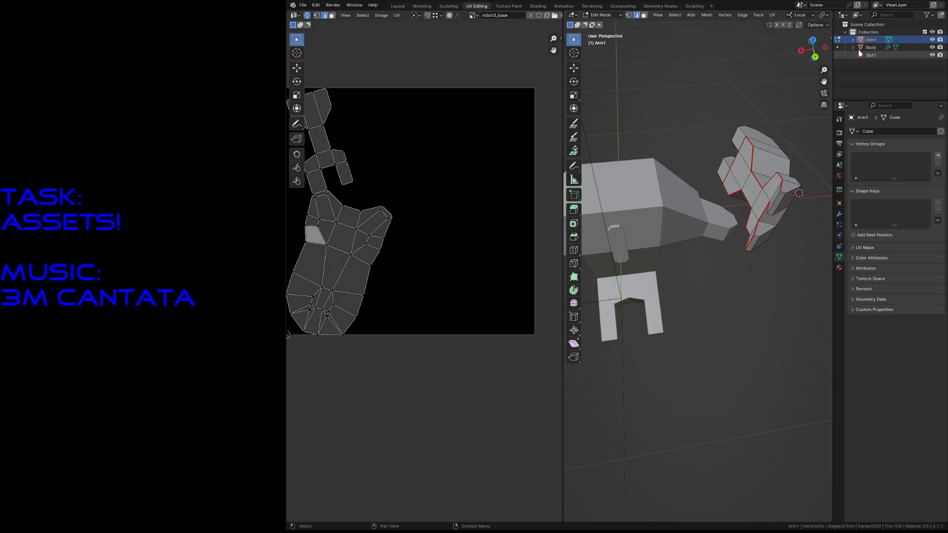
{"action": "left_click", "coordinate": [838, 47]}
{"action": "key", "text": "a"}
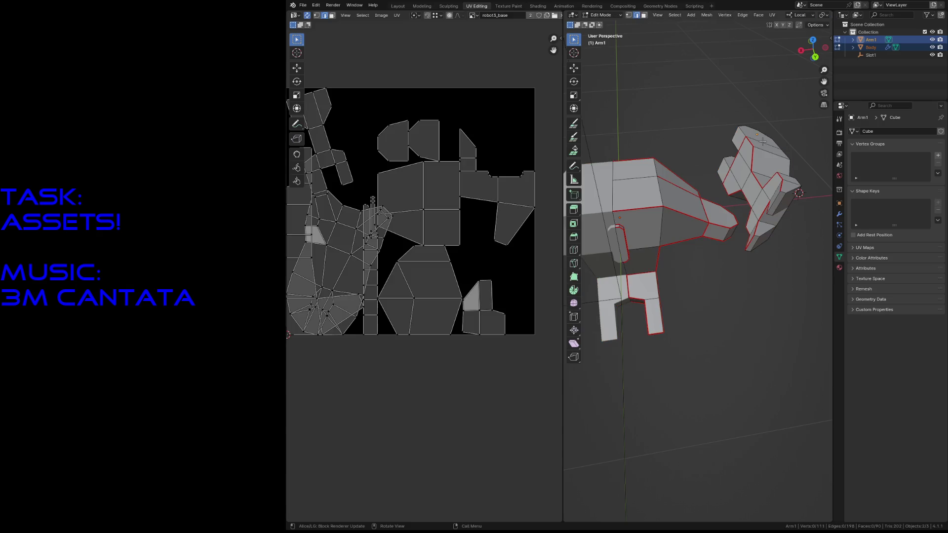
{"action": "key", "text": "shift+grave"}
{"action": "key", "text": "w"}
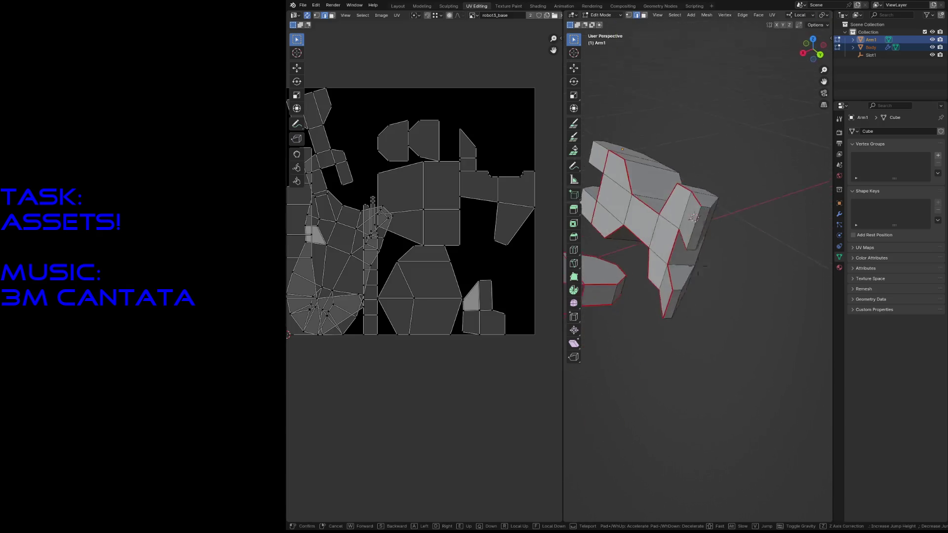
{"action": "left_click", "coordinate": [754, 157]}
{"action": "key", "text": "shift+grave"}
{"action": "key", "text": "w"}
{"action": "left_click", "coordinate": [622, 218]}
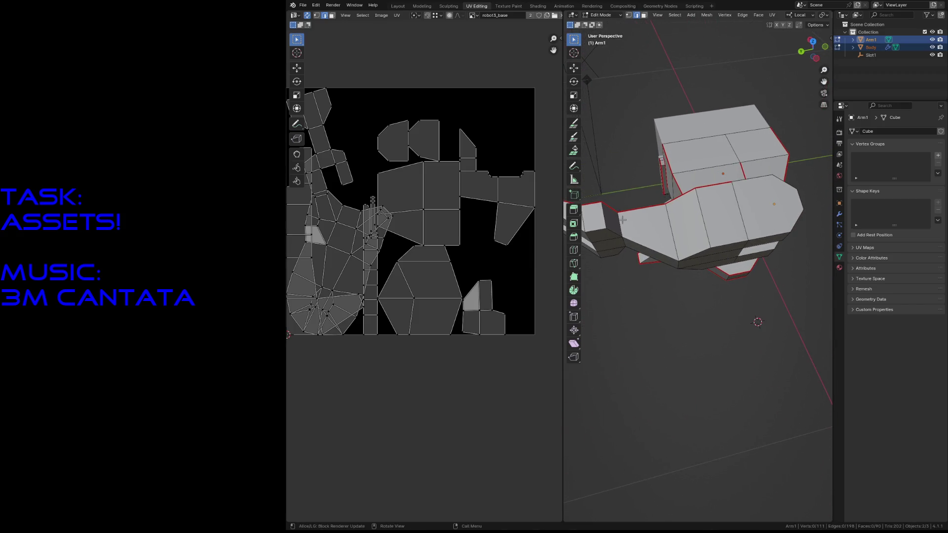
Select the hand's lower border edges and mark them as a seam so the UVs re-unwrap
{"action": "left_click", "coordinate": [622, 220], "text": "alt+shift"}
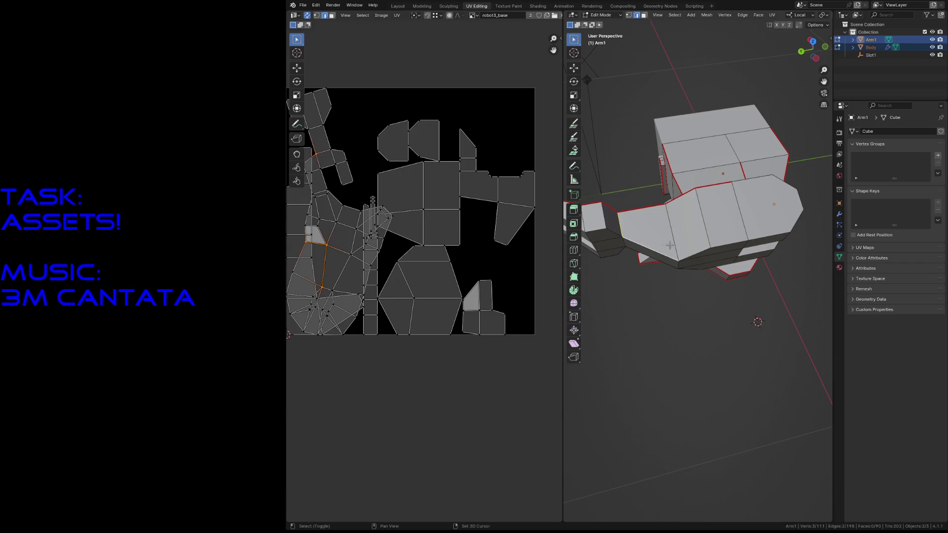
{"action": "left_click", "coordinate": [770, 235], "text": "alt+shift"}
{"action": "key", "text": "F3"}
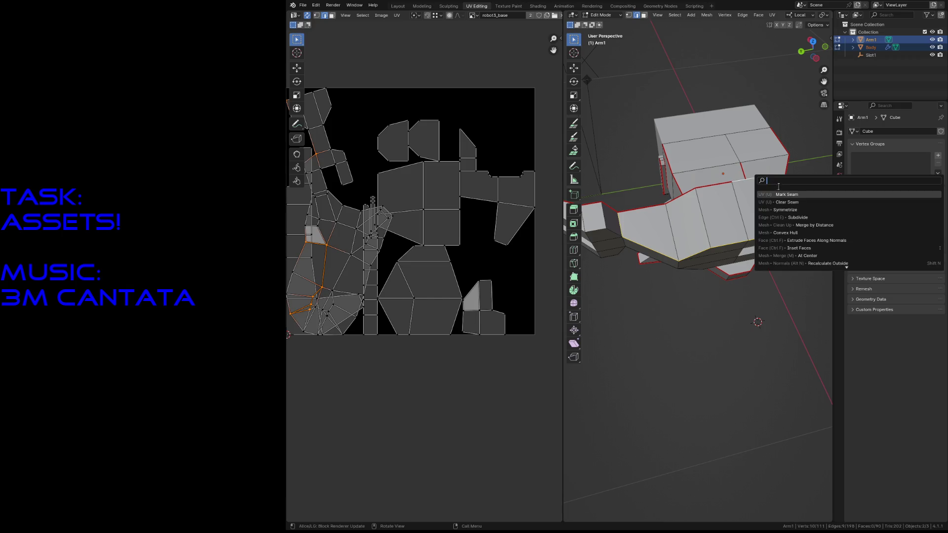
{"action": "left_click", "coordinate": [781, 191]}
{"action": "key", "text": "shift+grave"}
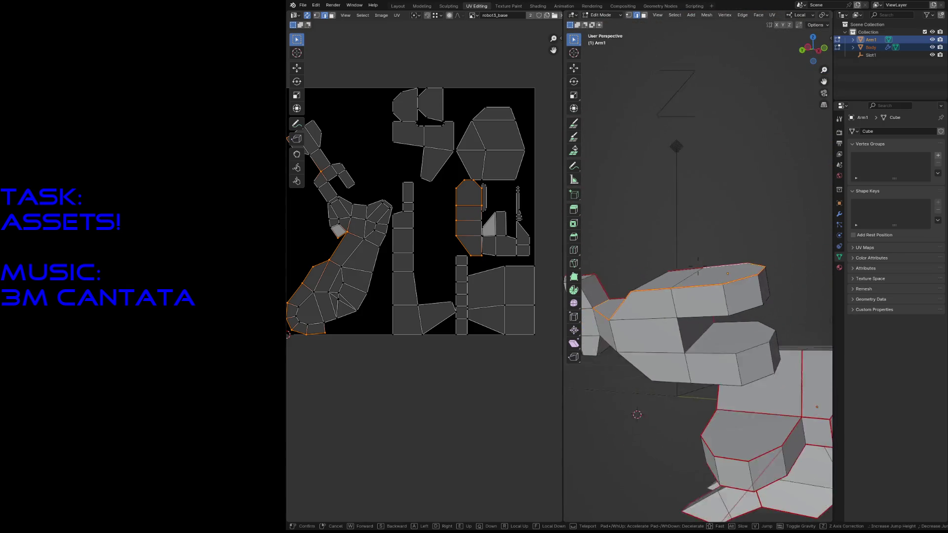
Select edge loops around the arm's middle segment and its lower and upper rims
{"action": "key", "text": "w"}
{"action": "left_click", "coordinate": [698, 267]}
{"action": "key", "text": "alt+a"}
{"action": "left_click", "coordinate": [675, 324], "text": "alt"}
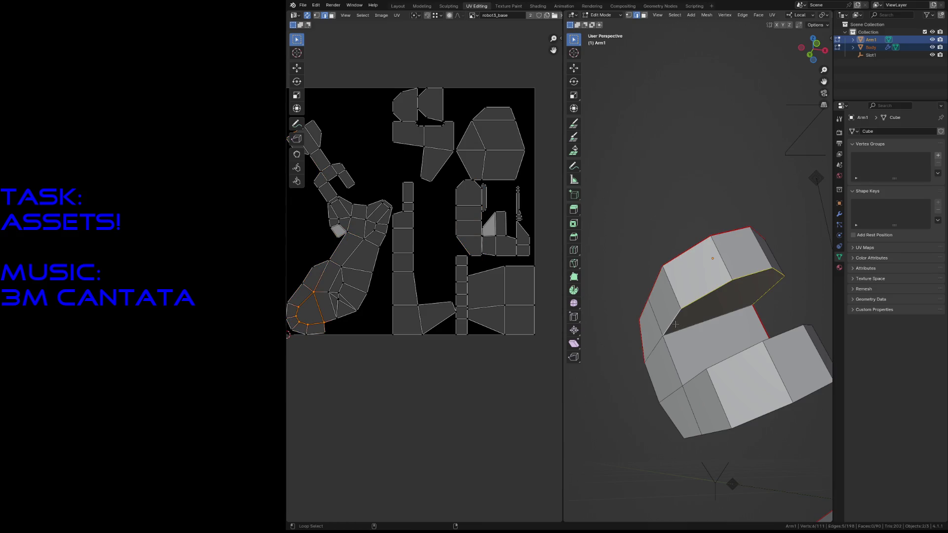
{"action": "middle_click_drag", "start_coordinate": [675, 323], "coordinate": [670, 348]}
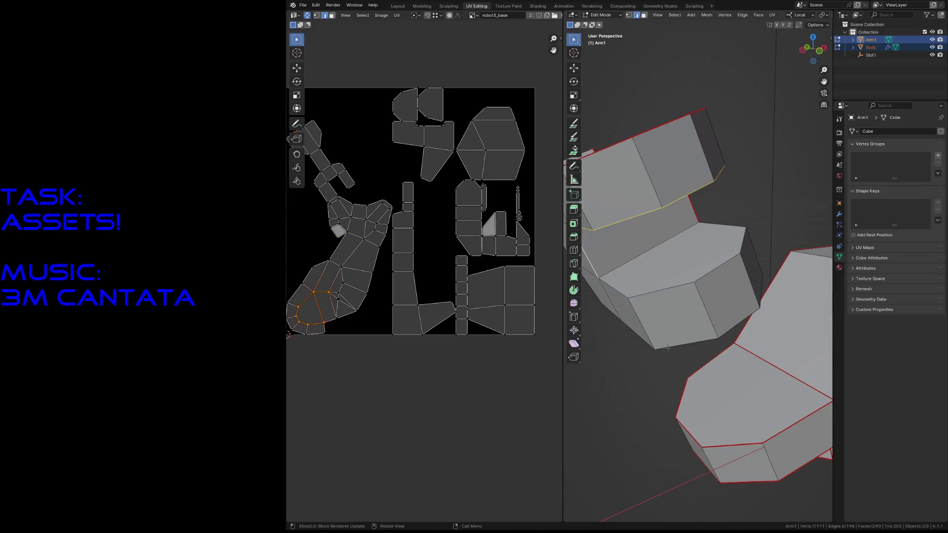
{"action": "left_click", "coordinate": [663, 291], "text": "alt"}
{"action": "key", "text": "shift+grave"}
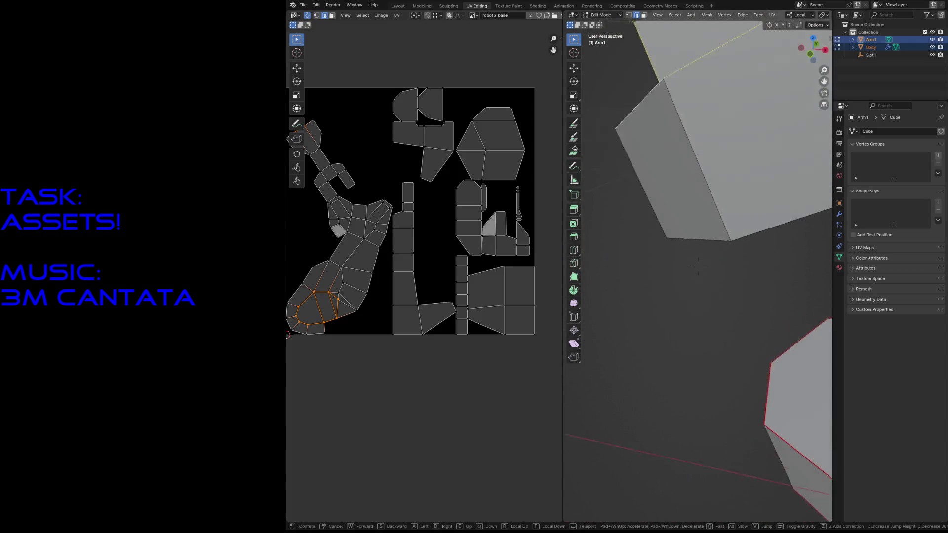
{"action": "left_click", "coordinate": [645, 317]}
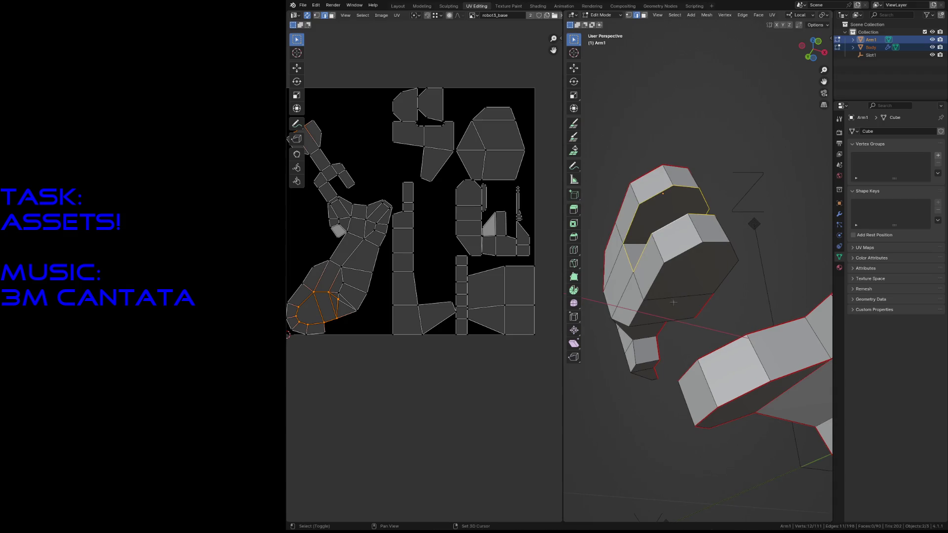
{"action": "left_click", "coordinate": [677, 288], "text": "alt+shift"}
{"action": "left_click", "coordinate": [715, 243], "text": "alt+shift"}
Add the lower and upper blocks' outline edges and the inner vertical edge to the selection
{"action": "key", "text": "shift+grave"}
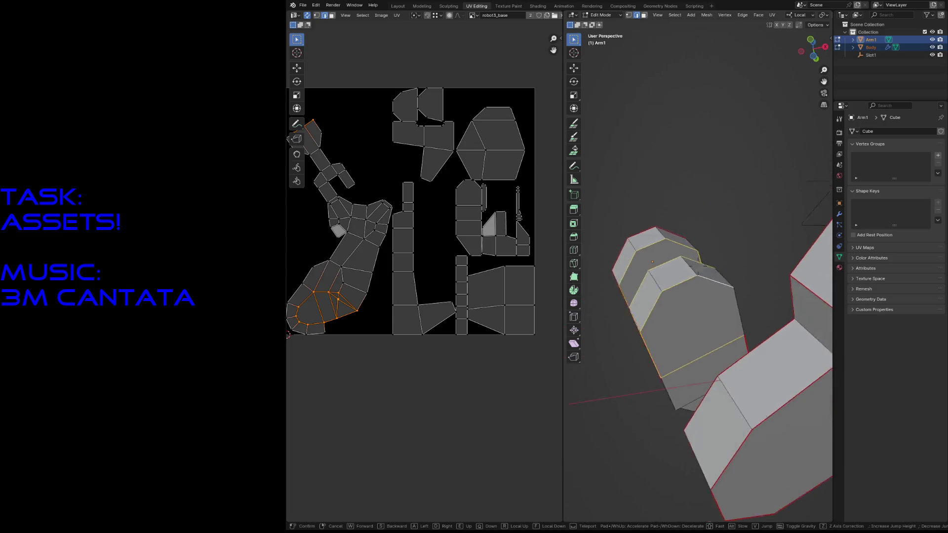
{"action": "left_click", "coordinate": [628, 332]}
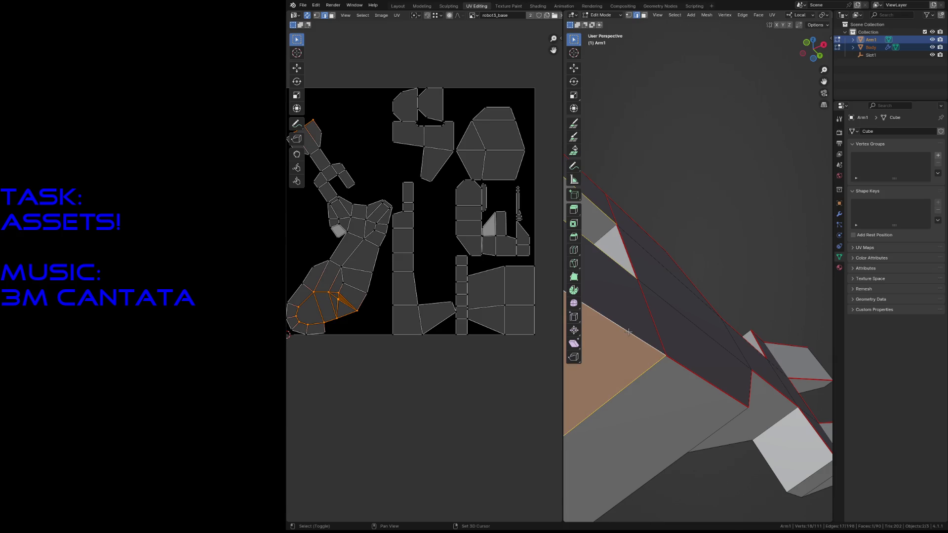
{"action": "key", "text": "shift+grave"}
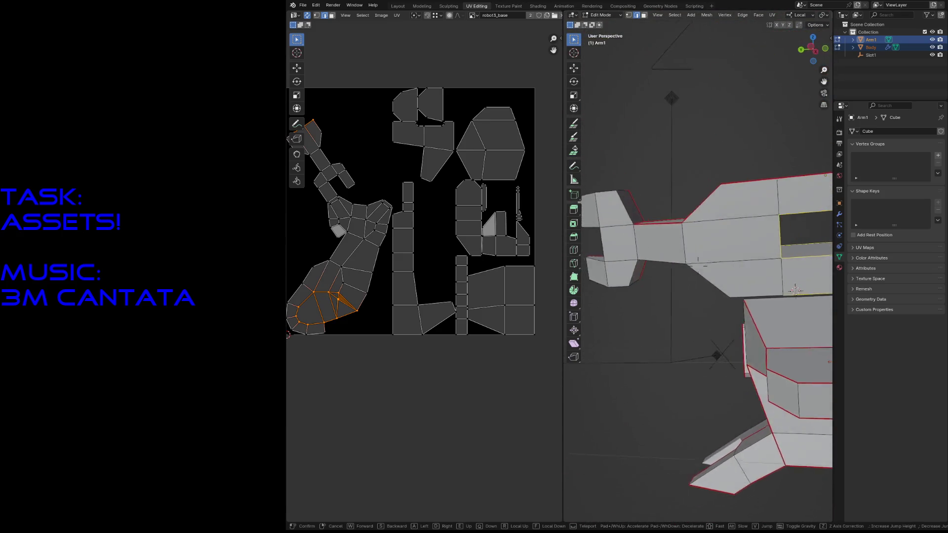
{"action": "left_click", "coordinate": [679, 173]}
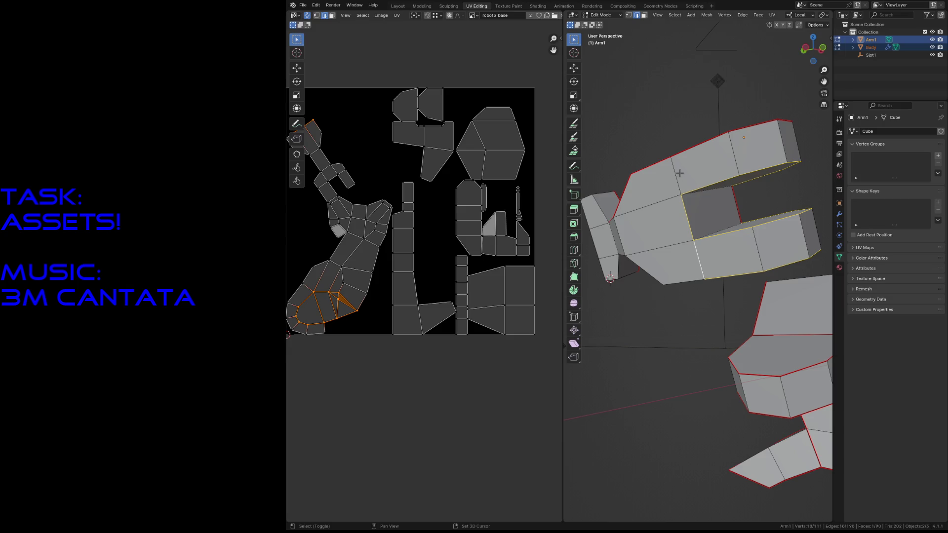
{"action": "key", "text": "shift+grave"}
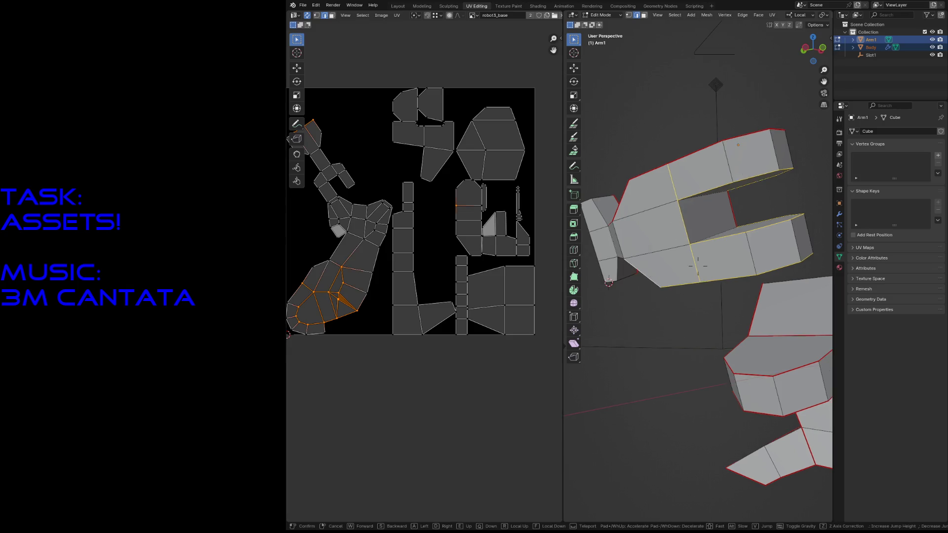
{"action": "left_click", "coordinate": [654, 276]}
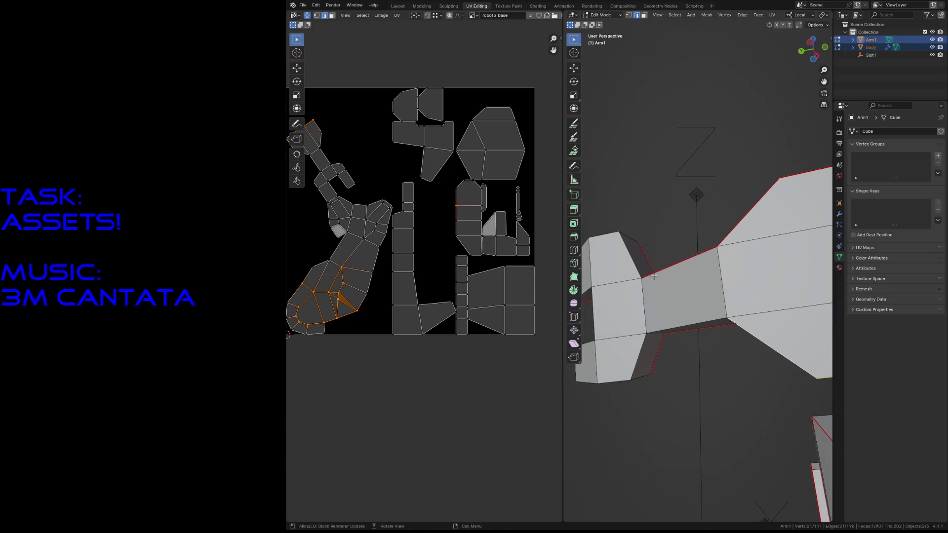
{"action": "left_click", "coordinate": [632, 359], "text": "shift"}
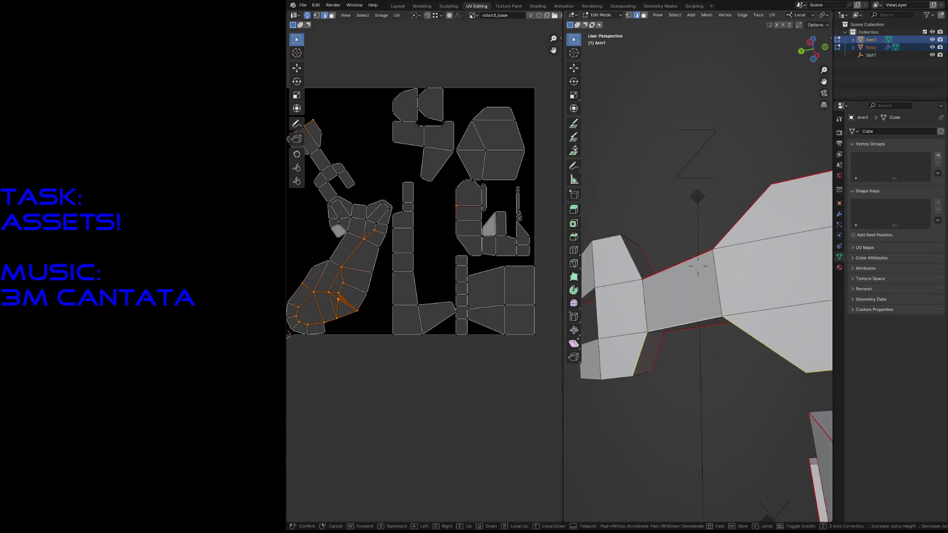
{"action": "middle_click_drag", "start_coordinate": [665, 327], "coordinate": [710, 359]}
{"action": "left_click", "coordinate": [681, 359], "text": "shift"}
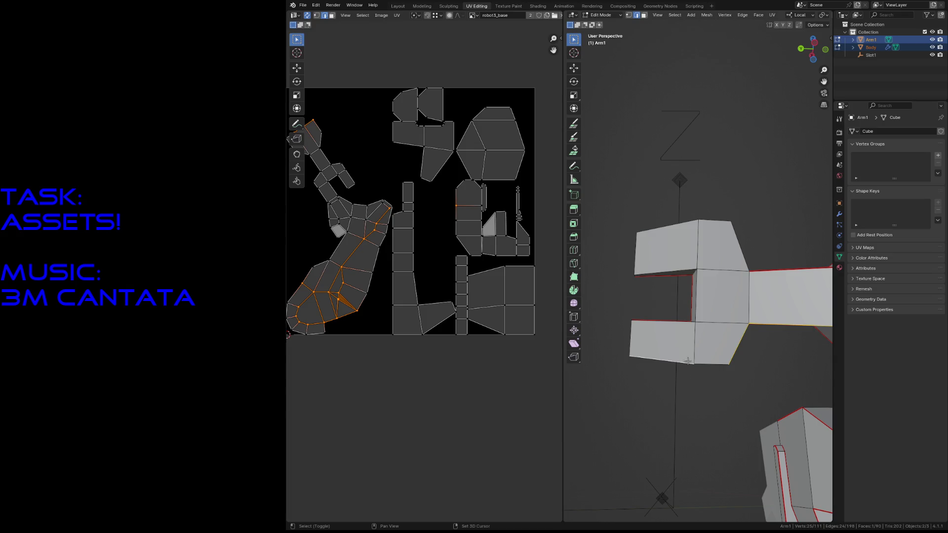
{"action": "left_click", "coordinate": [694, 323], "text": "shift"}
{"action": "left_click", "coordinate": [697, 299], "text": "shift"}
{"action": "left_click", "coordinate": [686, 268], "text": "shift"}
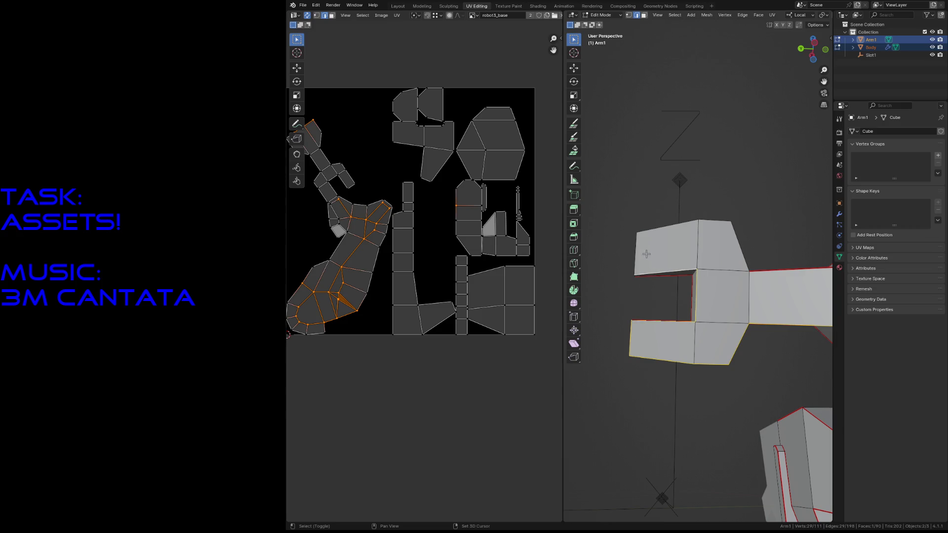
{"action": "left_click", "coordinate": [639, 250], "text": "shift"}
{"action": "left_click", "coordinate": [648, 235], "text": "shift"}
Unwrap the arm with the new cuts and clear the edge selection
{"action": "key", "text": "u"}
{"action": "left_click", "coordinate": [752, 279]}
{"action": "key", "text": "alt+a"}
{"action": "key", "text": "shift+grave"}
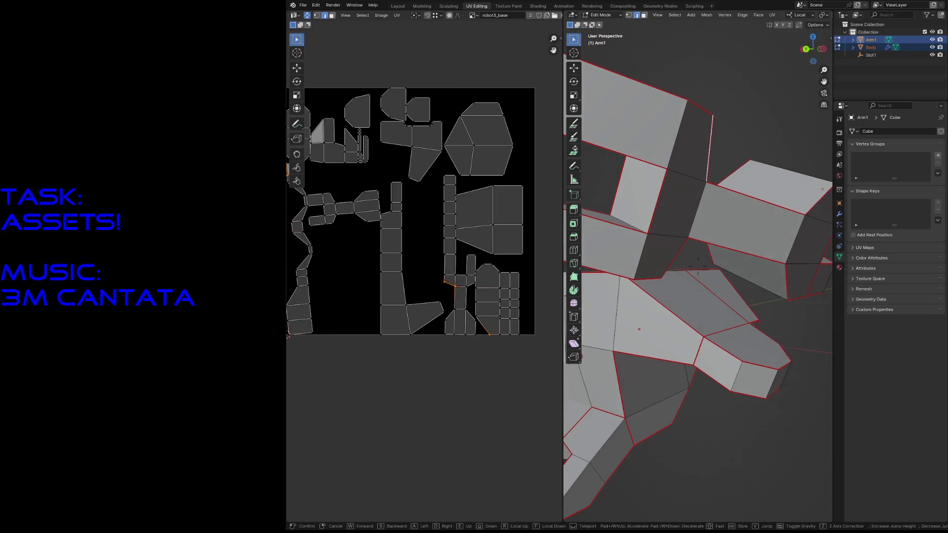
Save the robot file, fly in closer to the arm and pan the UV layout into full view
{"action": "left_click", "coordinate": [764, 220]}
{"action": "key", "text": "ctrl+s"}
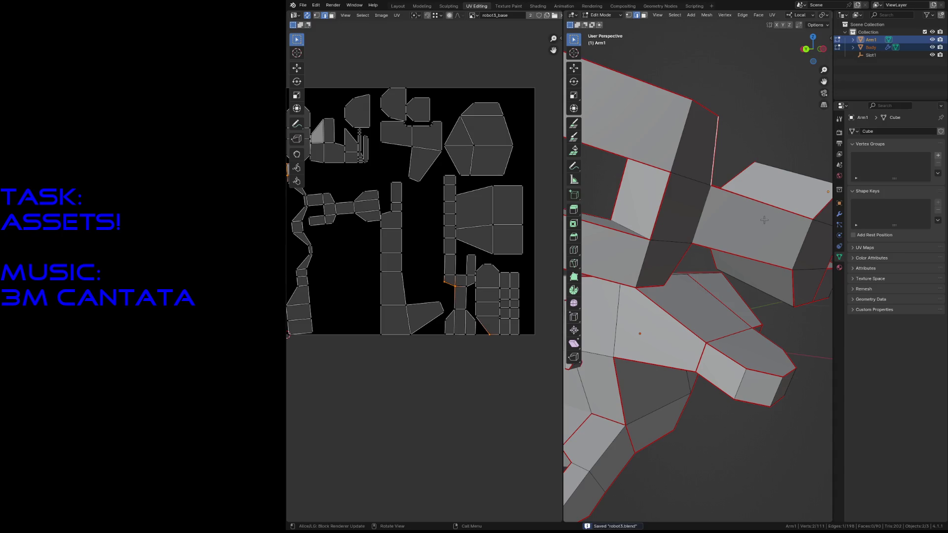
{"action": "key", "text": "shift+grave"}
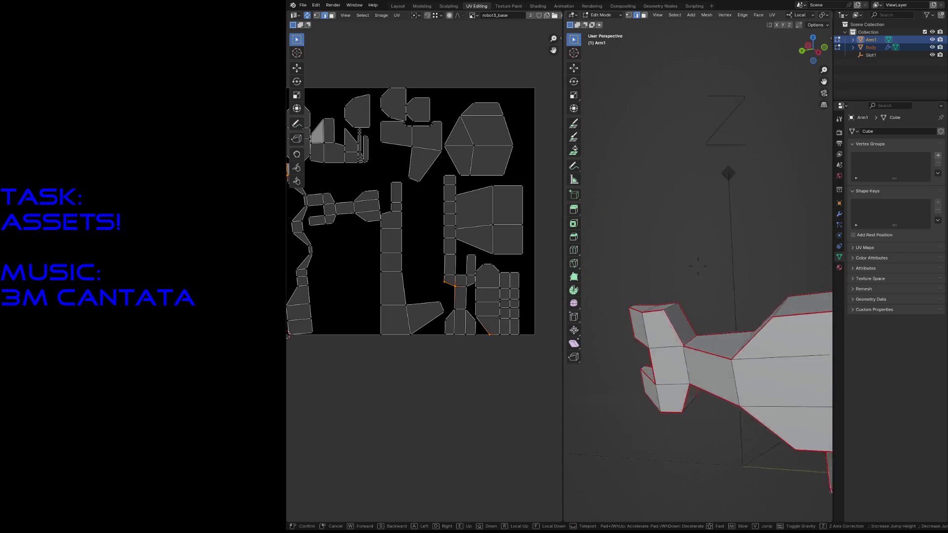
{"action": "key", "text": "w"}
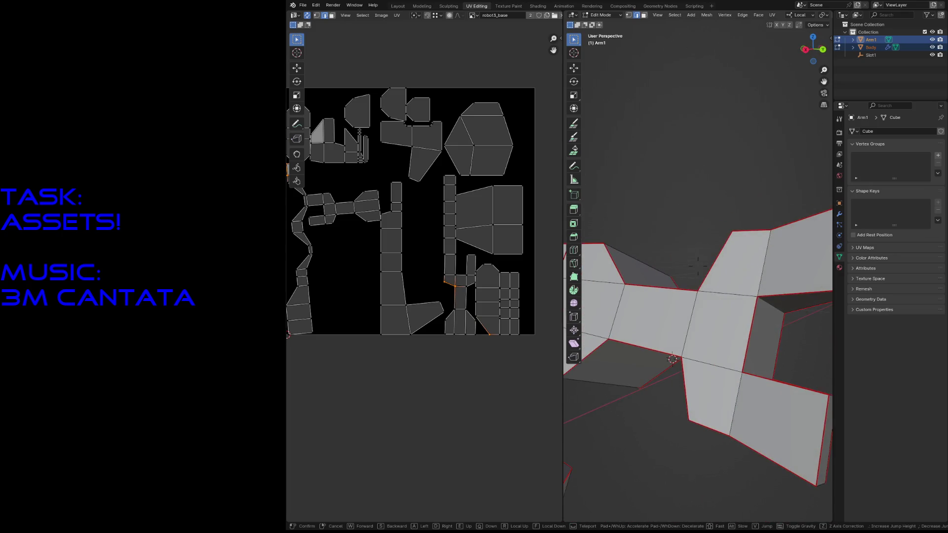
{"action": "left_click", "coordinate": [764, 221]}
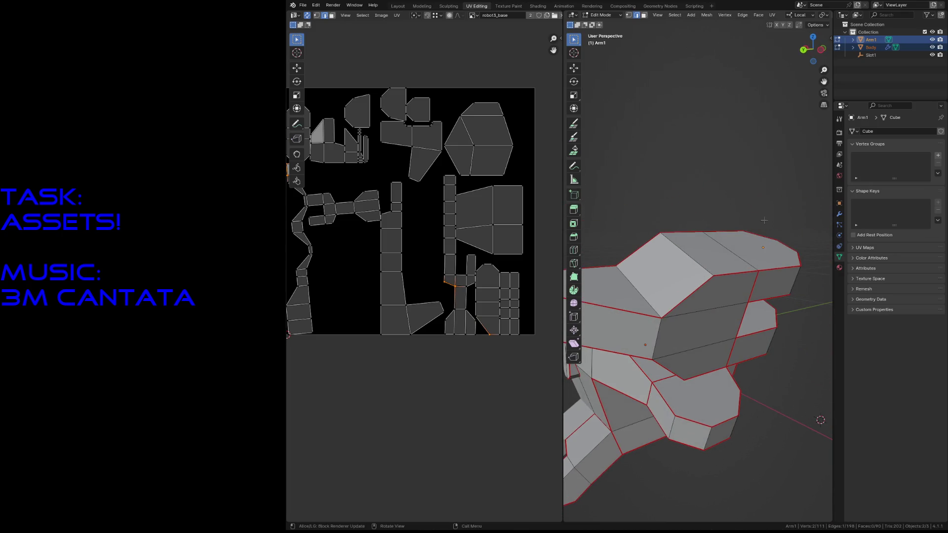
{"action": "middle_click_drag", "start_coordinate": [397, 181], "coordinate": [465, 203]}
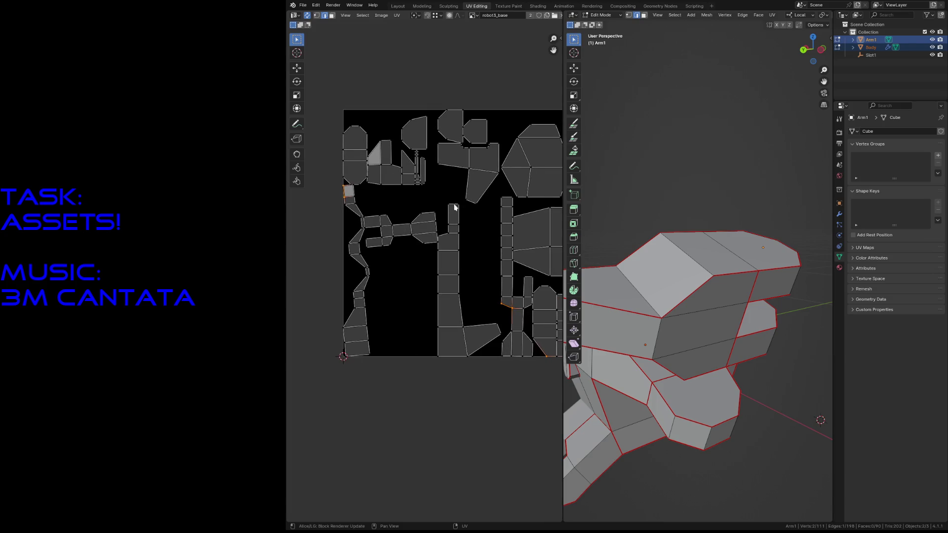
Mark a seam on an edge of the cross-shaped hand part so the UVs re-unwrap
{"action": "key", "text": "shift+grave"}
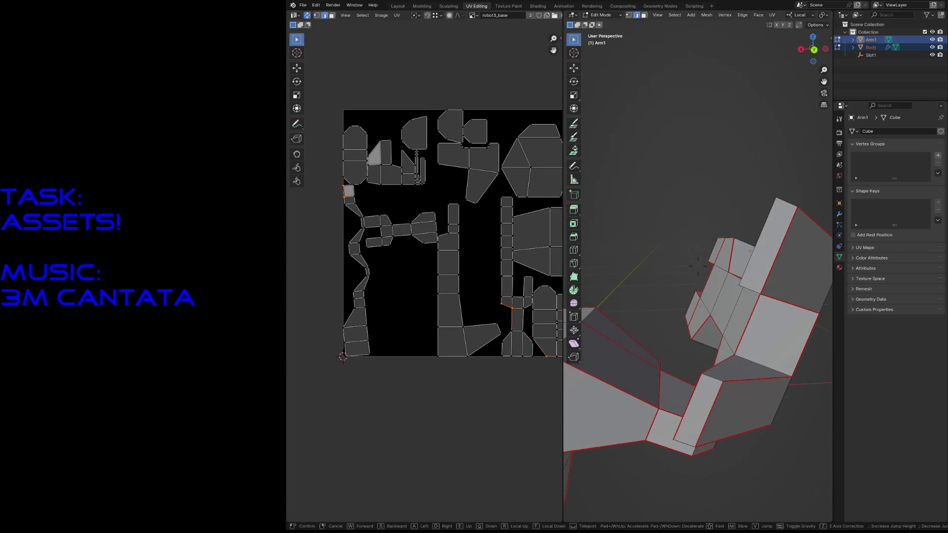
{"action": "left_click", "coordinate": [666, 297]}
{"action": "key", "text": "F3"}
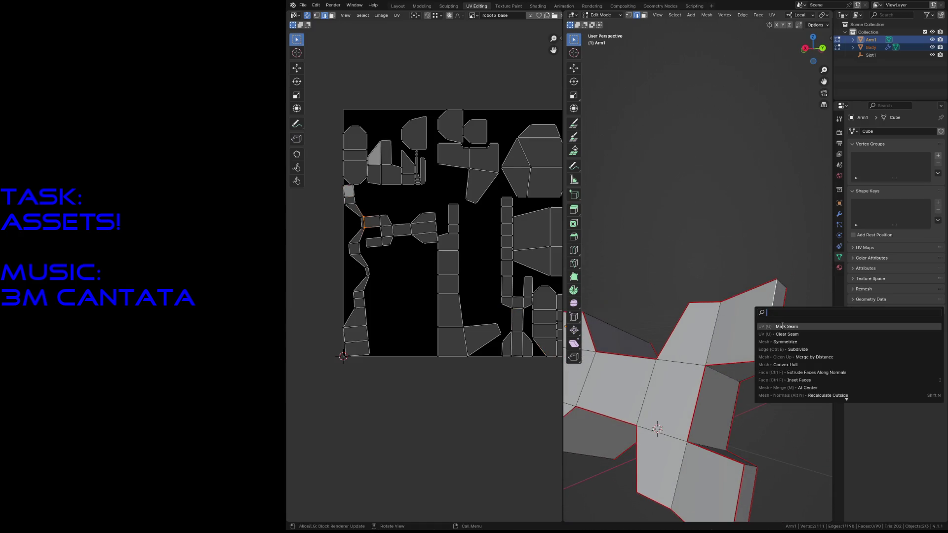
{"action": "left_click", "coordinate": [781, 326]}
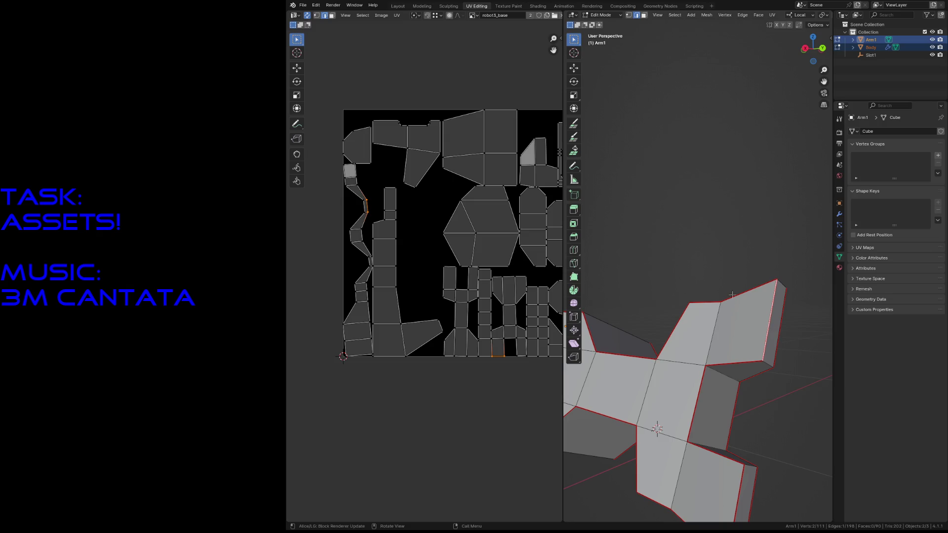
{"action": "key", "text": "alt+a"}
Mark another seam on a further arm edge, re-unwrapping the UV islands again
{"action": "key", "text": "shift+grave"}
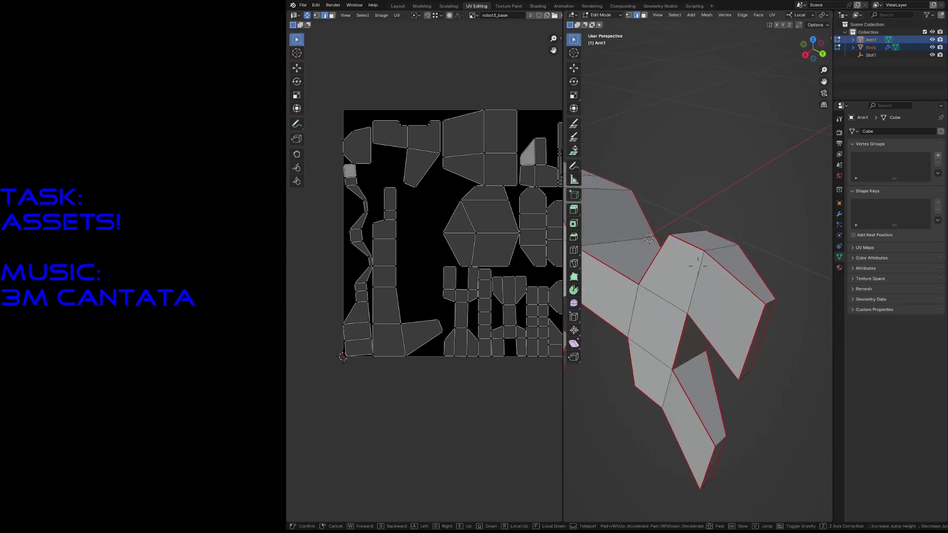
{"action": "left_click", "coordinate": [737, 267]}
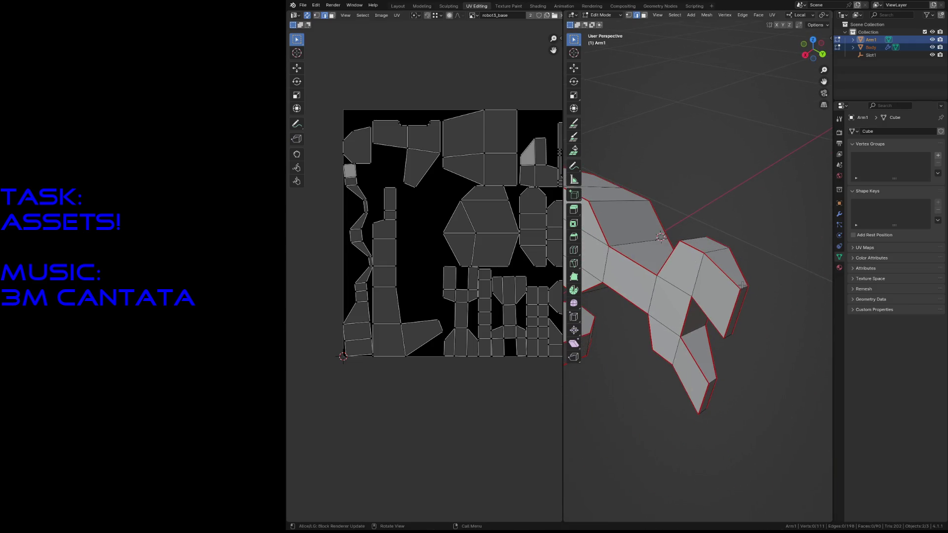
{"action": "key", "text": "F3"}
{"action": "key", "text": "Return"}
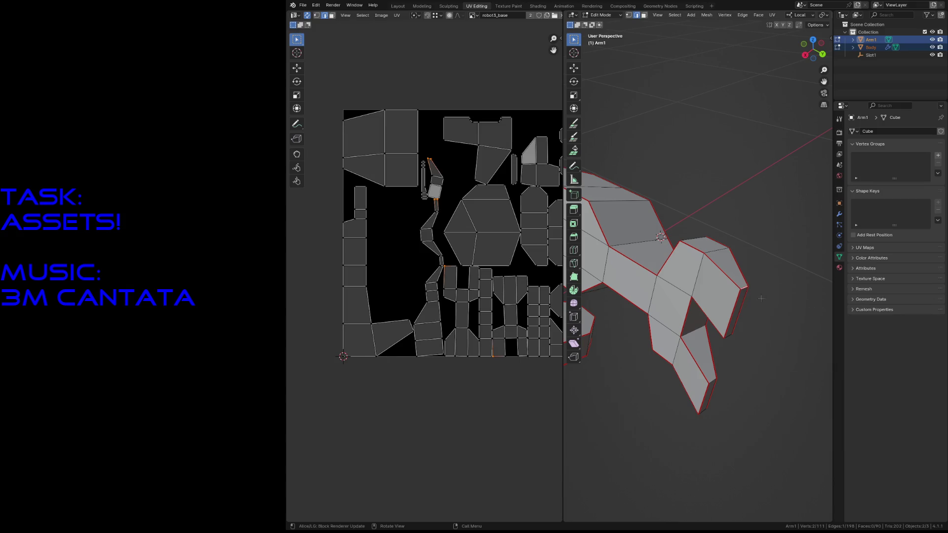
Mark a further arm edge as a seam and pan the rearranged UV layout sideways
{"action": "key", "text": "F3"}
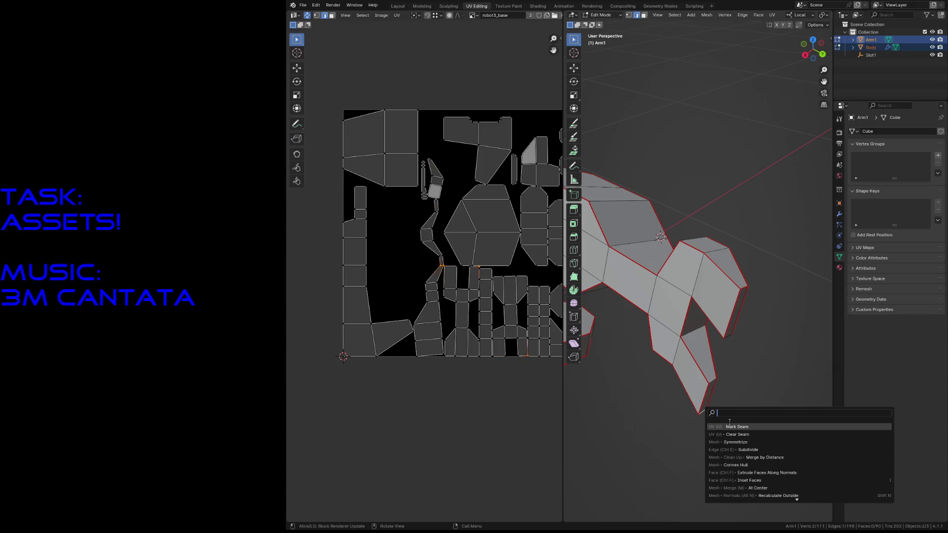
{"action": "key", "text": "Return"}
{"action": "middle_click_drag", "start_coordinate": [478, 334], "coordinate": [409, 327]}
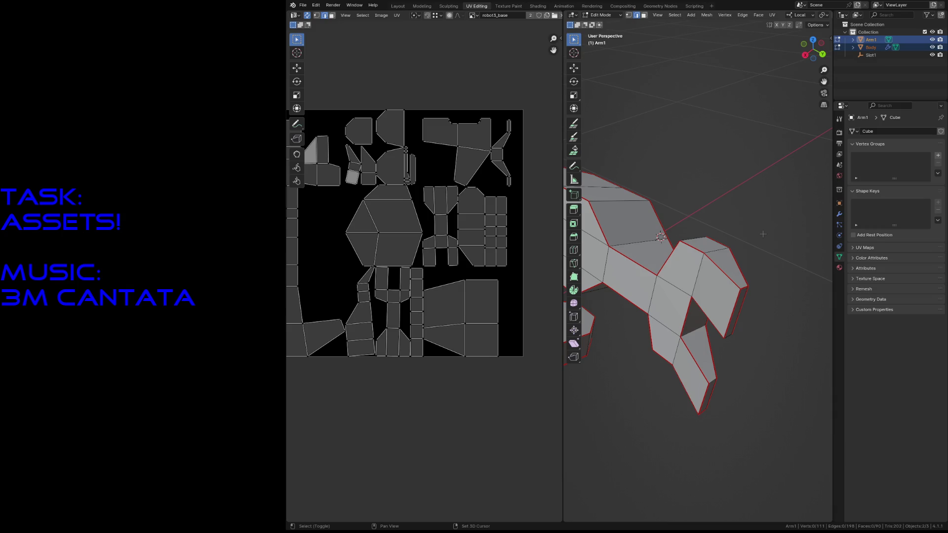
{"action": "key", "text": "shift+grave"}
{"action": "key", "text": "w"}
{"action": "left_click", "coordinate": [697, 264]}
Back away around the arm and mark one more edge as a seam
{"action": "key", "text": "F3"}
{"action": "key", "text": "Escape"}
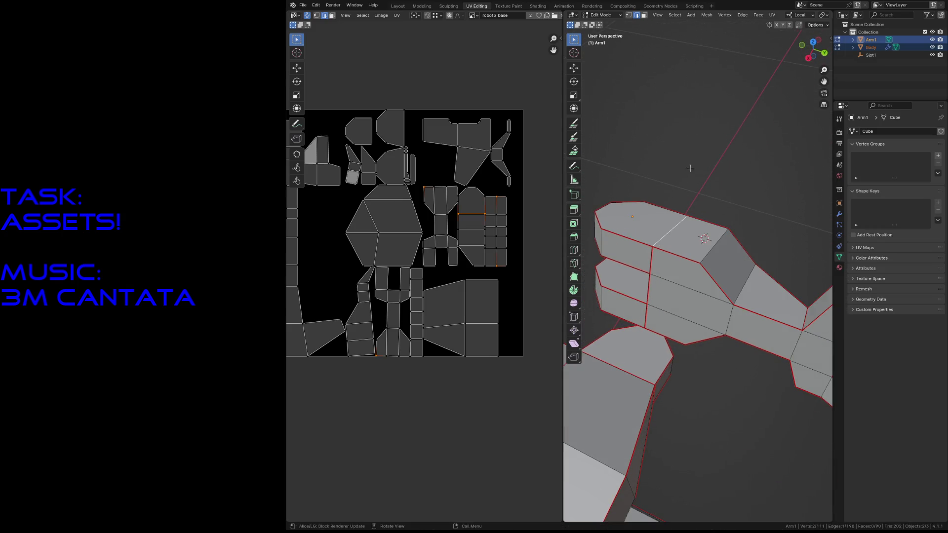
{"action": "key", "text": "shift+grave"}
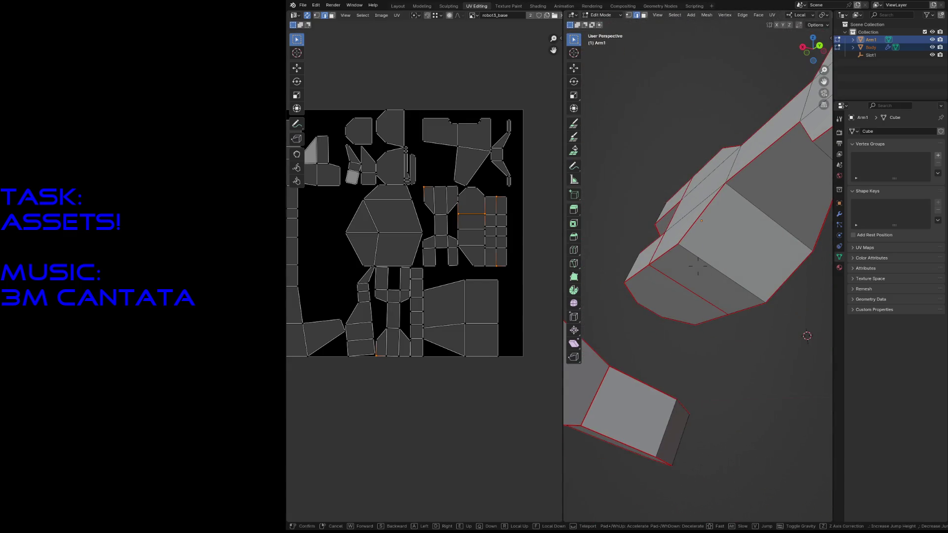
{"action": "key", "text": "s"}
{"action": "left_click", "coordinate": [698, 264]}
{"action": "key", "text": "F3"}
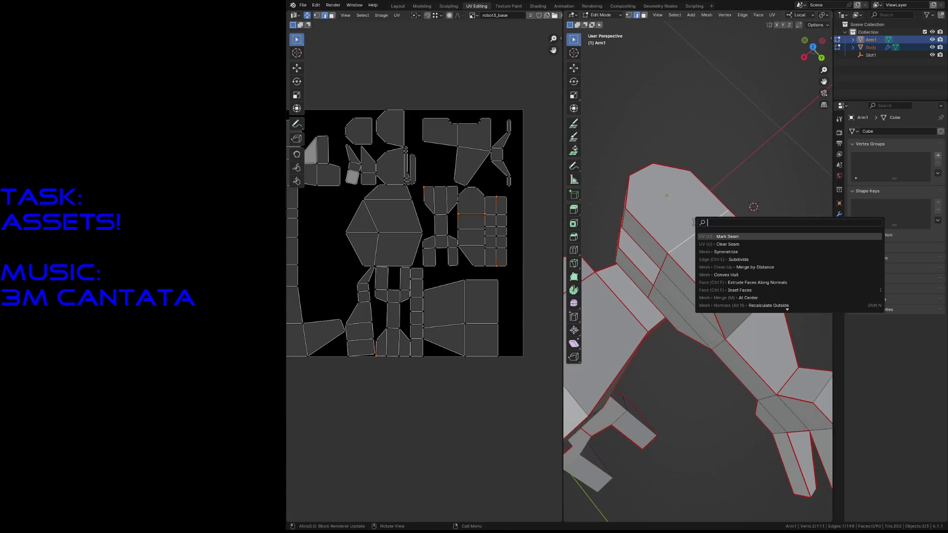
{"action": "left_click", "coordinate": [738, 235]}
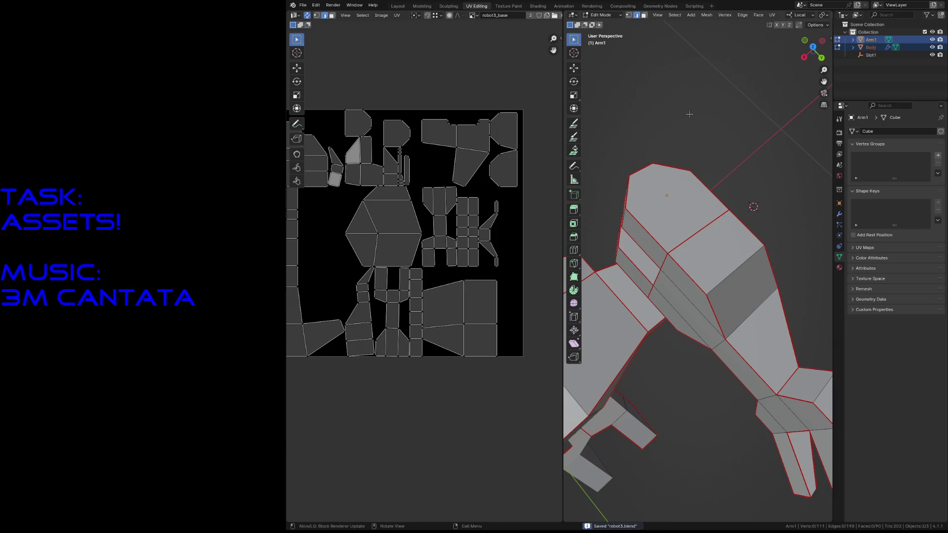
Save the file, then select the whole arm mesh with all UV islands and back away to see the robot
{"action": "key", "text": "ctrl+s"}
{"action": "scroll", "coordinate": [689, 113], "scroll_direction": "down", "scroll_amount": 1}
{"action": "scroll", "coordinate": [690, 113], "scroll_direction": "down", "scroll_amount": 3}
{"action": "scroll", "coordinate": [689, 113], "scroll_direction": "down", "scroll_amount": 2}
{"action": "mouse_move", "coordinate": [356, 168]}
{"action": "middle_mouse_down"}
{"action": "mouse_move", "coordinate": [413, 177]}
{"action": "mouse_move", "coordinate": [391, 175]}
{"action": "middle_mouse_up"}
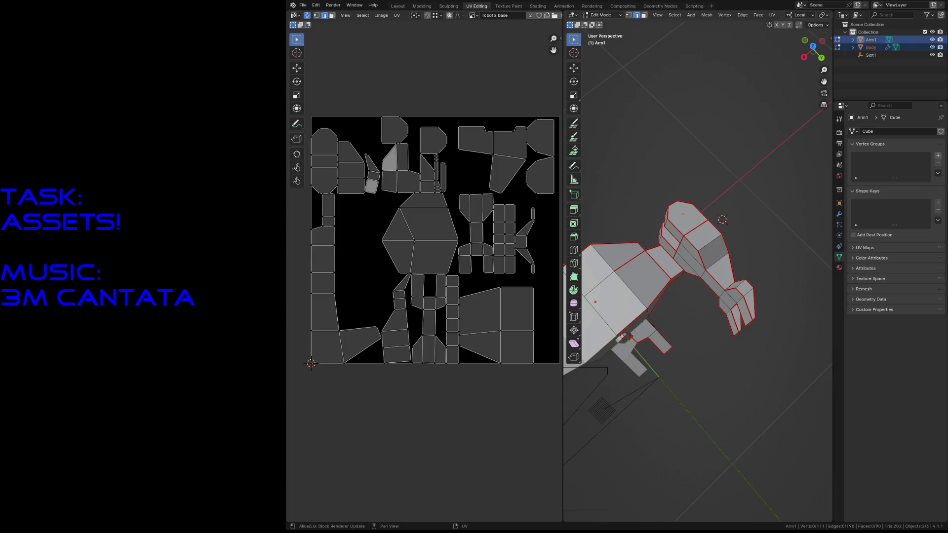
{"action": "key", "text": "a"}
{"action": "key", "text": "shift+grave"}
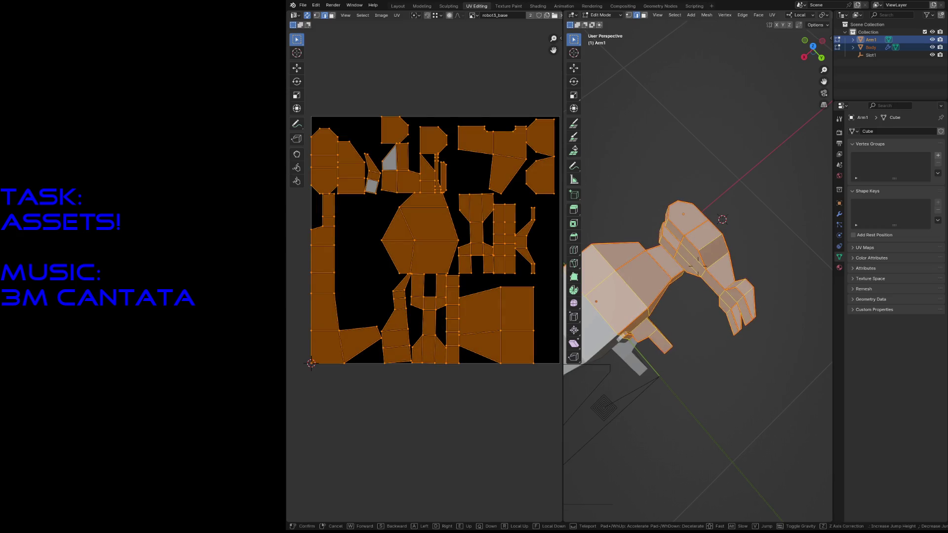
{"action": "key", "text": "s"}
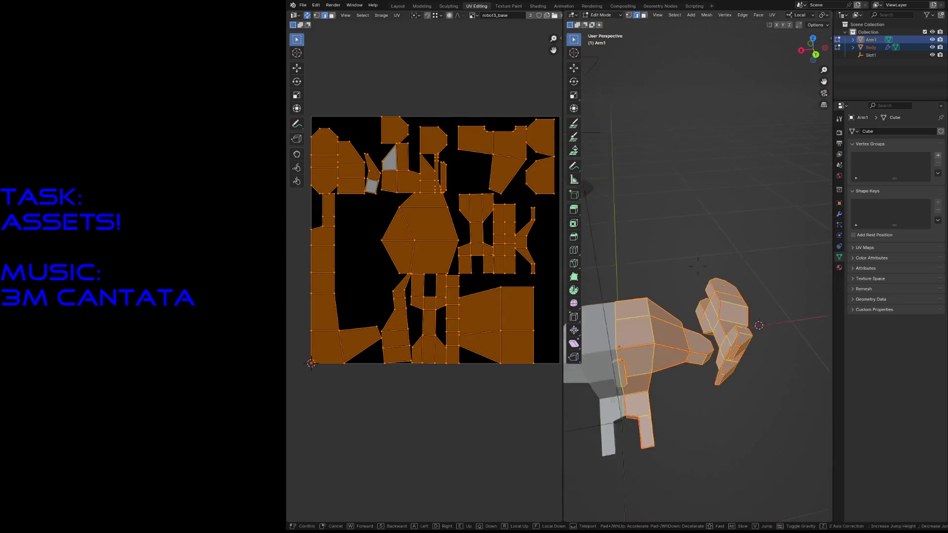
Save the file, then select the linked hand piece in vertex mode and frame it from the front
{"action": "key", "text": "w"}
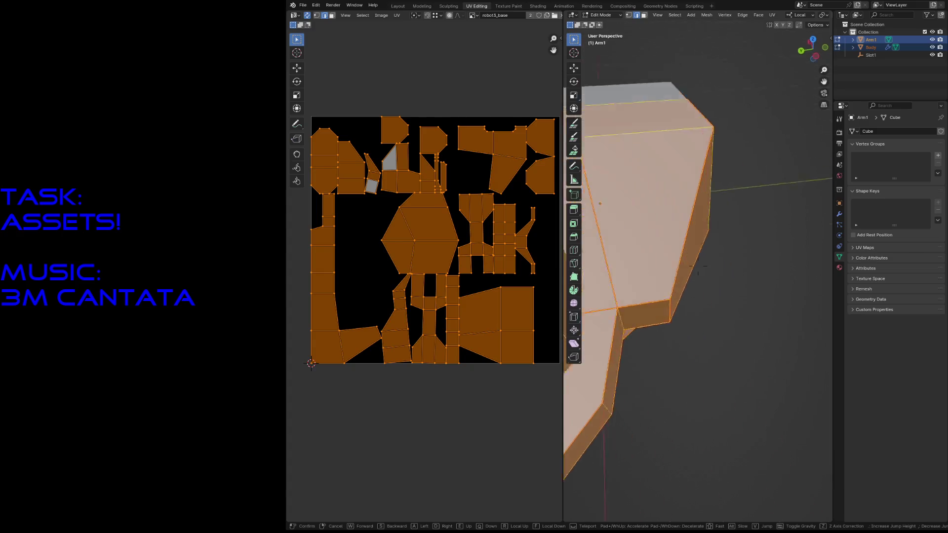
{"action": "key", "text": "s"}
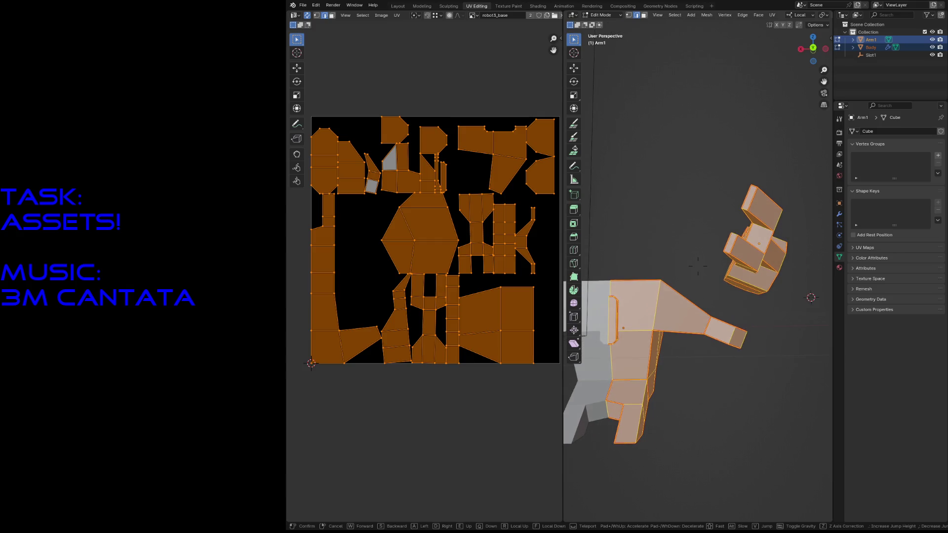
{"action": "left_click", "coordinate": [723, 403]}
{"action": "key", "text": "alt+a"}
{"action": "key", "text": "ctrl+s"}
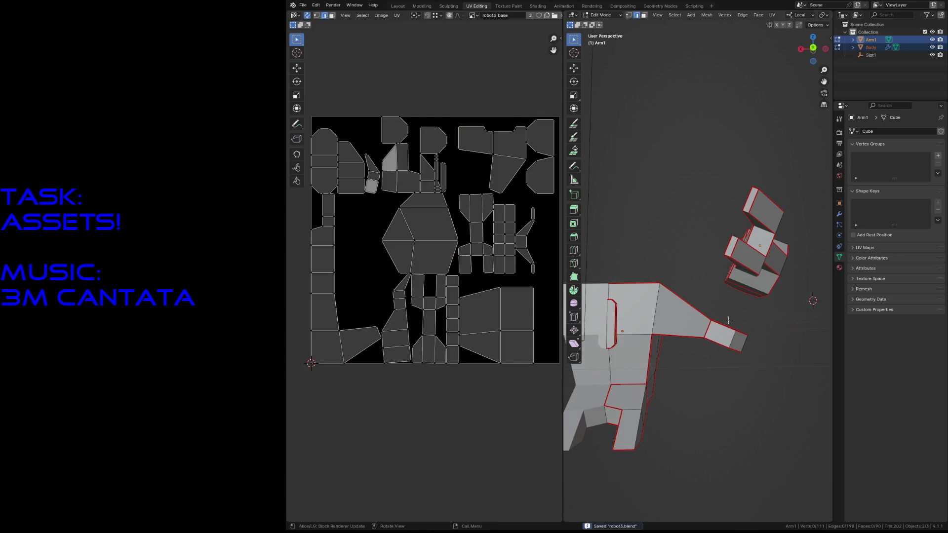
{"action": "key", "text": "1"}
{"action": "key", "text": "ctrl+l"}
{"action": "key", "text": "KP_1"}
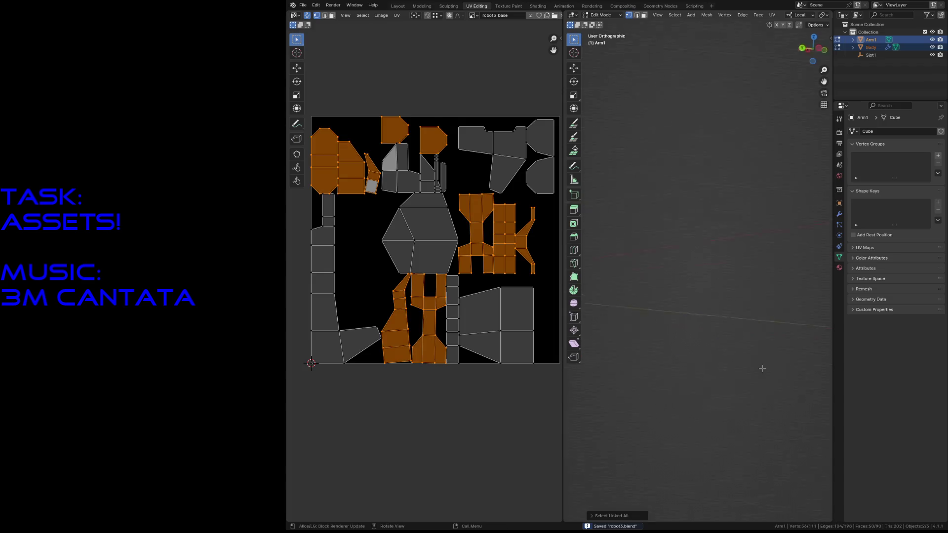
{"action": "key", "text": "KP_Decimal"}
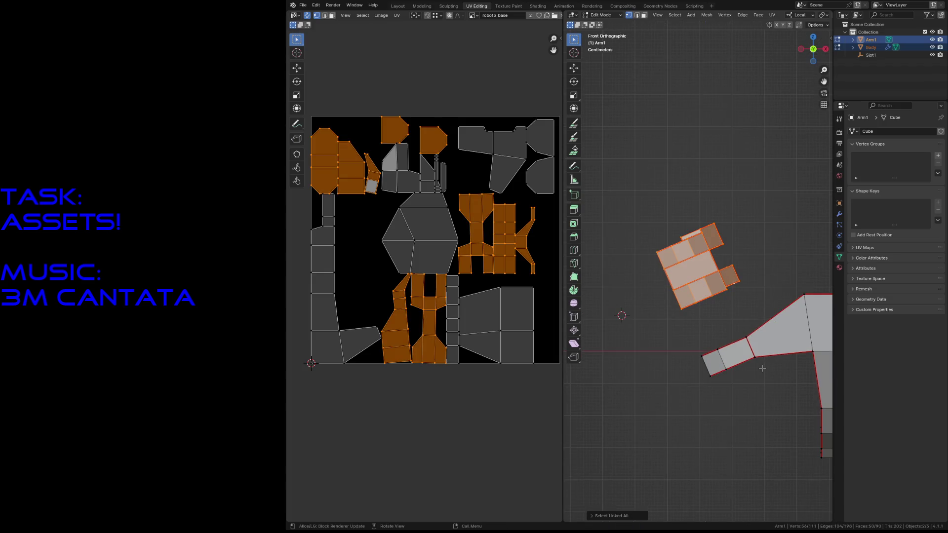
{"action": "scroll", "coordinate": [637, 308], "scroll_direction": "down", "scroll_amount": 1}
{"action": "scroll", "coordinate": [654, 292], "scroll_direction": "down", "scroll_amount": 2}
{"action": "scroll", "coordinate": [645, 298], "scroll_direction": "up", "scroll_amount": 2}
{"action": "scroll", "coordinate": [693, 270], "scroll_direction": "up", "scroll_amount": 1}
Move the hand piece onto the end of the arm, then select the whole arm and its UVs
{"action": "key", "text": "g"}
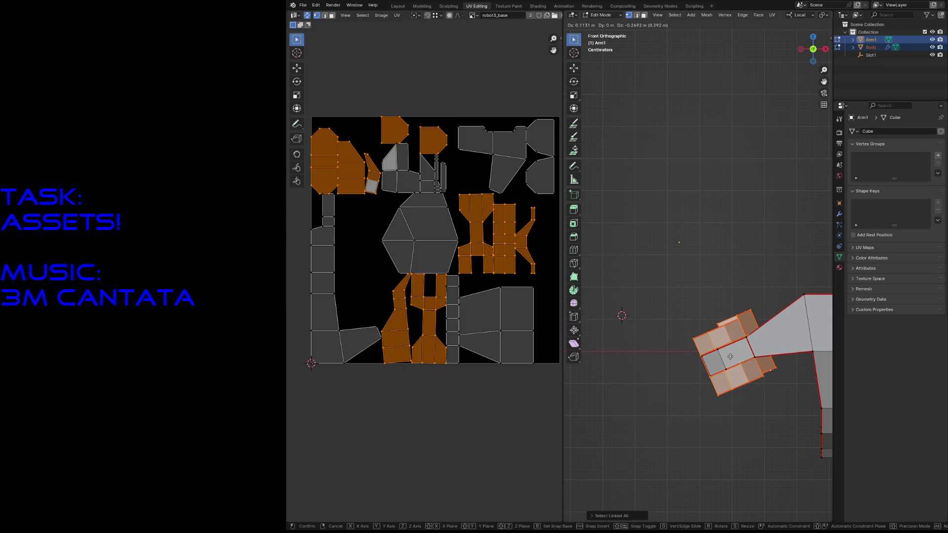
{"action": "left_click", "coordinate": [730, 357]}
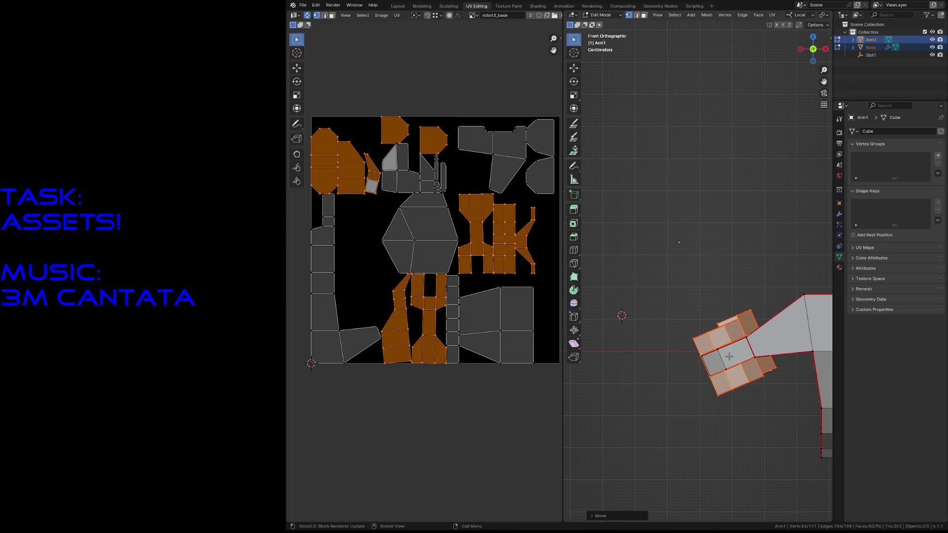
{"action": "scroll", "coordinate": [455, 191], "scroll_direction": "down", "scroll_amount": 1}
{"action": "scroll", "coordinate": [455, 191], "scroll_direction": "up", "scroll_amount": 1}
{"action": "scroll", "coordinate": [455, 190], "scroll_direction": "down", "scroll_amount": 1}
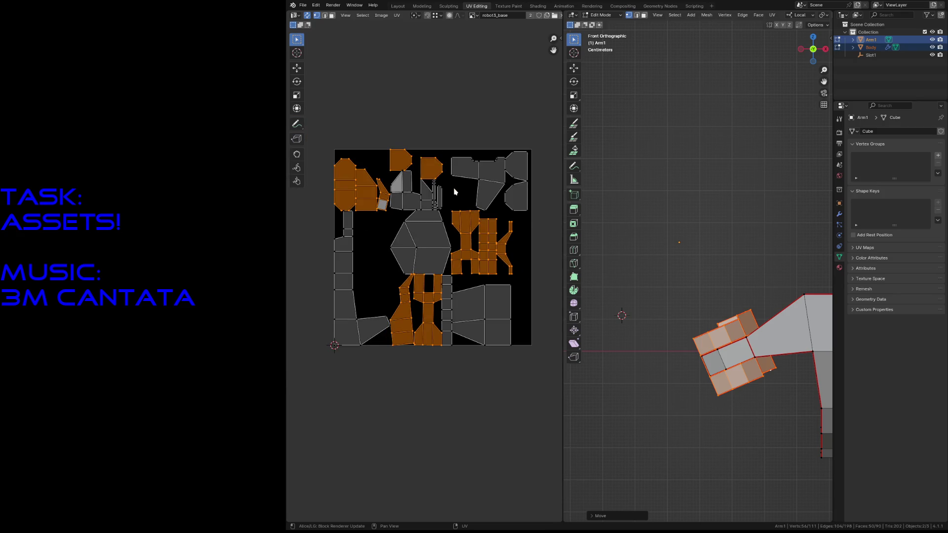
{"action": "scroll", "coordinate": [455, 192], "scroll_direction": "down", "scroll_amount": 1}
{"action": "key", "text": "alt+a"}
{"action": "key", "text": "a"}
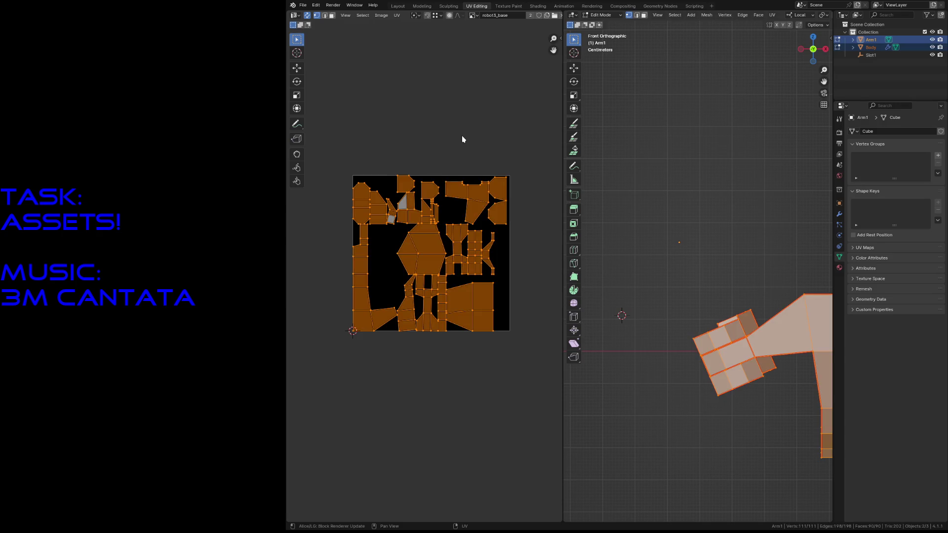
Pack the UV islands with a 0.1 margin so they spread across the UV square
{"action": "key", "text": "F3"}
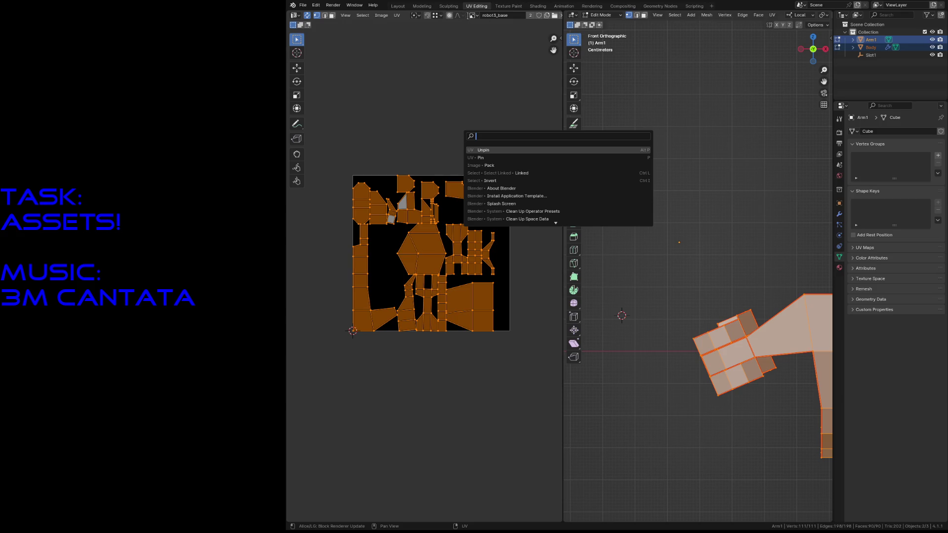
{"action": "key", "text": "Escape"}
{"action": "left_click", "coordinate": [397, 15]}
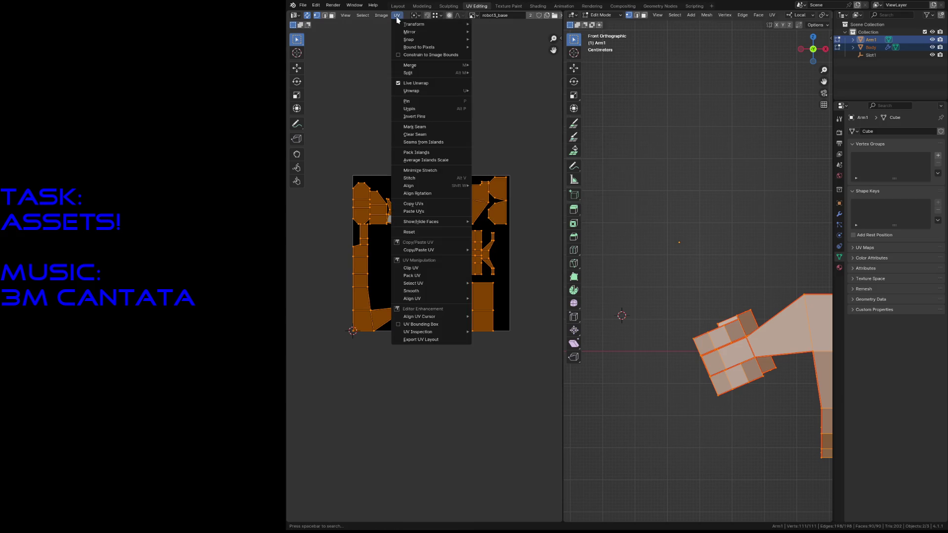
{"action": "left_click", "coordinate": [428, 153]}
{"action": "left_click", "coordinate": [442, 203]}
{"action": "type", "text": "0.1"}
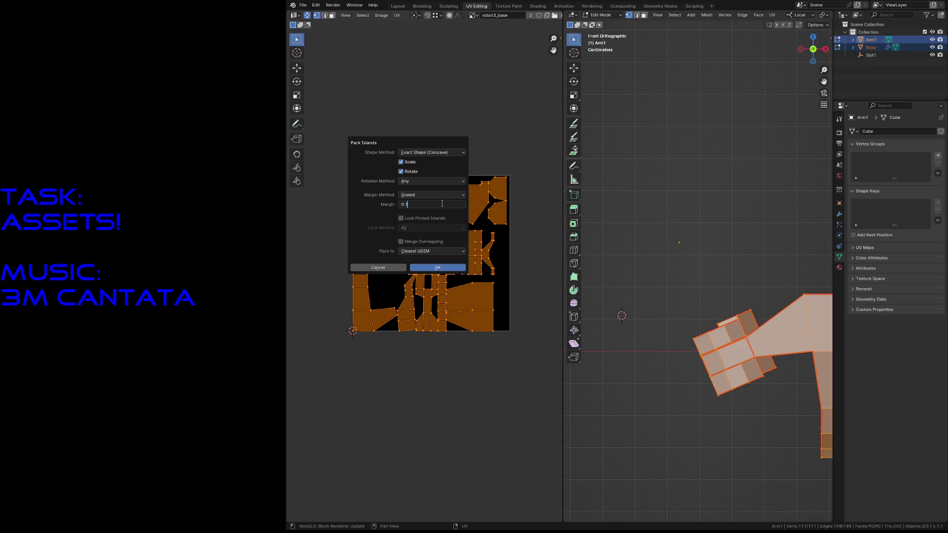
{"action": "left_click", "coordinate": [424, 269]}
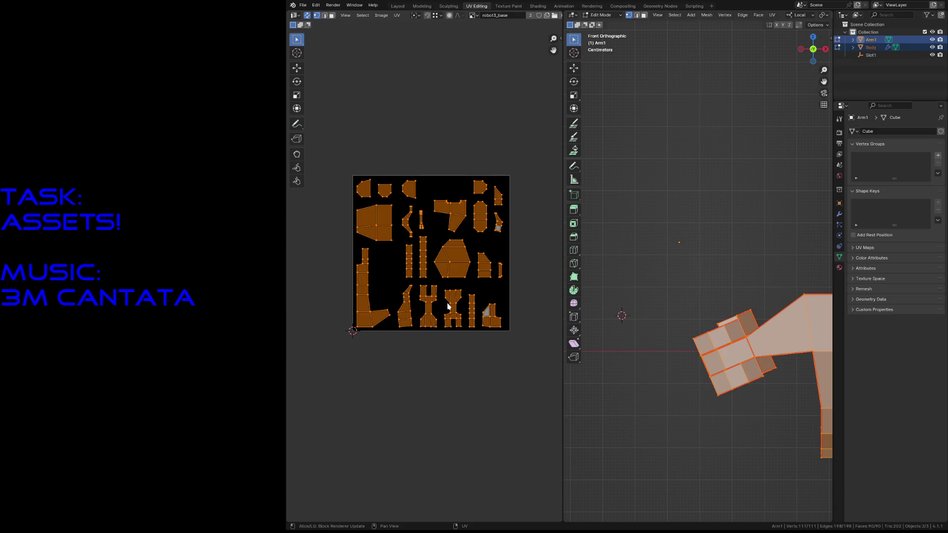
{"action": "left_click", "coordinate": [693, 340]}
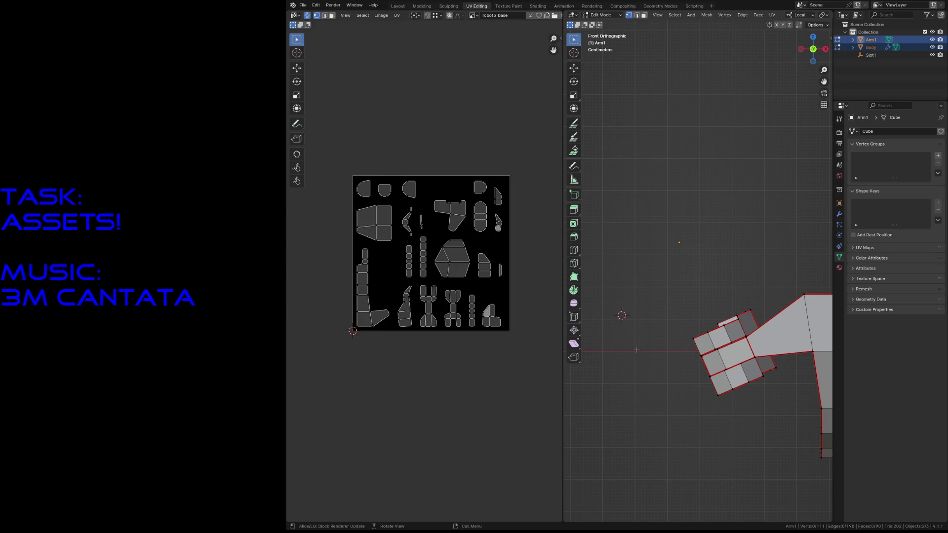
{"action": "key", "text": "a"}
{"action": "key", "text": "alt+a"}
{"action": "left_click", "coordinate": [720, 340]}
{"action": "key", "text": "ctrl+l"}
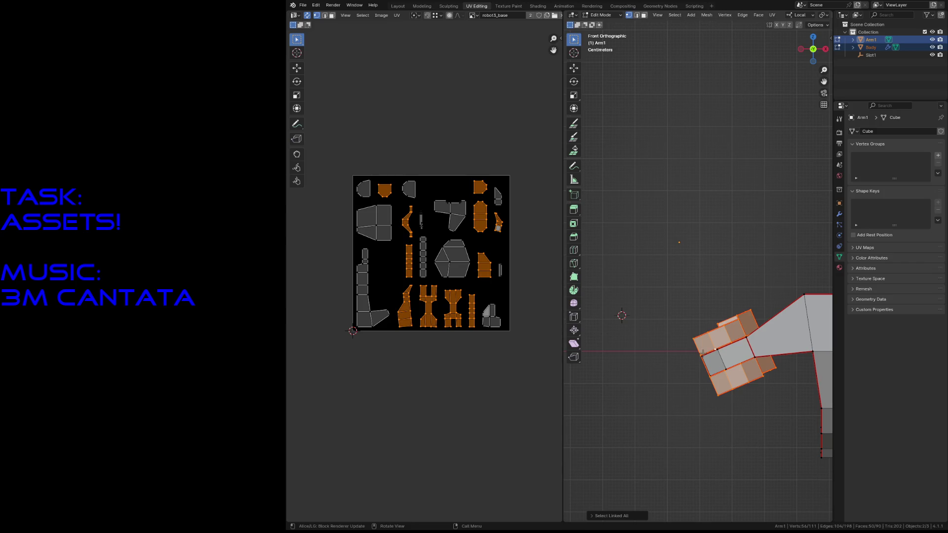
{"action": "left_click", "coordinate": [642, 308]}
{"action": "scroll", "coordinate": [423, 205], "scroll_direction": "up", "scroll_amount": 3}
{"action": "scroll", "coordinate": [416, 208], "scroll_direction": "up", "scroll_amount": 3}
{"action": "scroll", "coordinate": [401, 149], "scroll_direction": "down", "scroll_amount": 2}
{"action": "scroll", "coordinate": [435, 224], "scroll_direction": "down", "scroll_amount": 2}
{"action": "scroll", "coordinate": [358, 204], "scroll_direction": "down", "scroll_amount": 1}
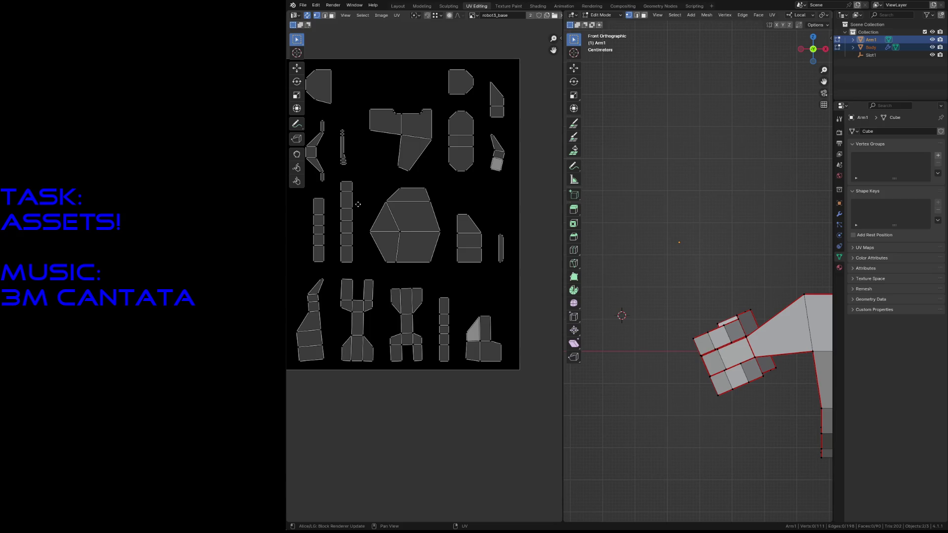
{"action": "middle_click_drag", "start_coordinate": [357, 204], "coordinate": [366, 212]}
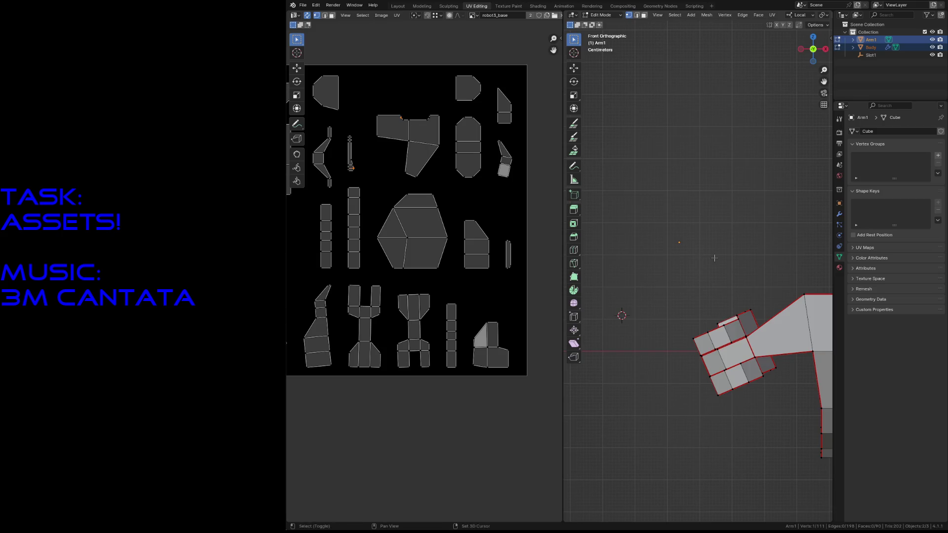
{"action": "key", "text": "shift+grave"}
{"action": "key", "text": "s"}
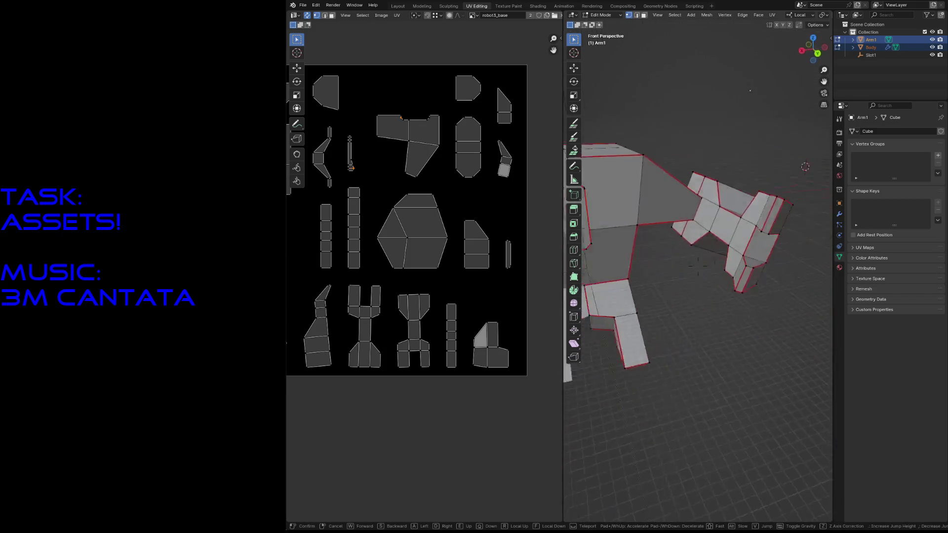
{"action": "left_click", "coordinate": [699, 261]}
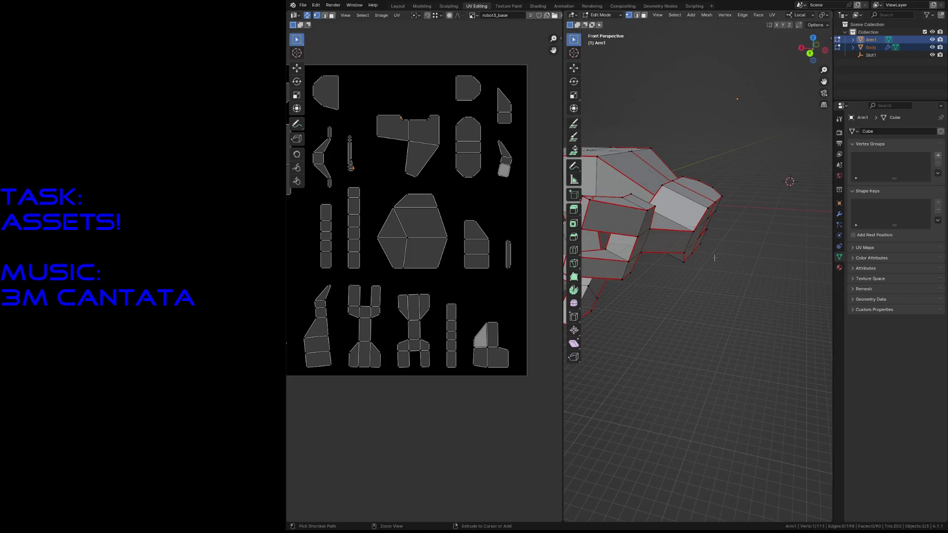
{"action": "key", "text": "ctrl+l"}
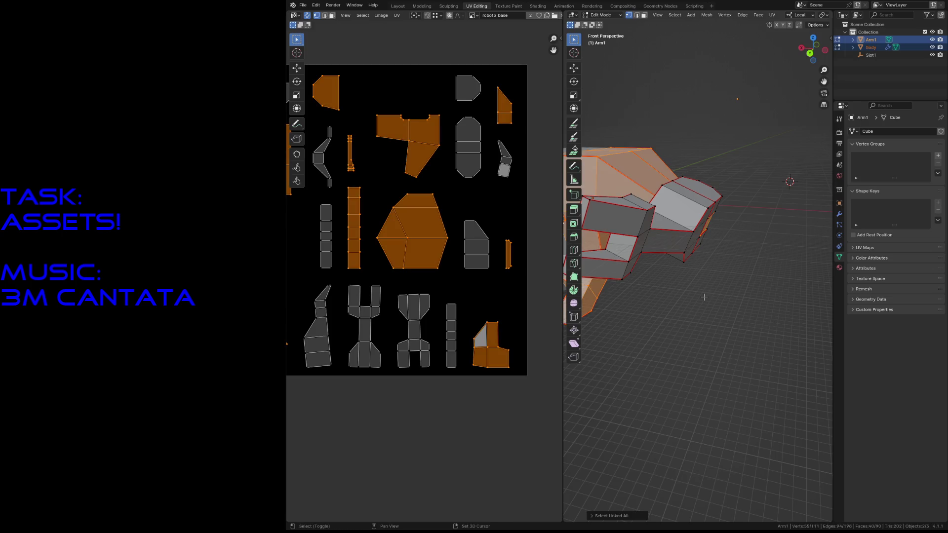
{"action": "key", "text": "alt+a"}
{"action": "left_click_drag", "start_coordinate": [339, 128], "coordinate": [360, 179]}
{"action": "key", "text": "shift+grave"}
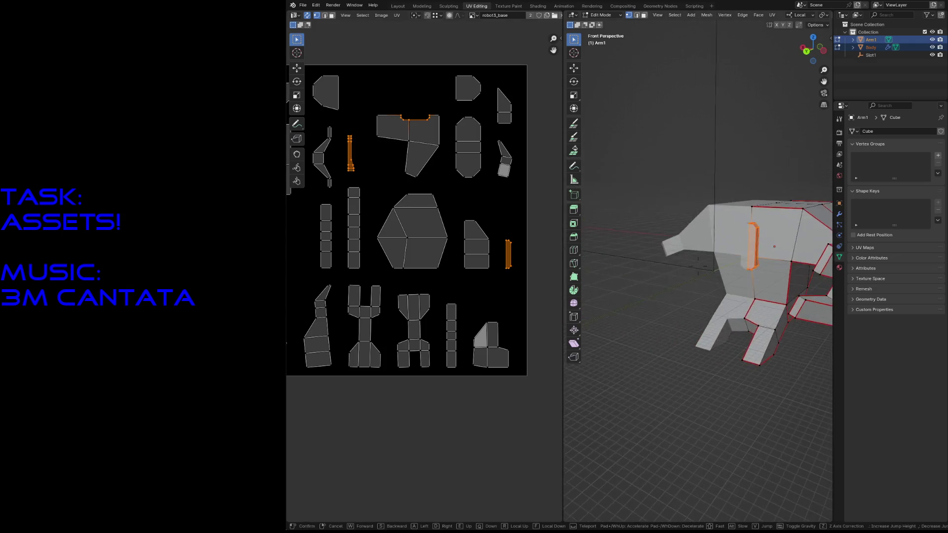
{"action": "key", "text": "w"}
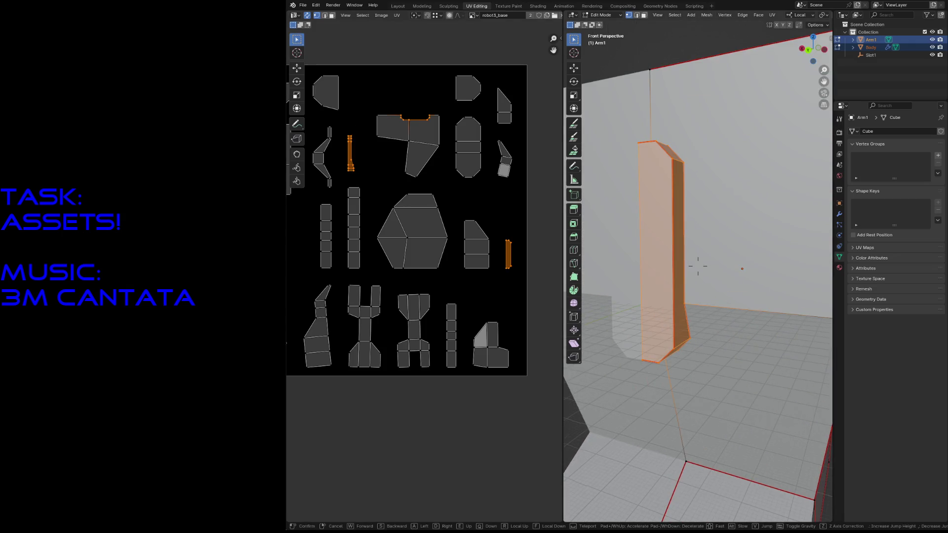
{"action": "key", "text": "s"}
{"action": "left_click", "coordinate": [698, 266]}
{"action": "left_click", "coordinate": [495, 285]}
{"action": "left_click", "coordinate": [512, 307]}
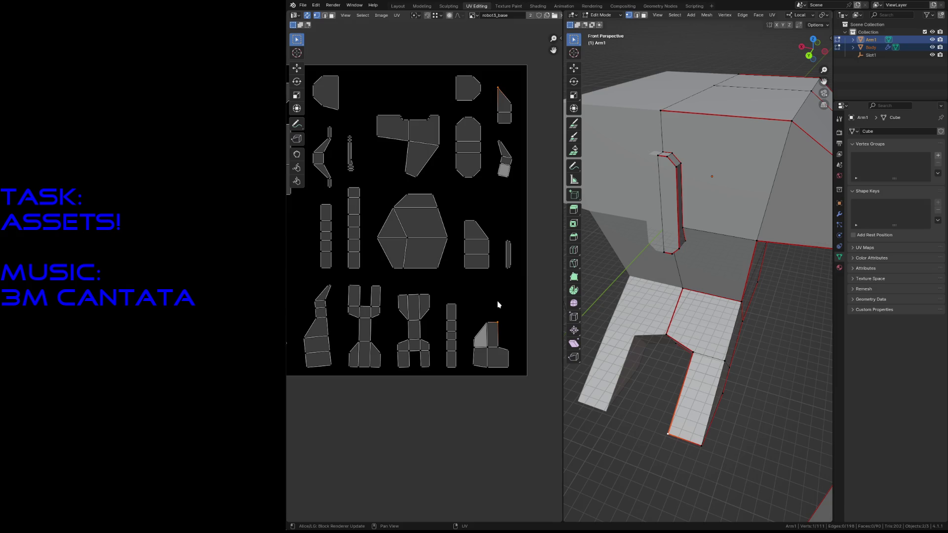
{"action": "left_click_drag", "start_coordinate": [455, 214], "coordinate": [484, 268]}
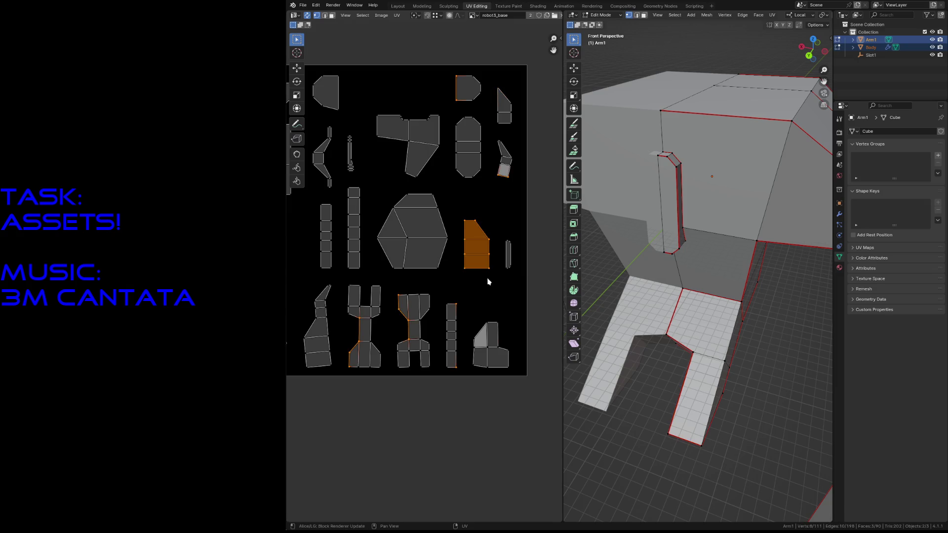
{"action": "left_click", "coordinate": [506, 223]}
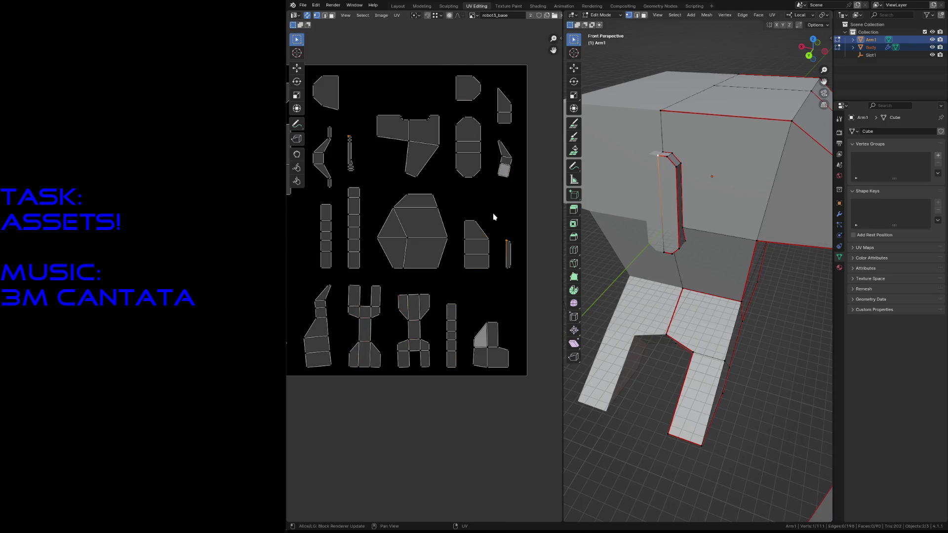
{"action": "scroll", "coordinate": [486, 217], "scroll_direction": "down", "scroll_amount": 2}
{"action": "scroll", "coordinate": [489, 219], "scroll_direction": "down", "scroll_amount": 2}
{"action": "key", "text": "a"}
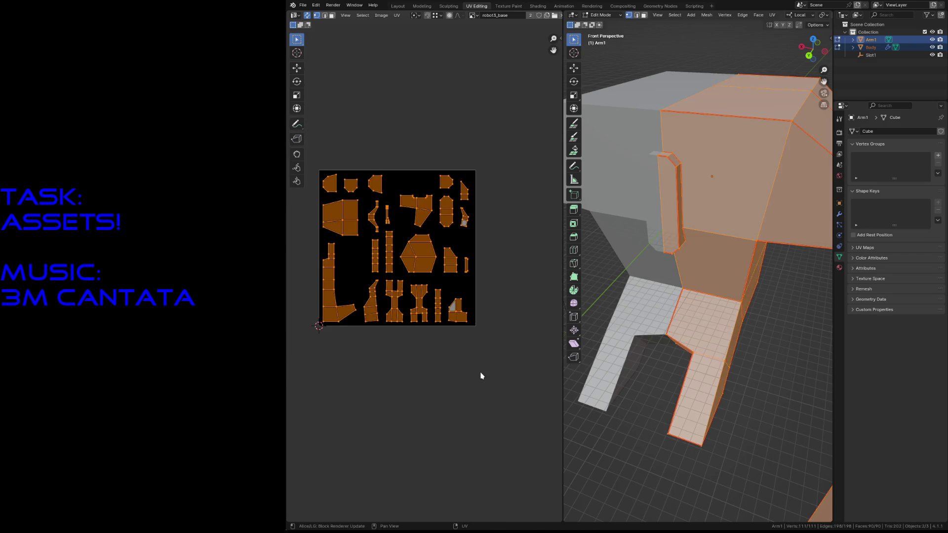
{"action": "key", "text": "F3"}
{"action": "key", "text": "Escape"}
{"action": "left_click", "coordinate": [381, 14]}
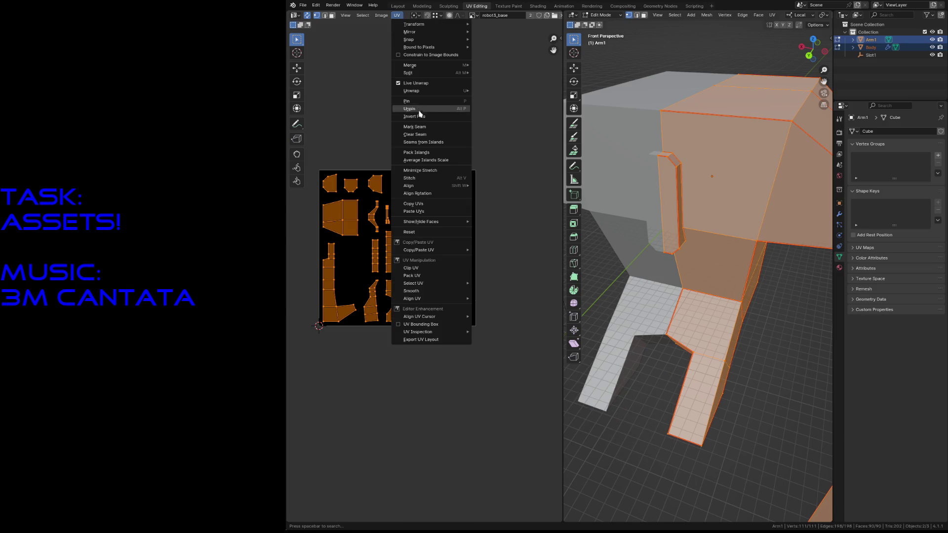
{"action": "left_click", "coordinate": [421, 152]}
{"action": "left_click", "coordinate": [431, 202]}
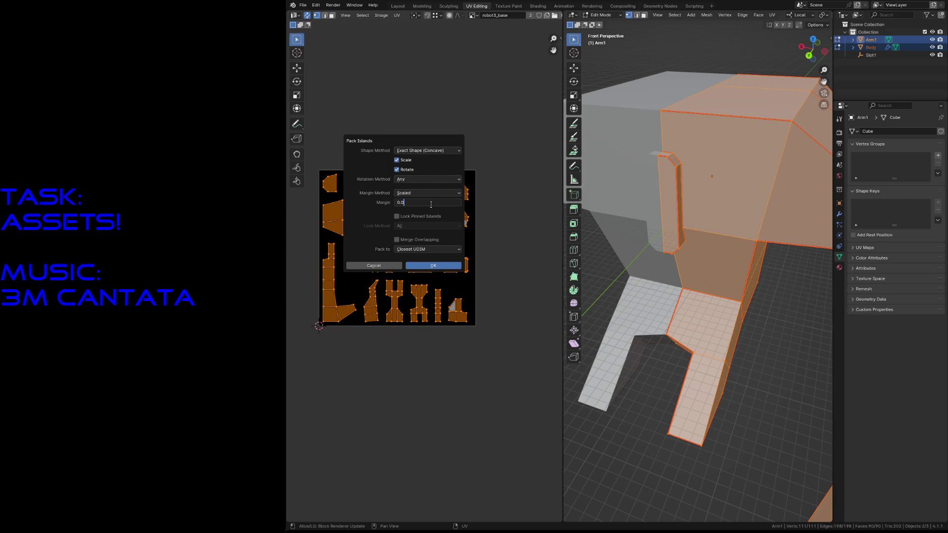
{"action": "type", "text": "5"}
{"action": "key", "text": "Return"}
{"action": "left_click", "coordinate": [433, 265]}
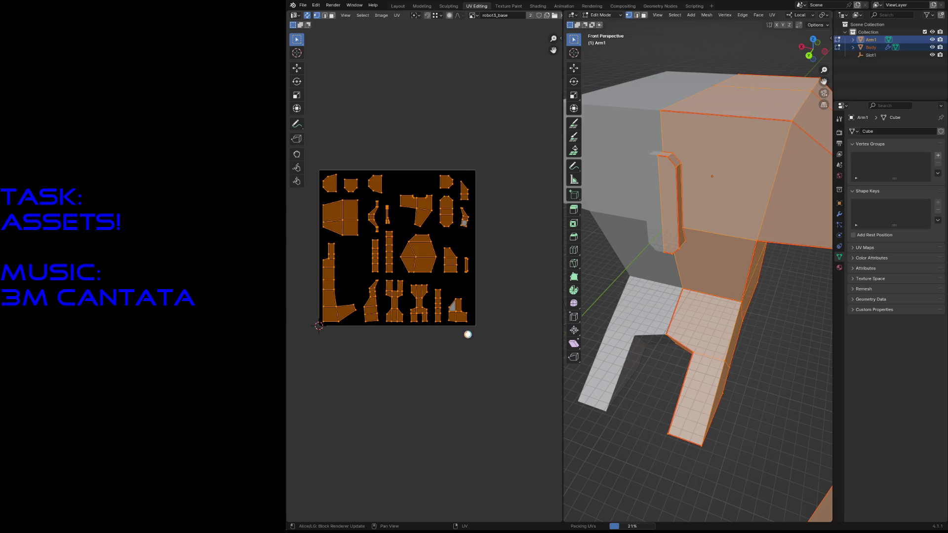
{"action": "left_click", "coordinate": [445, 376]}
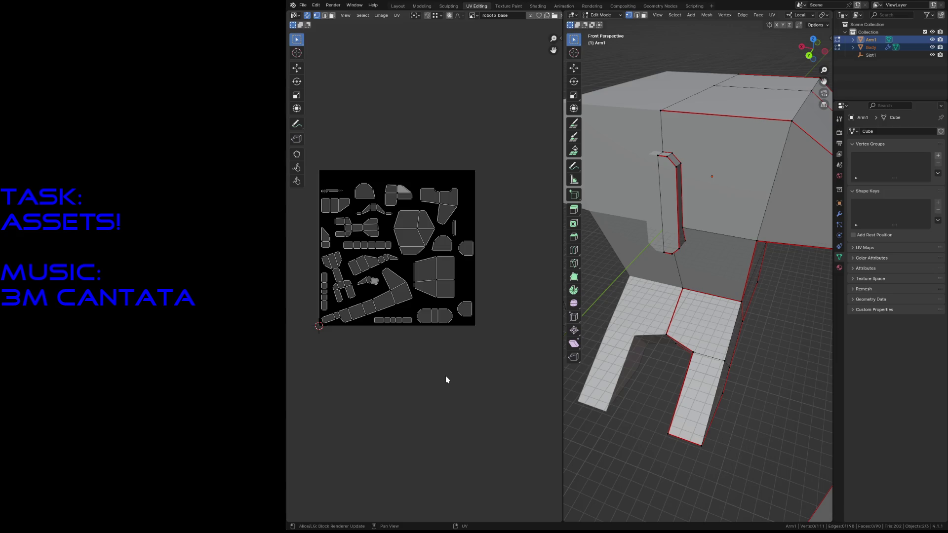
{"action": "key", "text": "a"}
{"action": "key", "text": "ctrl+p"}
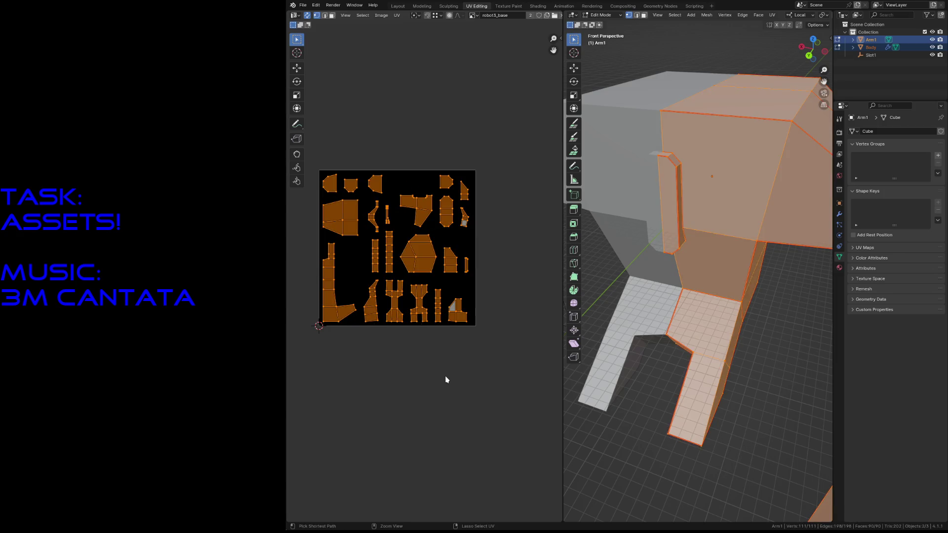
Pack the UV islands with Rotate disabled at 0.050 margin, then clear the selection
{"action": "left_click", "coordinate": [396, 14]}
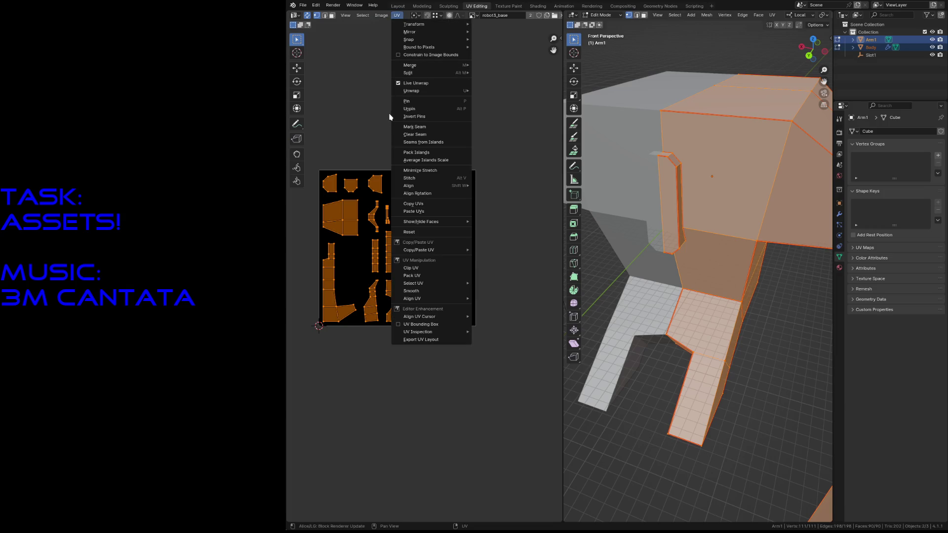
{"action": "left_click", "coordinate": [408, 152]}
{"action": "left_click", "coordinate": [384, 170]}
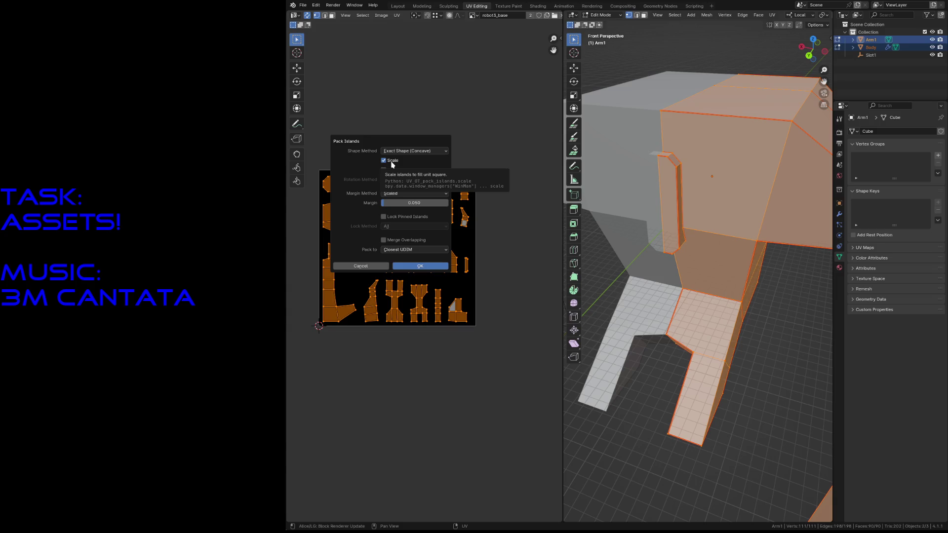
{"action": "left_click", "coordinate": [407, 266]}
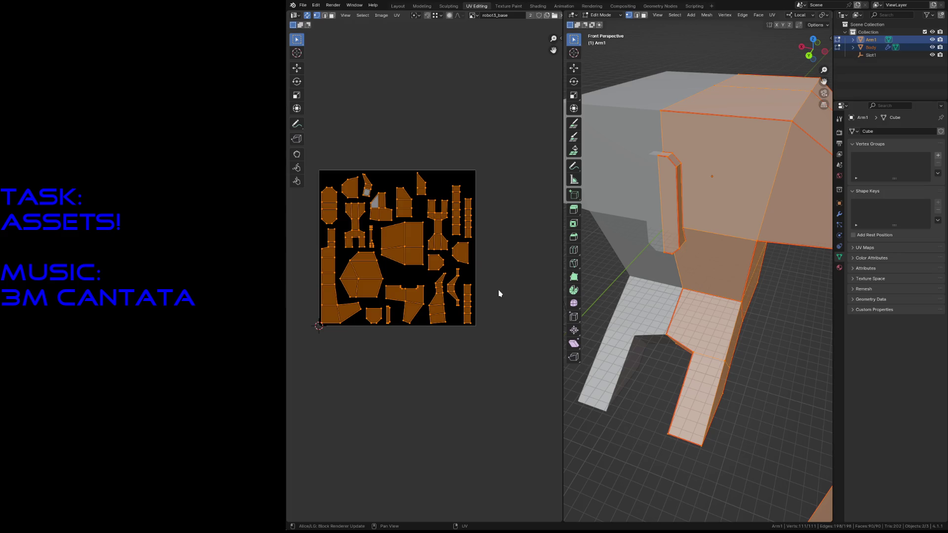
{"action": "key", "text": "alt+a"}
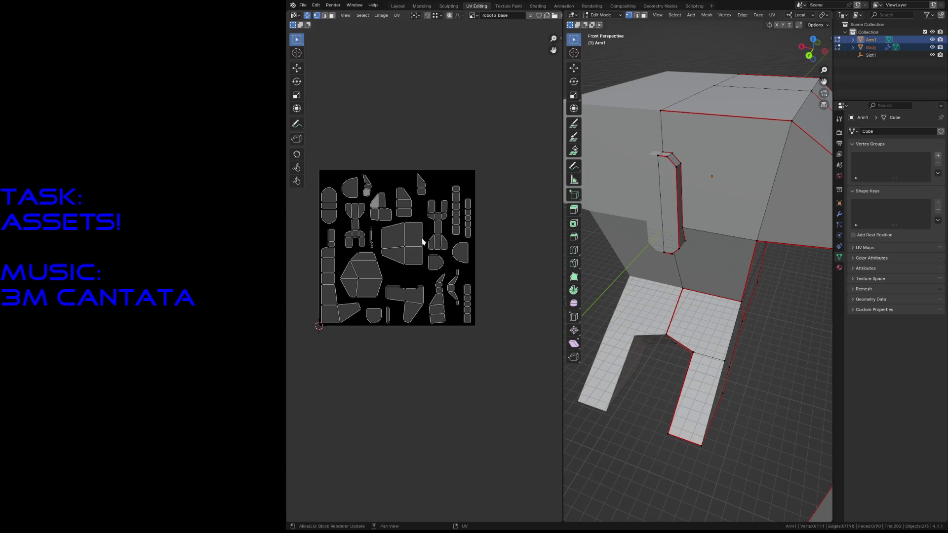
{"action": "scroll", "coordinate": [407, 212], "scroll_direction": "up", "scroll_amount": 1}
Move a small UV island upward and slide the narrow island to the right along X
{"action": "middle_click_drag", "start_coordinate": [407, 212], "coordinate": [418, 228]}
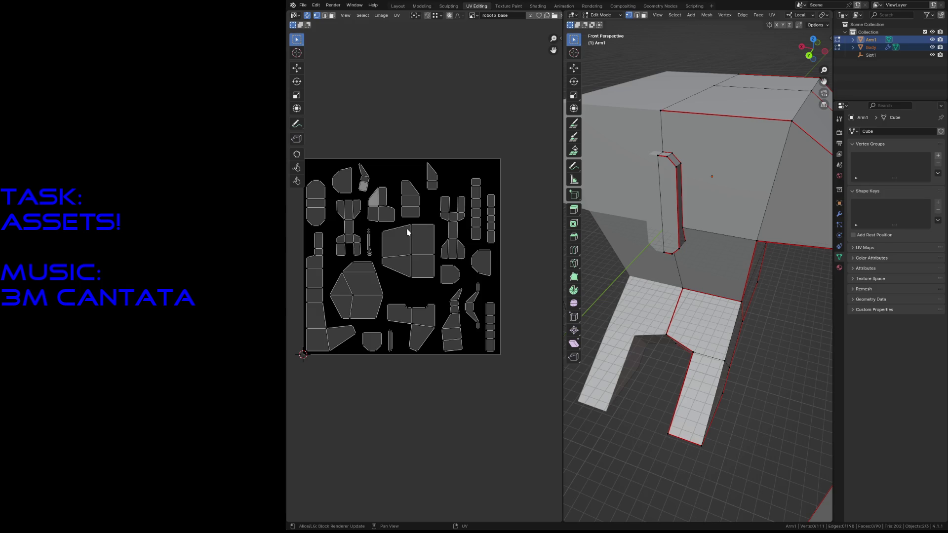
{"action": "left_click_drag", "start_coordinate": [371, 345], "coordinate": [454, 178]}
{"action": "left_click", "coordinate": [453, 178]}
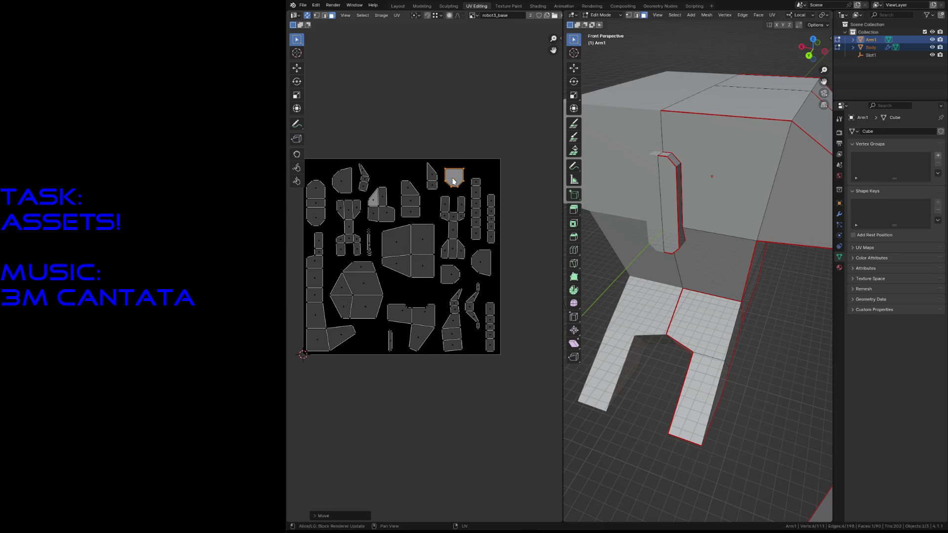
{"action": "scroll", "coordinate": [411, 311], "scroll_direction": "up", "scroll_amount": 2}
{"action": "left_click", "coordinate": [369, 365]}
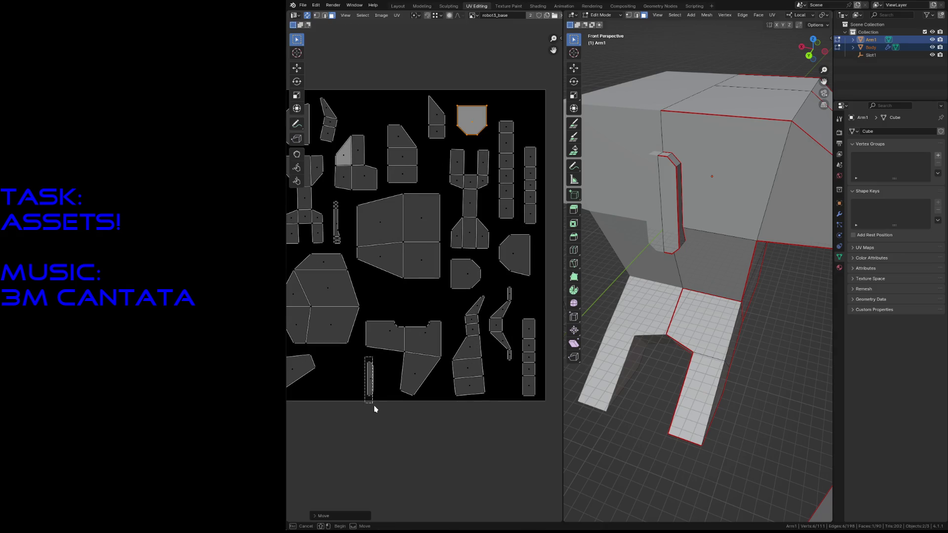
{"action": "key", "text": "g"}
{"action": "key", "text": "x"}
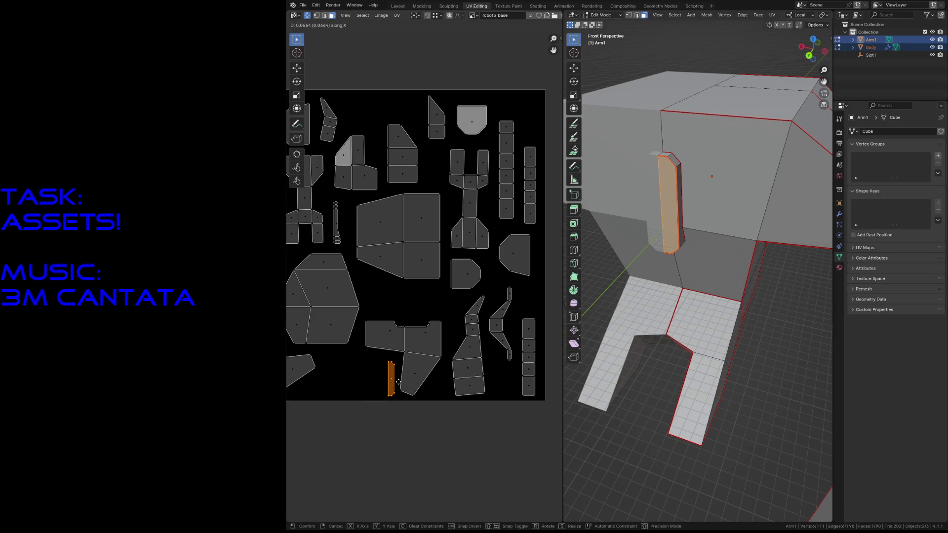
{"action": "left_click", "coordinate": [398, 381]}
{"action": "left_click", "coordinate": [396, 351]}
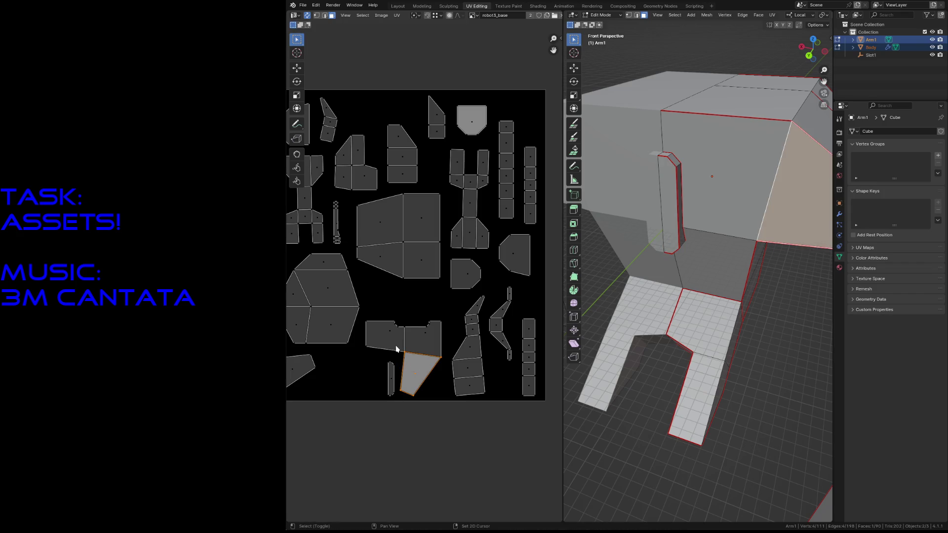
Move the larger island up, then gather the arm, top, leg and triangle islands and reposition them together
{"action": "left_click", "coordinate": [422, 338]}
{"action": "left_click_drag", "start_coordinate": [426, 344], "coordinate": [423, 306]}
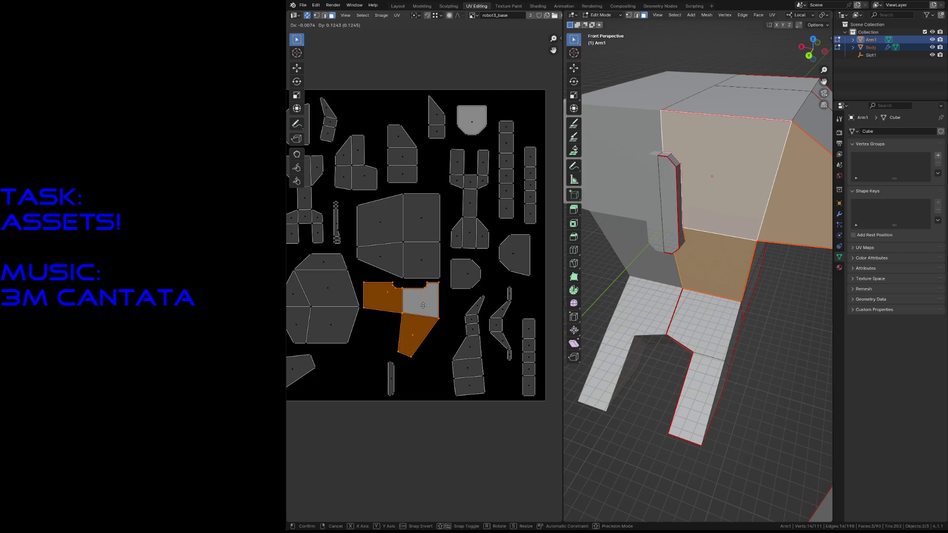
{"action": "left_click", "coordinate": [423, 305]}
{"action": "left_click", "coordinate": [396, 268], "text": "shift"}
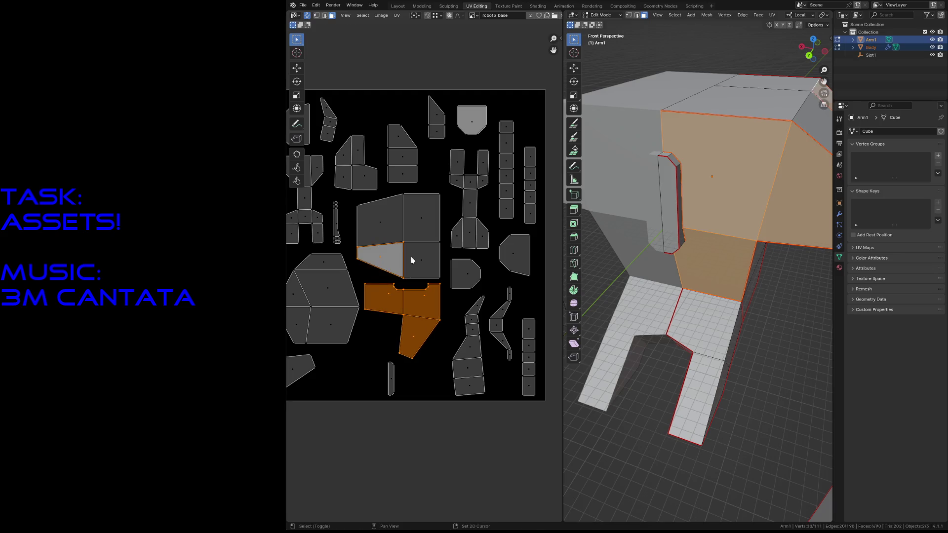
{"action": "left_click", "coordinate": [395, 233], "text": "shift"}
{"action": "left_click", "coordinate": [366, 177], "text": "shift"}
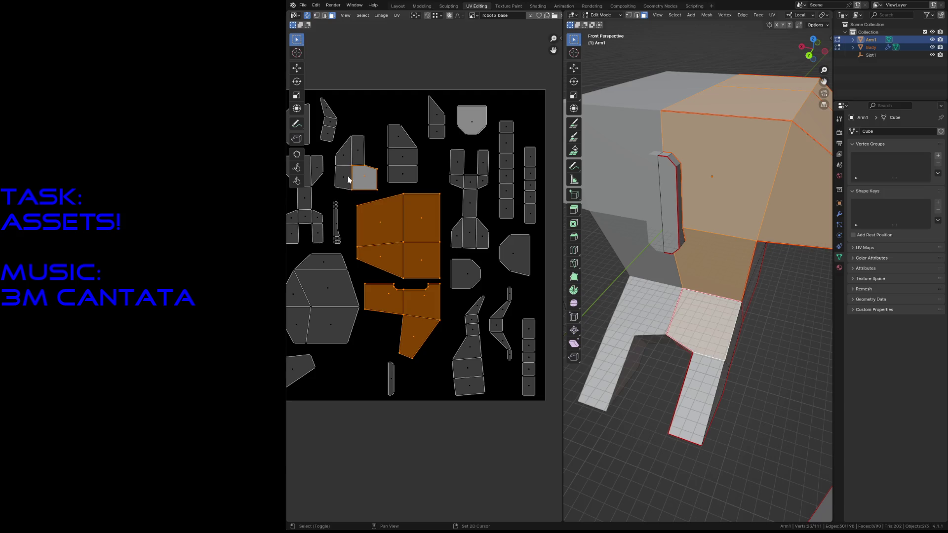
{"action": "left_click", "coordinate": [349, 152], "text": "shift"}
{"action": "left_click", "coordinate": [398, 143], "text": "shift"}
{"action": "left_click", "coordinate": [403, 172], "text": "shift"}
{"action": "key", "text": "g"}
{"action": "left_click", "coordinate": [404, 168]}
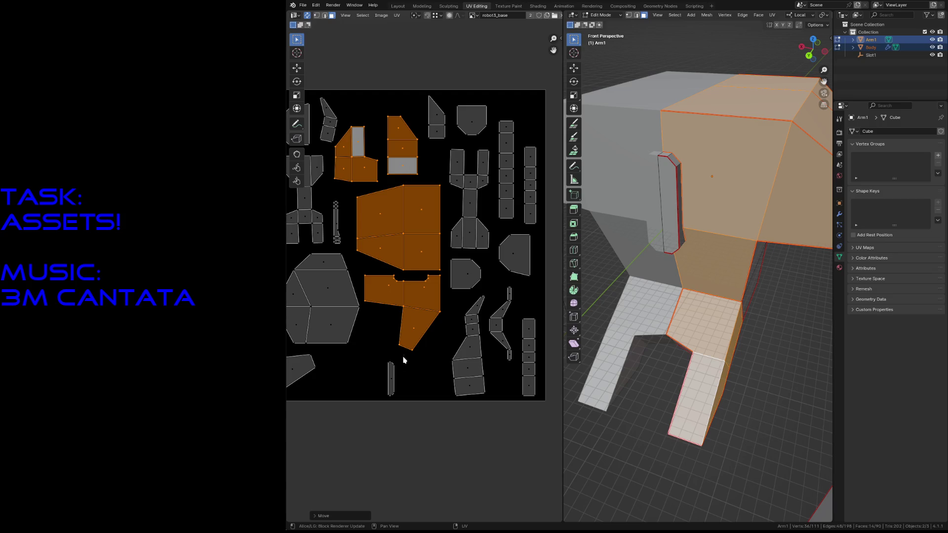
Place the thin slot island in free space, save robot3.blend and return to Object Mode
{"action": "left_click", "coordinate": [391, 377]}
{"action": "key", "text": "g"}
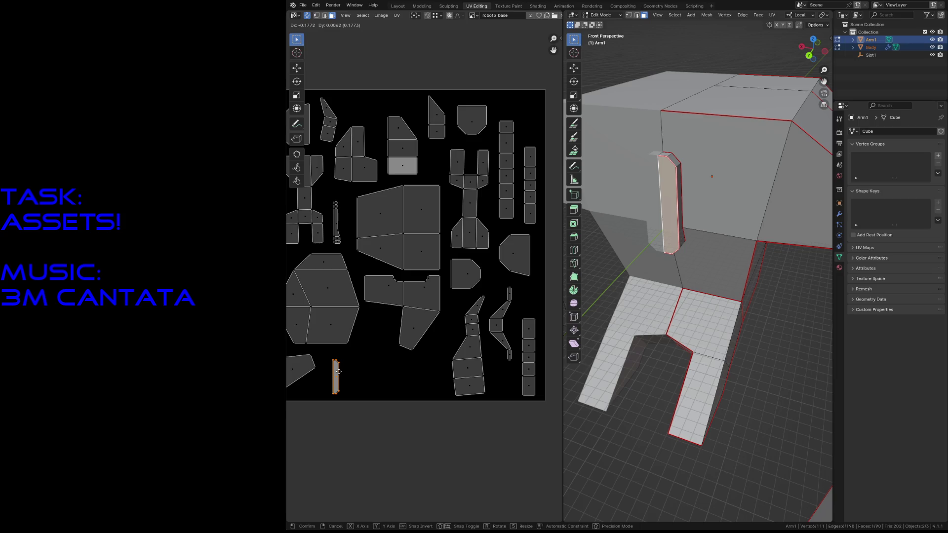
{"action": "left_click", "coordinate": [341, 373]}
{"action": "key", "text": "ctrl+s"}
{"action": "key", "text": "ctrl+i"}
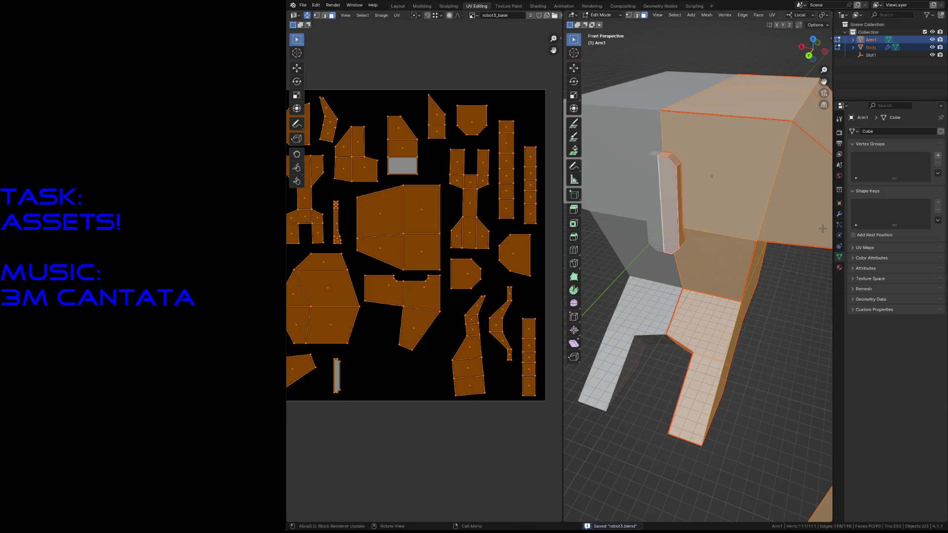
{"action": "left_click", "coordinate": [840, 215]}
{"action": "key", "text": "Tab"}
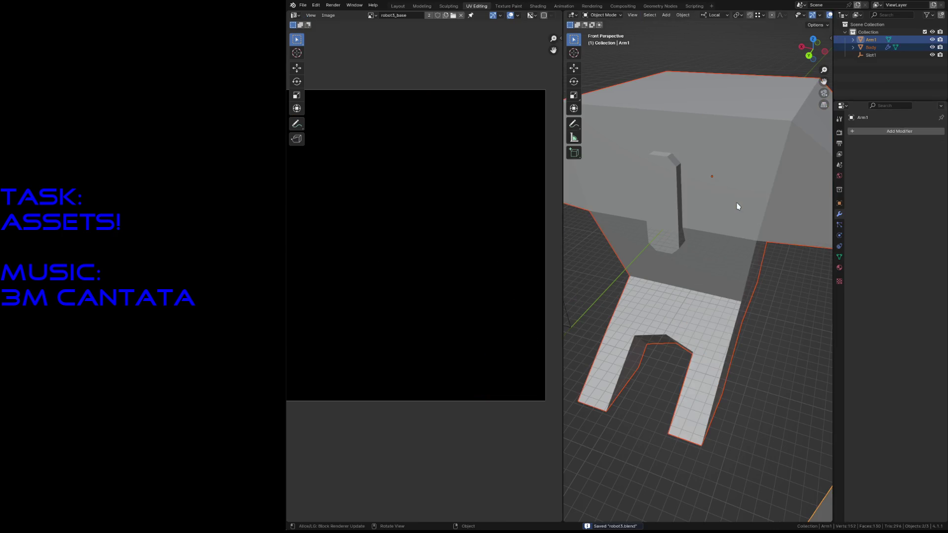
Apply Body's Mirror modifier so both halves become real geometry
{"action": "left_click", "coordinate": [738, 207]}
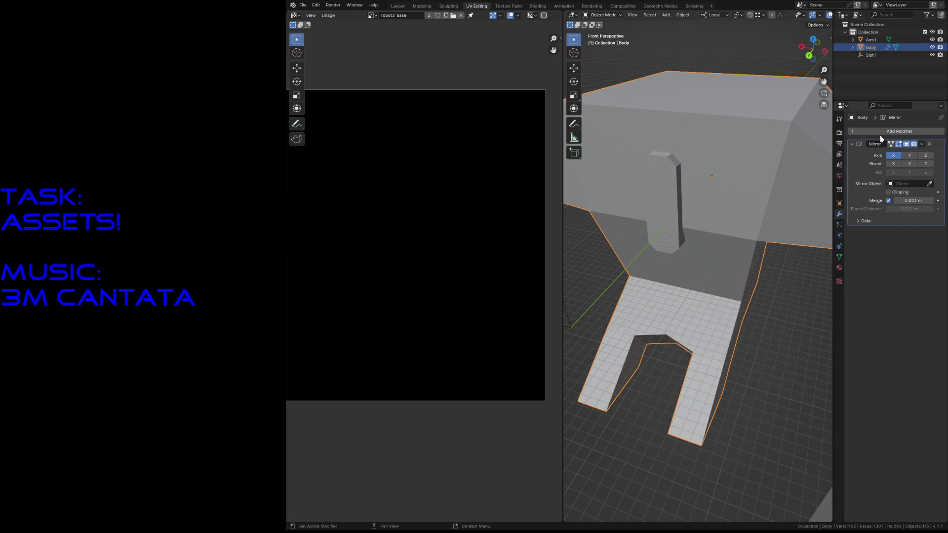
{"action": "left_click", "coordinate": [922, 144]}
{"action": "left_click", "coordinate": [896, 153]}
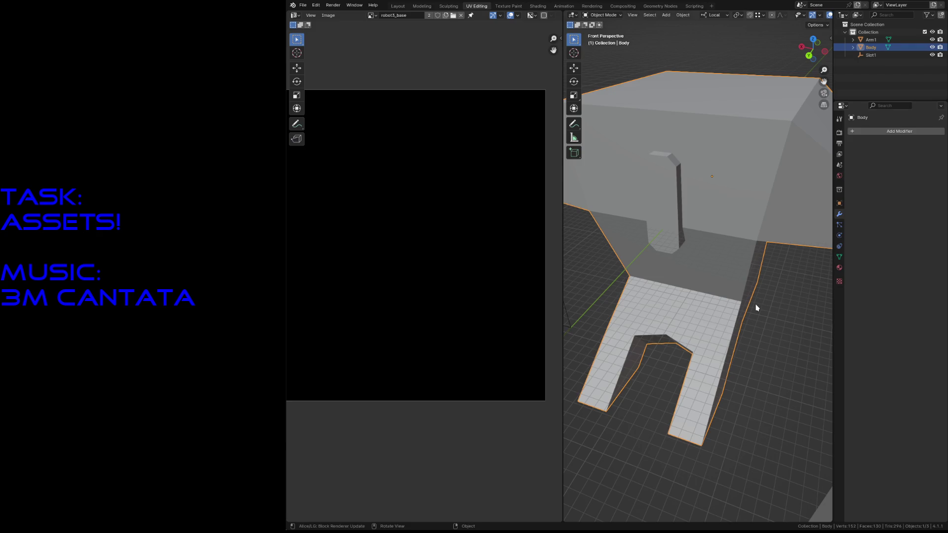
{"action": "key", "text": "Tab"}
{"action": "scroll", "coordinate": [755, 304], "scroll_direction": "down", "scroll_amount": 3}
{"action": "scroll", "coordinate": [770, 293], "scroll_direction": "down", "scroll_amount": 2}
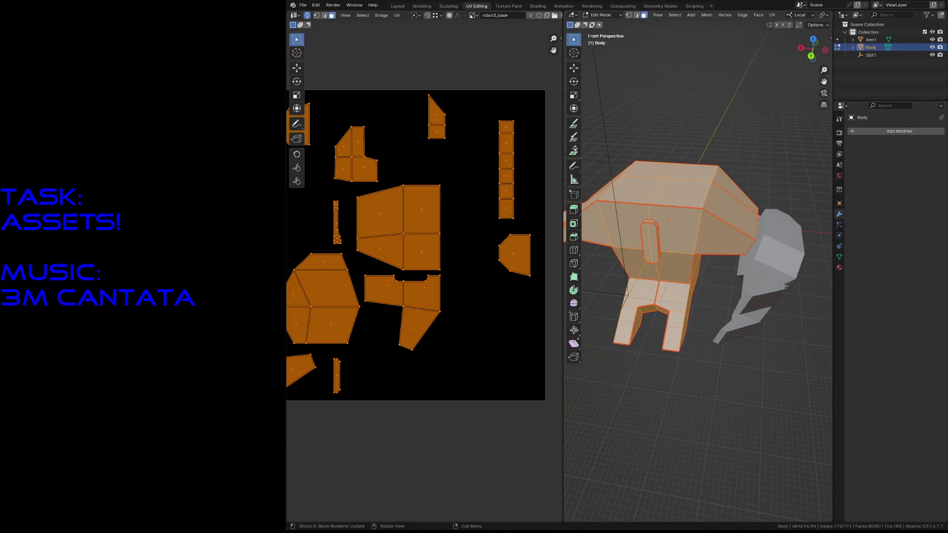
{"action": "key", "text": "Tab"}
Edit Body and Arm1 together and select only the slot face on the body
{"action": "left_click", "coordinate": [792, 276]}
{"action": "left_click", "coordinate": [706, 215], "text": "shift"}
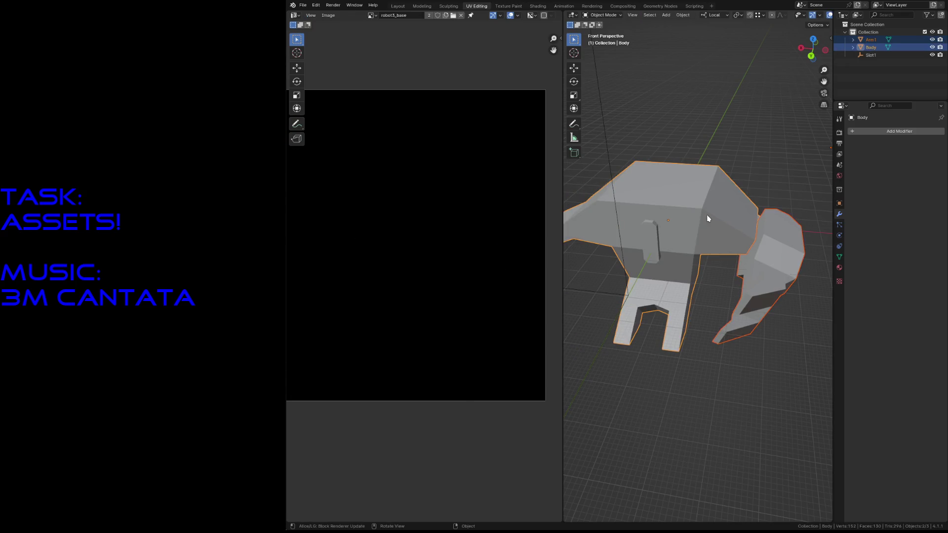
{"action": "key", "text": "Tab"}
{"action": "scroll", "coordinate": [437, 269], "scroll_direction": "down", "scroll_amount": 1}
{"action": "scroll", "coordinate": [423, 271], "scroll_direction": "down", "scroll_amount": 1}
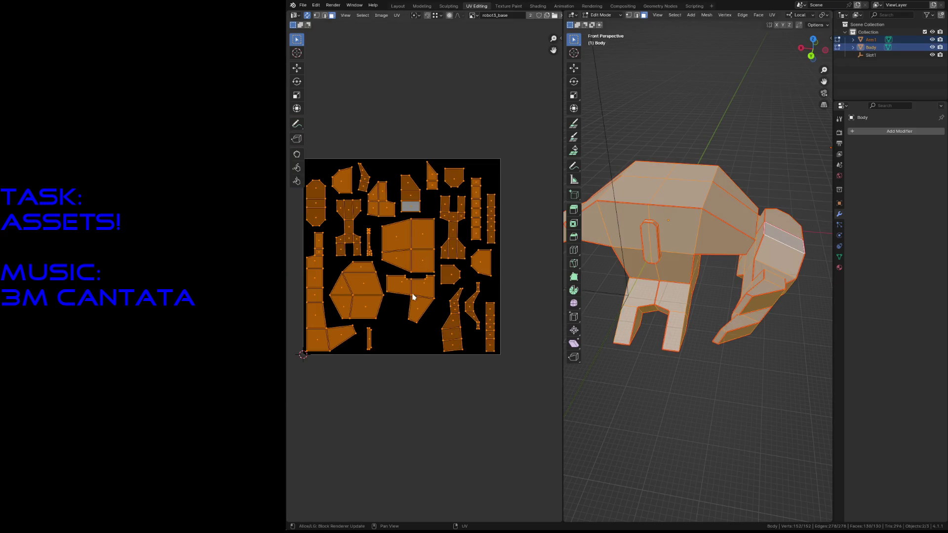
{"action": "scroll", "coordinate": [399, 339], "scroll_direction": "up", "scroll_amount": 1}
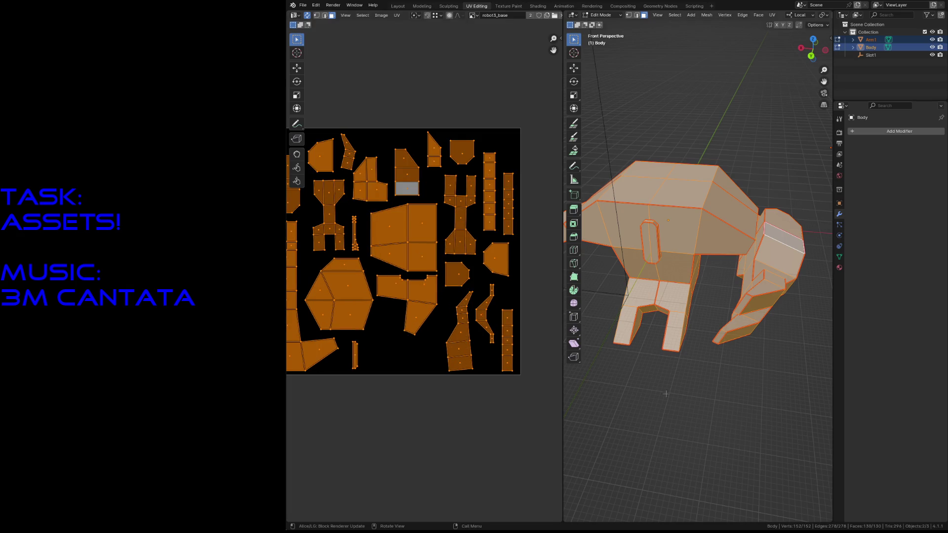
{"action": "key", "text": "alt+a"}
{"action": "left_click", "coordinate": [650, 234]}
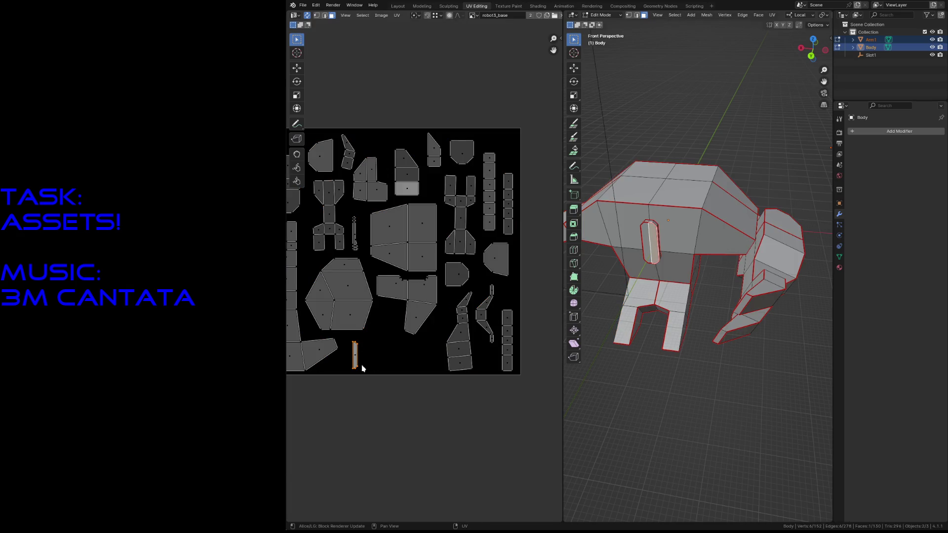
{"action": "scroll", "coordinate": [355, 375], "scroll_direction": "up", "scroll_amount": 1}
{"action": "scroll", "coordinate": [443, 350], "scroll_direction": "up", "scroll_amount": 1}
{"action": "scroll", "coordinate": [443, 349], "scroll_direction": "up", "scroll_amount": 1}
{"action": "scroll", "coordinate": [462, 393], "scroll_direction": "up", "scroll_amount": 1}
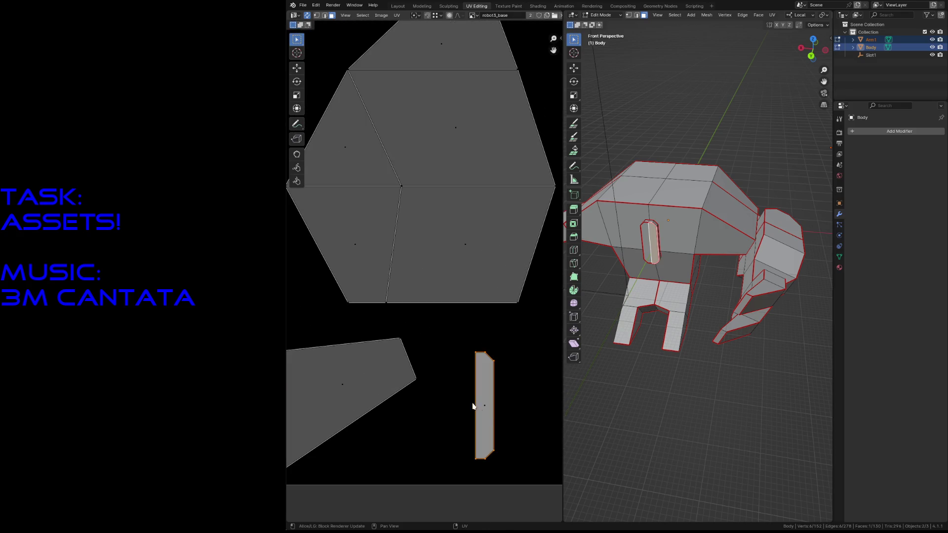
Select a single slot UV island and move it off its overlapping twin
{"action": "left_click", "coordinate": [484, 408]}
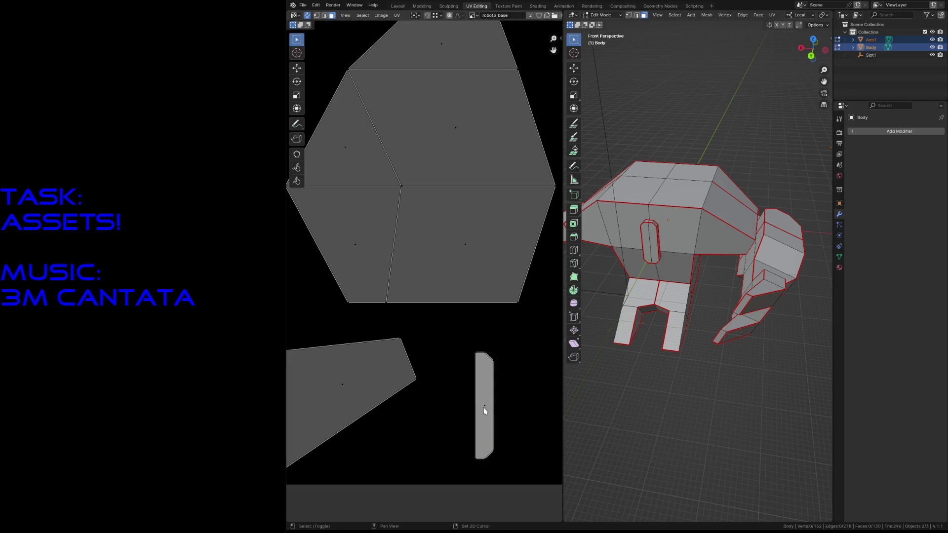
{"action": "left_click", "coordinate": [489, 412]}
{"action": "left_click", "coordinate": [511, 404]}
{"action": "left_click", "coordinate": [486, 385]}
{"action": "key", "text": "g"}
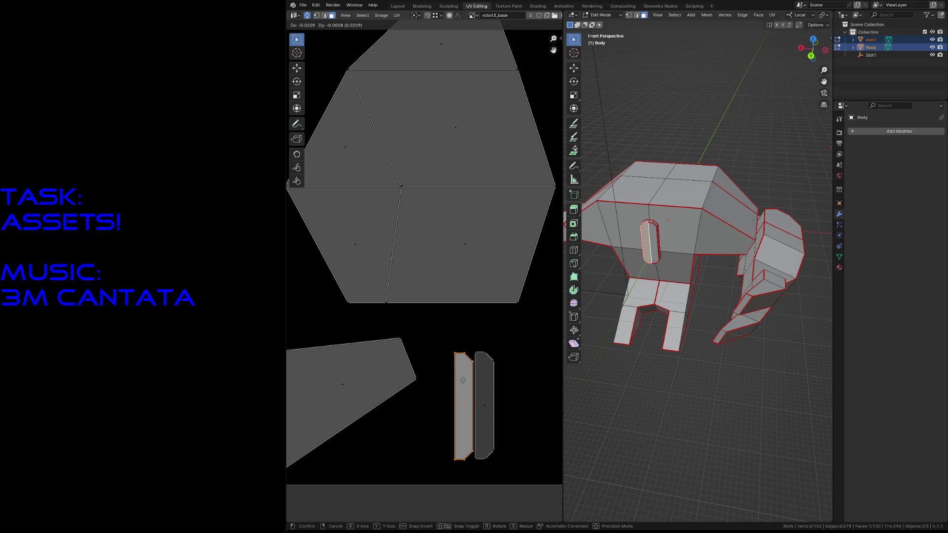
{"action": "left_click", "coordinate": [463, 380]}
Flip the slot island with Scale X -1, nudge it snugly beside its twin and save the file
{"action": "key", "text": "s"}
{"action": "key", "text": "x"}
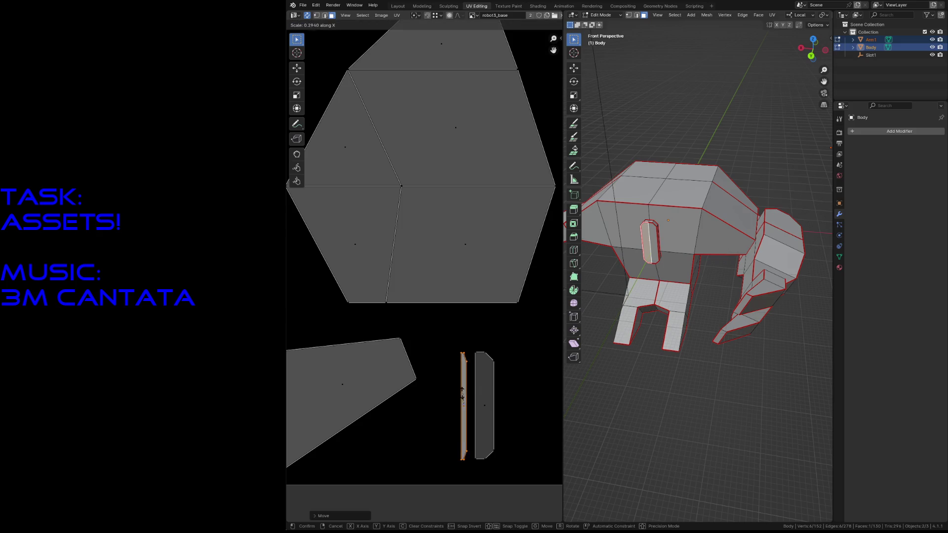
{"action": "left_click", "coordinate": [426, 400]}
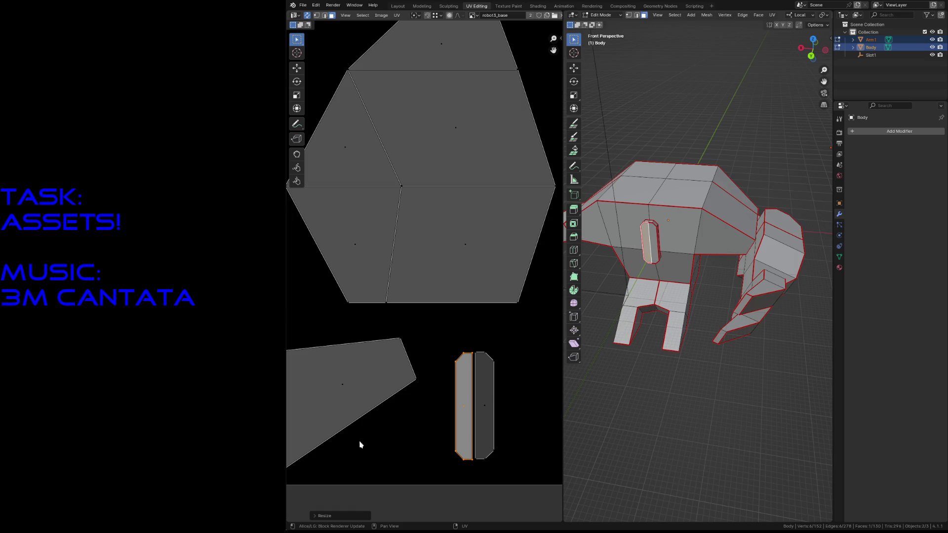
{"action": "left_click", "coordinate": [341, 515]}
{"action": "left_click", "coordinate": [386, 471]}
{"action": "type", "text": "-1"}
{"action": "key", "text": "Return"}
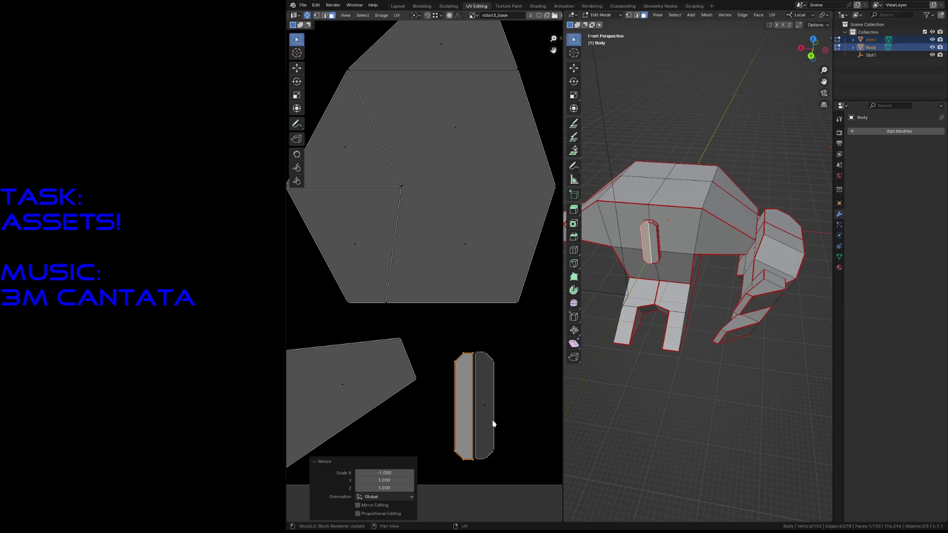
{"action": "key", "text": "g"}
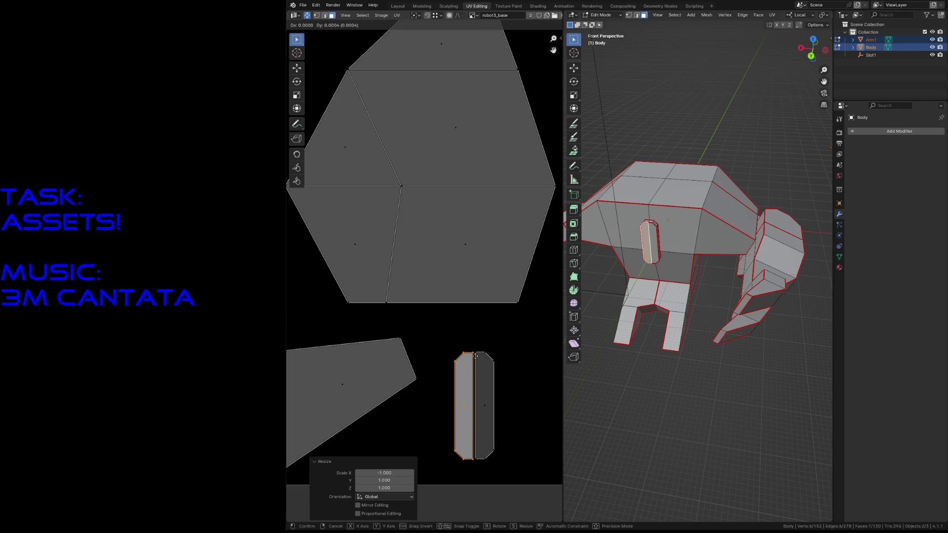
{"action": "left_click", "coordinate": [475, 360], "text": "ctrl"}
{"action": "left_click", "coordinate": [522, 377]}
{"action": "key", "text": "ctrl+s"}
Recentre the views, clear the selection, leave edit mode and select Arm1
{"action": "middle_click_drag", "start_coordinate": [664, 304], "coordinate": [664, 393], "text": "shift"}
{"action": "scroll", "coordinate": [385, 289], "scroll_direction": "down", "scroll_amount": 4}
{"action": "scroll", "coordinate": [393, 294], "scroll_direction": "down", "scroll_amount": 5}
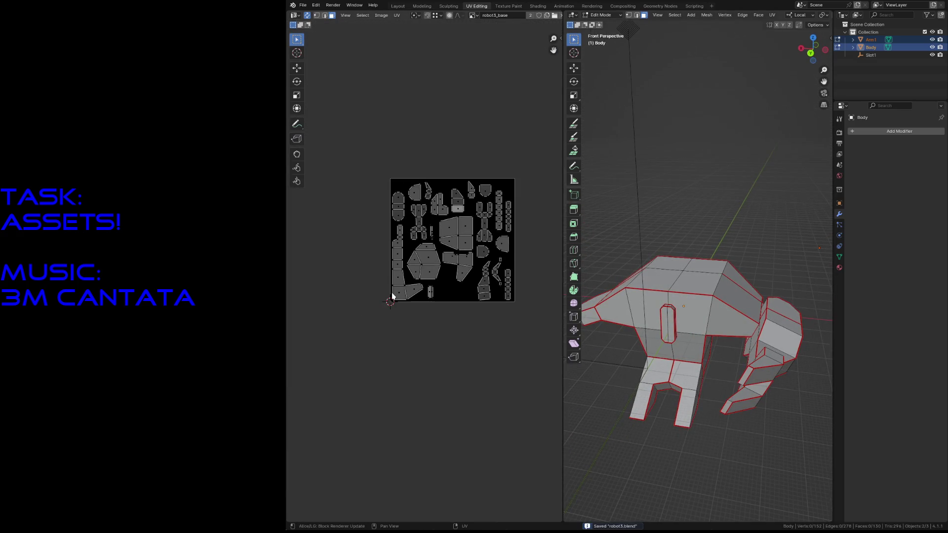
{"action": "scroll", "coordinate": [393, 295], "scroll_direction": "up", "scroll_amount": 2}
{"action": "middle_click_drag", "start_coordinate": [393, 294], "coordinate": [467, 314]}
{"action": "middle_click_drag", "start_coordinate": [697, 370], "coordinate": [721, 386]}
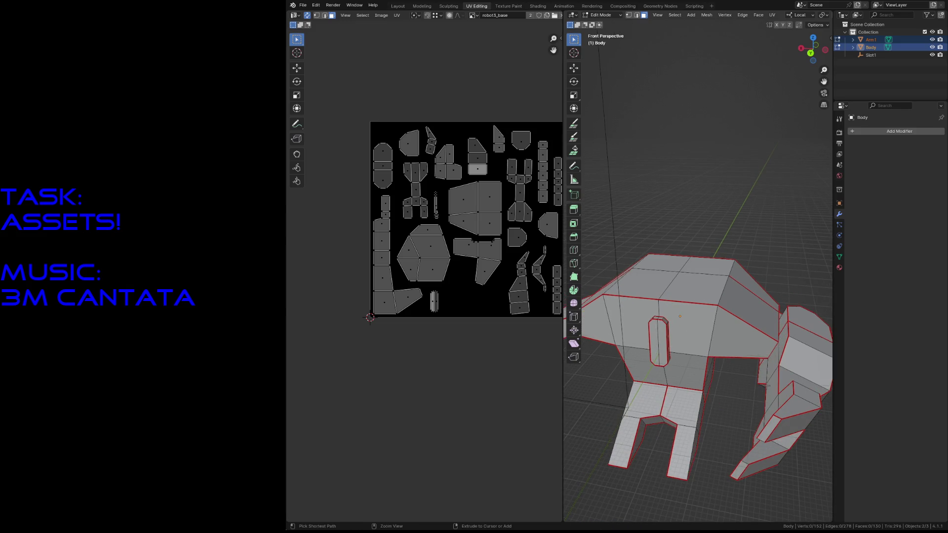
{"action": "key", "text": "a"}
{"action": "key", "text": "alt+a"}
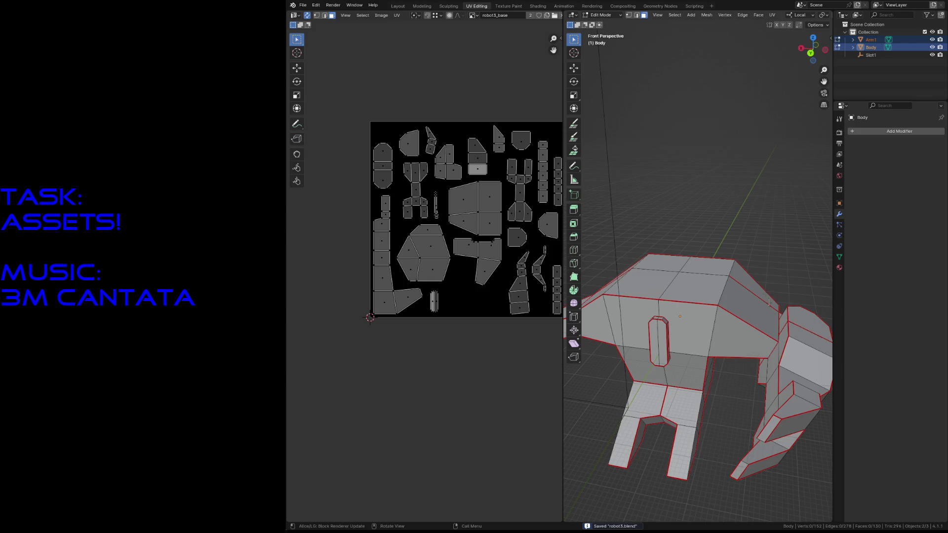
{"action": "key", "text": "Tab"}
{"action": "left_click", "coordinate": [793, 360]}
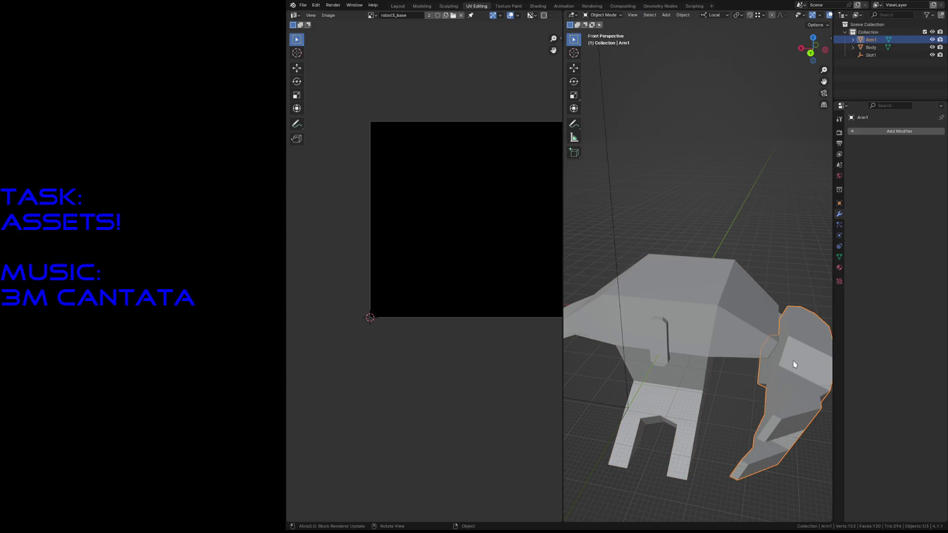
Duplicate Arm1 in place as Arm1.001 and switch transform orientation to Global
{"action": "key", "text": "shift+d"}
{"action": "right_click", "coordinate": [793, 361]}
{"action": "key", "text": "s"}
{"action": "key", "text": "x"}
{"action": "key", "text": "x"}
{"action": "left_click", "coordinate": [793, 358]}
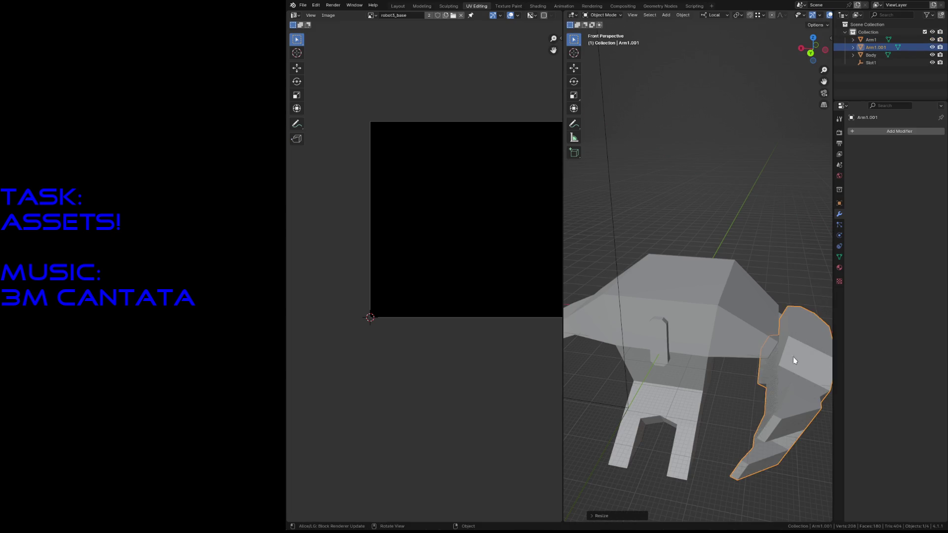
{"action": "left_click", "coordinate": [710, 16]}
{"action": "left_click", "coordinate": [716, 36]}
Snap the 3D cursor to Body's centre and set the pivot point to the 3D cursor
{"action": "left_click", "coordinate": [710, 294]}
{"action": "key", "text": "shift+s"}
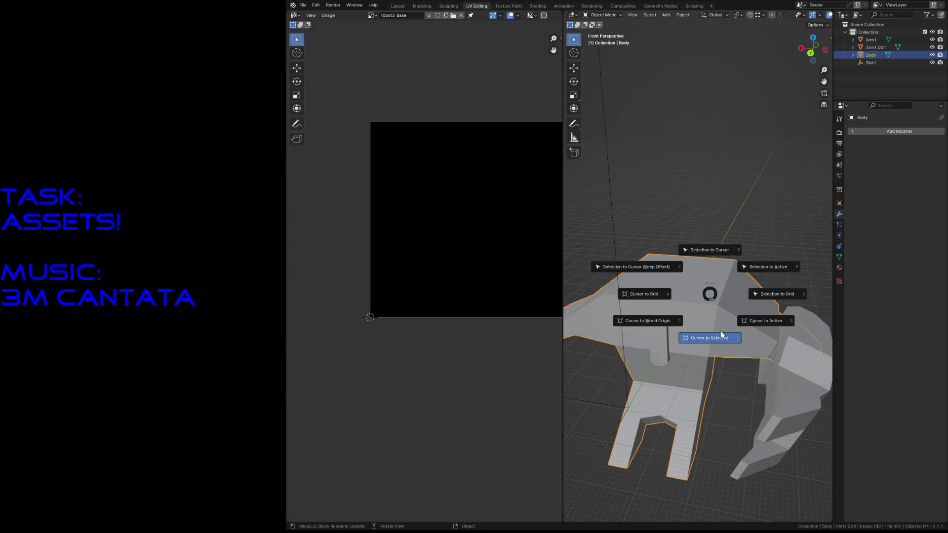
{"action": "left_click", "coordinate": [719, 335]}
{"action": "left_click", "coordinate": [787, 376]}
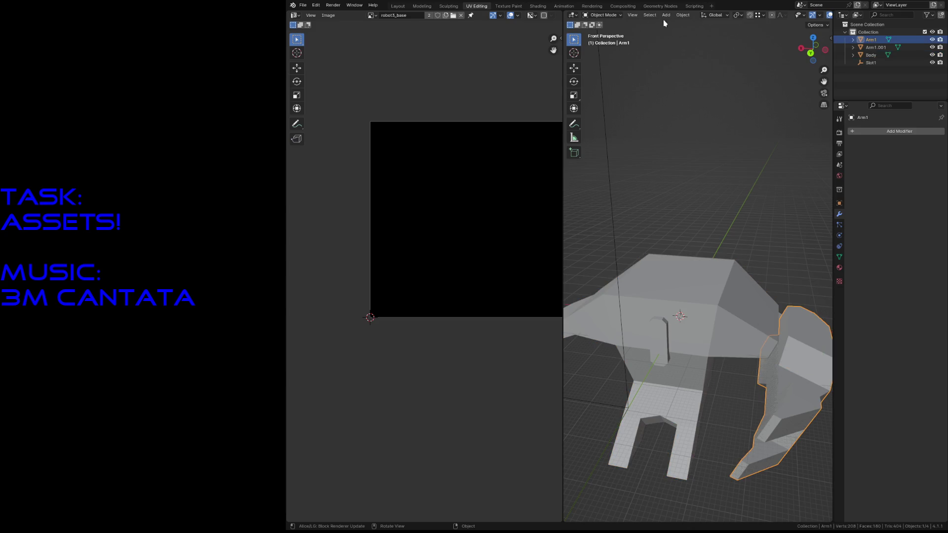
{"action": "left_click", "coordinate": [737, 15]}
{"action": "left_click", "coordinate": [739, 42]}
Start scaling Arm1.001 along global X to mirror it across the body
{"action": "left_click", "coordinate": [877, 47]}
{"action": "key", "text": "s"}
{"action": "key", "text": "x"}
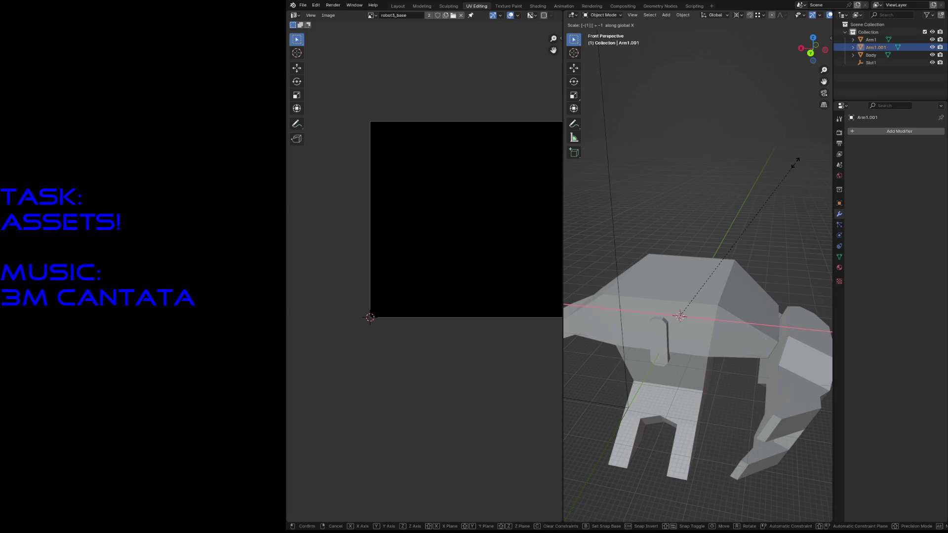
Confirm the mirrored duplicate and apply all transforms to the duplicated arm
{"action": "left_click", "coordinate": [795, 162]}
{"action": "key", "text": "shift+grave"}
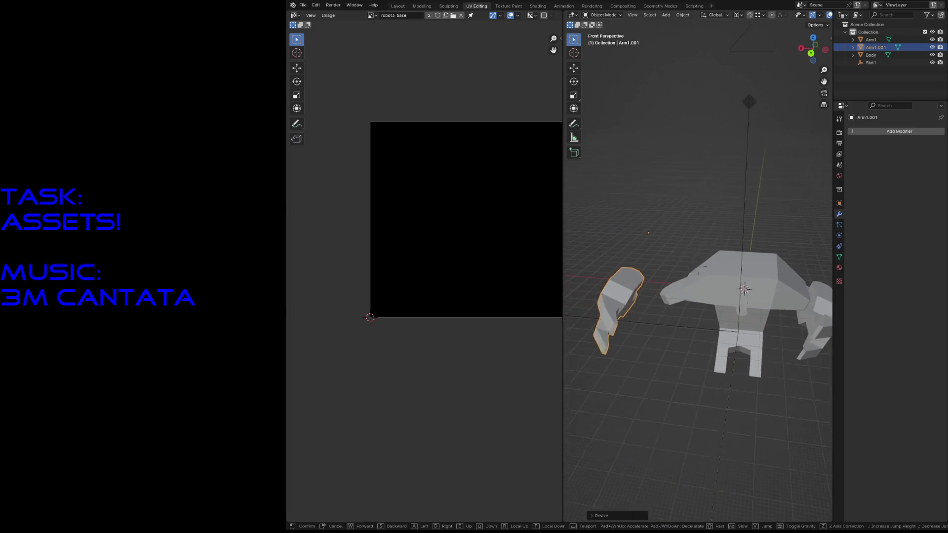
{"action": "left_click", "coordinate": [795, 166]}
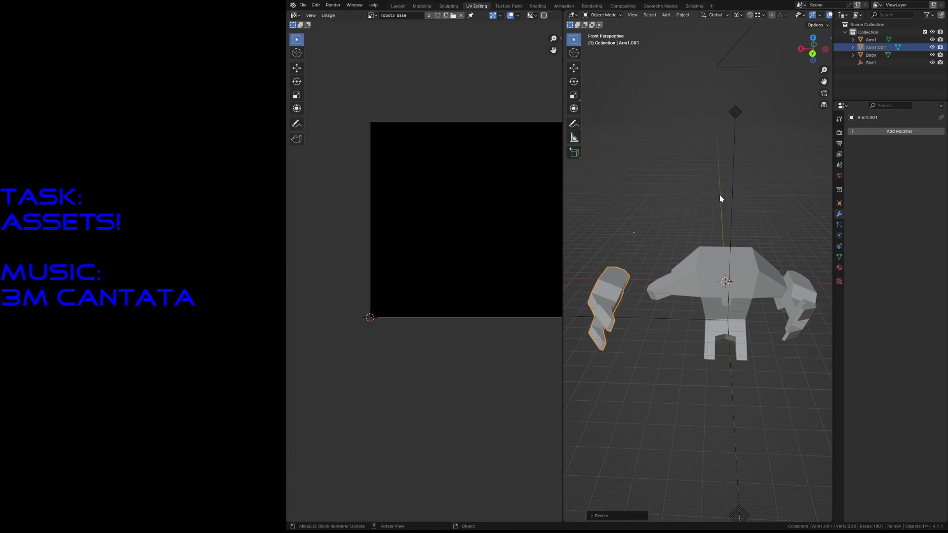
{"action": "key", "text": "KP_7"}
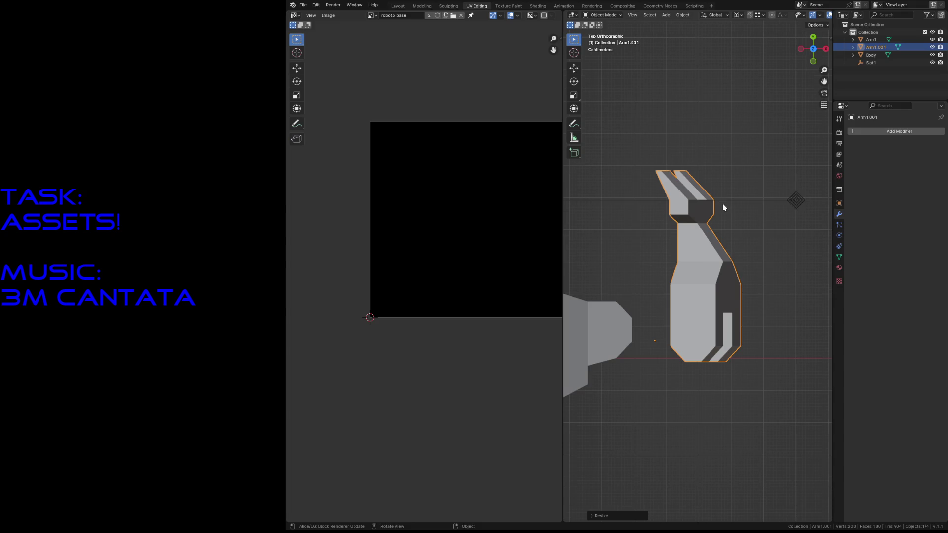
{"action": "scroll", "coordinate": [723, 208], "scroll_direction": "down", "scroll_amount": 2}
{"action": "scroll", "coordinate": [723, 208], "scroll_direction": "down", "scroll_amount": 3}
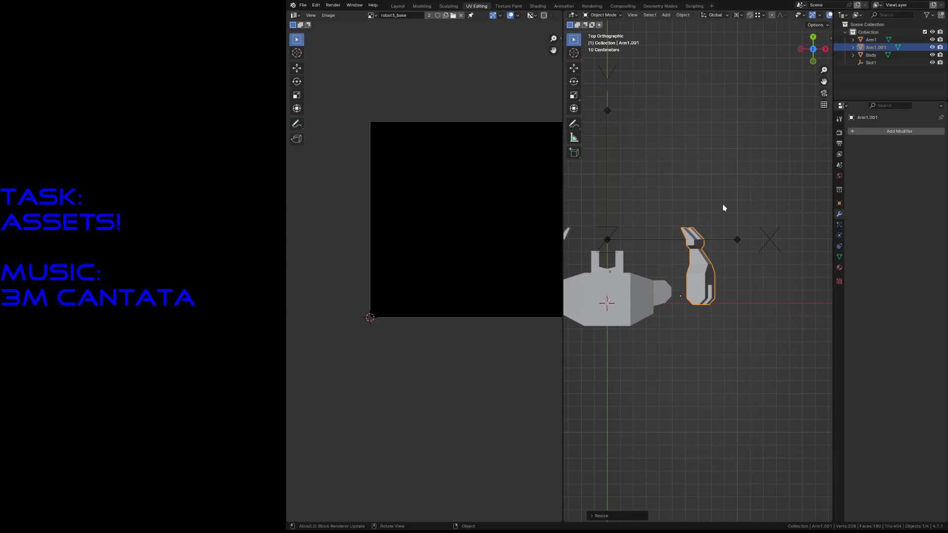
{"action": "key", "text": "ctrl+a"}
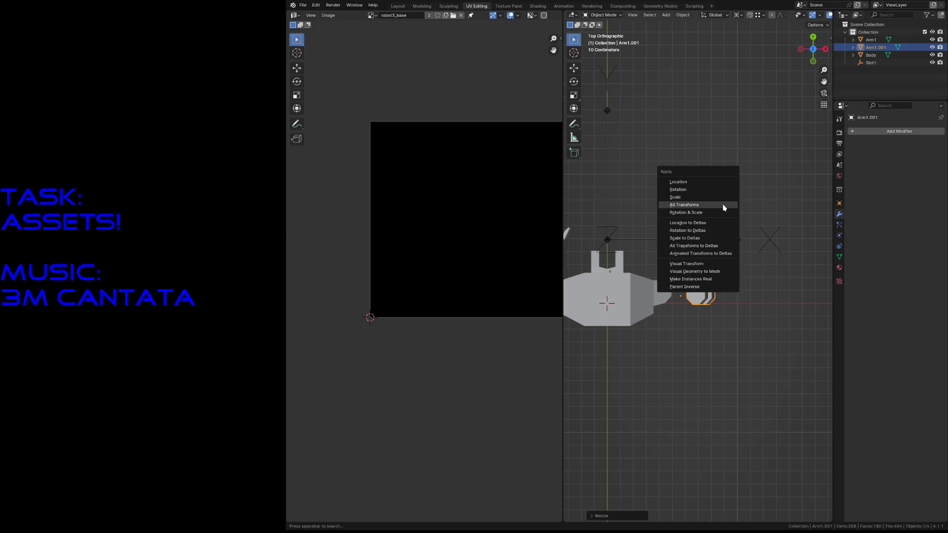
{"action": "left_click", "coordinate": [715, 202]}
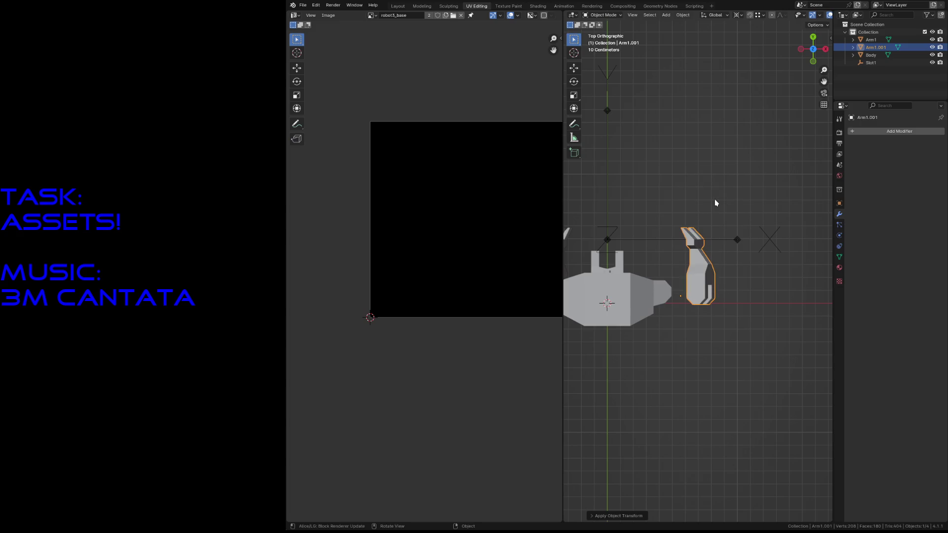
Slide the duplicated arm along Y and rotate it upright from the front view
{"action": "key", "text": "g"}
{"action": "key", "text": "y"}
{"action": "left_click", "coordinate": [722, 231]}
{"action": "key", "text": "KP_1"}
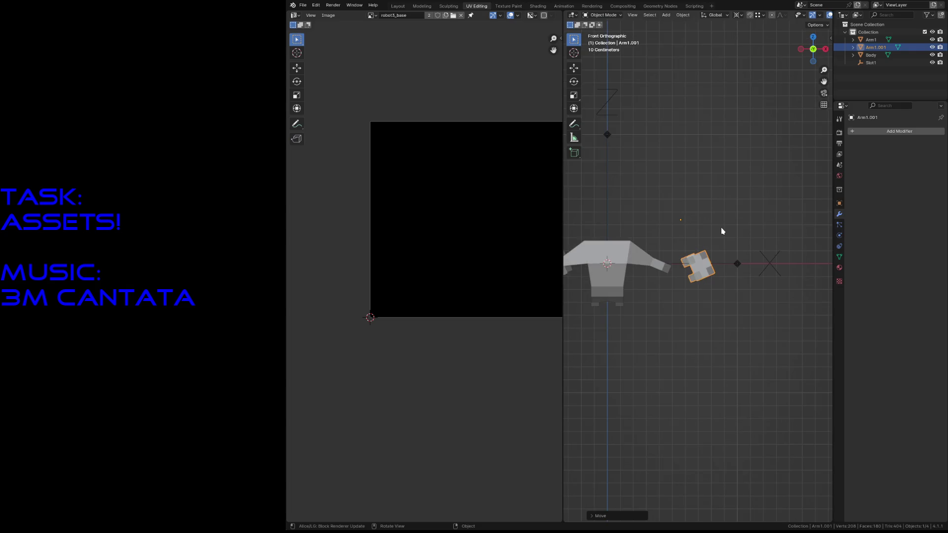
{"action": "key", "text": "r"}
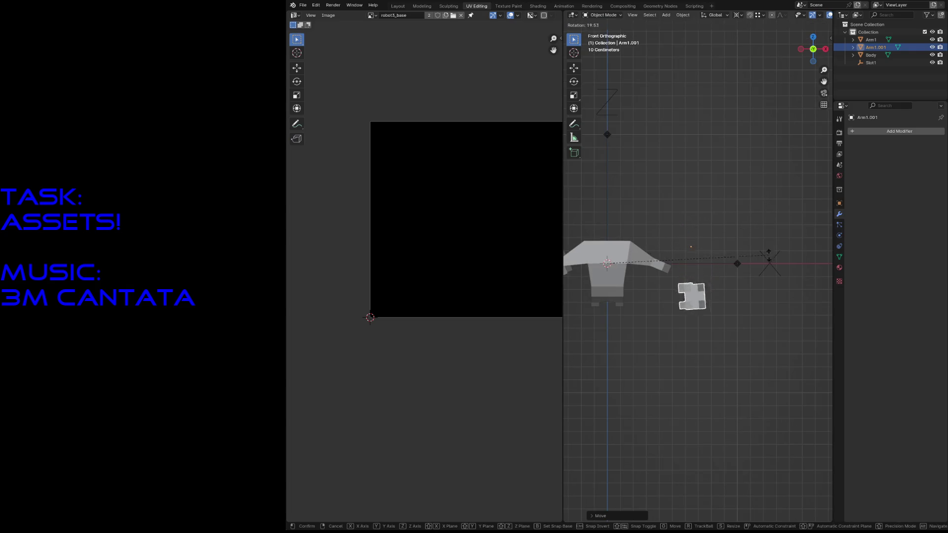
{"action": "left_click", "coordinate": [752, 353]}
Nudge the arm into place against the body's shoulder and inspect the whole robot
{"action": "key", "text": "g"}
{"action": "left_click", "coordinate": [682, 257]}
{"action": "key", "text": "g"}
{"action": "left_click", "coordinate": [701, 224]}
{"action": "key", "text": "g"}
{"action": "left_click", "coordinate": [672, 255]}
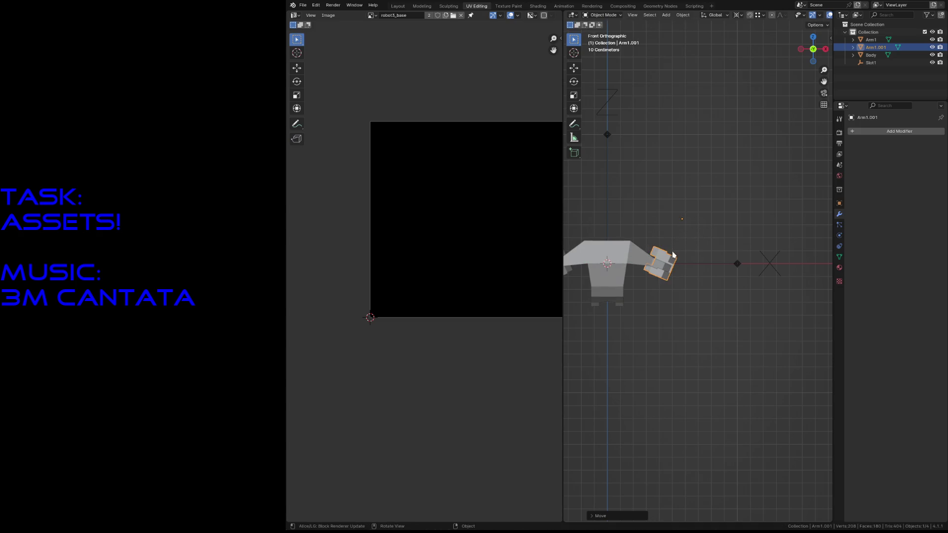
{"action": "scroll", "coordinate": [673, 259], "scroll_direction": "up", "scroll_amount": 3}
{"action": "scroll", "coordinate": [673, 259], "scroll_direction": "up", "scroll_amount": 2}
{"action": "key", "text": "g"}
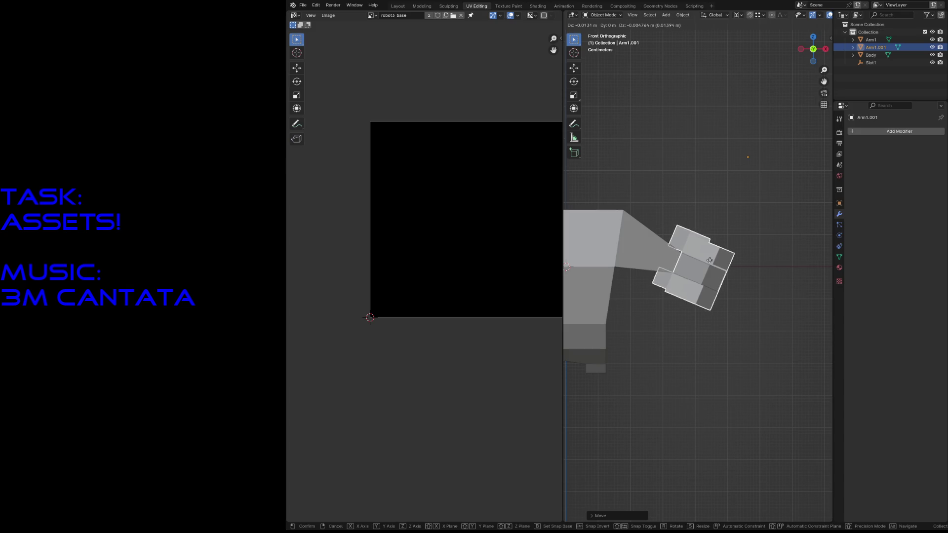
{"action": "left_click", "coordinate": [711, 263]}
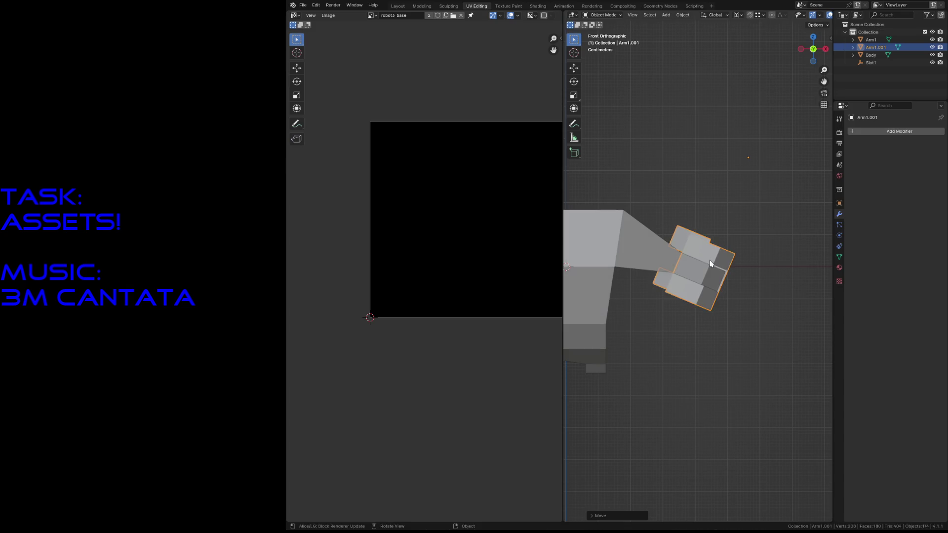
{"action": "left_click", "coordinate": [731, 181]}
{"action": "key", "text": "shift+grave"}
{"action": "key", "text": "s"}
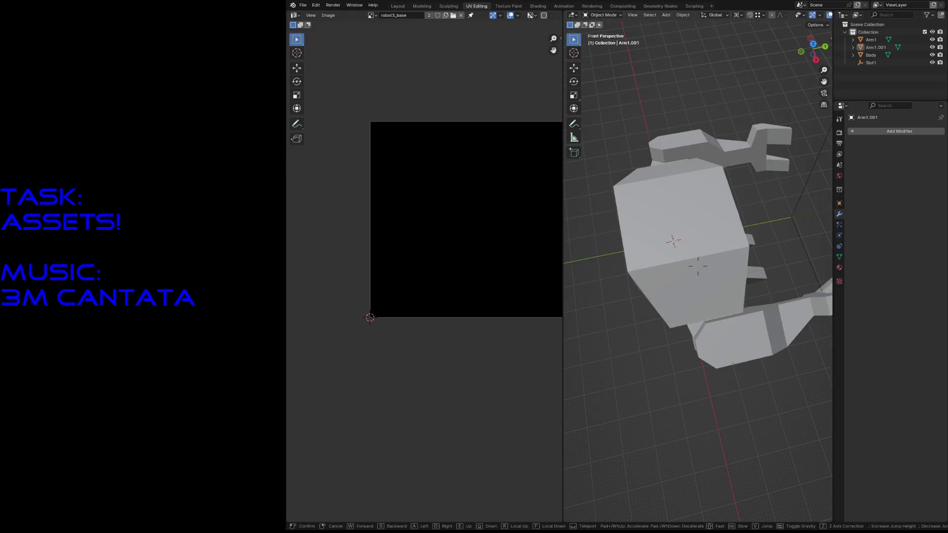
{"action": "key", "text": "w"}
{"action": "key", "text": "w"}
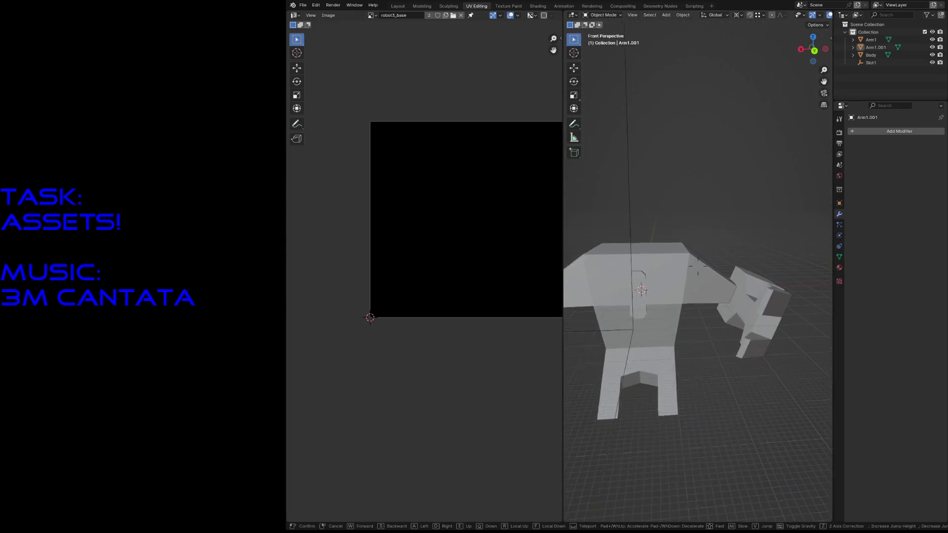
{"action": "key", "text": "w"}
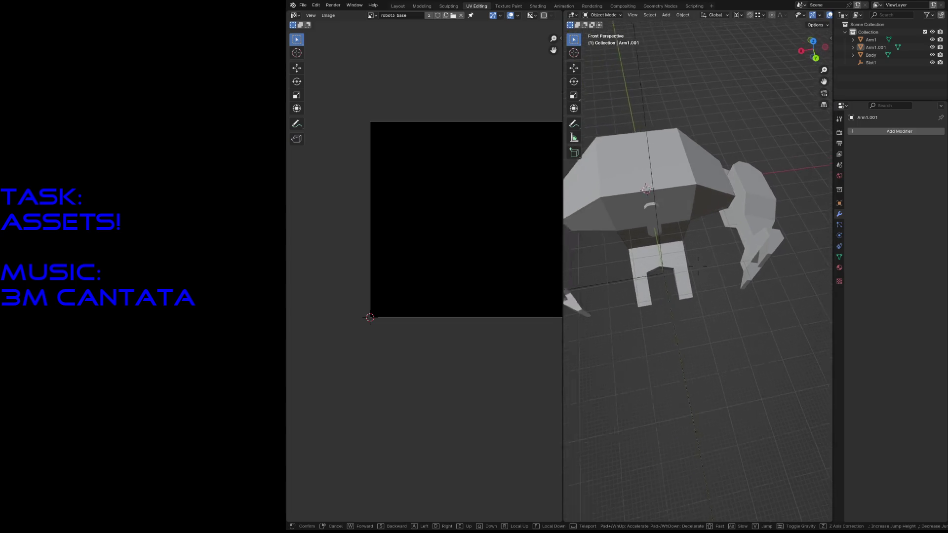
{"action": "key", "text": "Escape"}
Tilt Arm1.001 outward about its local Z axis using Local orientation and Individual Origins pivot
{"action": "left_click", "coordinate": [634, 223]}
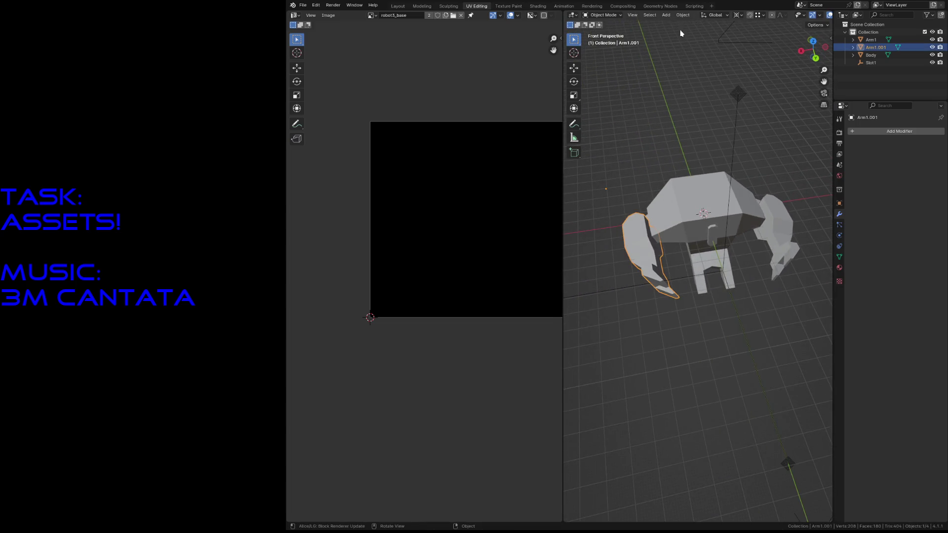
{"action": "left_click", "coordinate": [713, 16]}
{"action": "left_click", "coordinate": [707, 46]}
{"action": "key", "text": "r"}
{"action": "key", "text": "z"}
{"action": "left_click", "coordinate": [699, 129]}
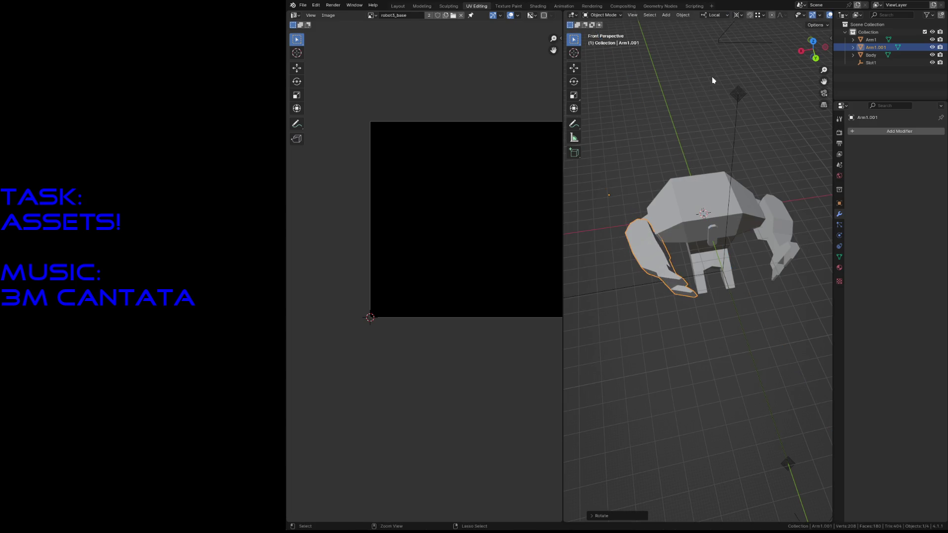
{"action": "left_click", "coordinate": [737, 15]}
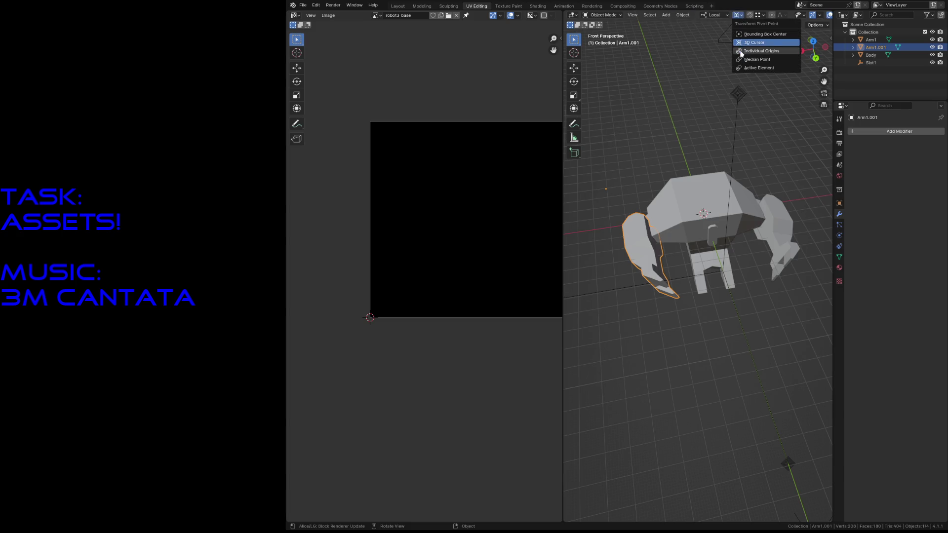
{"action": "left_click", "coordinate": [741, 51]}
{"action": "key", "text": "r"}
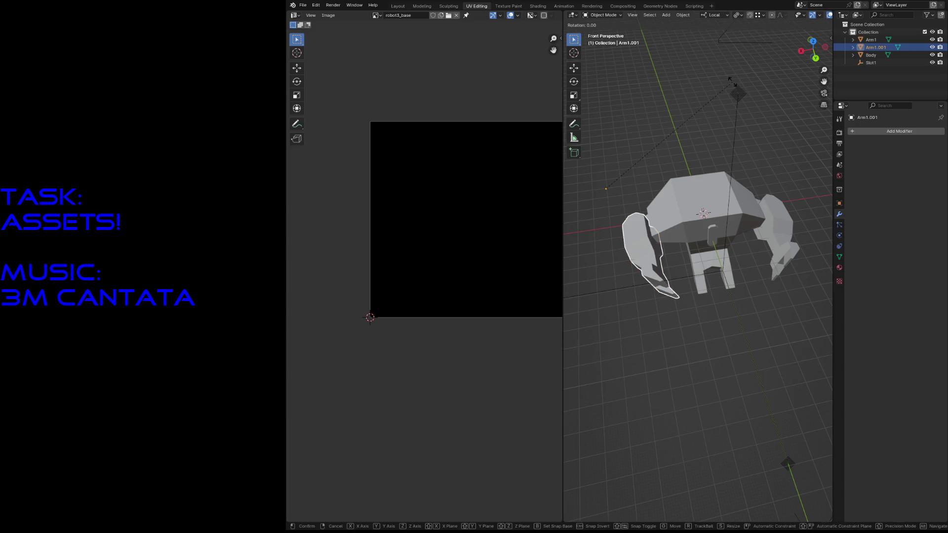
{"action": "left_click", "coordinate": [727, 151]}
Rotate Arm1 outward to match, check the robot from all sides and save robot3.blend
{"action": "left_click", "coordinate": [773, 225]}
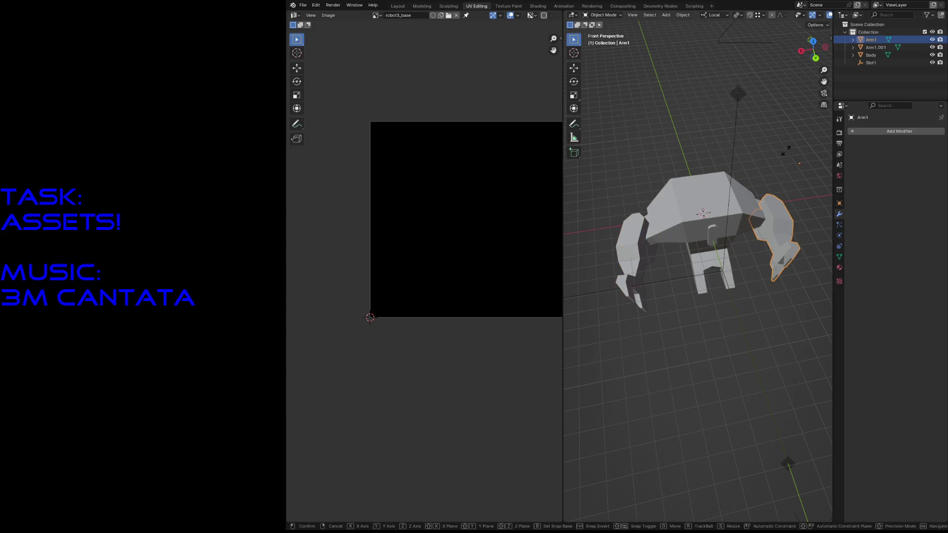
{"action": "key", "text": "r"}
{"action": "left_click", "coordinate": [768, 155]}
{"action": "key", "text": "shift+grave"}
{"action": "key", "text": "w"}
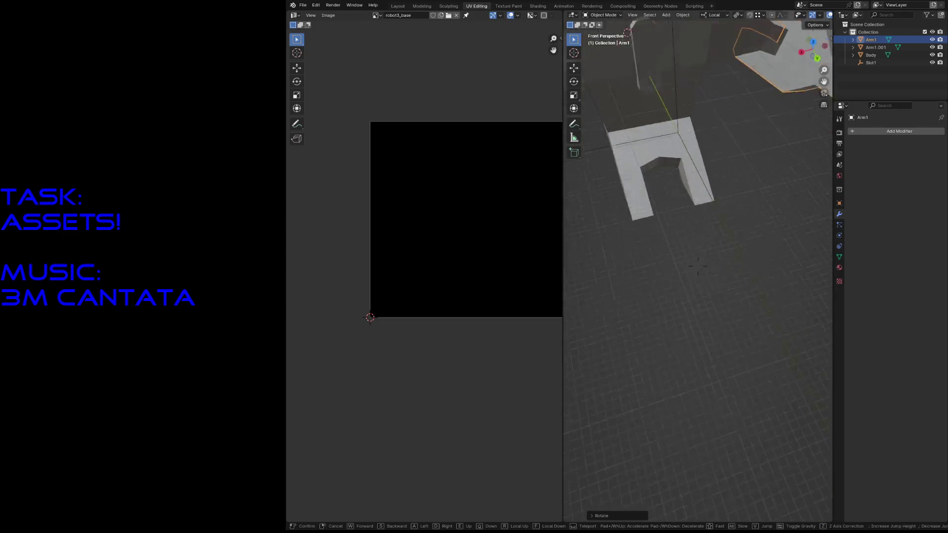
{"action": "key", "text": "s"}
{"action": "key", "text": "w"}
{"action": "key", "text": "s"}
{"action": "left_click", "coordinate": [765, 263]}
{"action": "key", "text": "ctrl+s"}
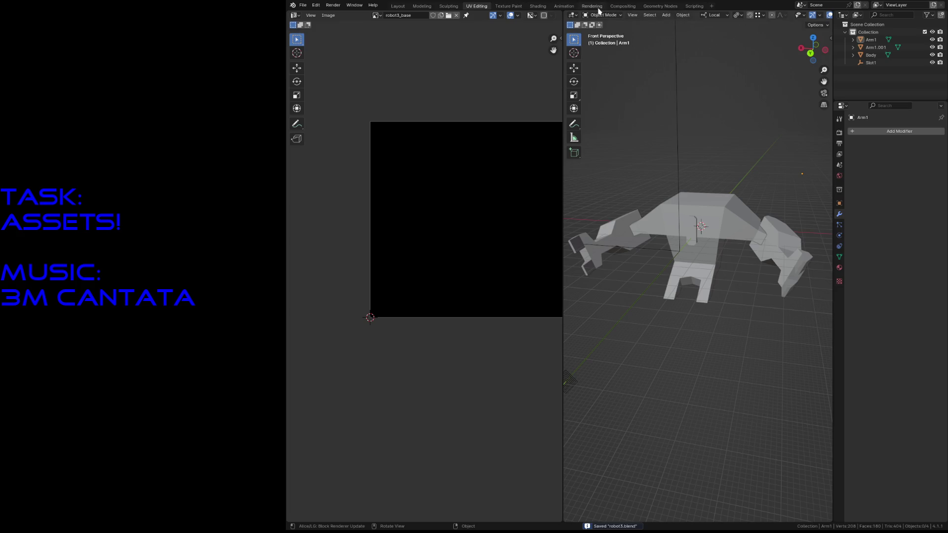
{"action": "left_click", "coordinate": [508, 6]}
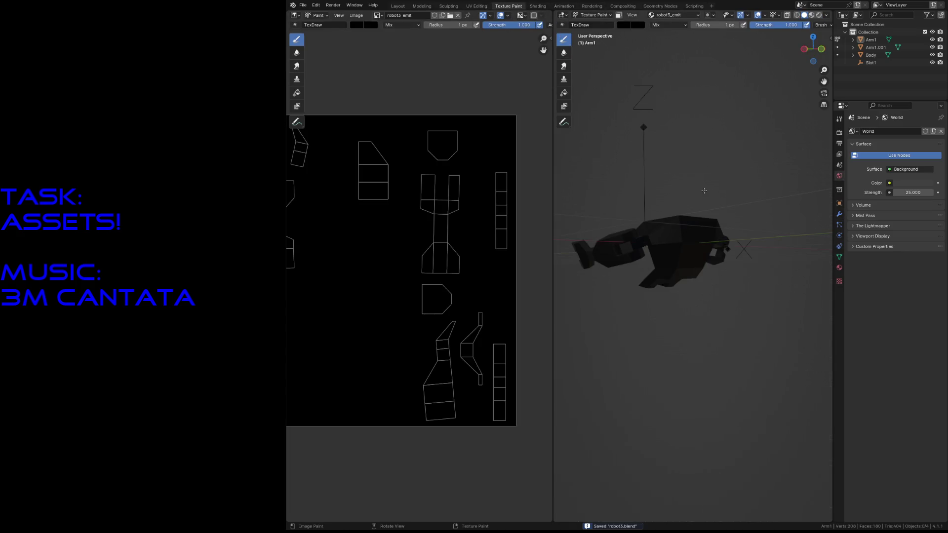
Rename the Arm1.001 object to Arm2 in the Outliner
{"action": "key", "text": "shift+grave"}
{"action": "key", "text": "w"}
{"action": "key", "text": "s"}
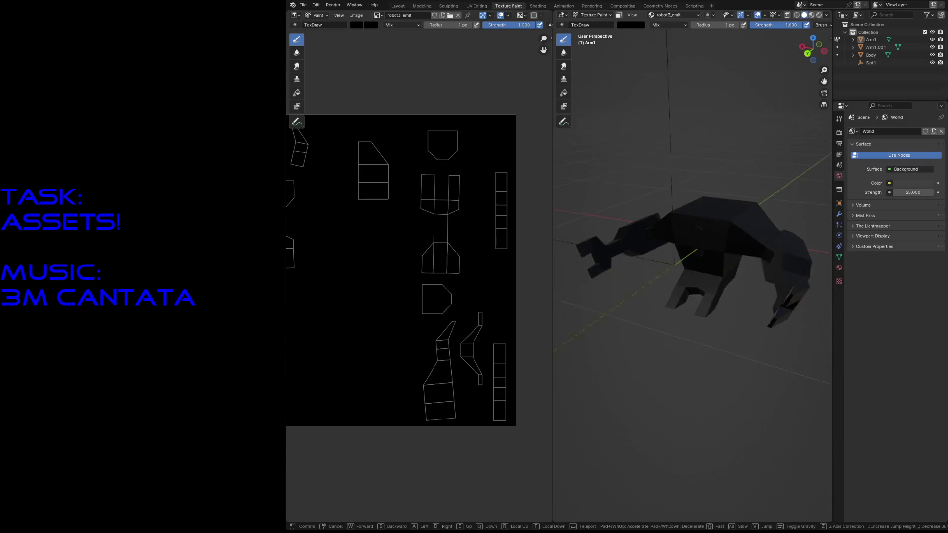
{"action": "left_click", "coordinate": [693, 278]}
{"action": "scroll", "coordinate": [449, 196], "scroll_direction": "down", "scroll_amount": 2}
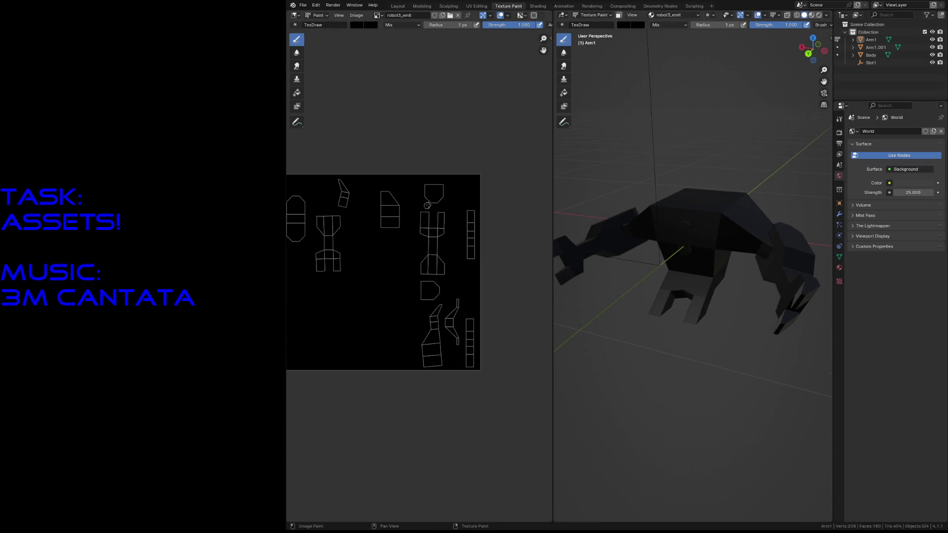
{"action": "double_click", "coordinate": [871, 47]}
{"action": "left_click", "coordinate": [875, 48]}
{"action": "type", "text": "2"}
{"action": "key", "text": "Return"}
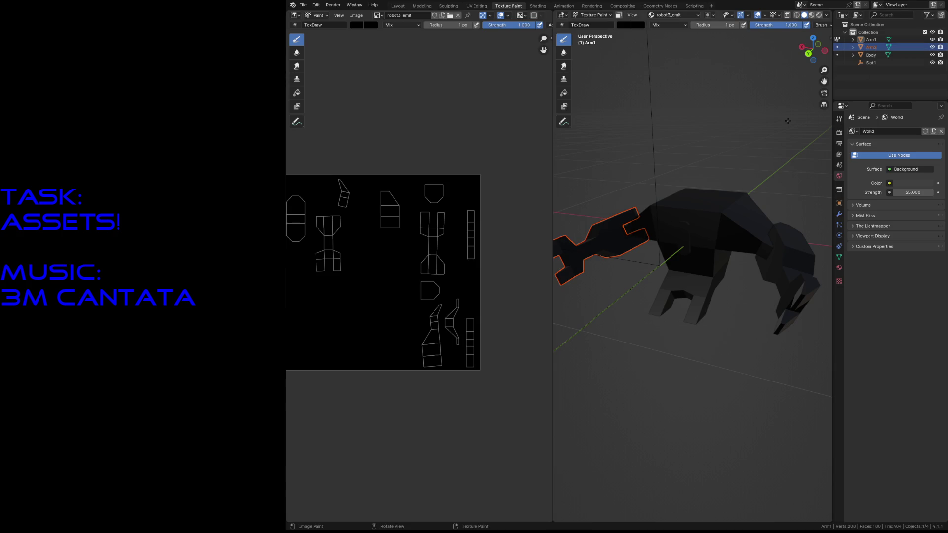
{"action": "scroll", "coordinate": [403, 240], "scroll_direction": "down", "scroll_amount": 1}
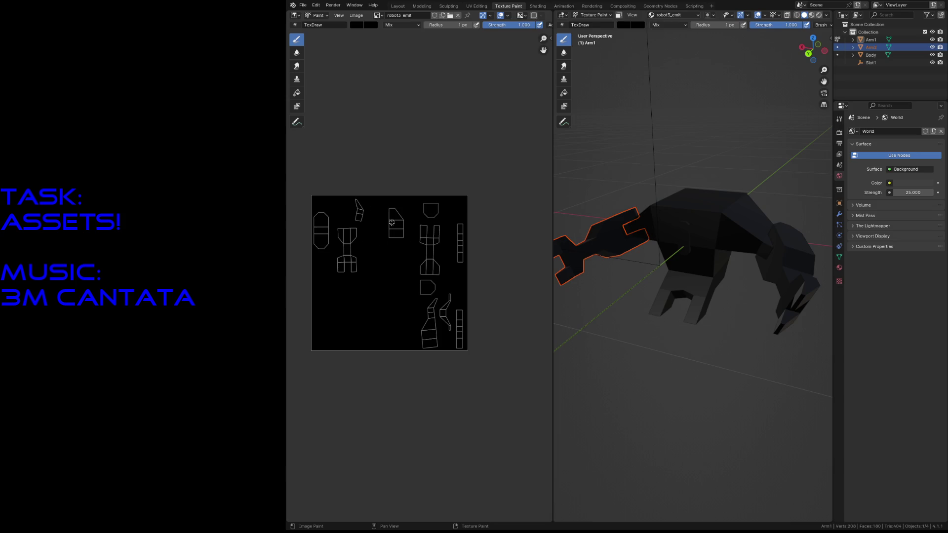
{"action": "type", "text": "f10"}
Set the paint brush radius to 10 px and bring up the list of paintable images
{"action": "key", "text": "Return"}
{"action": "left_click", "coordinate": [360, 28]}
{"action": "key", "text": "Escape"}
{"action": "left_click", "coordinate": [380, 17]}
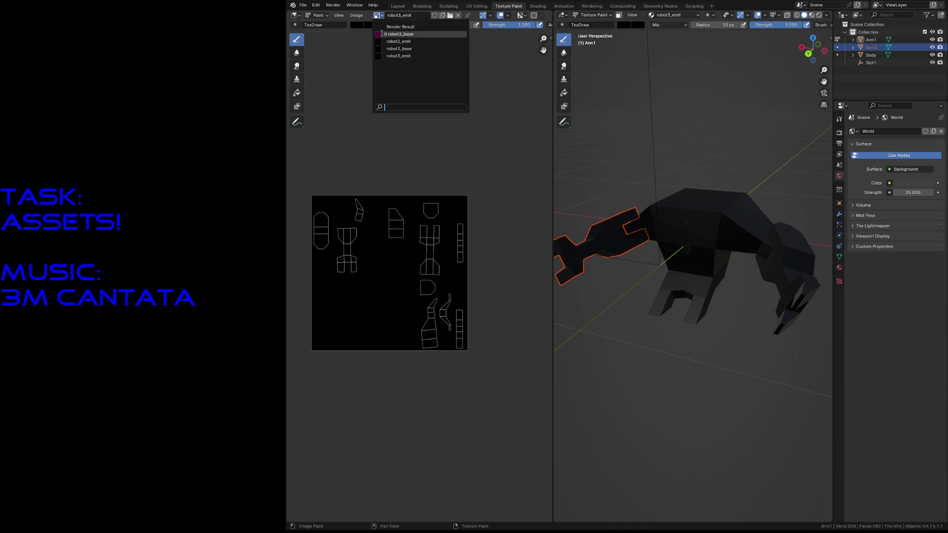
Switch painting to the robot3_base image, save, and set the brush to a bright saturated orange
{"action": "left_click", "coordinate": [383, 50]}
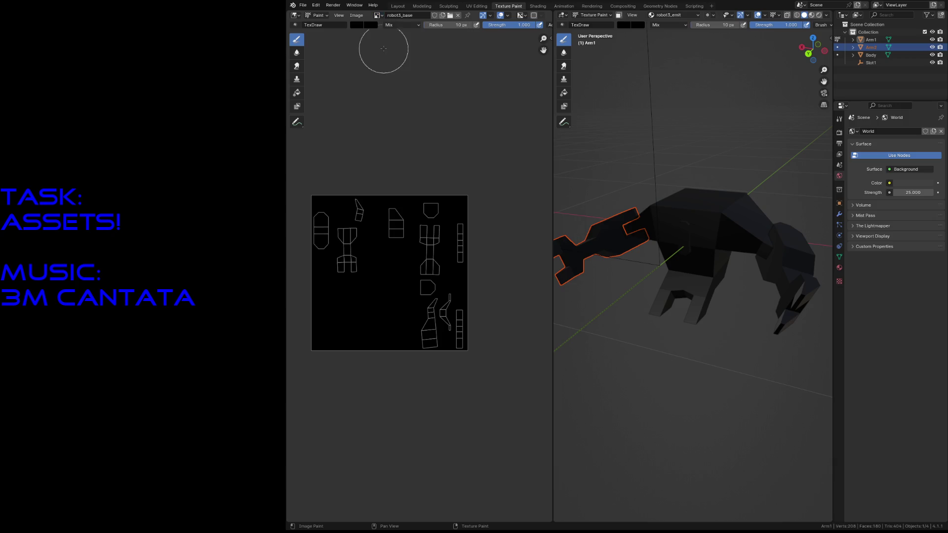
{"action": "key", "text": "ctrl+s"}
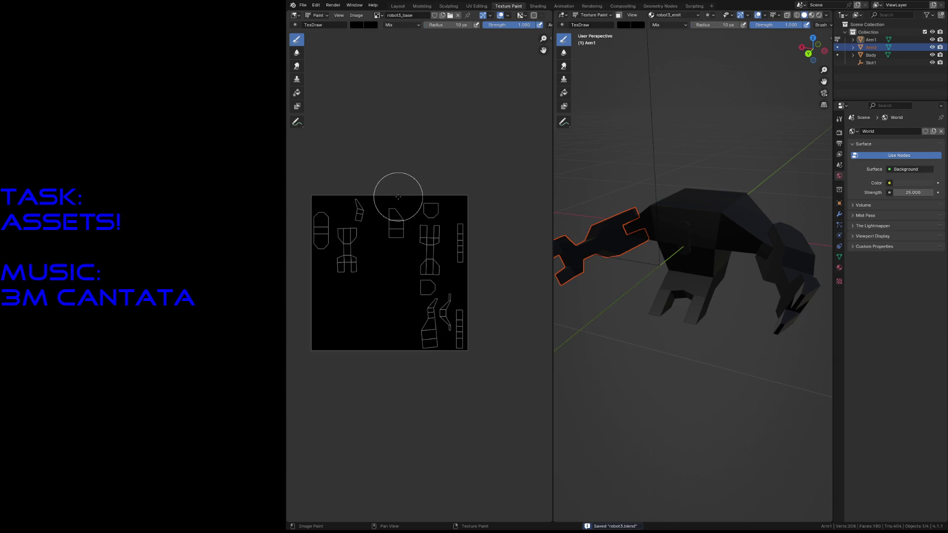
{"action": "left_click", "coordinate": [359, 26]}
{"action": "left_click", "coordinate": [427, 66]}
{"action": "left_click_drag", "start_coordinate": [428, 63], "coordinate": [428, 33]}
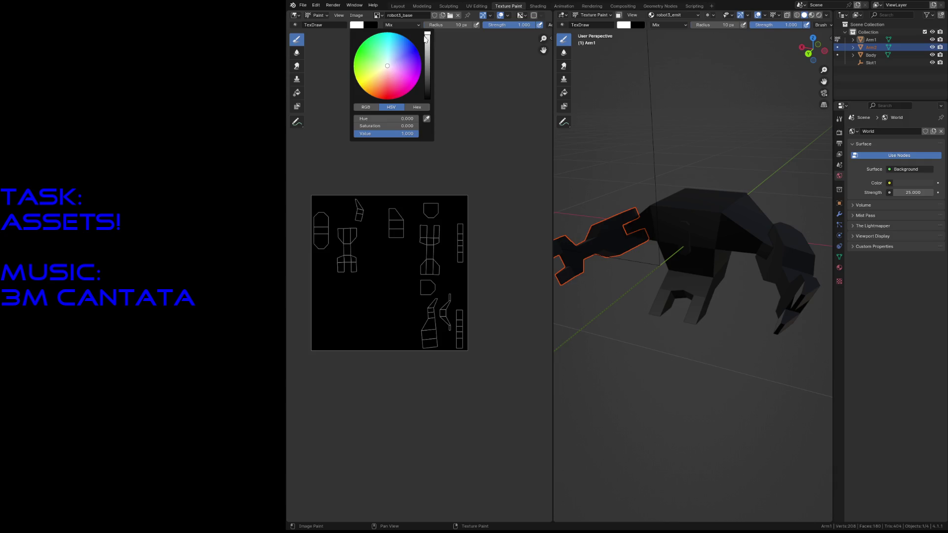
{"action": "mouse_move", "coordinate": [391, 44]}
{"action": "left_mouse_down"}
{"action": "mouse_move", "coordinate": [373, 35]}
{"action": "mouse_move", "coordinate": [381, 84]}
{"action": "mouse_move", "coordinate": [366, 77]}
{"action": "mouse_move", "coordinate": [391, 86]}
{"action": "mouse_move", "coordinate": [379, 89]}
{"action": "left_mouse_up"}
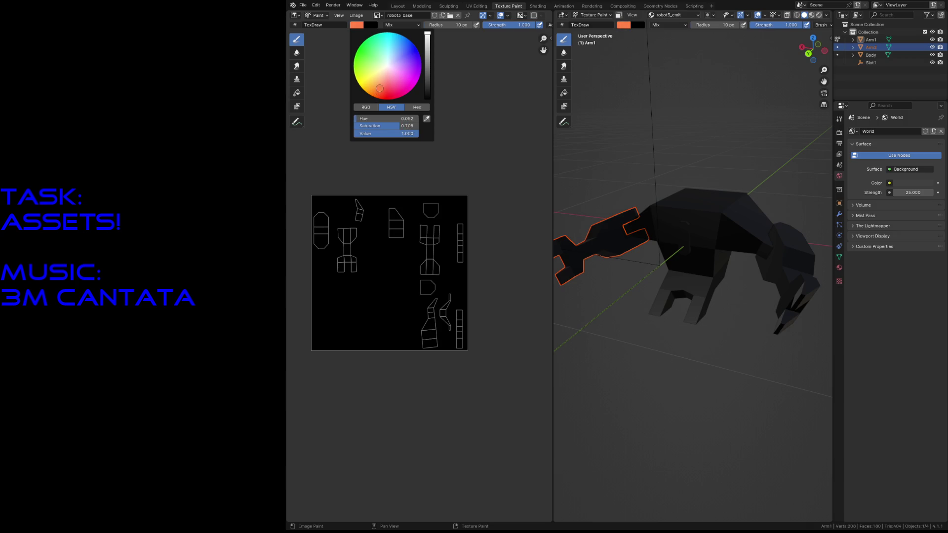
Paint broad strokes until the whole robot3_base texture is orange, then save
{"action": "left_click_drag", "start_coordinate": [394, 218], "coordinate": [430, 360]}
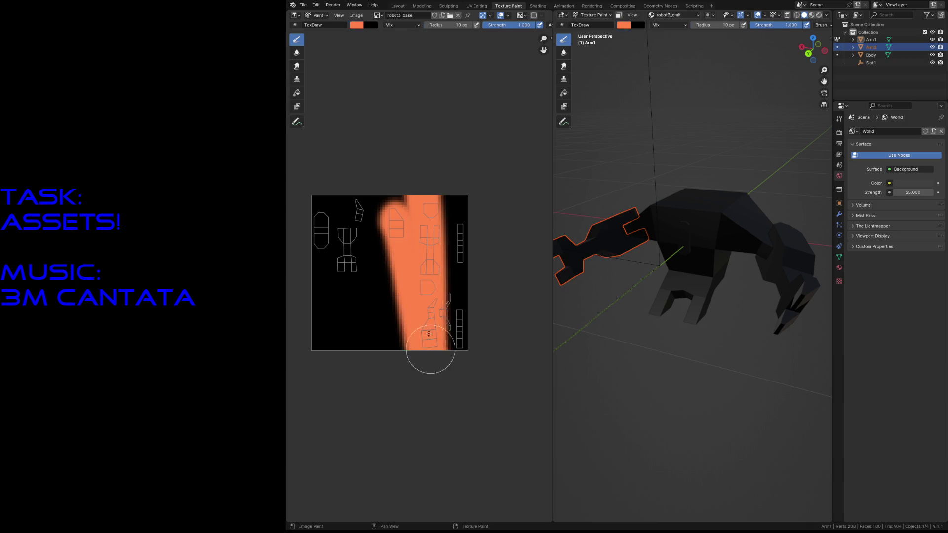
{"action": "mouse_move", "coordinate": [419, 176]}
{"action": "left_mouse_down"}
{"action": "mouse_move", "coordinate": [449, 228]}
{"action": "mouse_move", "coordinate": [457, 369]}
{"action": "left_mouse_up"}
{"action": "mouse_move", "coordinate": [393, 348]}
{"action": "left_mouse_down"}
{"action": "mouse_move", "coordinate": [377, 153]}
{"action": "mouse_move", "coordinate": [339, 258]}
{"action": "mouse_move", "coordinate": [332, 348]}
{"action": "mouse_move", "coordinate": [319, 200]}
{"action": "left_mouse_up"}
{"action": "left_click_drag", "start_coordinate": [402, 348], "coordinate": [404, 144]}
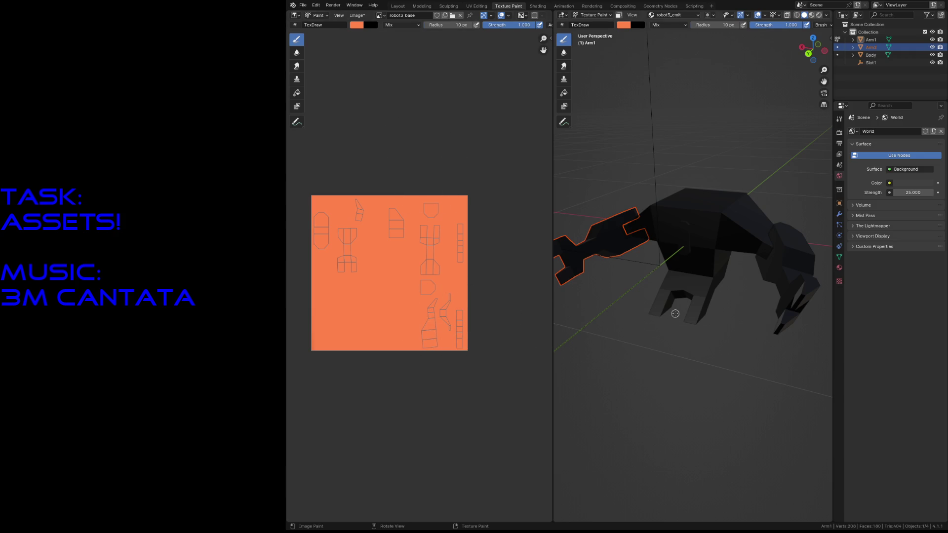
{"action": "key", "text": "ctrl+s"}
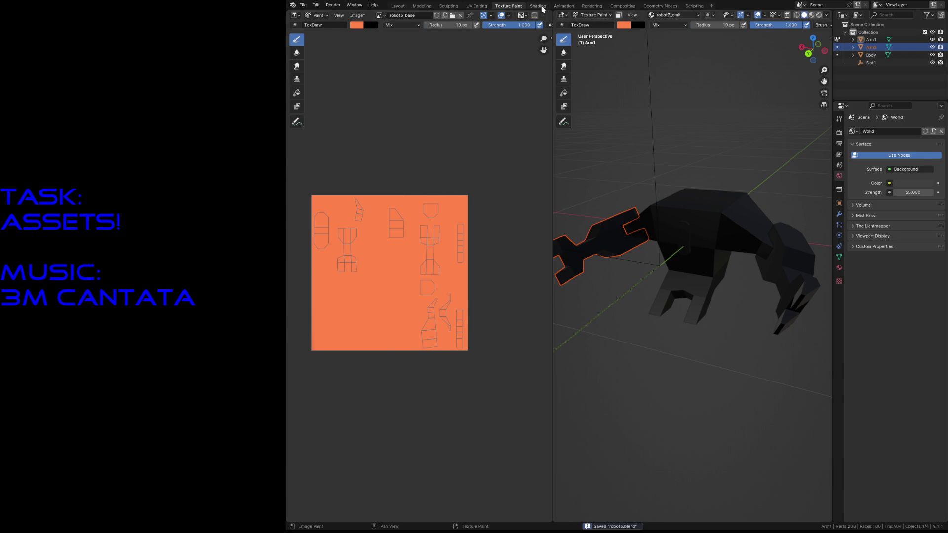
Glance at the Shading node graph, return to Texture Paint and preview rendered viewport shading
{"action": "left_click", "coordinate": [538, 7]}
{"action": "mouse_move", "coordinate": [632, 355]}
{"action": "middle_mouse_down"}
{"action": "mouse_move", "coordinate": [576, 350]}
{"action": "mouse_move", "coordinate": [562, 370]}
{"action": "middle_mouse_up"}
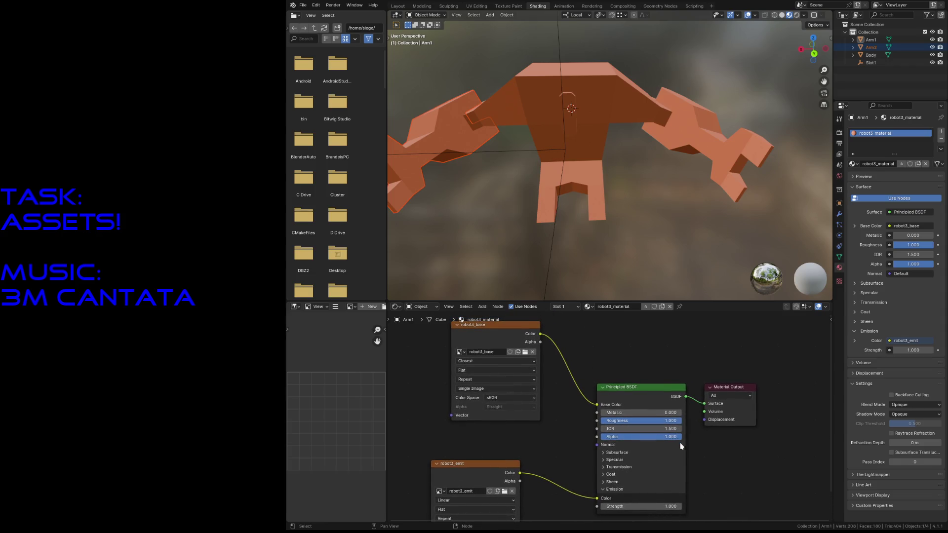
{"action": "left_click", "coordinate": [508, 6]}
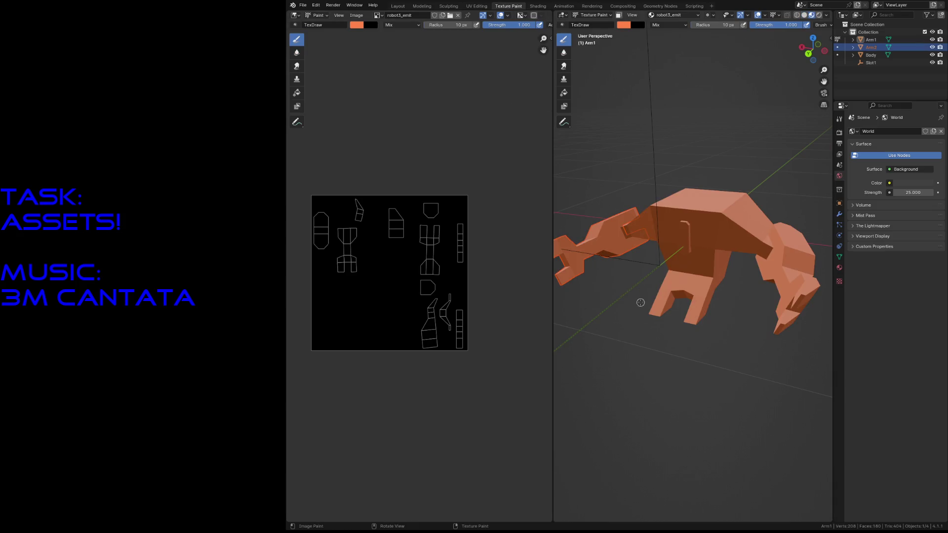
{"action": "key", "text": "z"}
{"action": "left_click", "coordinate": [632, 285]}
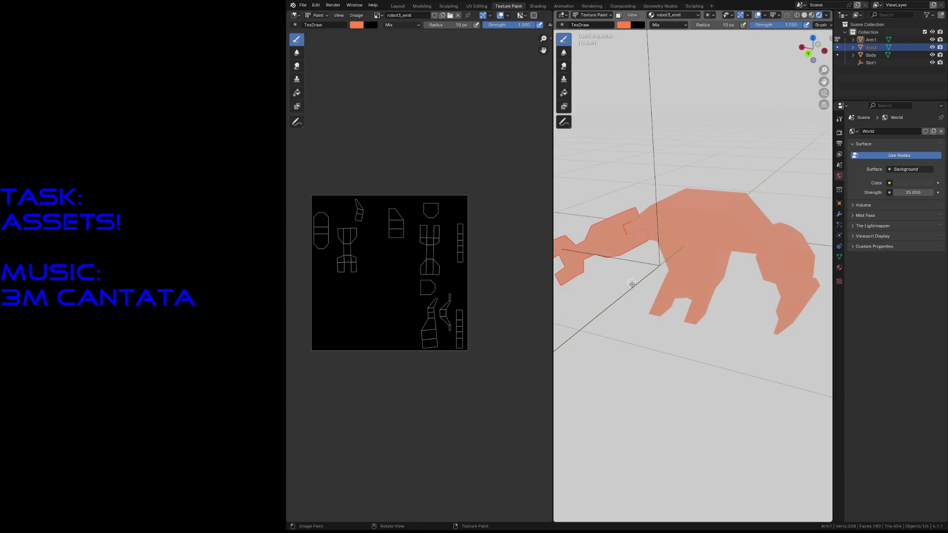
{"action": "key", "text": "z"}
{"action": "left_click", "coordinate": [645, 331]}
Fly around the robot to check the orange coverage and bring up the image list
{"action": "key", "text": "shift+grave"}
{"action": "key", "text": "w"}
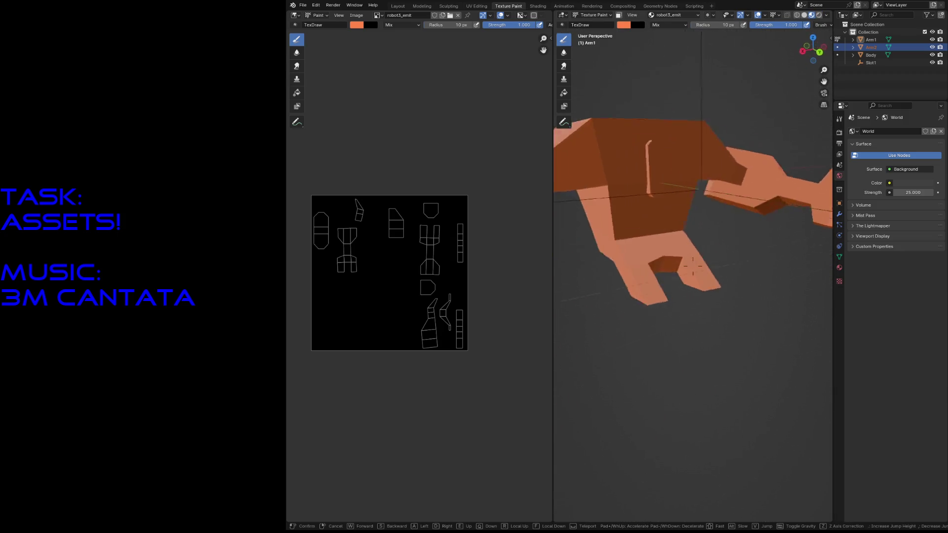
{"action": "key", "text": "w"}
{"action": "key", "text": "s"}
{"action": "left_click", "coordinate": [694, 266]}
{"action": "left_click", "coordinate": [378, 15]}
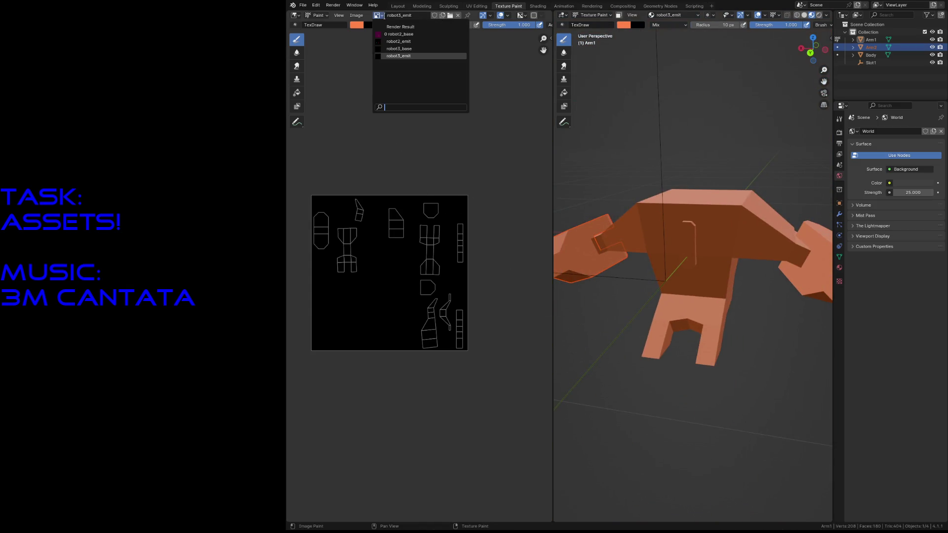
Show robot3_base, raise the brush saturation and paint deeper orange across the texture
{"action": "left_click", "coordinate": [399, 48]}
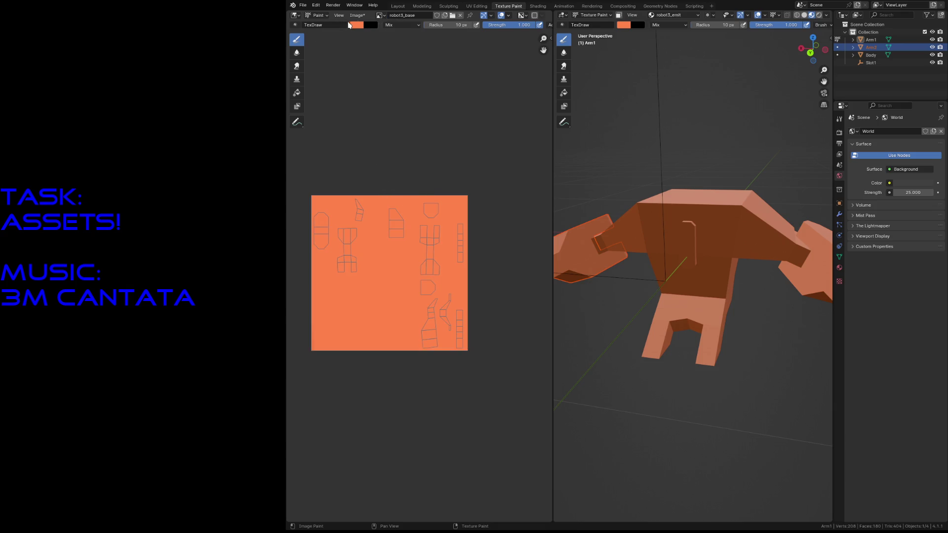
{"action": "left_click", "coordinate": [359, 27]}
{"action": "left_click_drag", "start_coordinate": [383, 95], "coordinate": [378, 94]}
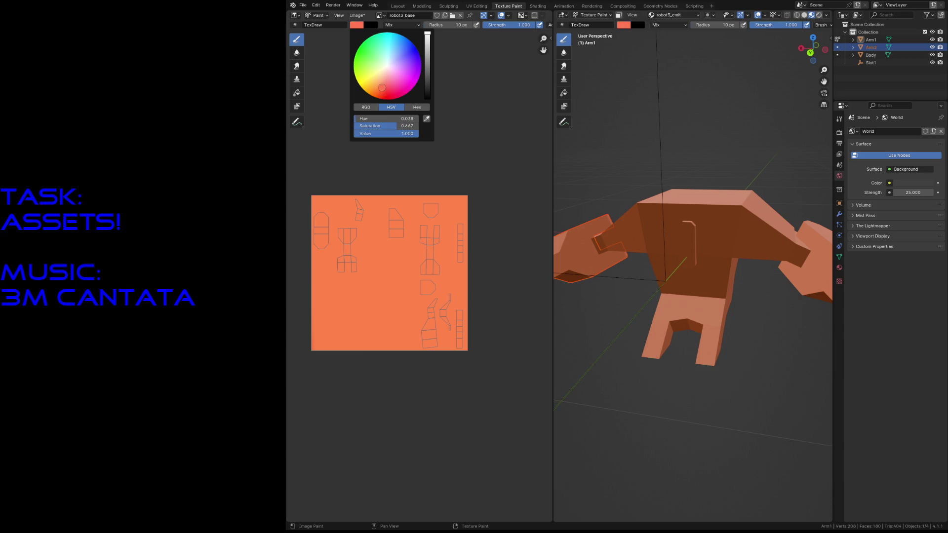
{"action": "mouse_move", "coordinate": [389, 253]}
{"action": "left_mouse_down"}
{"action": "mouse_move", "coordinate": [354, 344]}
{"action": "mouse_move", "coordinate": [323, 185]}
{"action": "left_mouse_up"}
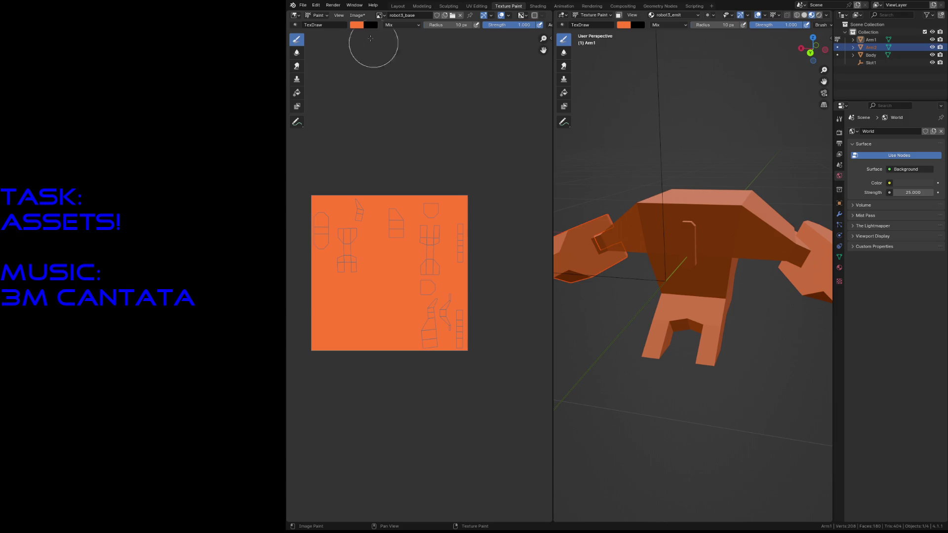
Darken the brush to dark brown at Value 0.381, save, and select Arm1
{"action": "left_click", "coordinate": [356, 25]}
{"action": "left_click_drag", "start_coordinate": [426, 78], "coordinate": [426, 75]}
{"action": "key", "text": "ctrl+s"}
{"action": "left_click", "coordinate": [870, 41]}
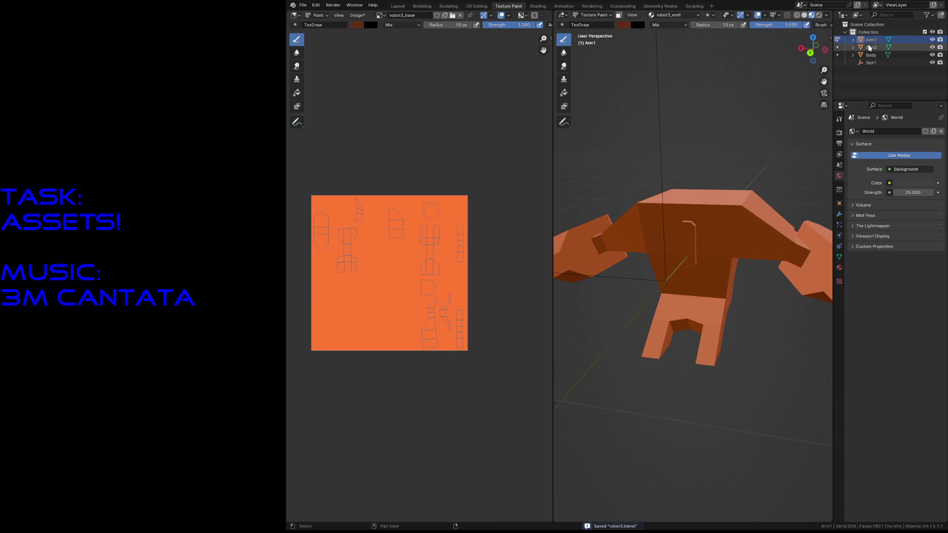
Select Arm1 and Arm2, raise both along their local Z axis in Layout, and save
{"action": "left_click", "coordinate": [871, 47], "text": "shift"}
{"action": "key", "text": "z"}
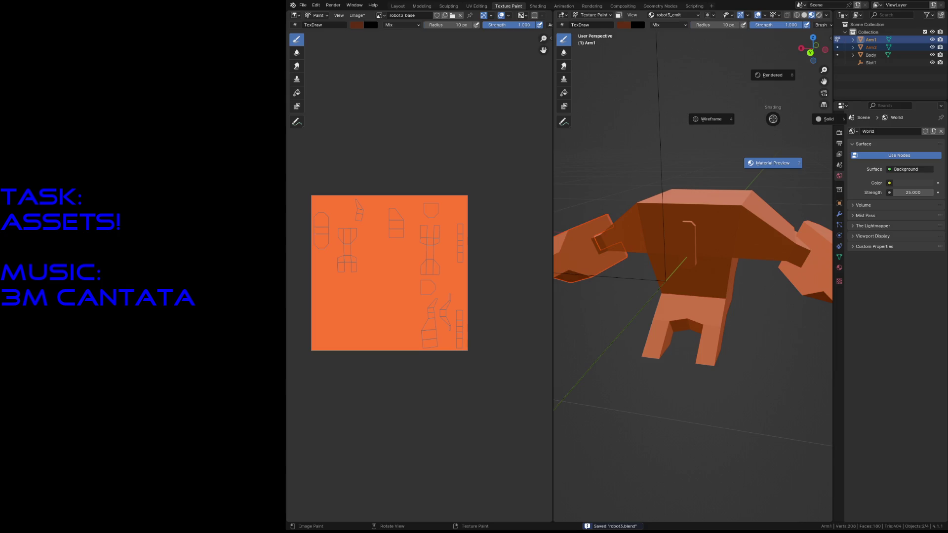
{"action": "key", "text": "Escape"}
{"action": "key", "text": "z"}
{"action": "key", "text": "Escape"}
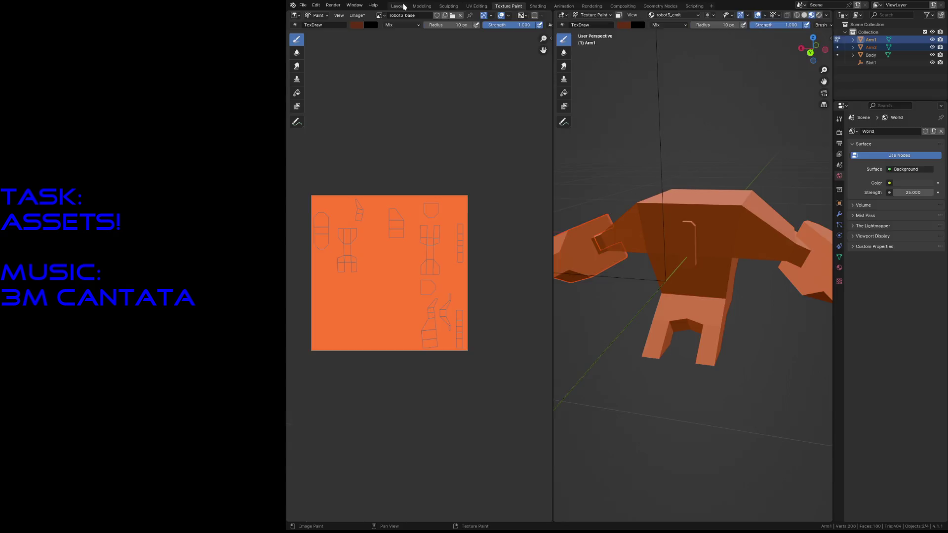
{"action": "left_click", "coordinate": [398, 6]}
{"action": "key", "text": "g"}
{"action": "key", "text": "z"}
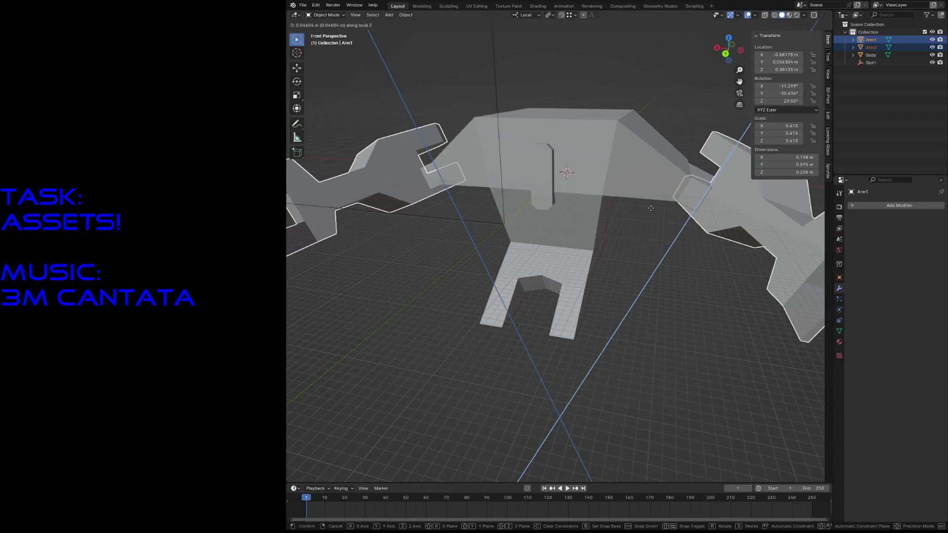
{"action": "left_click", "coordinate": [706, 138]}
{"action": "key", "text": "ctrl+s"}
Back in Texture Paint, show robot3_base and enlarge the brush radius to 31 px
{"action": "left_click", "coordinate": [504, 6]}
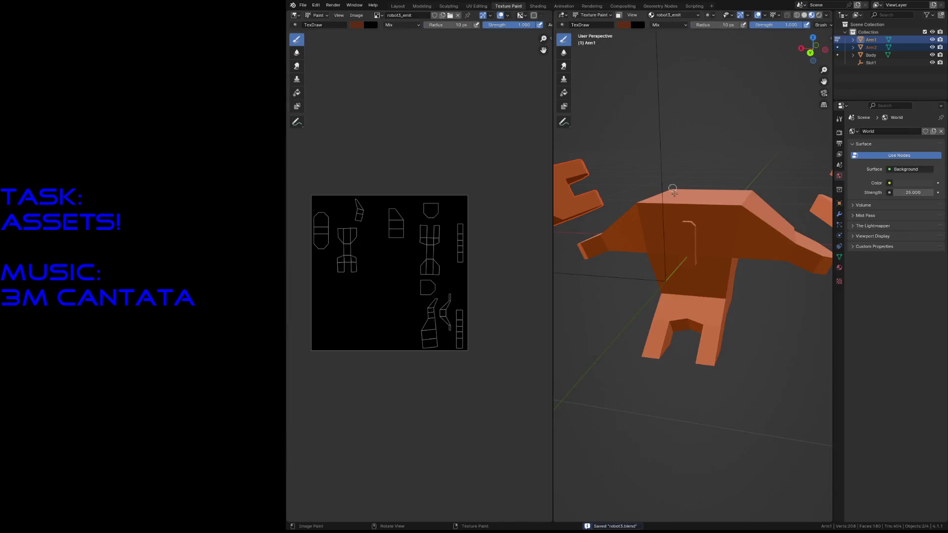
{"action": "key", "text": "shift+grave"}
{"action": "key", "text": "w"}
{"action": "key", "text": "s"}
{"action": "left_click", "coordinate": [693, 267]}
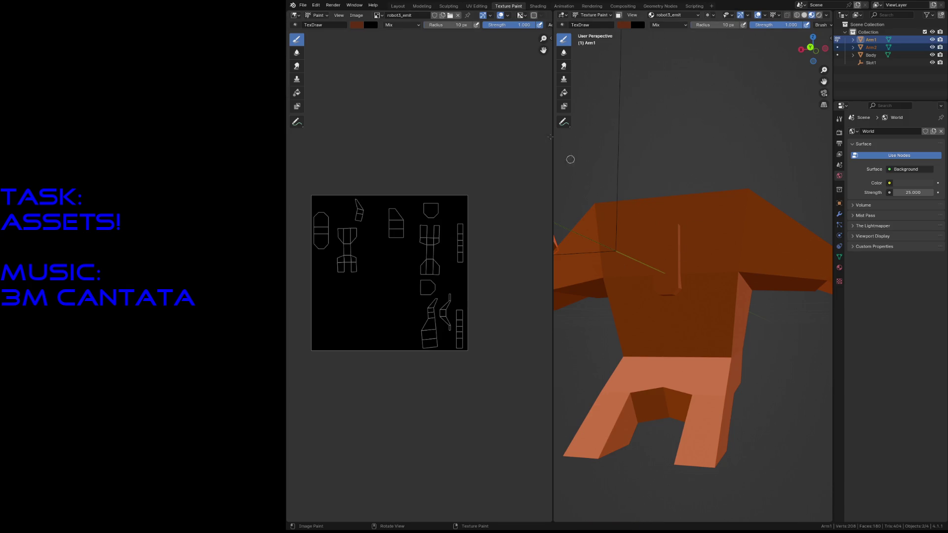
{"action": "left_click", "coordinate": [378, 17]}
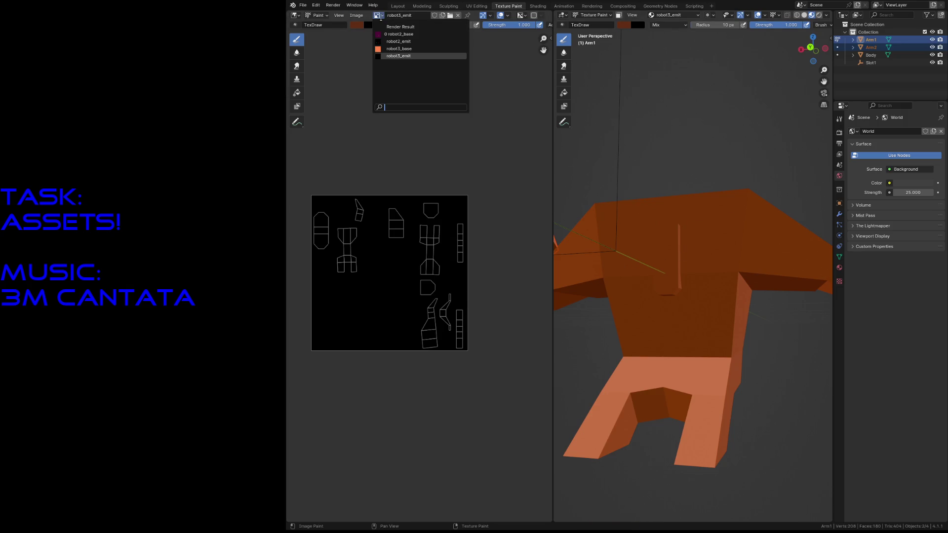
{"action": "left_click", "coordinate": [381, 49]}
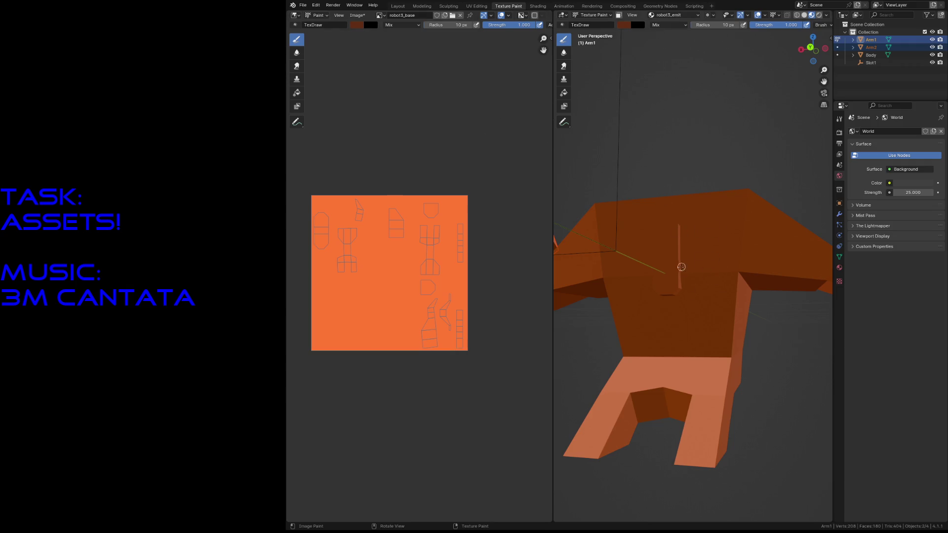
{"action": "key", "text": "f"}
{"action": "left_click", "coordinate": [723, 249]}
Select Body, set a 23 px brush, undo a test stroke, and open its mesh for editing with a top face selected
{"action": "left_click", "coordinate": [871, 55]}
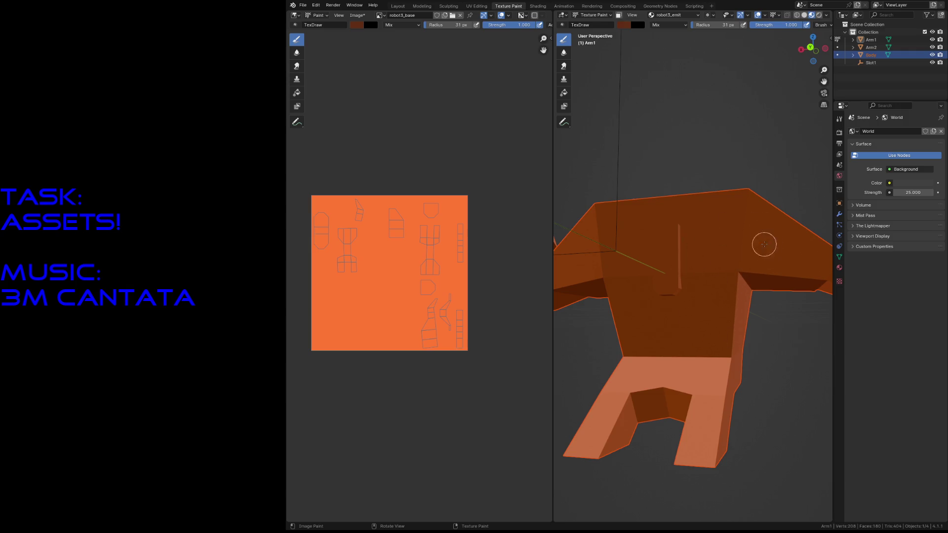
{"action": "key", "text": "shift+grave"}
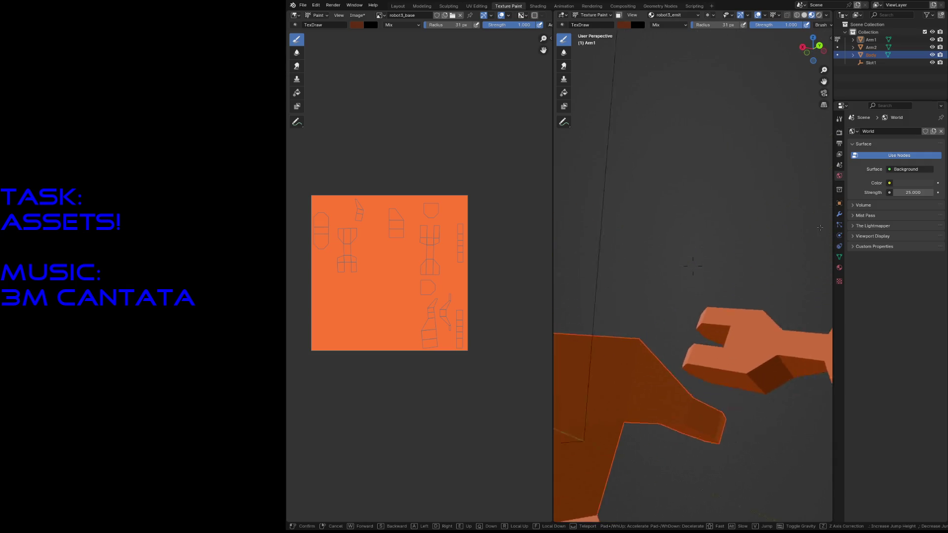
{"action": "left_click", "coordinate": [606, 395]}
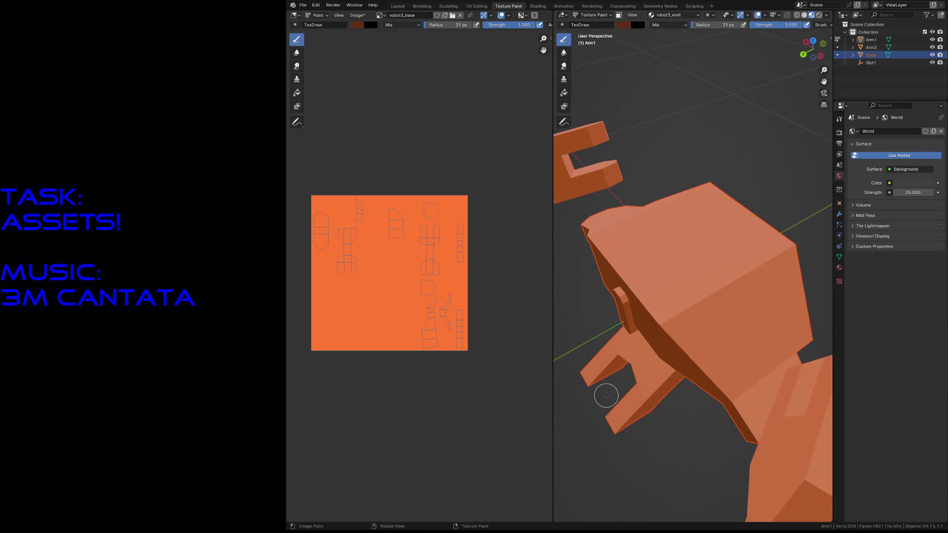
{"action": "key", "text": "f"}
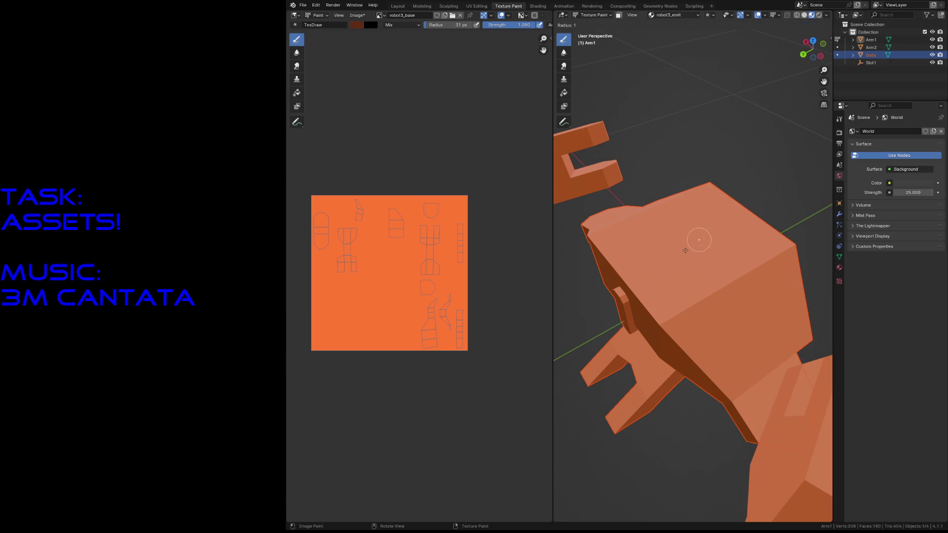
{"action": "left_click", "coordinate": [692, 249]}
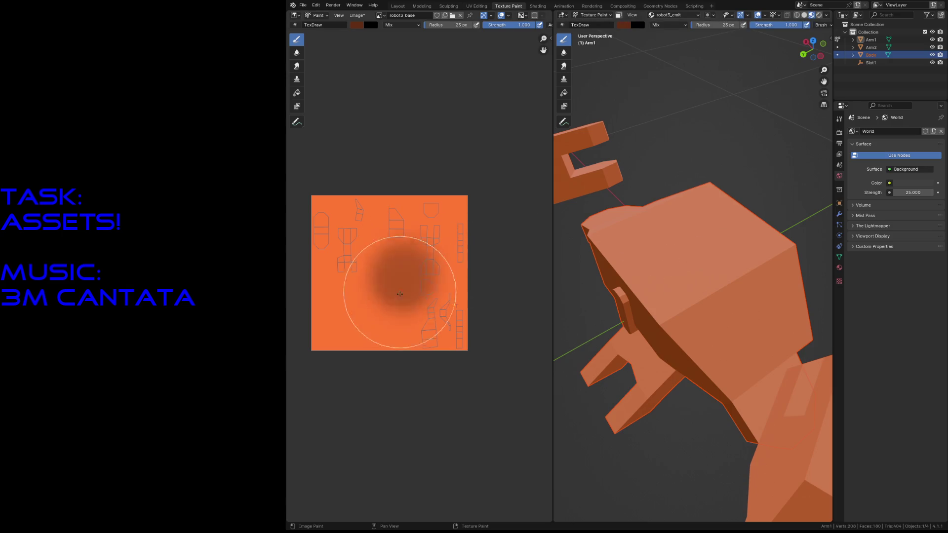
{"action": "left_click_drag", "start_coordinate": [389, 270], "coordinate": [402, 296]}
{"action": "key", "text": "ctrl+z"}
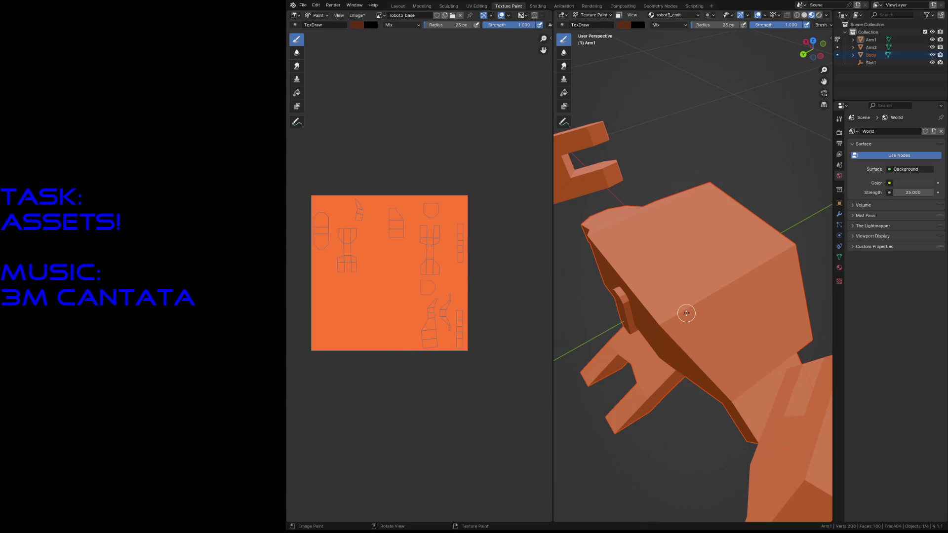
{"action": "key", "text": "Tab"}
{"action": "left_click", "coordinate": [714, 281]}
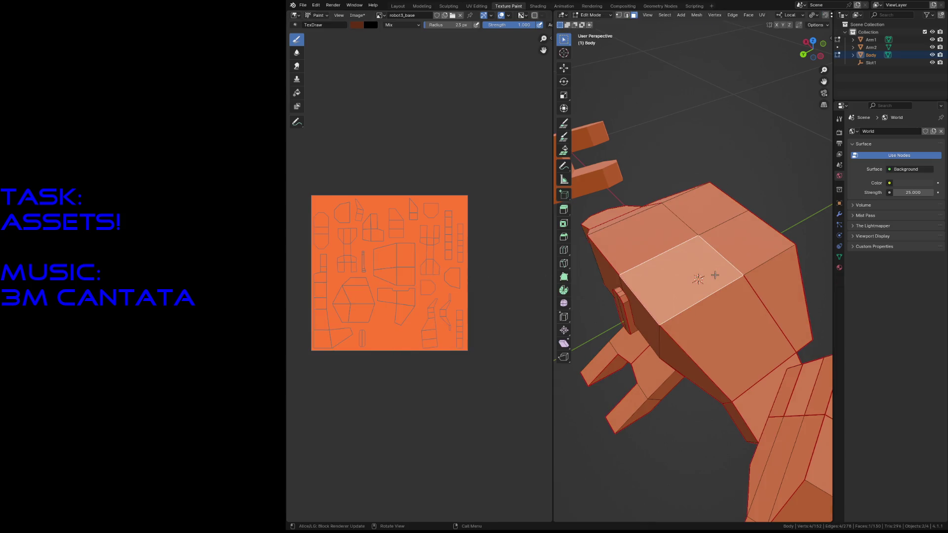
Select the whole Body mesh, return to Object Mode and switch to texture painting the Body
{"action": "key", "text": "a"}
{"action": "key", "text": "Tab"}
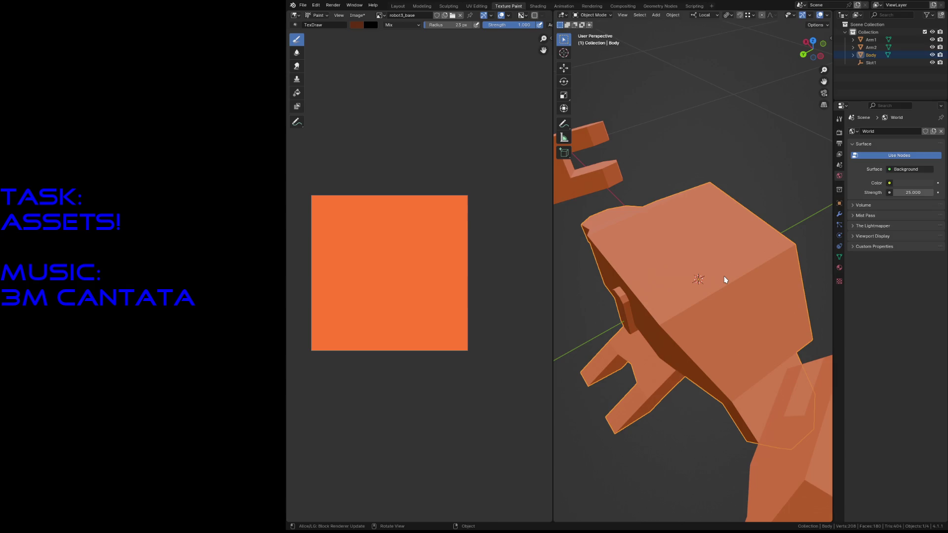
{"action": "left_click", "coordinate": [684, 289]}
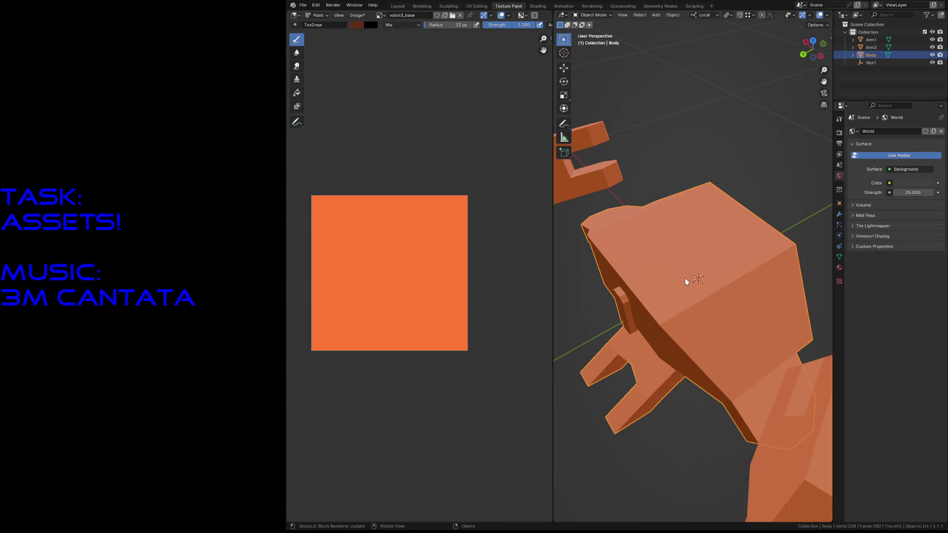
{"action": "left_click", "coordinate": [766, 182]}
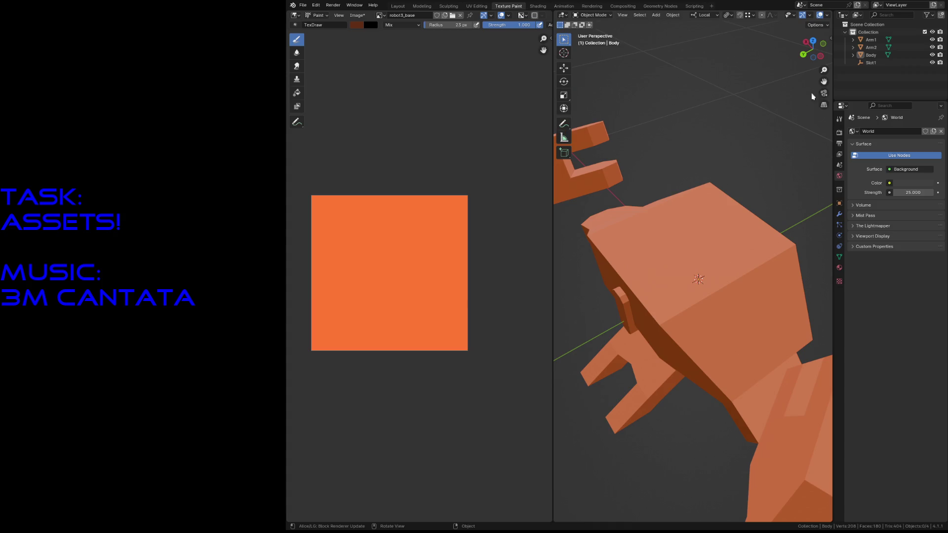
{"action": "left_click", "coordinate": [497, 7]}
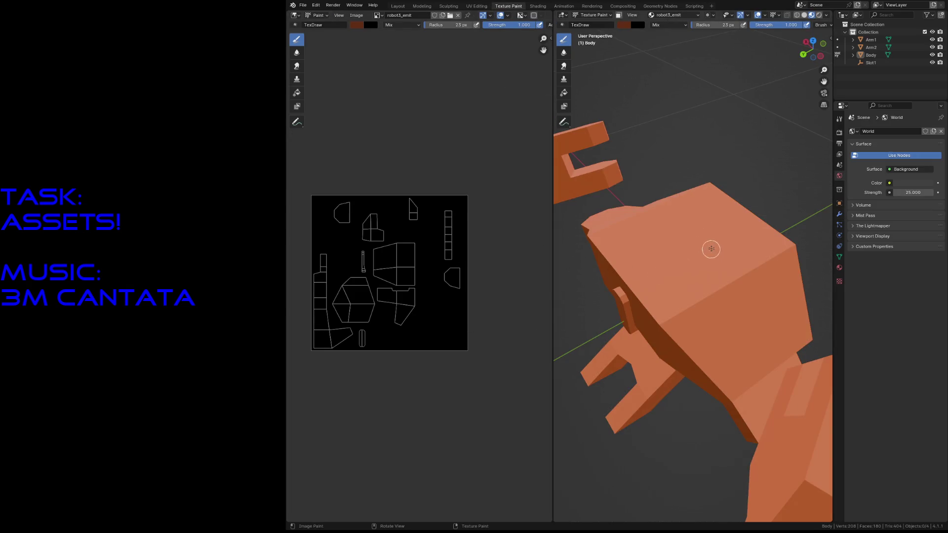
Undo test strokes on the body, fly in for a look, and bring up the image list
{"action": "left_click_drag", "start_coordinate": [707, 337], "coordinate": [716, 321]}
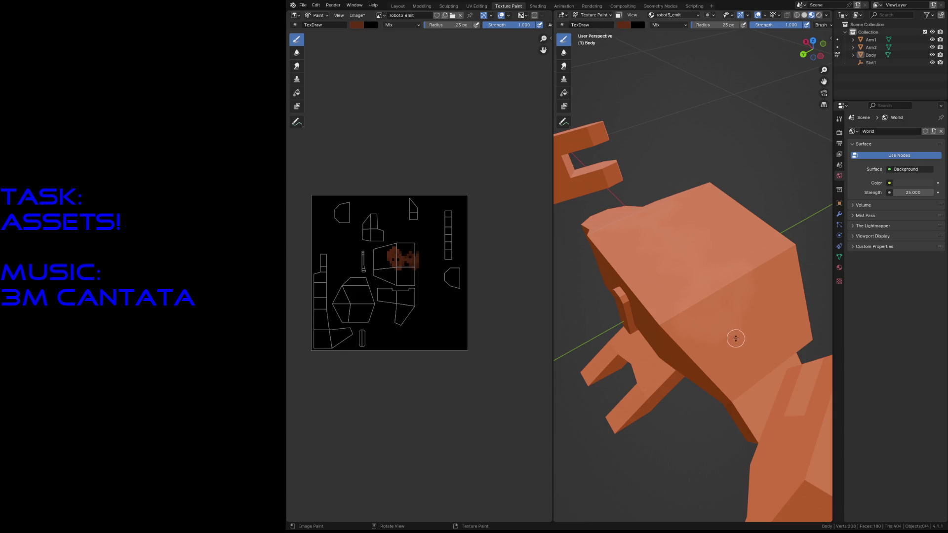
{"action": "key", "text": "ctrl+z"}
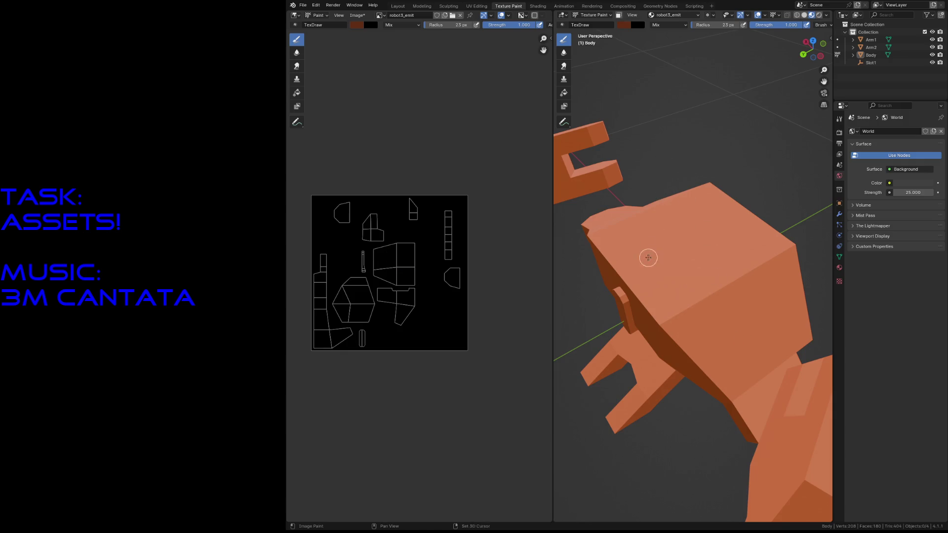
{"action": "key", "text": "shift+grave"}
{"action": "left_click", "coordinate": [693, 265]}
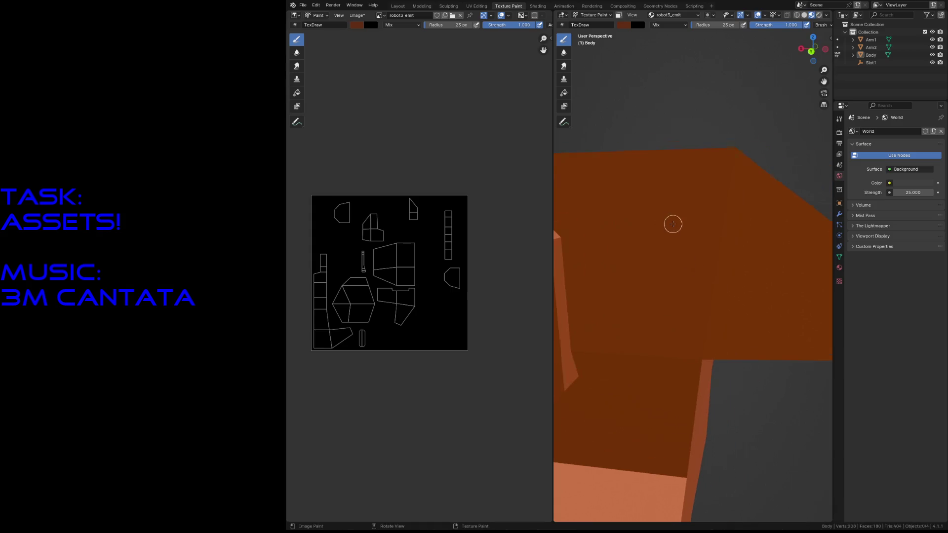
{"action": "key", "text": "ctrl+z"}
{"action": "left_click", "coordinate": [380, 16]}
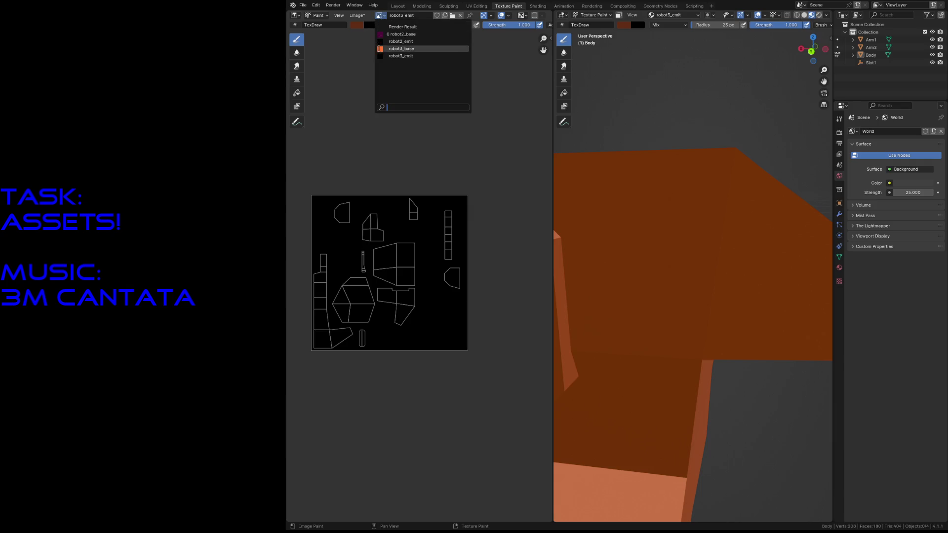
Paint test strokes on the body over robot3_base and undo the dark brown one
{"action": "left_click", "coordinate": [403, 48]}
{"action": "left_click_drag", "start_coordinate": [641, 223], "coordinate": [644, 336]}
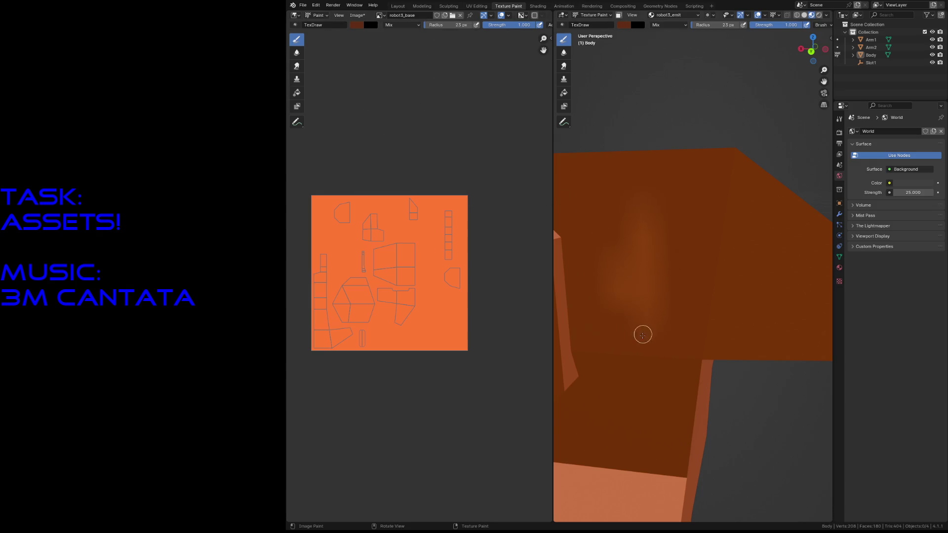
{"action": "left_click_drag", "start_coordinate": [585, 259], "coordinate": [685, 256]}
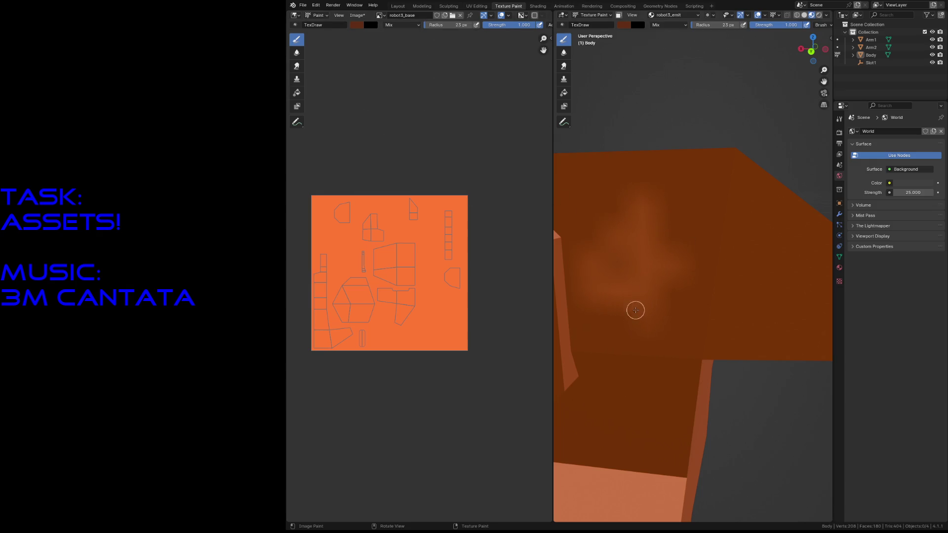
{"action": "left_click_drag", "start_coordinate": [404, 222], "coordinate": [416, 317]}
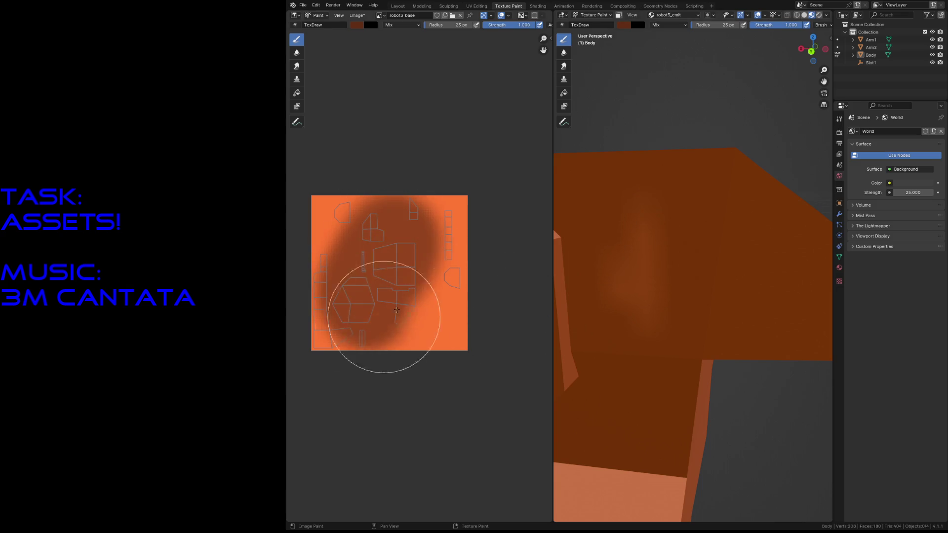
{"action": "key", "text": "ctrl+z"}
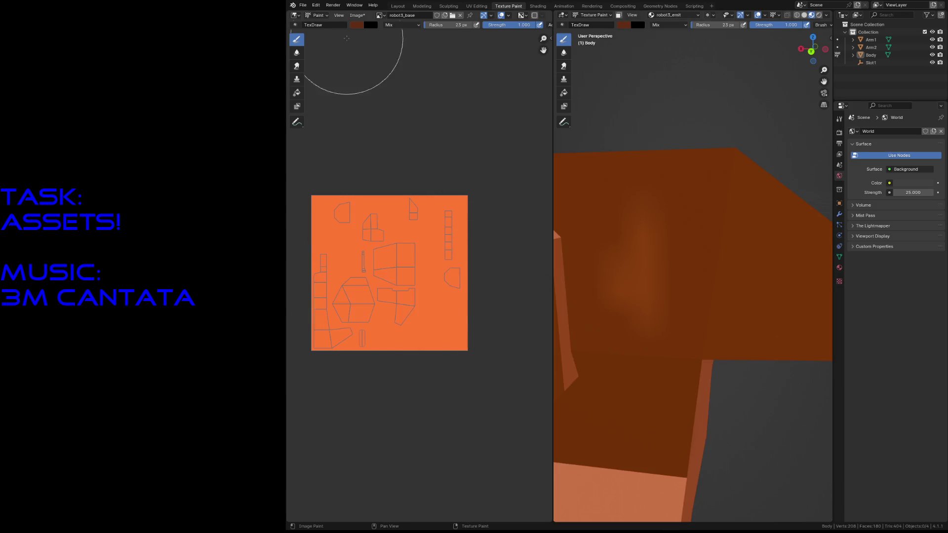
Swap the painting image to robot3_emit and back to robot3_base, undoing a dark test stroke
{"action": "left_click", "coordinate": [379, 15]}
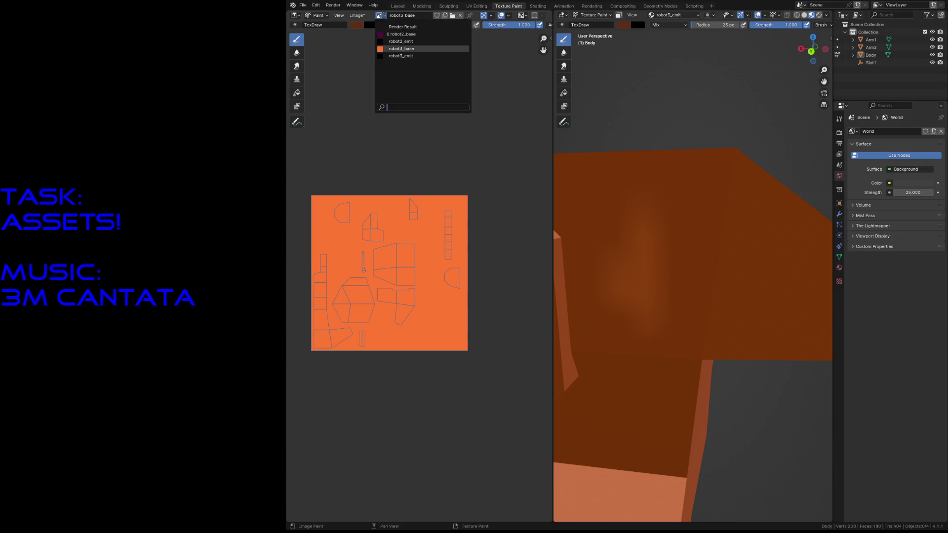
{"action": "left_click", "coordinate": [415, 55]}
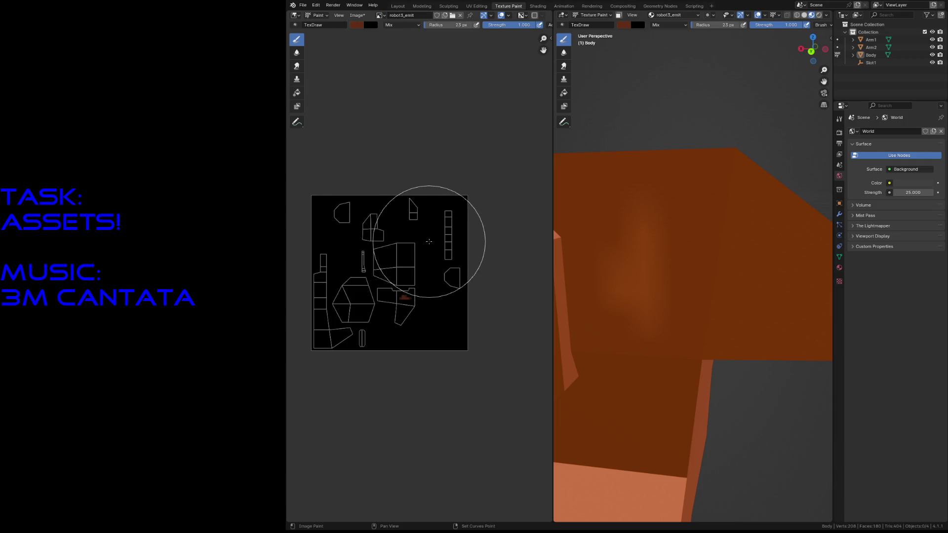
{"action": "key", "text": "s"}
{"action": "left_click_drag", "start_coordinate": [381, 264], "coordinate": [419, 228]}
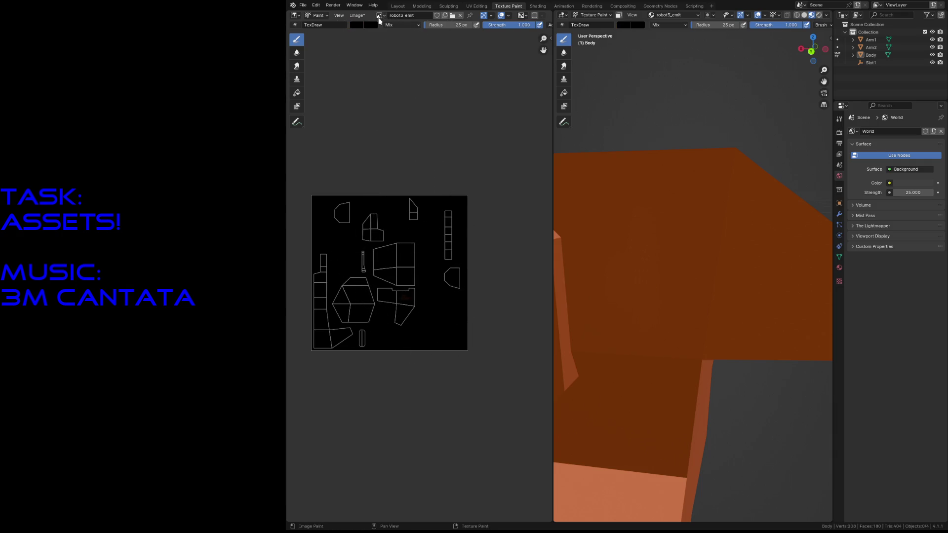
{"action": "left_click", "coordinate": [379, 16]}
{"action": "left_click", "coordinate": [403, 50]}
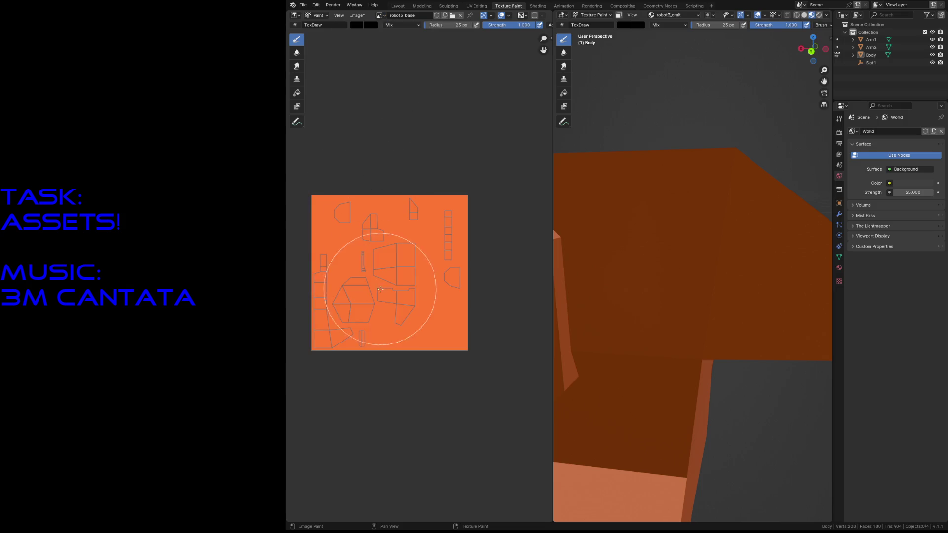
{"action": "left_click_drag", "start_coordinate": [379, 289], "coordinate": [423, 307]}
{"action": "key", "text": "ctrl+z"}
Enlarge the paint brush radius in stages up to 79 px
{"action": "key", "text": "f"}
{"action": "left_click", "coordinate": [647, 262]}
{"action": "key", "text": "f"}
{"action": "left_click", "coordinate": [678, 275]}
{"action": "key", "text": "f"}
{"action": "left_click", "coordinate": [667, 255]}
{"action": "key", "text": "shift+grave"}
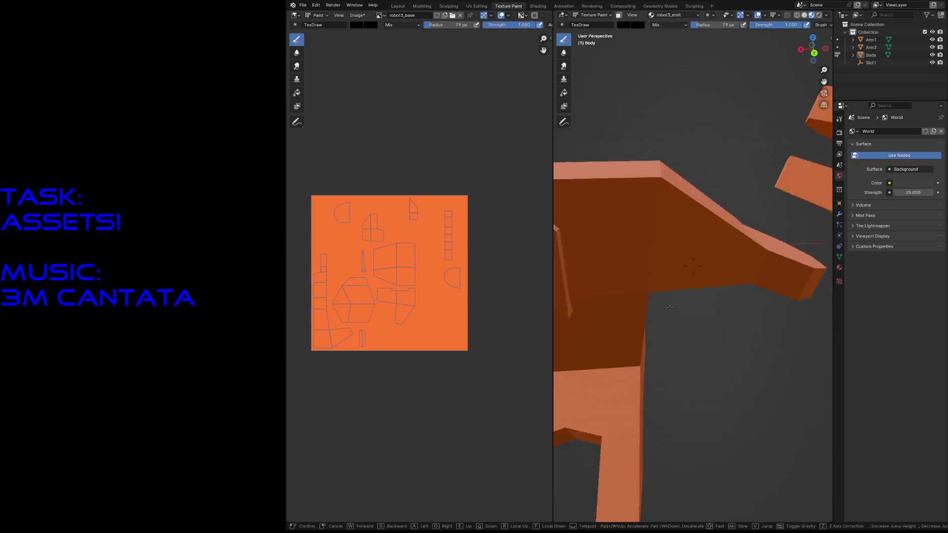
Undo a large dark patch and toggle the face selection paint mask on and off
{"action": "key", "text": "Escape"}
{"action": "left_click", "coordinate": [409, 249]}
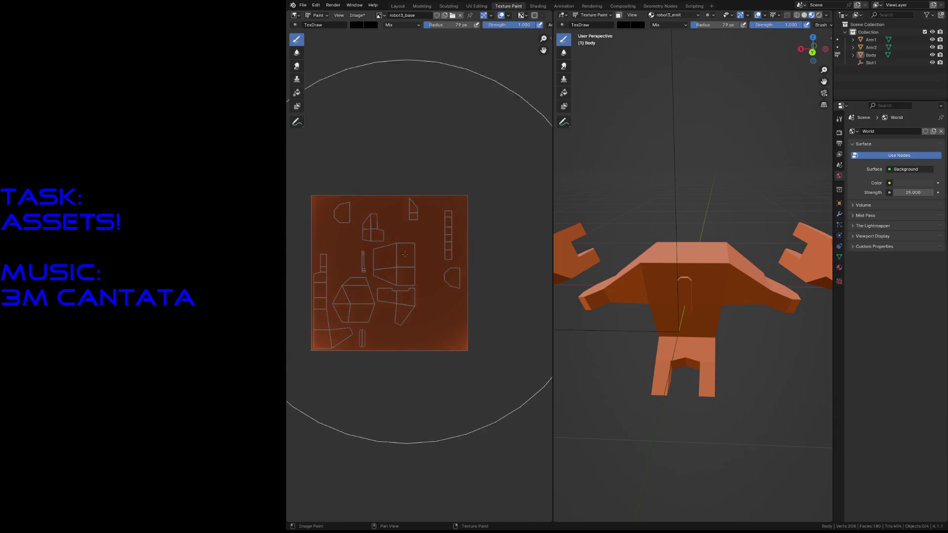
{"action": "key", "text": "ctrl+z"}
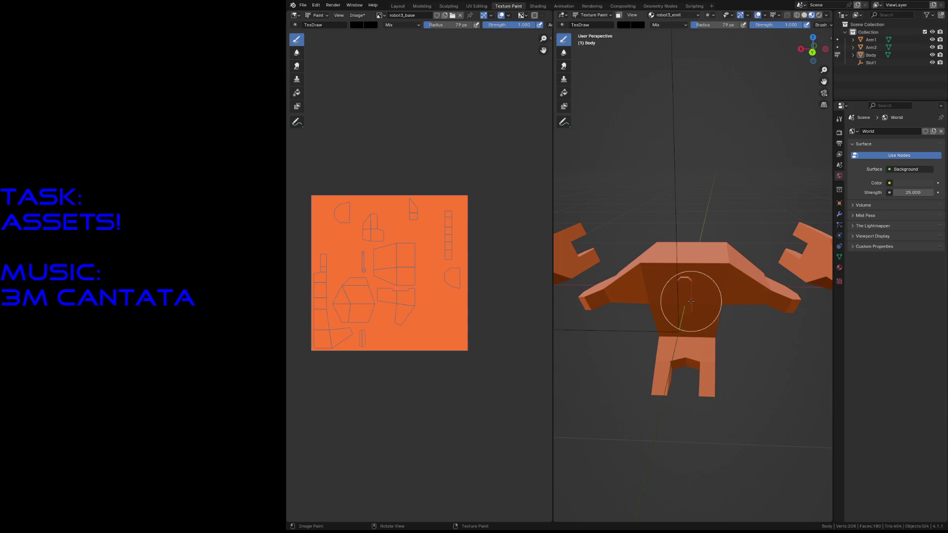
{"action": "left_click", "coordinate": [618, 15]}
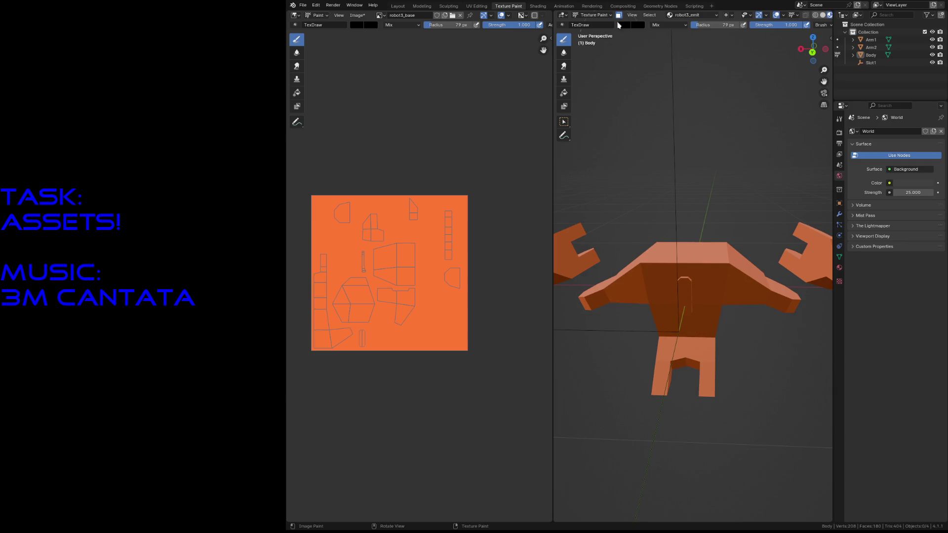
{"action": "left_click", "coordinate": [618, 15]}
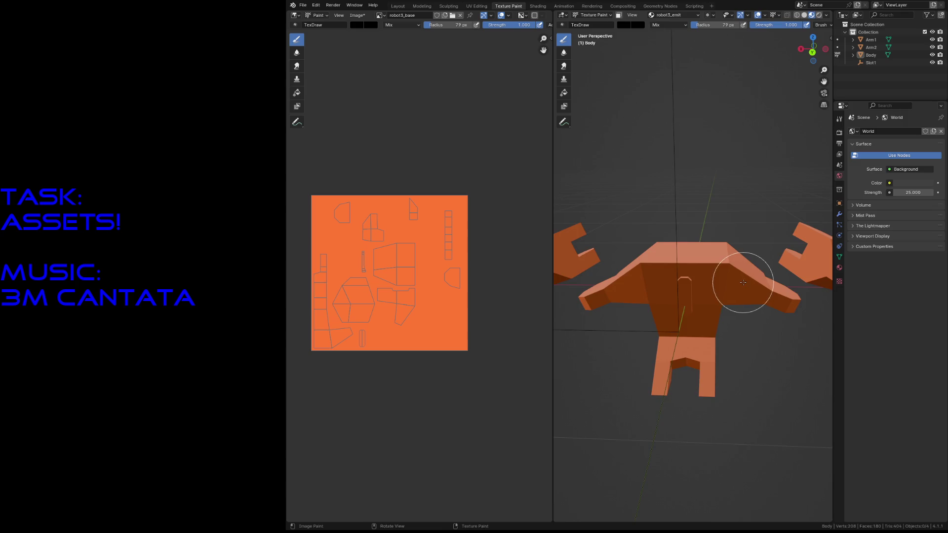
Select Body then Arm1 in the outliner and return to the Layout workspace
{"action": "key", "text": "shift+grave"}
{"action": "key", "text": "w"}
{"action": "left_click", "coordinate": [730, 313]}
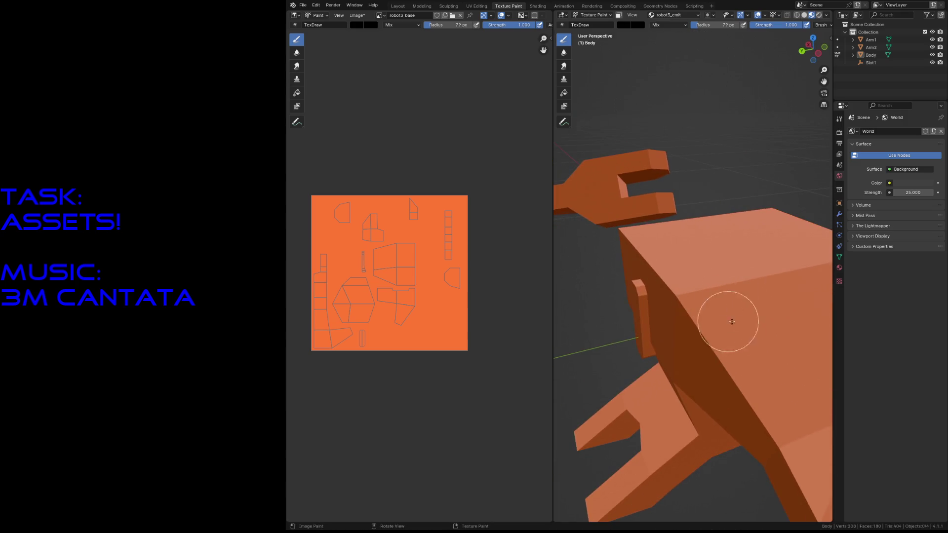
{"action": "left_click", "coordinate": [870, 55]}
{"action": "left_click", "coordinate": [839, 203]}
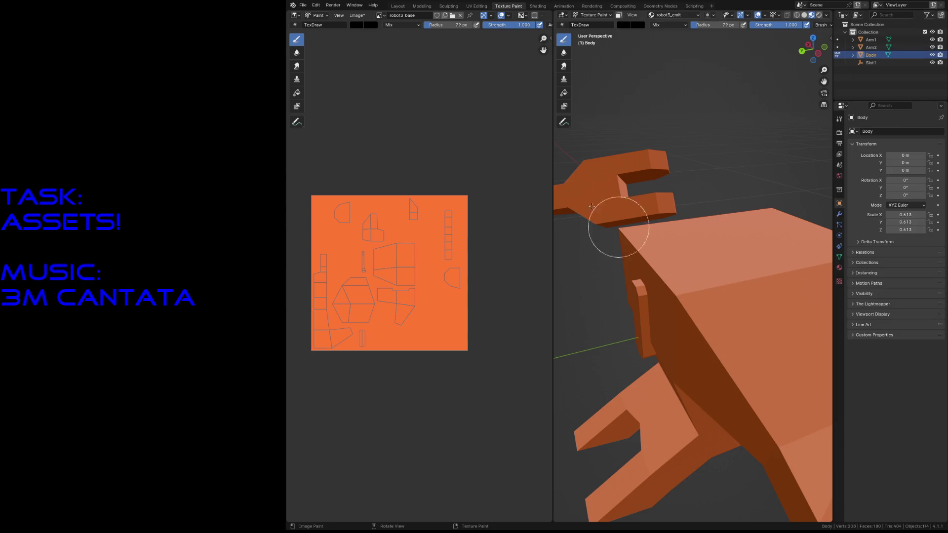
{"action": "left_click", "coordinate": [621, 26]}
{"action": "middle_click_drag", "start_coordinate": [719, 302], "coordinate": [703, 281]}
{"action": "scroll", "coordinate": [703, 282], "scroll_direction": "down", "scroll_amount": 5}
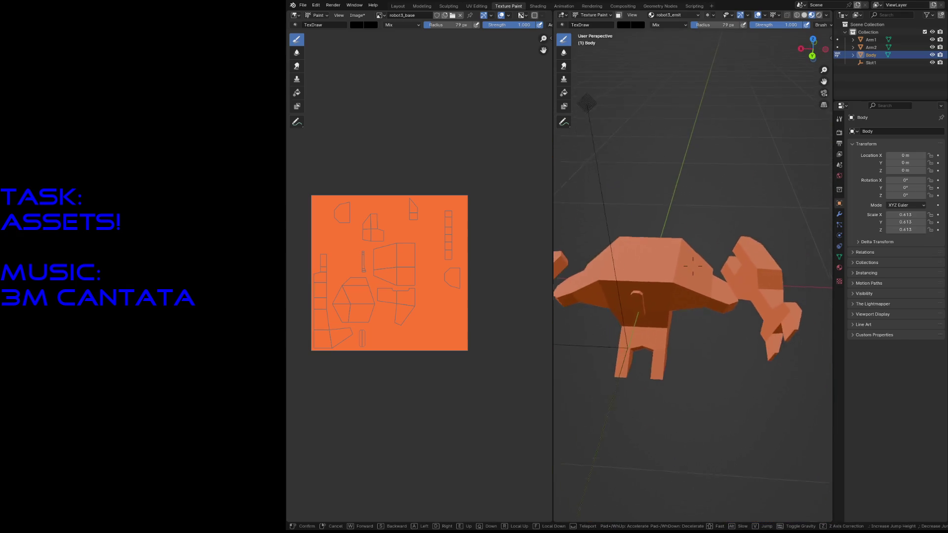
{"action": "left_click", "coordinate": [879, 32]}
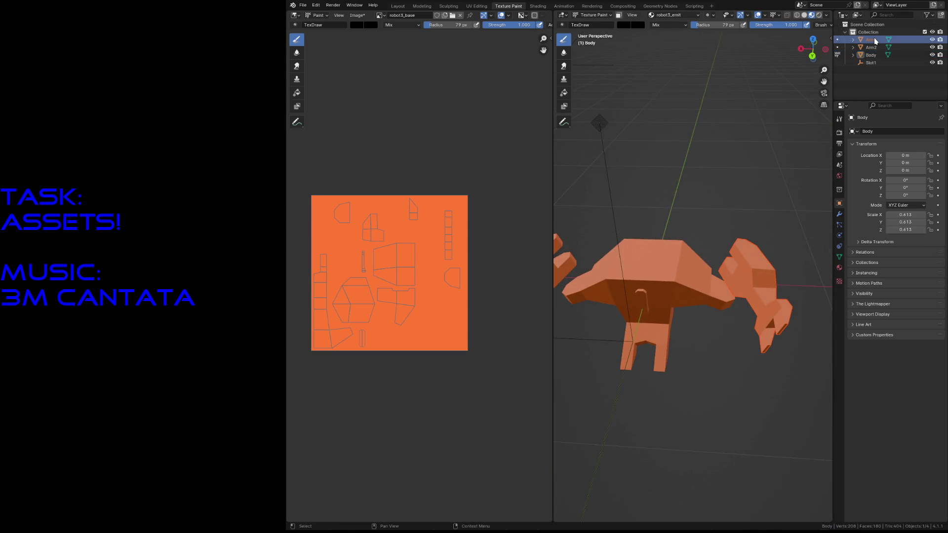
{"action": "left_click", "coordinate": [399, 6]}
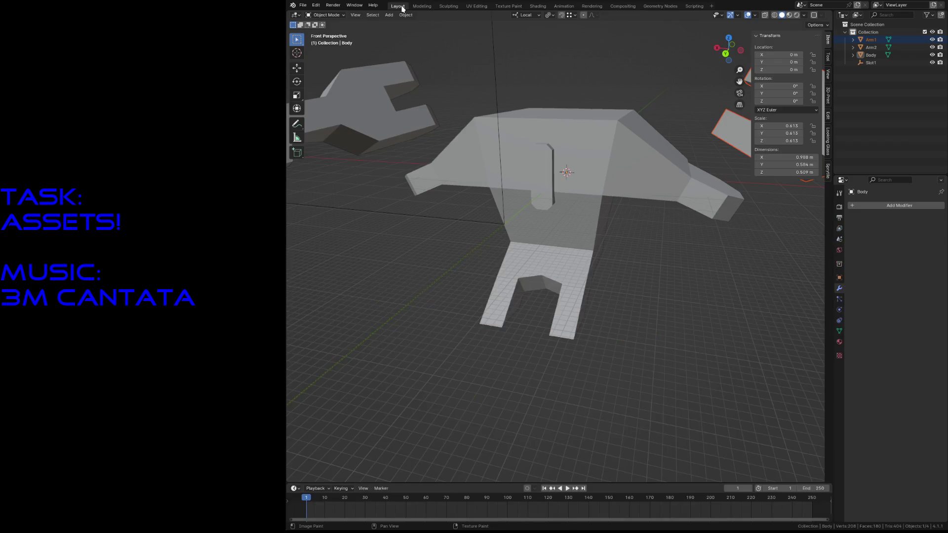
Switch the viewport to Material Preview shading and save the file
{"action": "key", "text": "z"}
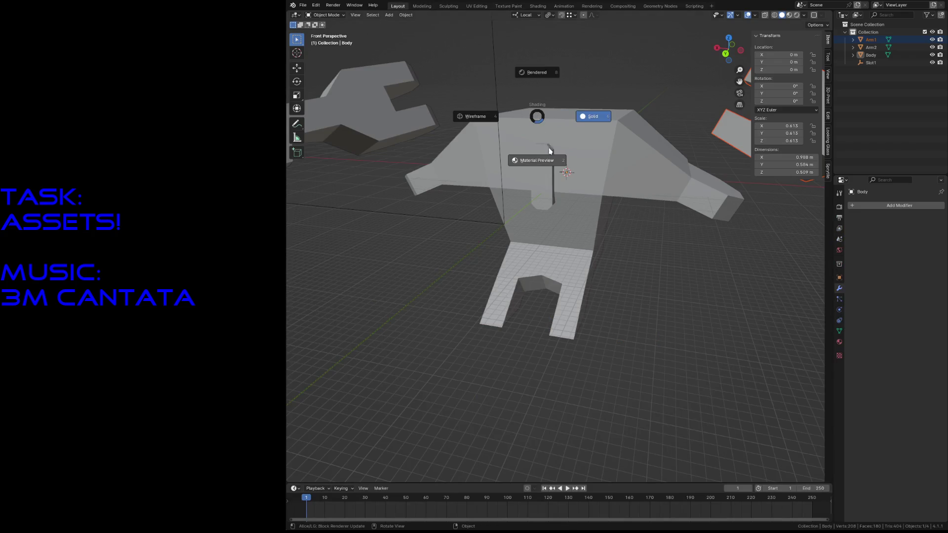
{"action": "left_click", "coordinate": [550, 161]}
{"action": "key", "text": "ctrl+s"}
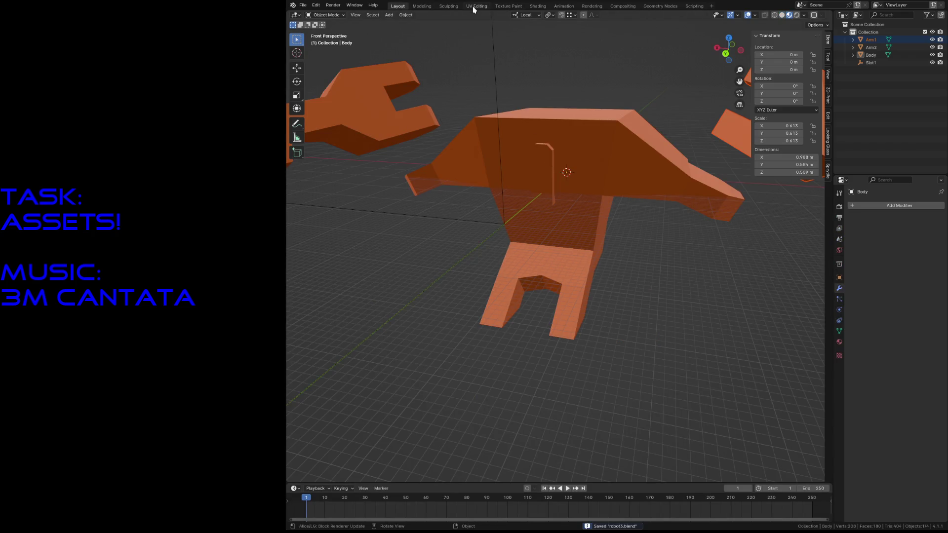
{"action": "left_click", "coordinate": [508, 5]}
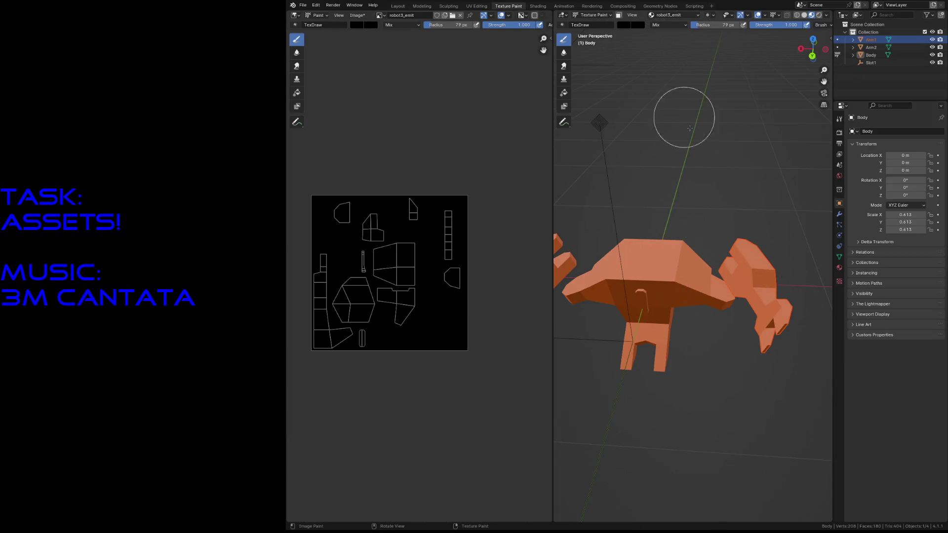
Make Arm1 the texture-paint target with robot3_base shown behind its UV layout
{"action": "left_click", "coordinate": [866, 55]}
{"action": "left_click", "coordinate": [398, 5]}
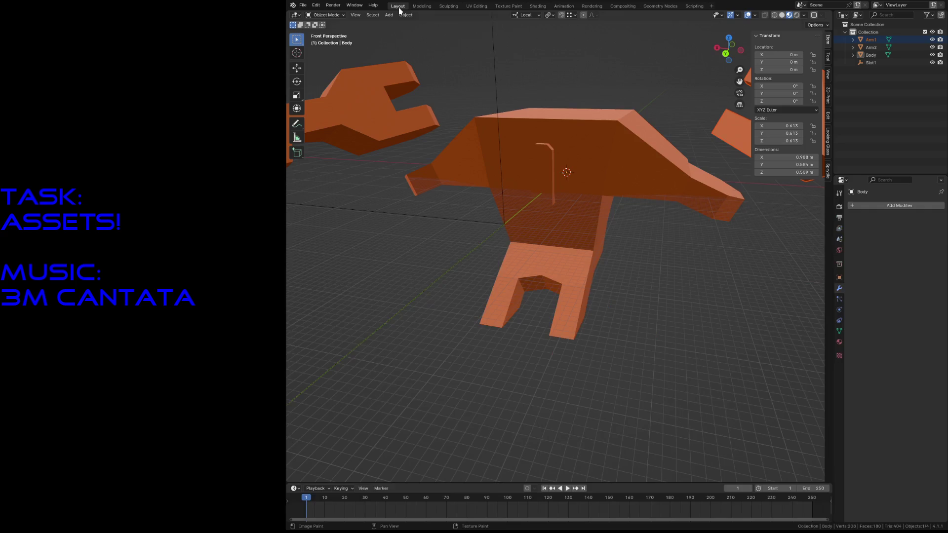
{"action": "key", "text": "a"}
{"action": "key", "text": "Tab"}
{"action": "left_click", "coordinate": [730, 132]}
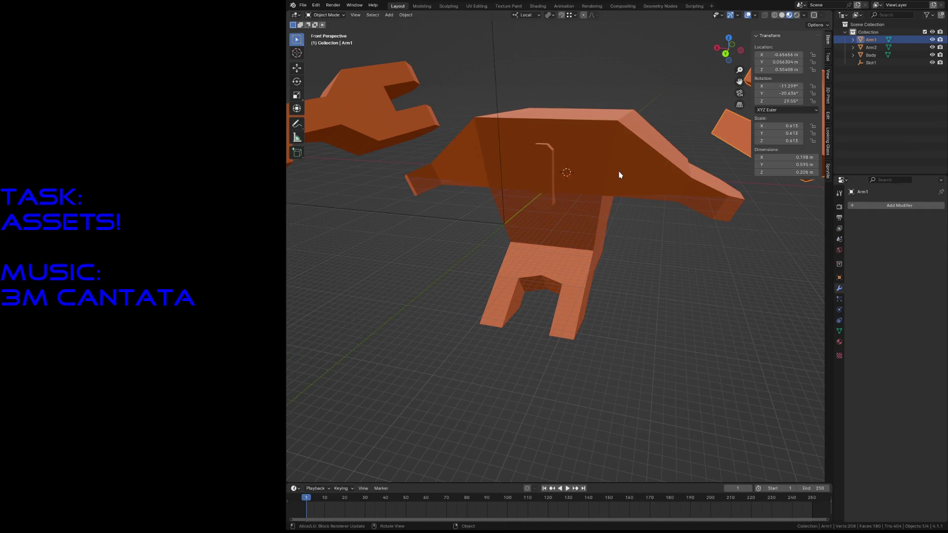
{"action": "left_click", "coordinate": [508, 5]}
{"action": "left_click", "coordinate": [380, 15]}
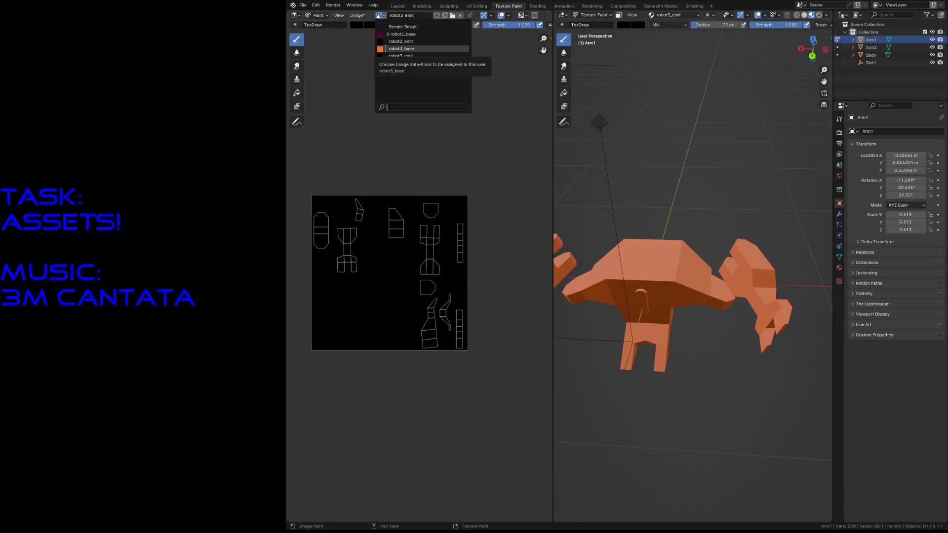
{"action": "left_click", "coordinate": [400, 48]}
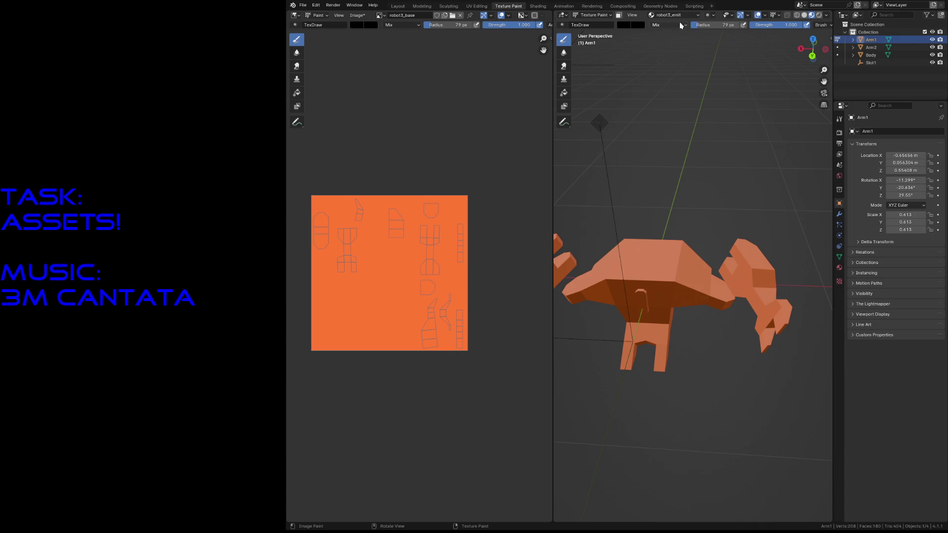
Make robot3_base the active paint slot, show the arm's material, test-paint black marks and undo them
{"action": "left_click", "coordinate": [653, 15]}
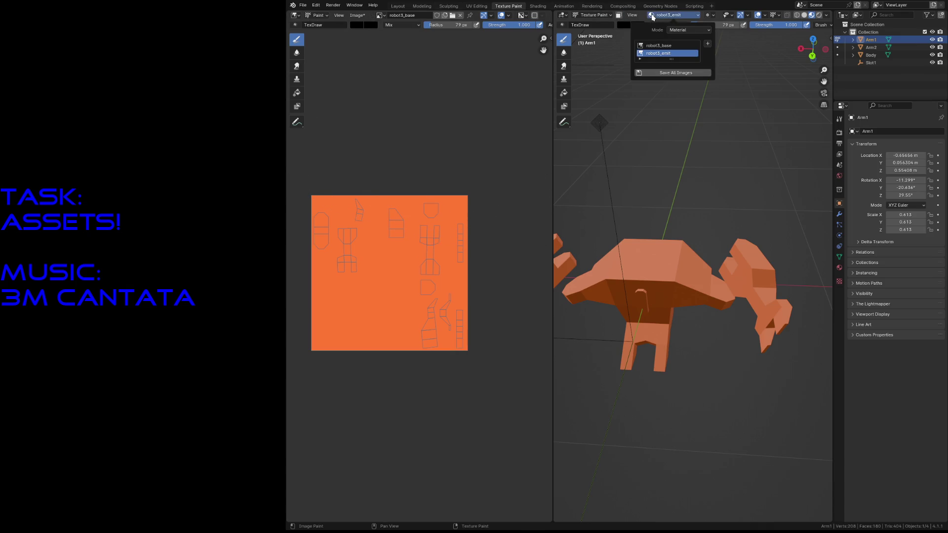
{"action": "left_click", "coordinate": [640, 47]}
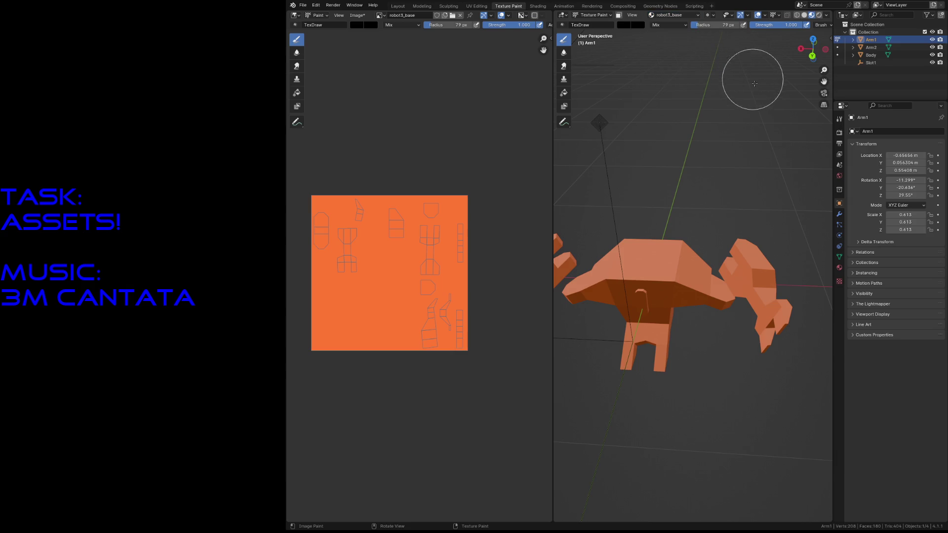
{"action": "left_click", "coordinate": [839, 271]}
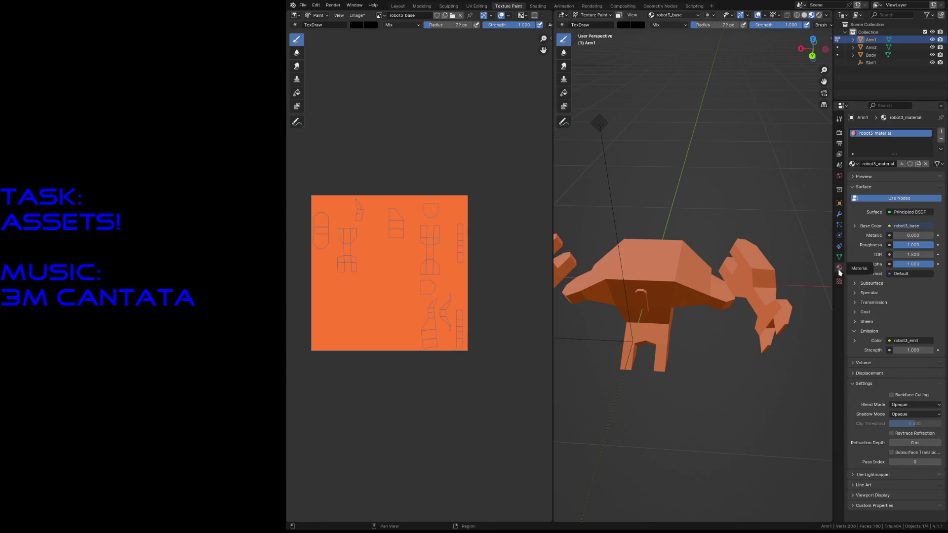
{"action": "mouse_move", "coordinate": [644, 278]}
{"action": "left_mouse_down"}
{"action": "mouse_move", "coordinate": [740, 275]}
{"action": "mouse_move", "coordinate": [658, 307]}
{"action": "mouse_move", "coordinate": [756, 297]}
{"action": "mouse_move", "coordinate": [646, 215]}
{"action": "mouse_move", "coordinate": [730, 309]}
{"action": "left_mouse_up"}
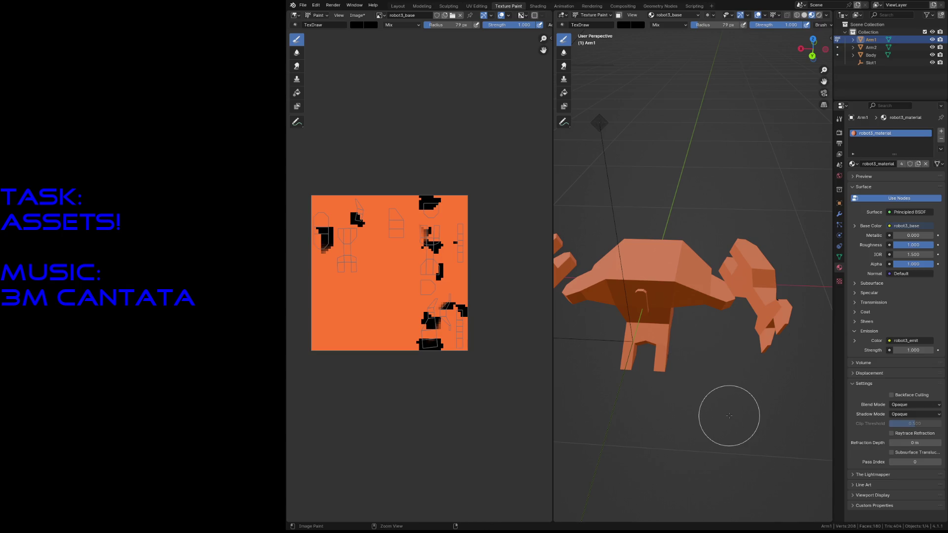
{"action": "key", "text": "ctrl+z"}
{"action": "key", "text": "ctrl+z"}
{"action": "key", "text": "ctrl+z"}
{"action": "key", "text": "ctrl+z"}
{"action": "key", "text": "shift+grave"}
{"action": "key", "text": "w"}
{"action": "left_click", "coordinate": [698, 417]}
Check the robot in rendered shading with test dabs undone, return to material preview and enter the Shading workspace
{"action": "key", "text": "z"}
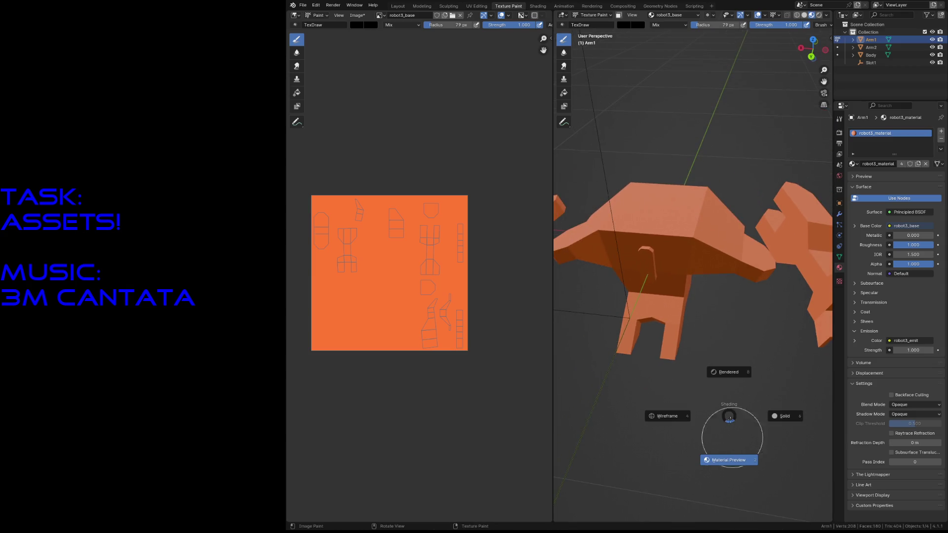
{"action": "left_click", "coordinate": [734, 372]}
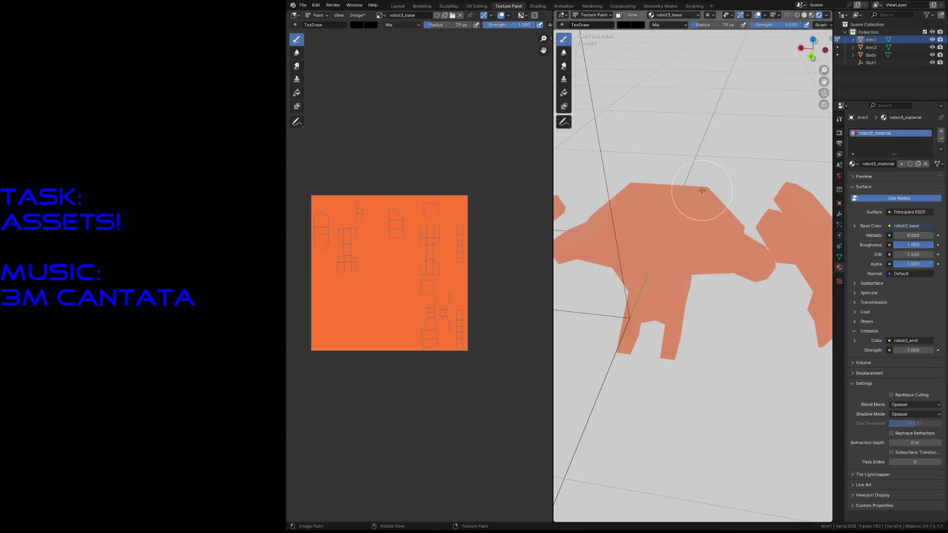
{"action": "left_click", "coordinate": [755, 237]}
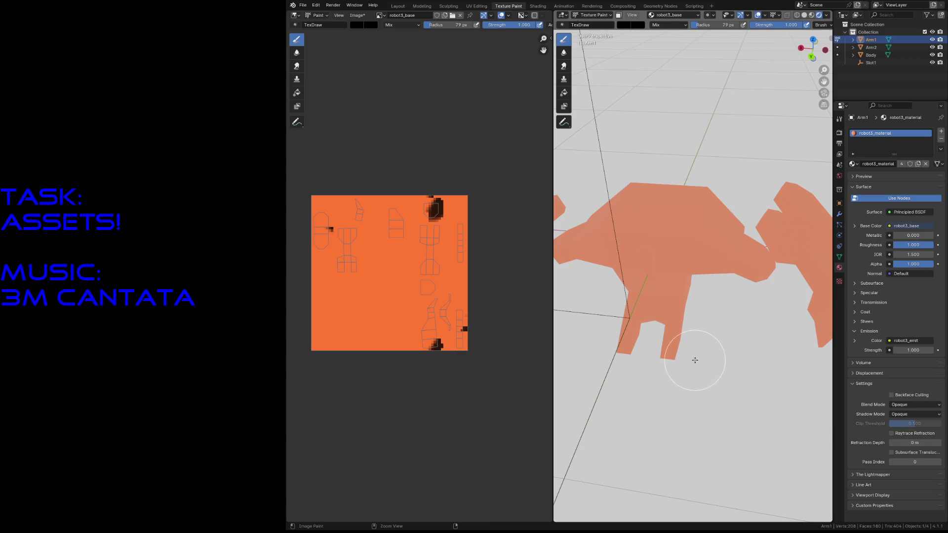
{"action": "key", "text": "shift+grave"}
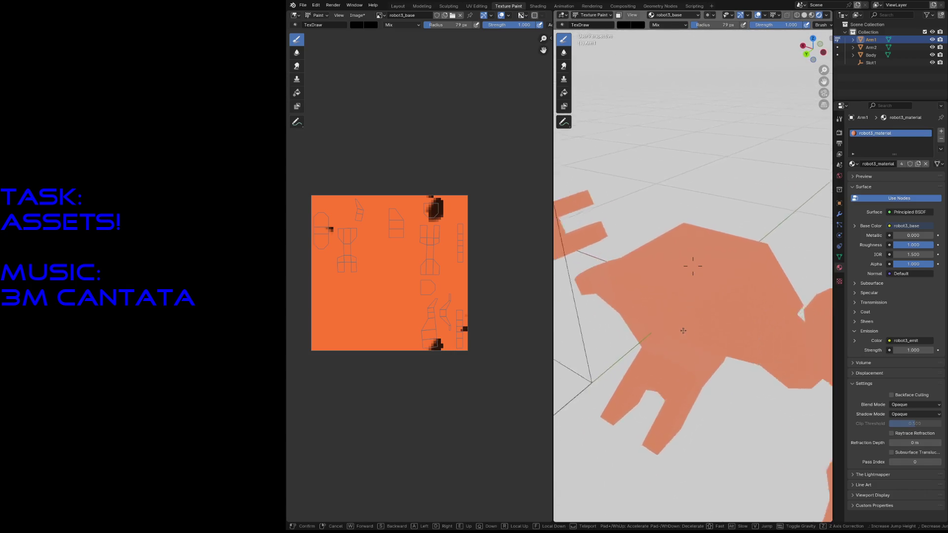
{"action": "key", "text": "s"}
{"action": "key", "text": "Return"}
{"action": "key", "text": "ctrl+z"}
{"action": "key", "text": "ctrl+z"}
{"action": "key", "text": "z"}
{"action": "left_click", "coordinate": [697, 253]}
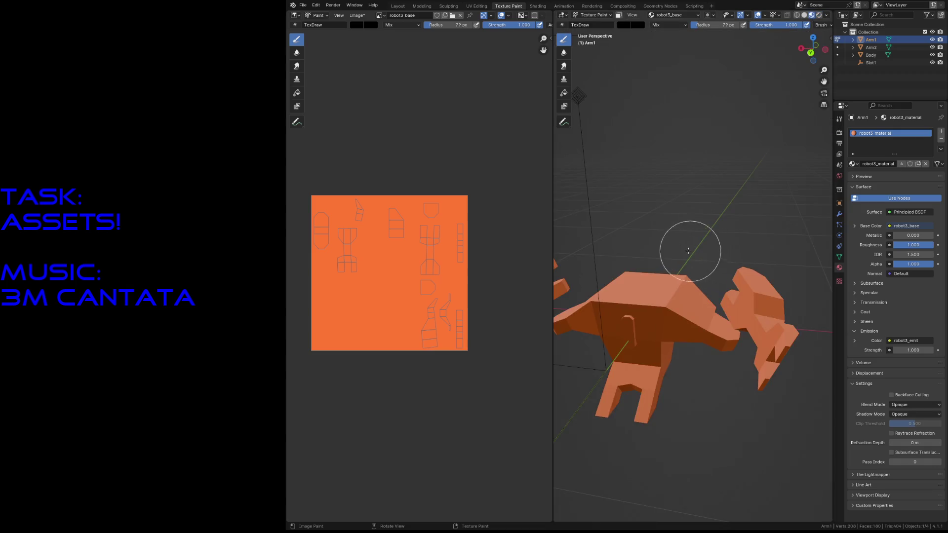
{"action": "left_click", "coordinate": [539, 7]}
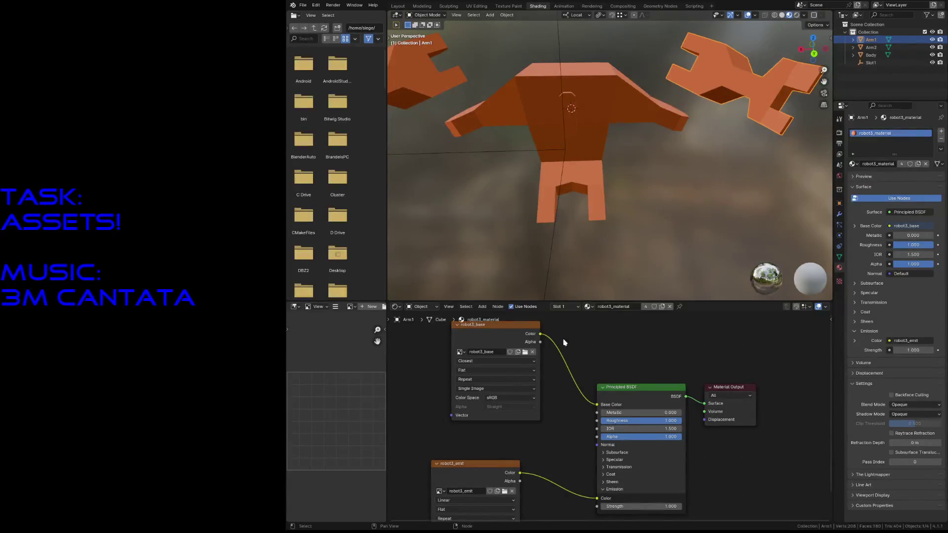
Lower the Principled BSDF roughness to about 0.51, save robot3.blend and return to Texture Paint
{"action": "left_click_drag", "start_coordinate": [487, 329], "coordinate": [466, 351]}
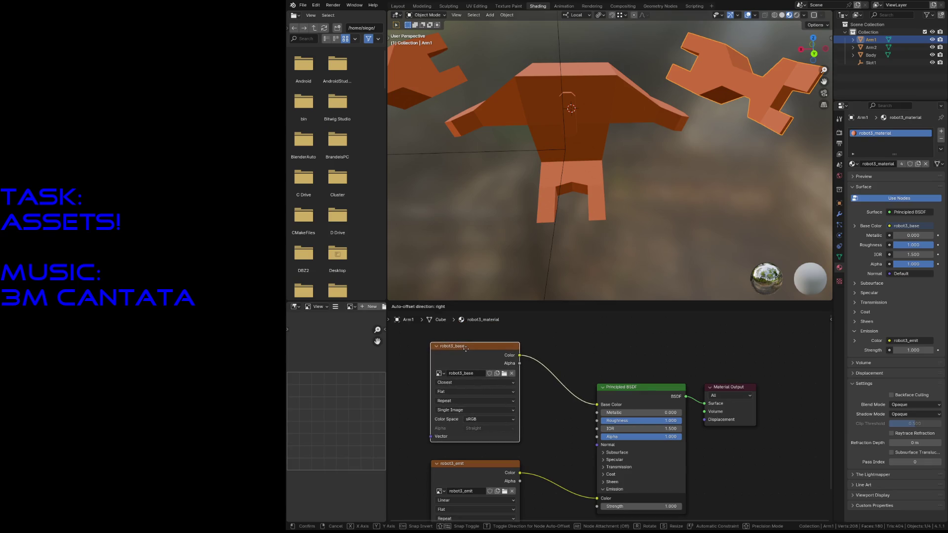
{"action": "left_click_drag", "start_coordinate": [677, 423], "coordinate": [638, 420]}
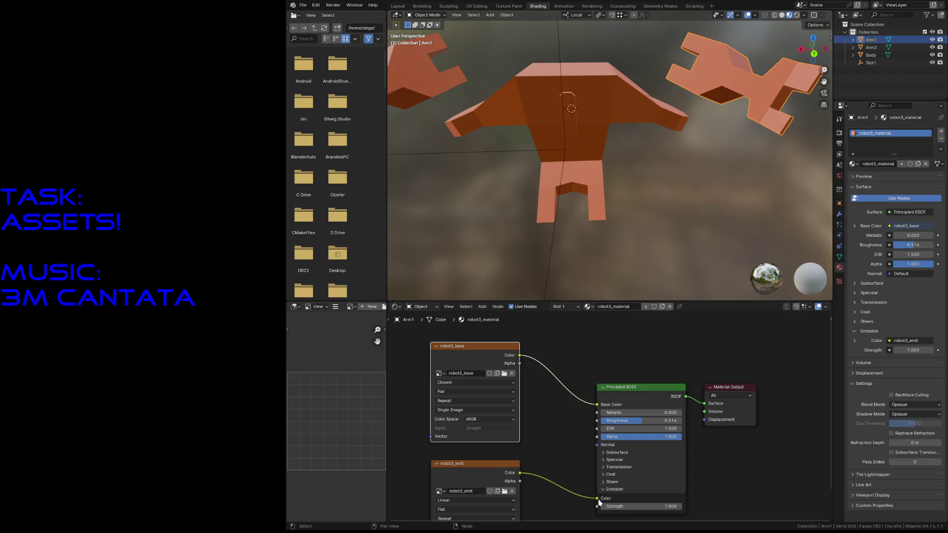
{"action": "key", "text": "ctrl+s"}
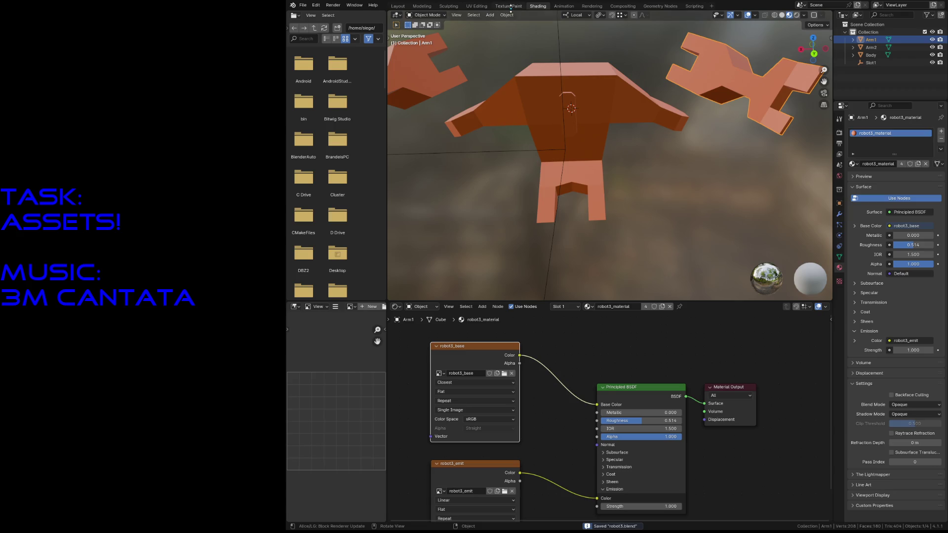
{"action": "left_click", "coordinate": [509, 7]}
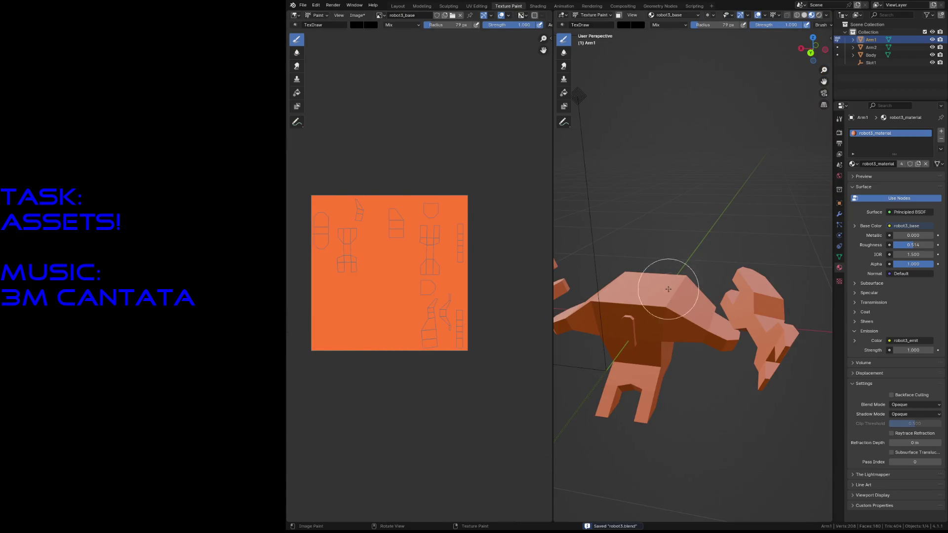
Paint trial dark patches on the arm while flying the view around the robot
{"action": "left_click_drag", "start_coordinate": [668, 294], "coordinate": [711, 330]}
{"action": "key", "text": "shift+grave"}
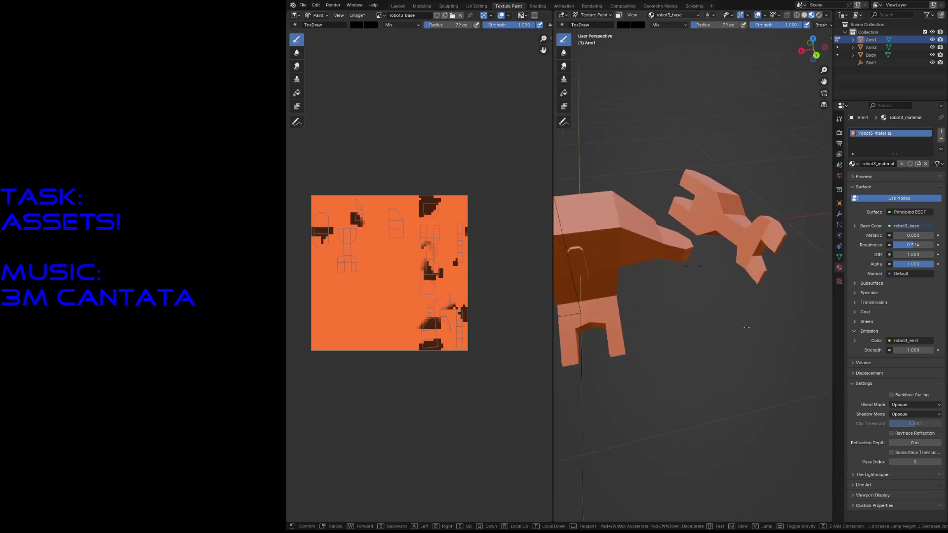
{"action": "key", "text": "w"}
{"action": "left_click", "coordinate": [724, 313]}
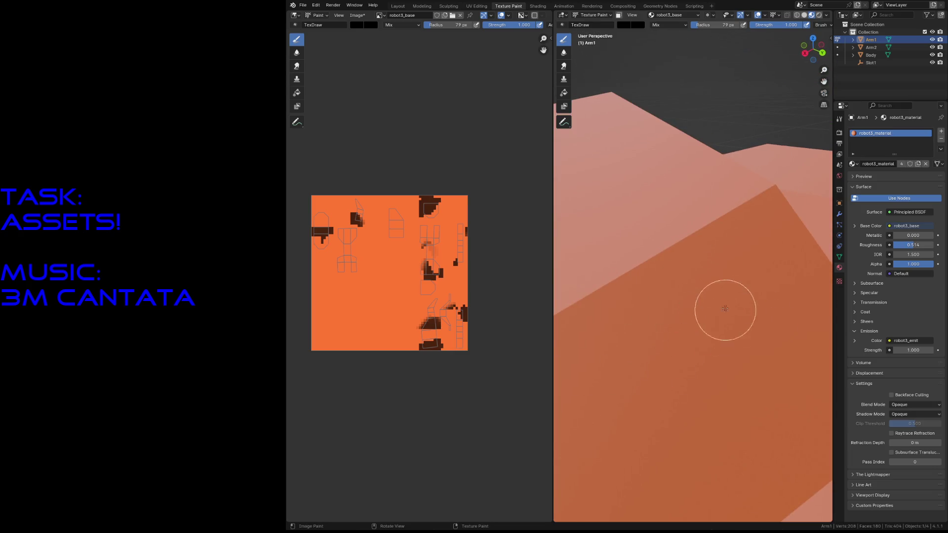
{"action": "scroll", "coordinate": [703, 343], "scroll_direction": "down", "scroll_amount": 10}
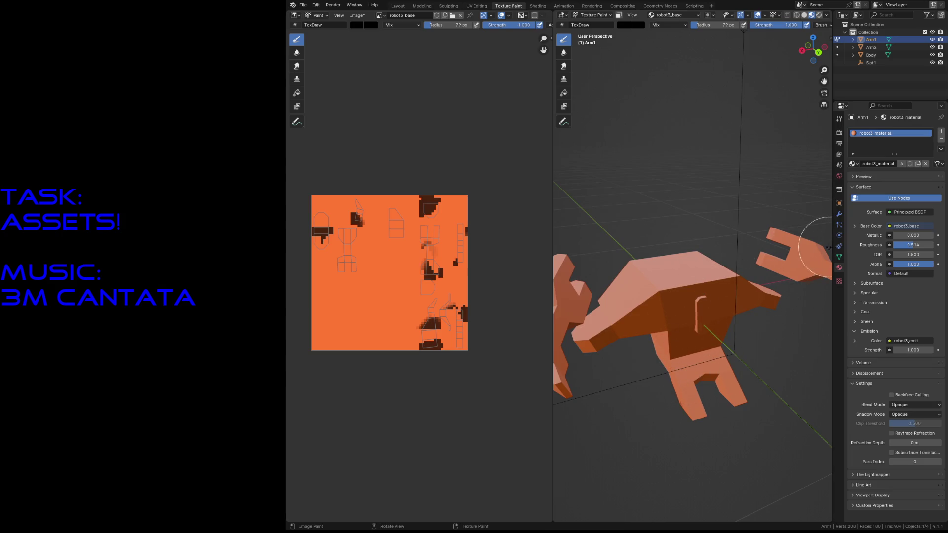
{"action": "left_click_drag", "start_coordinate": [819, 248], "coordinate": [719, 297]}
{"action": "key", "text": "shift+grave"}
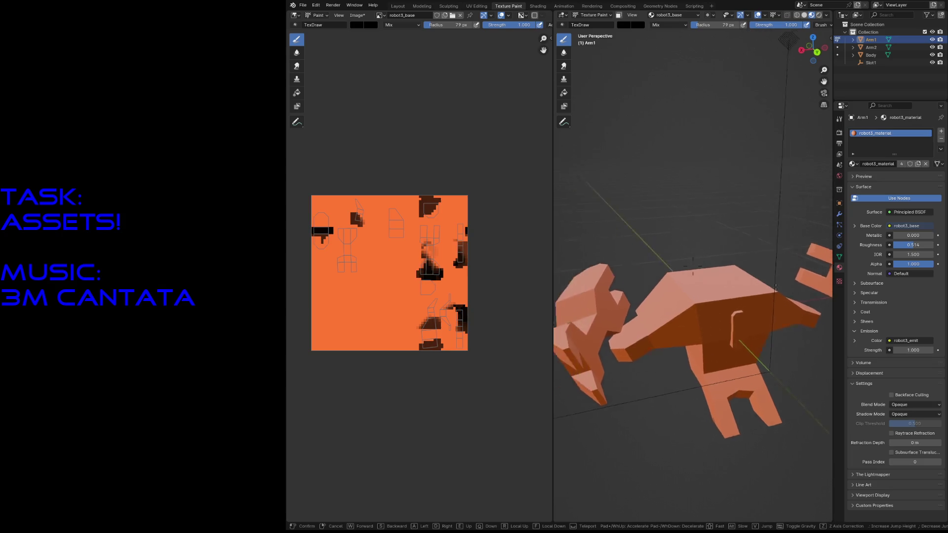
{"action": "key", "text": "w"}
{"action": "left_click", "coordinate": [717, 268]}
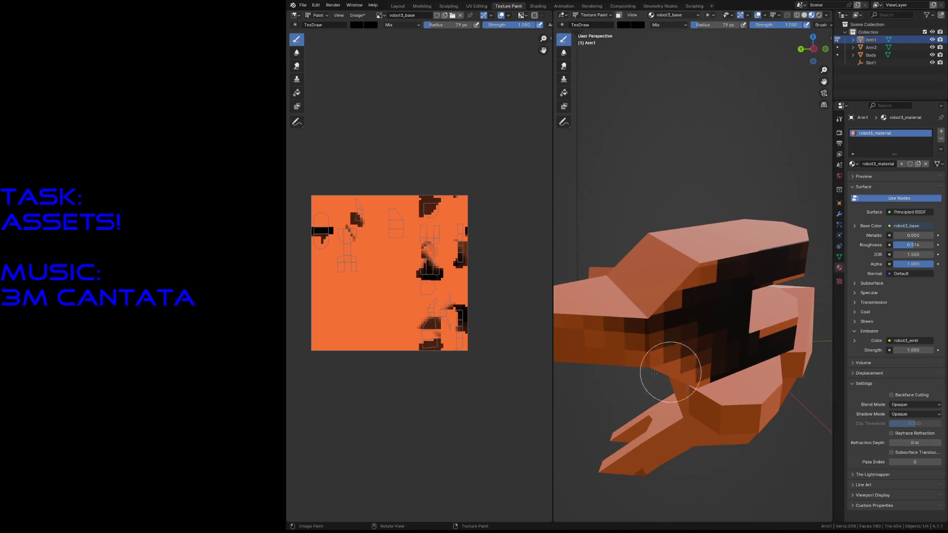
Add a dark mark on the wrench arm, undo all the trial strokes and put Arm1 into Edit Mode
{"action": "left_click_drag", "start_coordinate": [665, 373], "coordinate": [657, 392]}
{"action": "key", "text": "shift+grave"}
{"action": "left_click", "coordinate": [715, 402]}
{"action": "key", "text": "ctrl+z"}
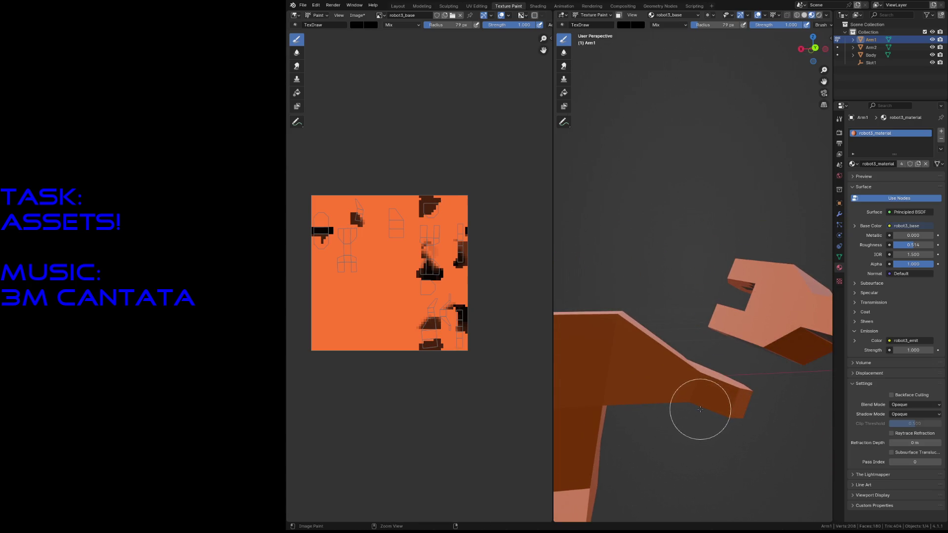
{"action": "key", "text": "ctrl+z"}
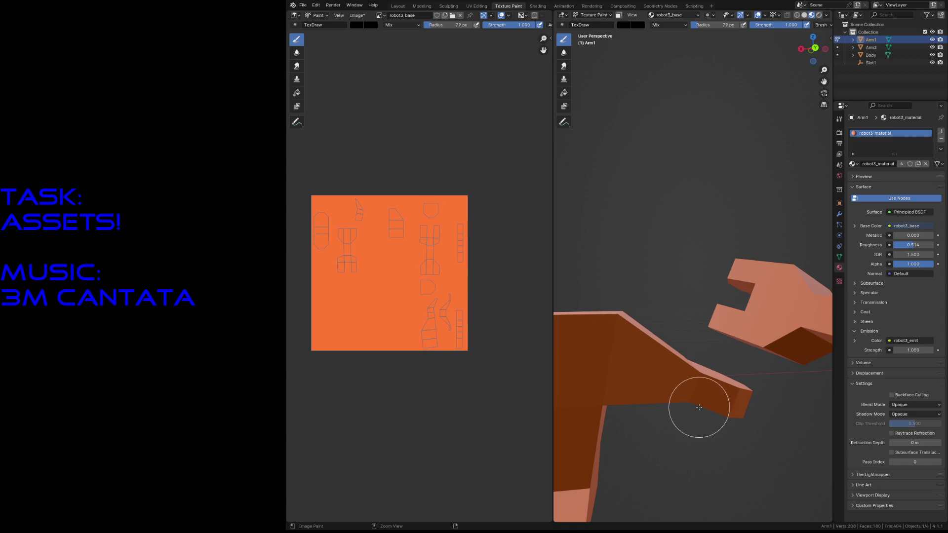
{"action": "key", "text": "Tab"}
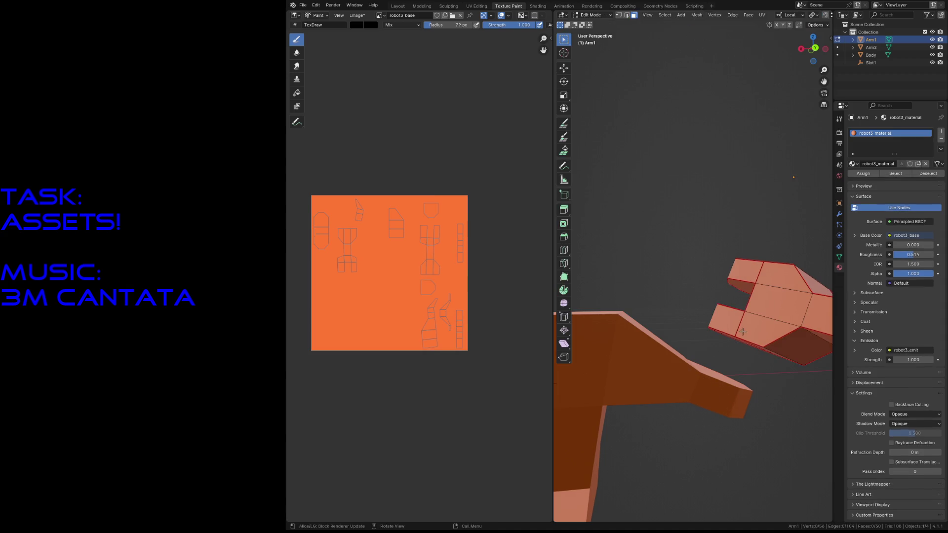
Recalculate Arm1's normals outward via the F3 search, then go to the Layout workspace
{"action": "left_click", "coordinate": [742, 332]}
{"action": "key", "text": "a"}
{"action": "key", "text": "F3"}
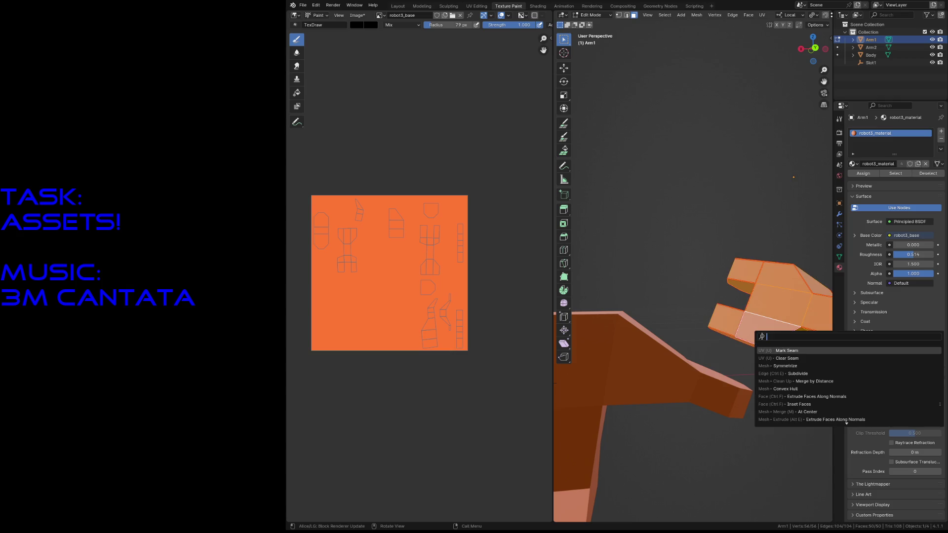
{"action": "type", "text": "reca"}
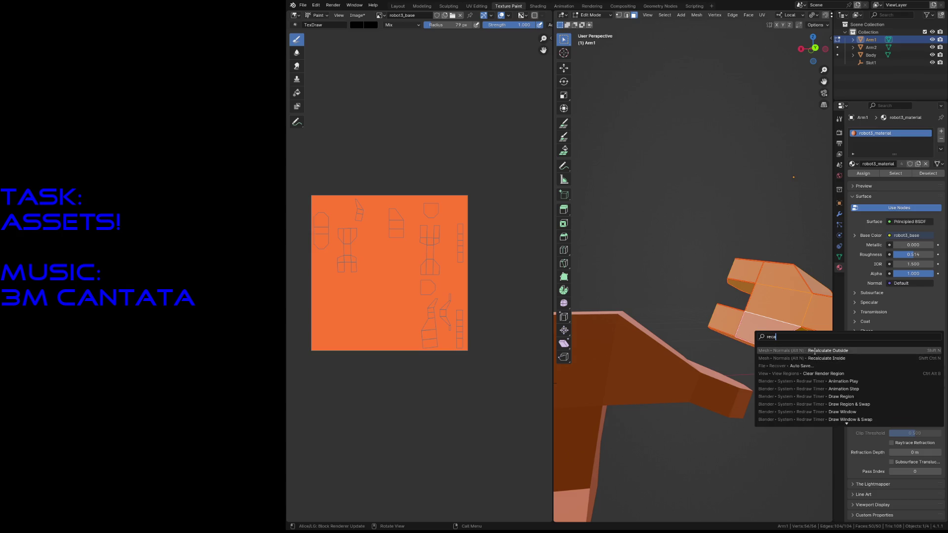
{"action": "left_click", "coordinate": [807, 351]}
{"action": "key", "text": "Tab"}
{"action": "key", "text": "Tab"}
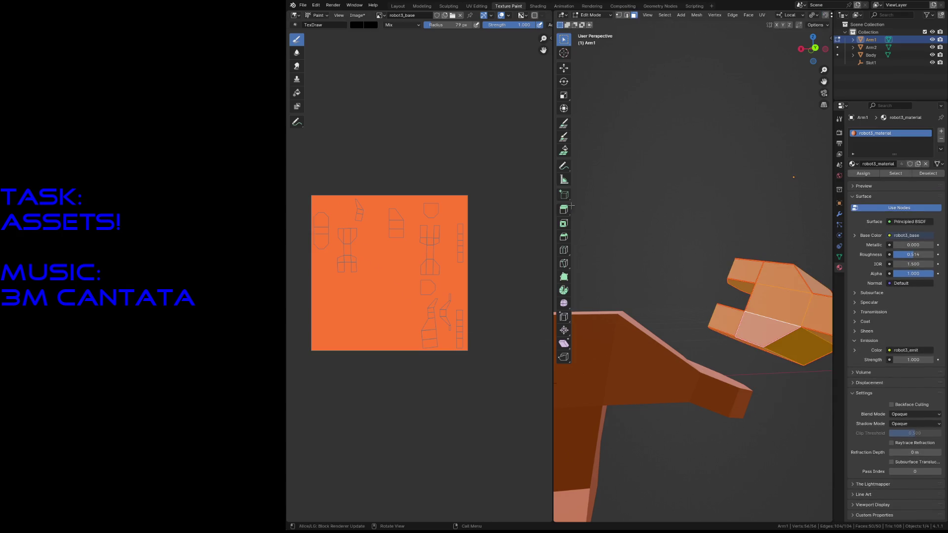
{"action": "left_click", "coordinate": [398, 6]}
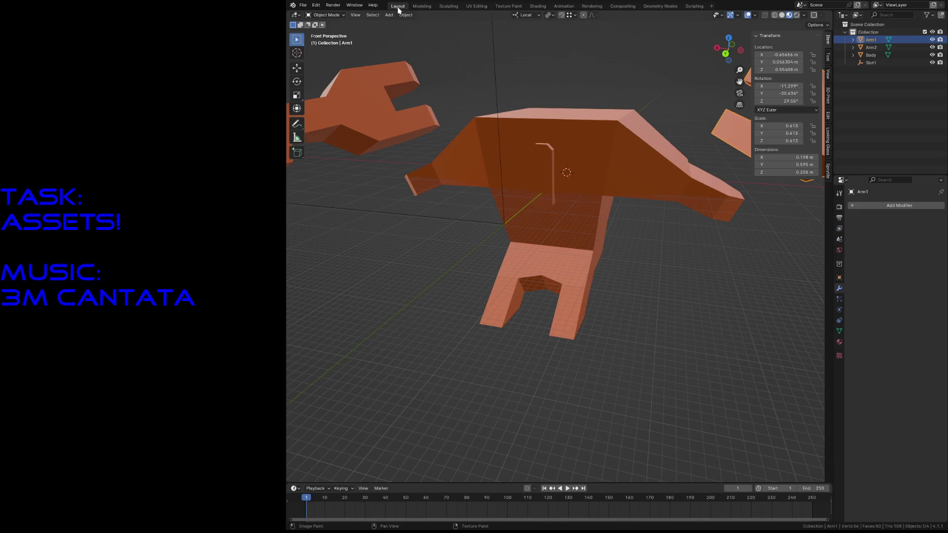
Recalculate the Body mesh's normals to face outward
{"action": "key", "text": "a"}
{"action": "key", "text": "F3"}
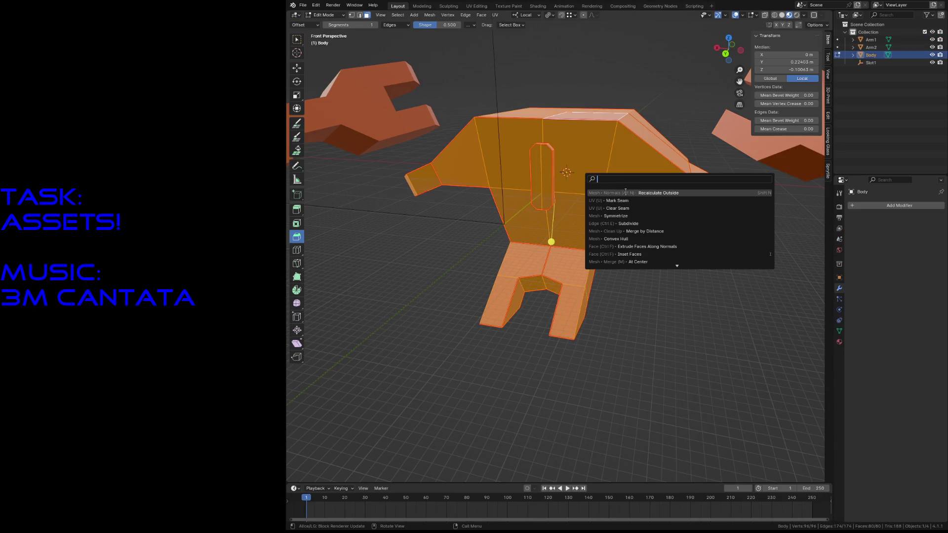
{"action": "left_click", "coordinate": [625, 193]}
{"action": "key", "text": "Tab"}
Recalculate Arm2's normals outward, leave Edit Mode and save robot3.blend
{"action": "left_click", "coordinate": [391, 109]}
{"action": "key", "text": "Tab"}
{"action": "key", "text": "a"}
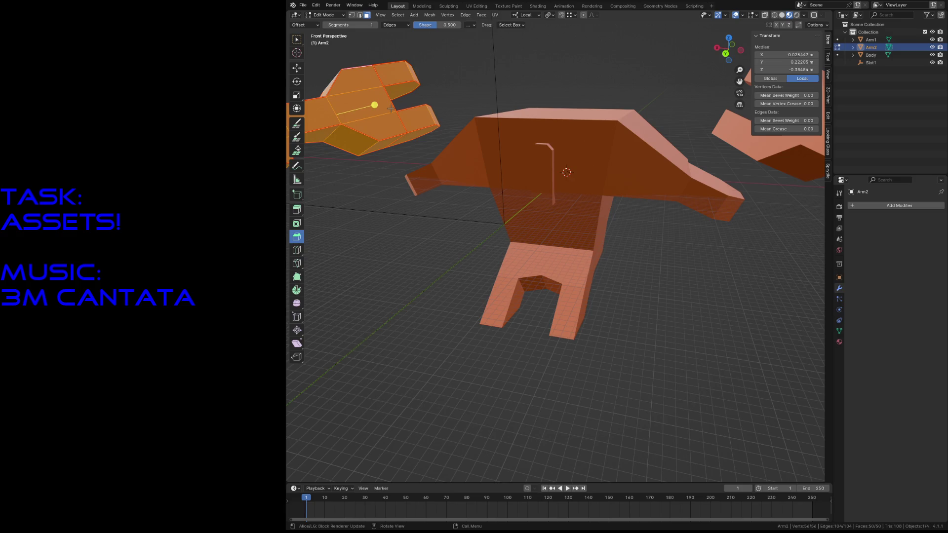
{"action": "key", "text": "F3"}
{"action": "left_click", "coordinate": [437, 124]}
{"action": "key", "text": "alt+a"}
{"action": "key", "text": "a"}
{"action": "left_click", "coordinate": [422, 121]}
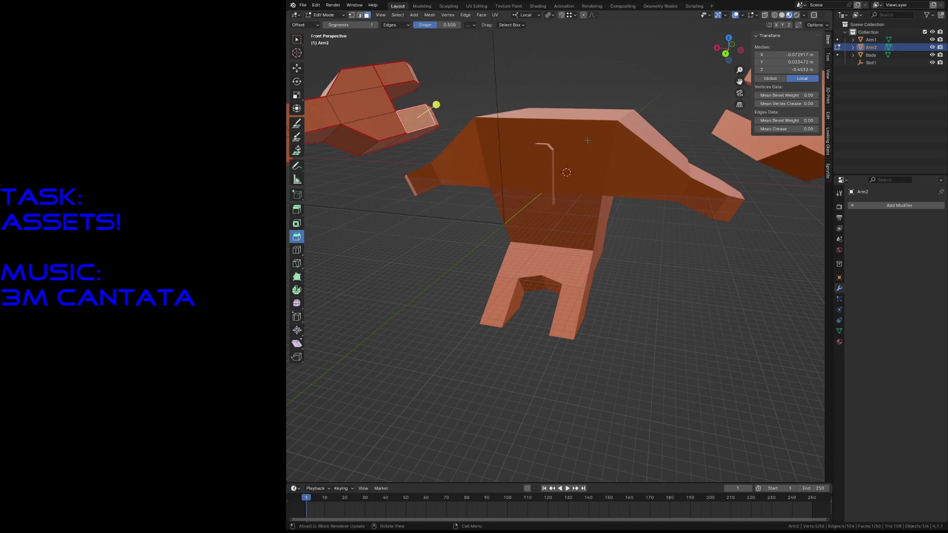
{"action": "key", "text": "Tab"}
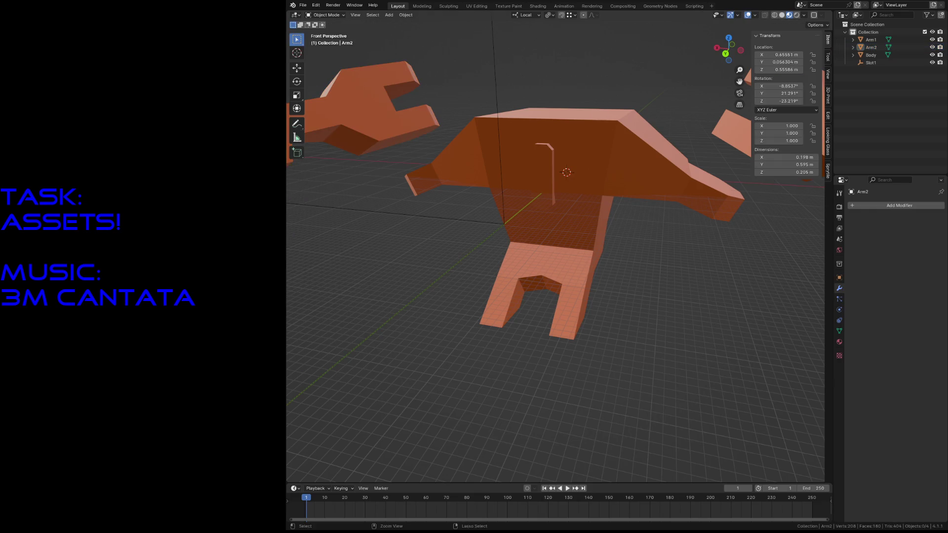
{"action": "key", "text": "shift+grave"}
{"action": "left_click", "coordinate": [568, 83]}
{"action": "key", "text": "ctrl+s"}
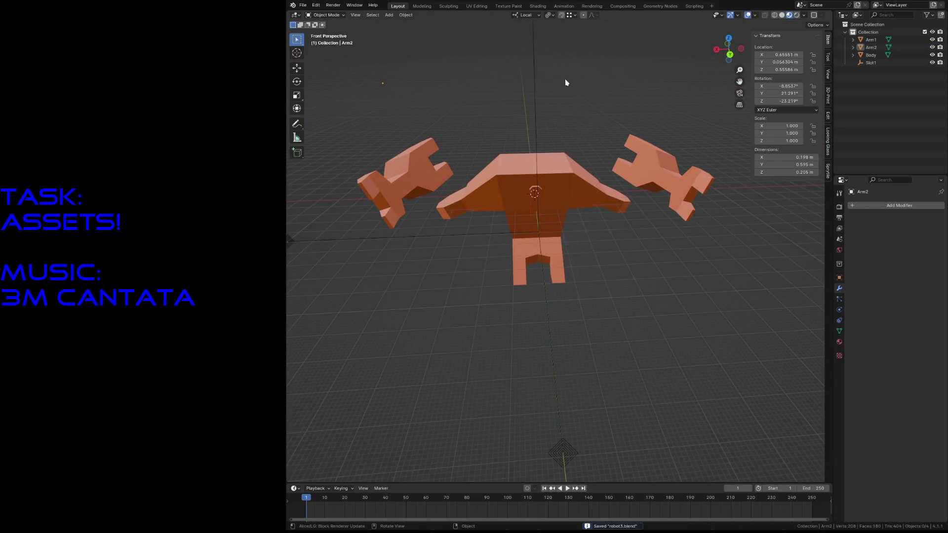
Undo a stray dark stroke on the arm and select the Body object in the Layout workspace
{"action": "left_click", "coordinate": [518, 7]}
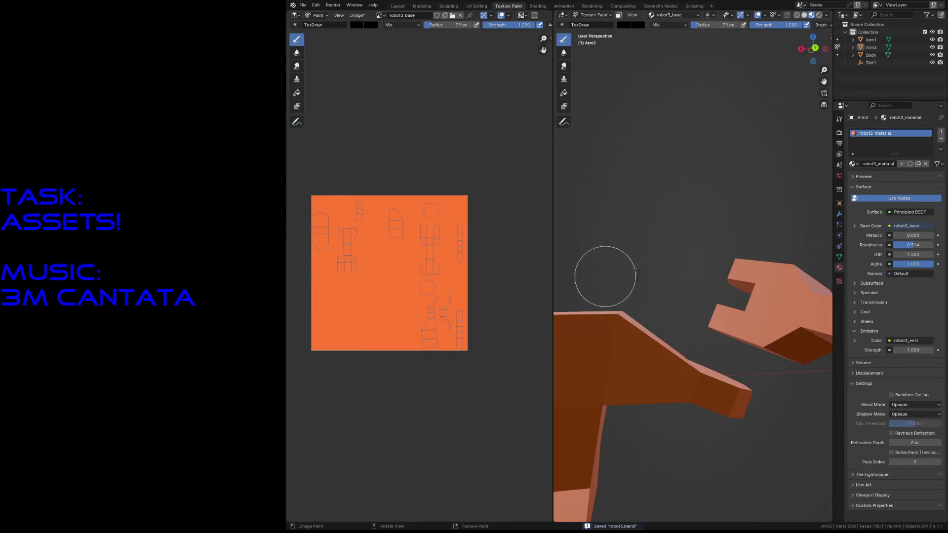
{"action": "key", "text": "shift+grave"}
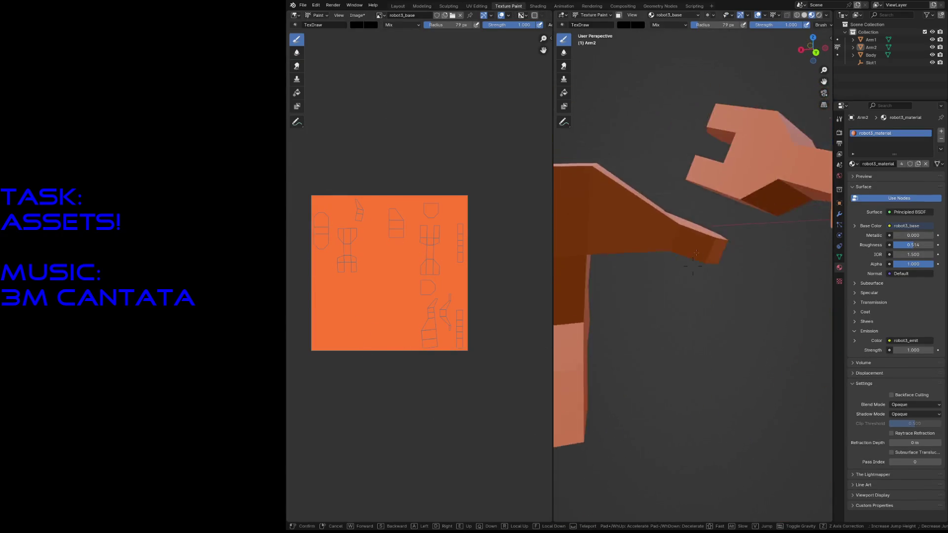
{"action": "left_click", "coordinate": [661, 256]}
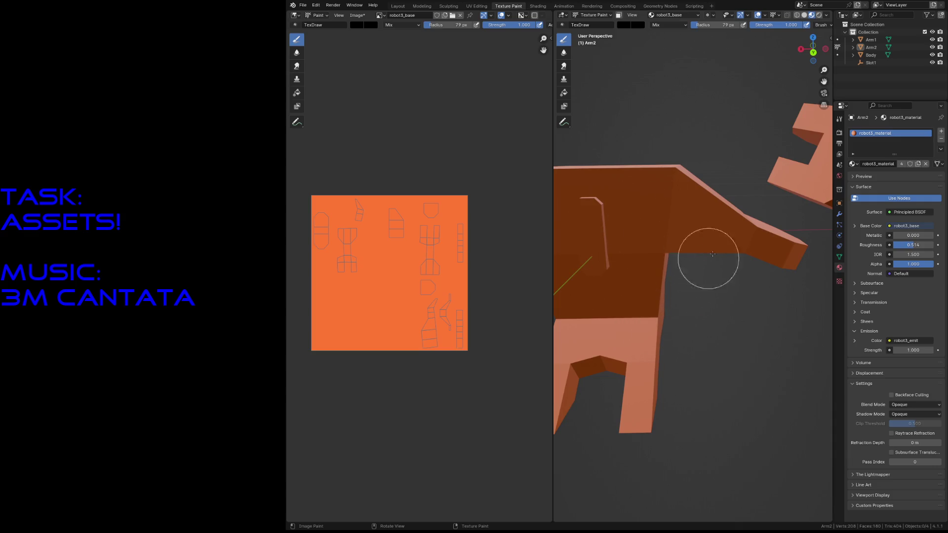
{"action": "scroll", "coordinate": [692, 176], "scroll_direction": "down", "scroll_amount": 3}
{"action": "middle_click_drag", "start_coordinate": [691, 177], "coordinate": [614, 191]}
{"action": "left_click_drag", "start_coordinate": [615, 191], "coordinate": [656, 232]}
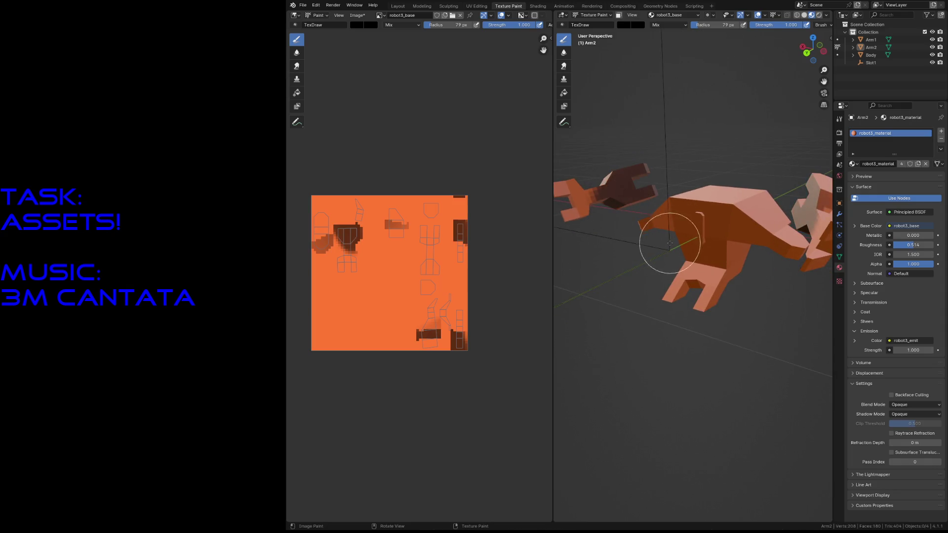
{"action": "key", "text": "ctrl+z"}
{"action": "key", "text": "Tab"}
{"action": "key", "text": "Tab"}
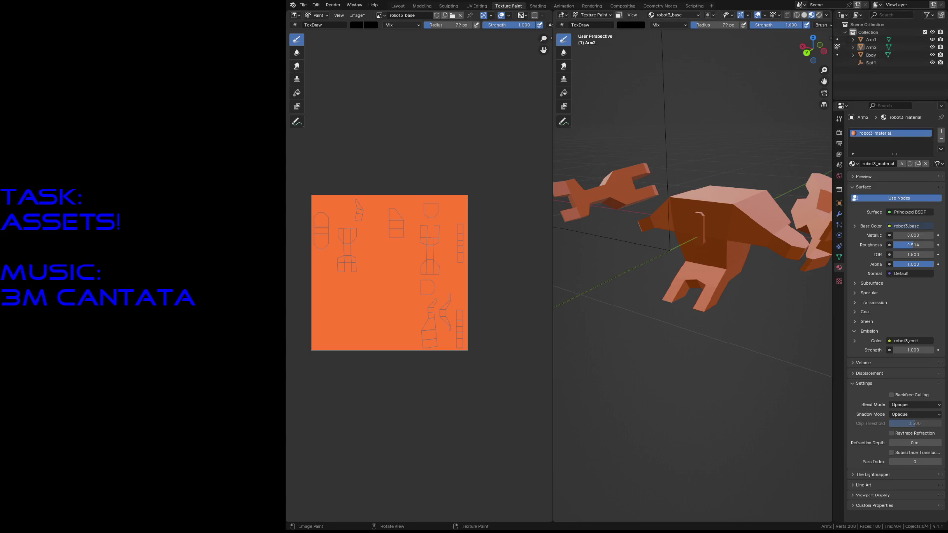
{"action": "left_click", "coordinate": [403, 7]}
{"action": "left_click", "coordinate": [571, 198], "text": "shift"}
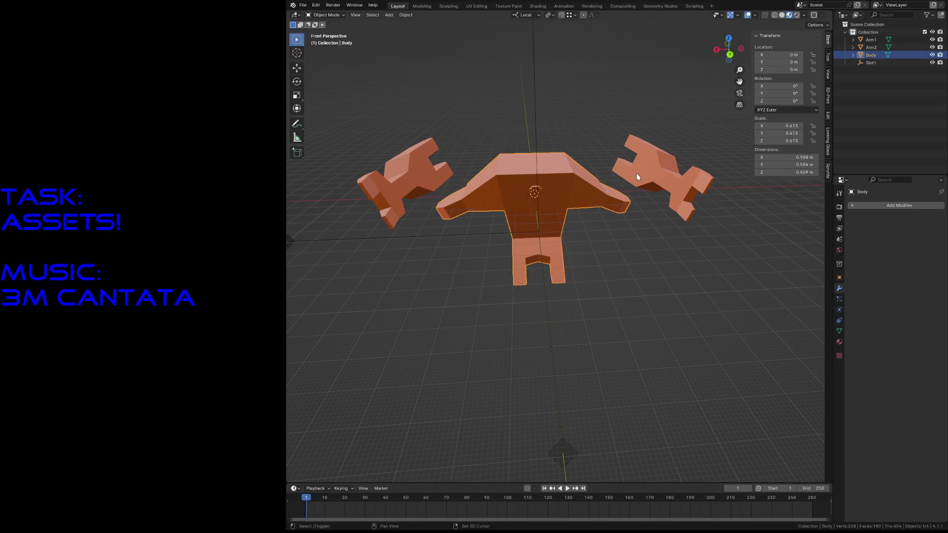
{"action": "left_click", "coordinate": [570, 198], "text": "shift"}
Enter Texture Paint on the Body, fly the view close to it and shrink the brush
{"action": "left_click", "coordinate": [507, 6]}
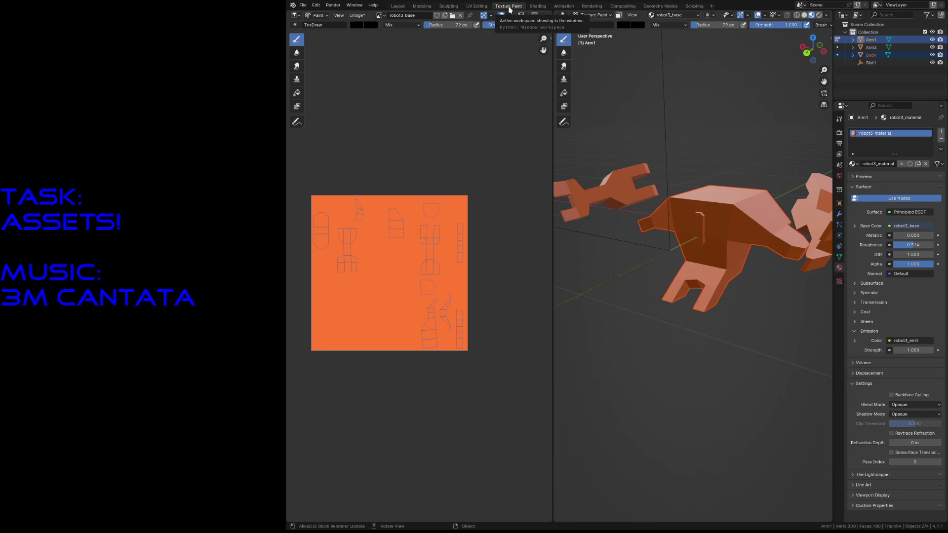
{"action": "left_click", "coordinate": [448, 6]}
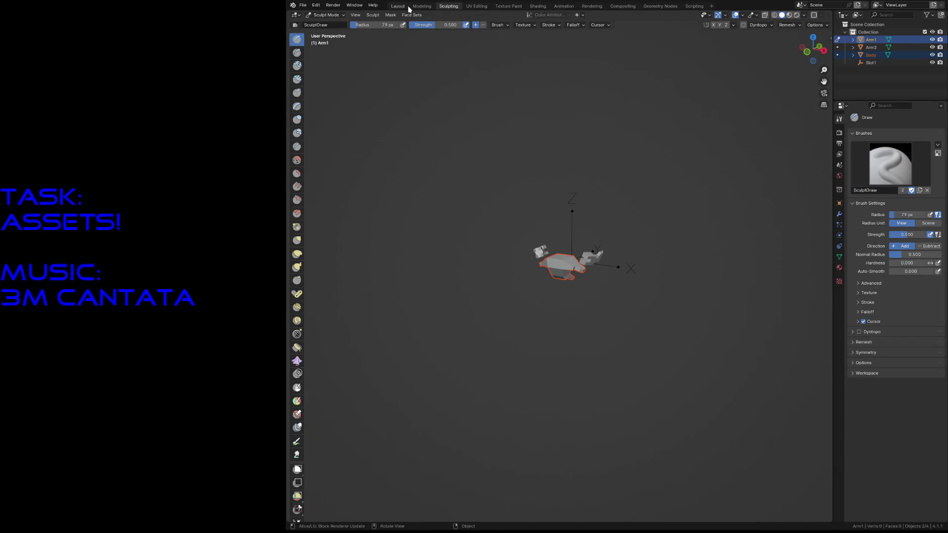
{"action": "left_click", "coordinate": [401, 6]}
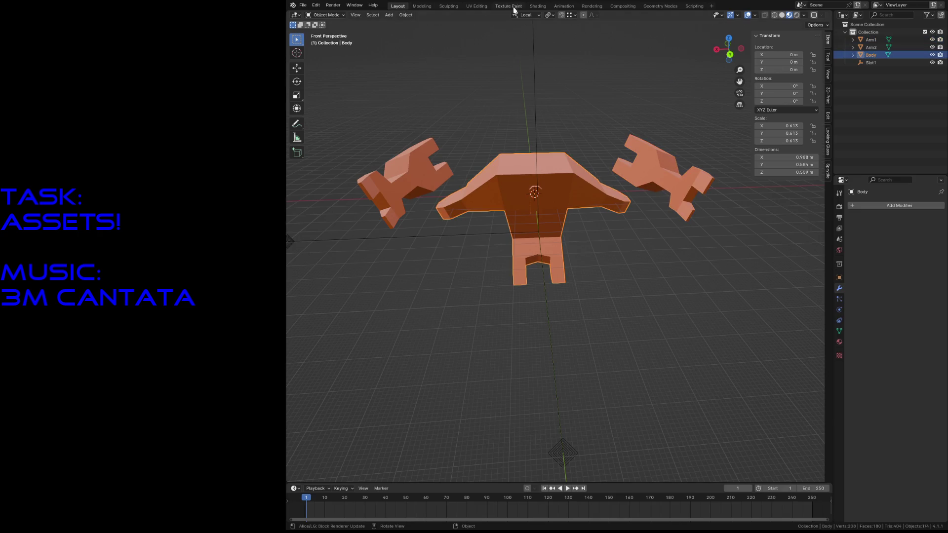
{"action": "left_click", "coordinate": [513, 7]}
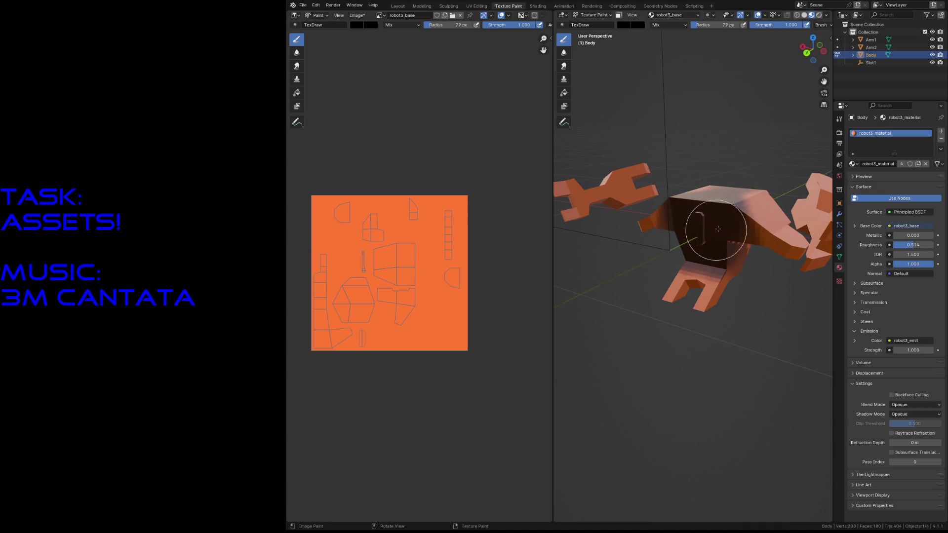
{"action": "key", "text": "shift+grave"}
{"action": "key", "text": "w"}
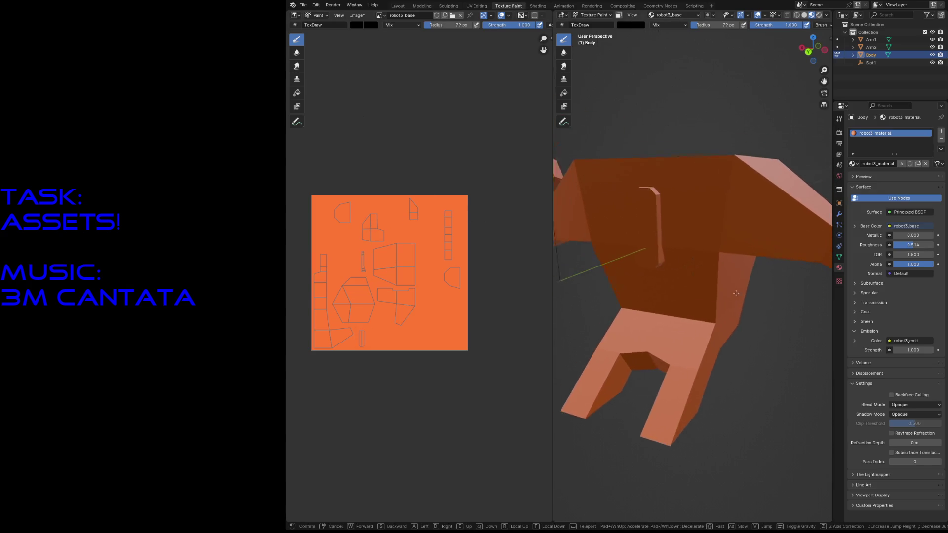
{"action": "left_click", "coordinate": [739, 293]}
{"action": "key", "text": "f"}
Set the brush to a dark brown colour and paint mirrored dark vertical strokes on the body
{"action": "left_click", "coordinate": [692, 224]}
{"action": "key", "text": "s"}
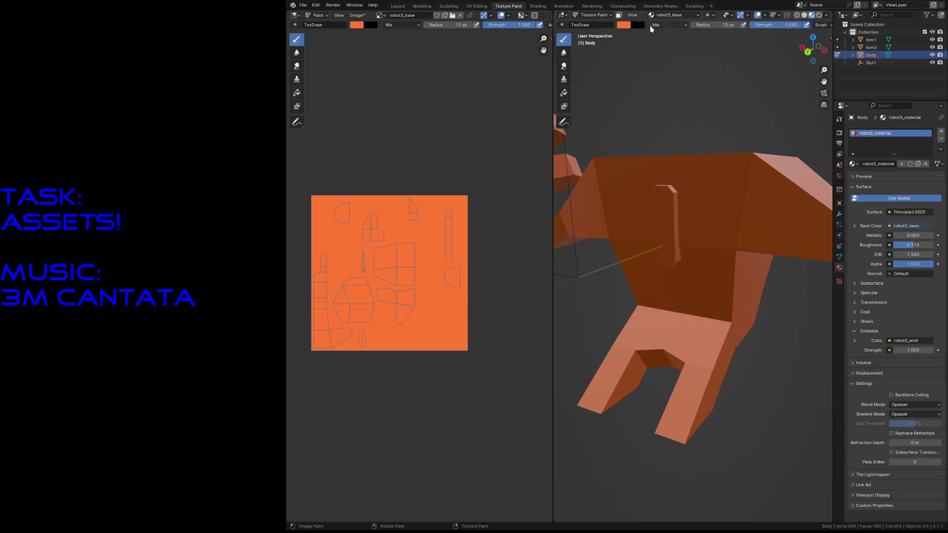
{"action": "left_click", "coordinate": [621, 26]}
{"action": "left_click", "coordinate": [650, 90]}
{"action": "left_click_drag", "start_coordinate": [695, 88], "coordinate": [695, 85]}
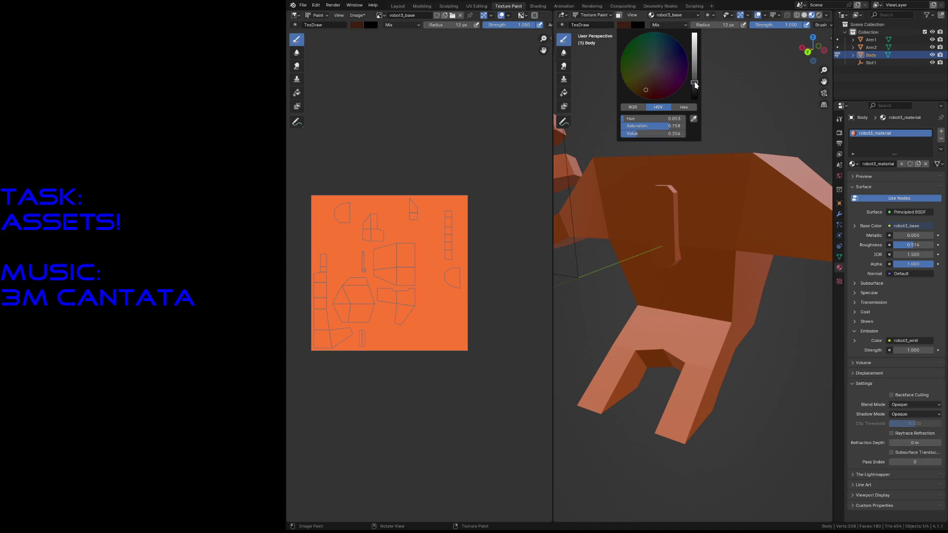
{"action": "middle_click_drag", "start_coordinate": [679, 181], "coordinate": [710, 211]}
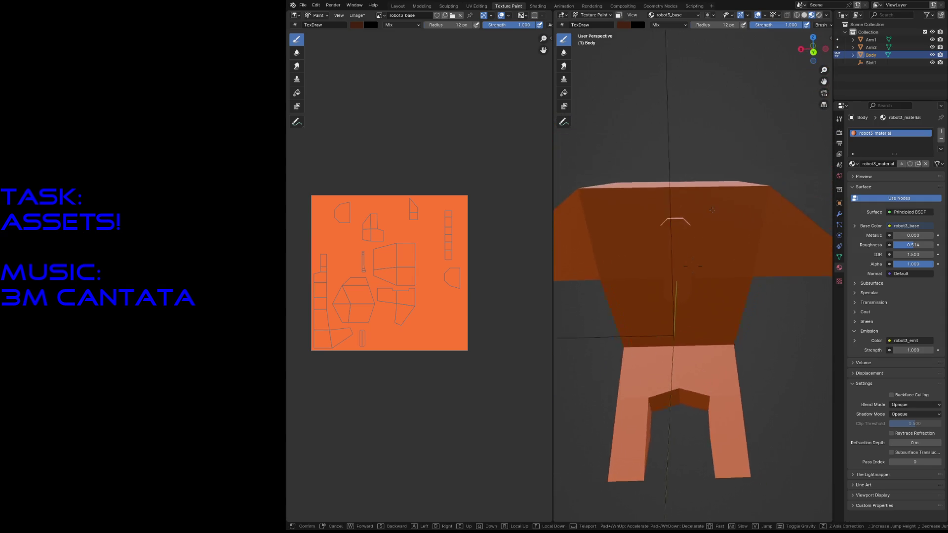
{"action": "mouse_move", "coordinate": [654, 196]}
{"action": "left_mouse_down"}
{"action": "mouse_move", "coordinate": [664, 245]}
{"action": "mouse_move", "coordinate": [696, 237]}
{"action": "mouse_move", "coordinate": [672, 281]}
{"action": "mouse_move", "coordinate": [649, 284]}
{"action": "mouse_move", "coordinate": [658, 282]}
{"action": "mouse_move", "coordinate": [637, 312]}
{"action": "mouse_move", "coordinate": [667, 322]}
{"action": "mouse_move", "coordinate": [681, 305]}
{"action": "left_mouse_up"}
Resize the brush and spread blocky dark squares across the lower body
{"action": "key", "text": "f"}
{"action": "left_click", "coordinate": [682, 242]}
{"action": "mouse_move", "coordinate": [675, 262]}
{"action": "left_mouse_down"}
{"action": "mouse_move", "coordinate": [703, 264]}
{"action": "mouse_move", "coordinate": [722, 216]}
{"action": "mouse_move", "coordinate": [639, 226]}
{"action": "mouse_move", "coordinate": [634, 197]}
{"action": "left_mouse_up"}
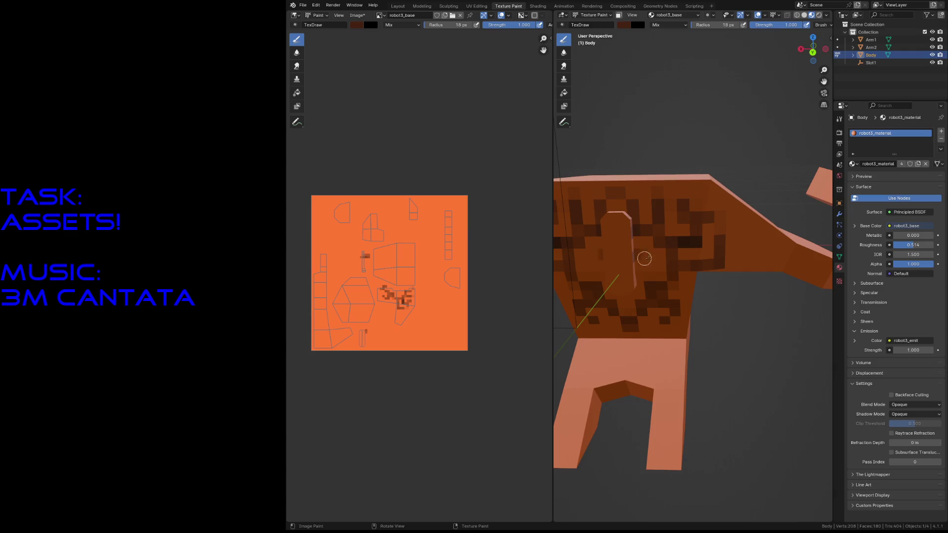
{"action": "mouse_move", "coordinate": [728, 248]}
{"action": "left_mouse_down"}
{"action": "mouse_move", "coordinate": [756, 251]}
{"action": "mouse_move", "coordinate": [761, 233]}
{"action": "mouse_move", "coordinate": [745, 205]}
{"action": "left_mouse_up"}
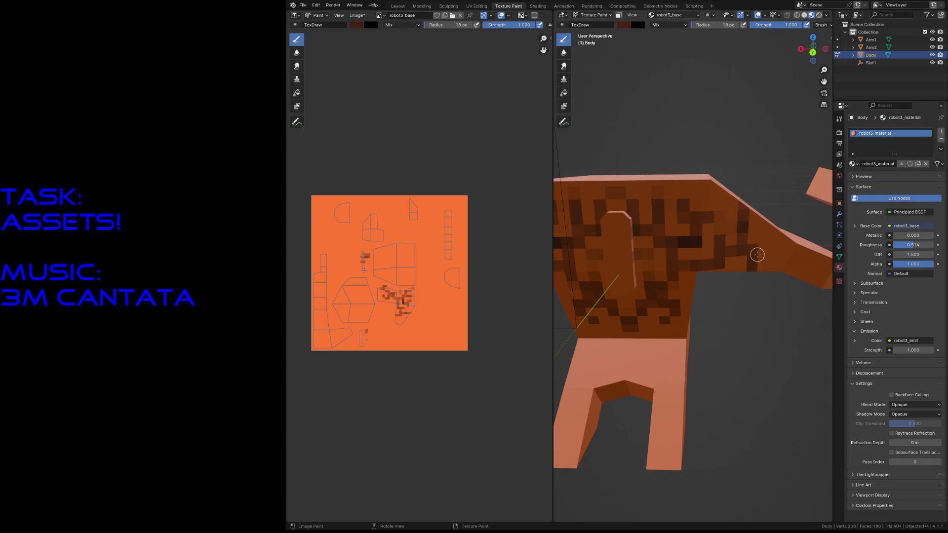
{"action": "mouse_move", "coordinate": [760, 247]}
{"action": "left_mouse_down"}
{"action": "mouse_move", "coordinate": [779, 247]}
{"action": "mouse_move", "coordinate": [769, 303]}
{"action": "left_mouse_up"}
{"action": "key", "text": "shift+grave"}
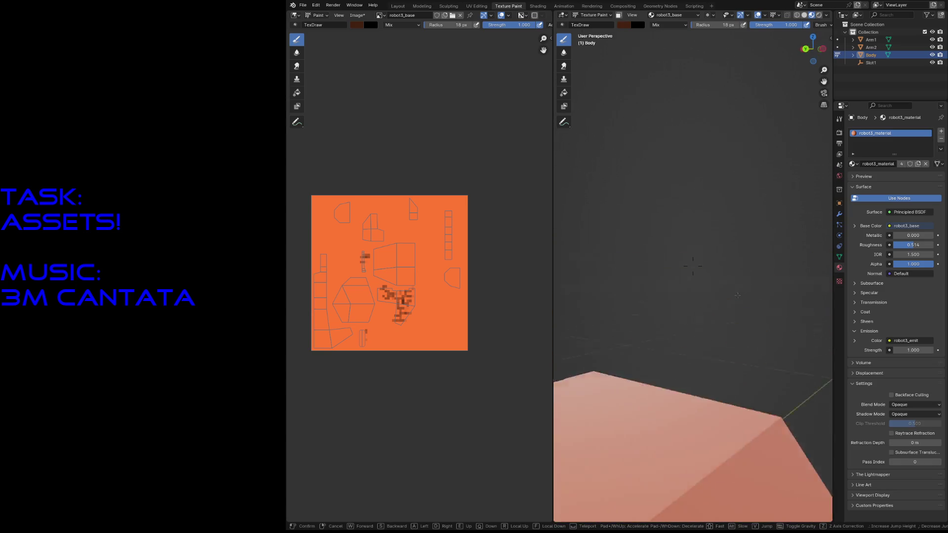
{"action": "left_click", "coordinate": [751, 335]}
Paint an L-shaped mark and rows of dark squares across the body's pale upper face
{"action": "mouse_move", "coordinate": [665, 276]}
{"action": "left_mouse_down"}
{"action": "mouse_move", "coordinate": [660, 266]}
{"action": "mouse_move", "coordinate": [688, 237]}
{"action": "mouse_move", "coordinate": [681, 229]}
{"action": "mouse_move", "coordinate": [667, 253]}
{"action": "mouse_move", "coordinate": [661, 237]}
{"action": "left_mouse_up"}
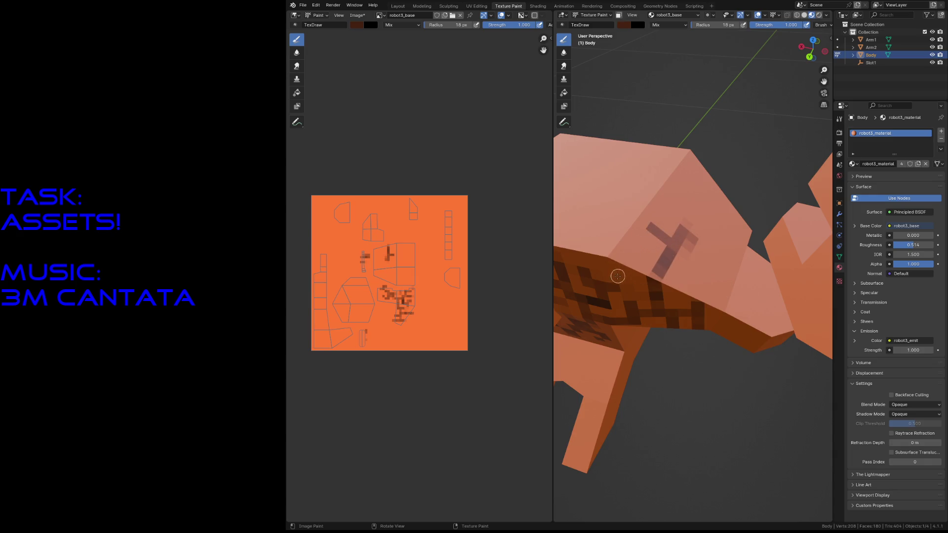
{"action": "mouse_move", "coordinate": [616, 267]}
{"action": "left_mouse_down"}
{"action": "mouse_move", "coordinate": [609, 276]}
{"action": "mouse_move", "coordinate": [626, 246]}
{"action": "mouse_move", "coordinate": [652, 258]}
{"action": "mouse_move", "coordinate": [638, 246]}
{"action": "mouse_move", "coordinate": [653, 226]}
{"action": "mouse_move", "coordinate": [698, 209]}
{"action": "mouse_move", "coordinate": [671, 202]}
{"action": "mouse_move", "coordinate": [700, 178]}
{"action": "left_mouse_up"}
{"action": "mouse_move", "coordinate": [686, 252]}
{"action": "left_mouse_down"}
{"action": "mouse_move", "coordinate": [702, 259]}
{"action": "mouse_move", "coordinate": [703, 278]}
{"action": "mouse_move", "coordinate": [735, 235]}
{"action": "mouse_move", "coordinate": [712, 213]}
{"action": "left_mouse_up"}
{"action": "mouse_move", "coordinate": [722, 268]}
{"action": "left_mouse_down"}
{"action": "mouse_move", "coordinate": [731, 294]}
{"action": "mouse_move", "coordinate": [721, 300]}
{"action": "mouse_move", "coordinate": [722, 293]}
{"action": "left_mouse_up"}
{"action": "left_click_drag", "start_coordinate": [691, 219], "coordinate": [726, 222]}
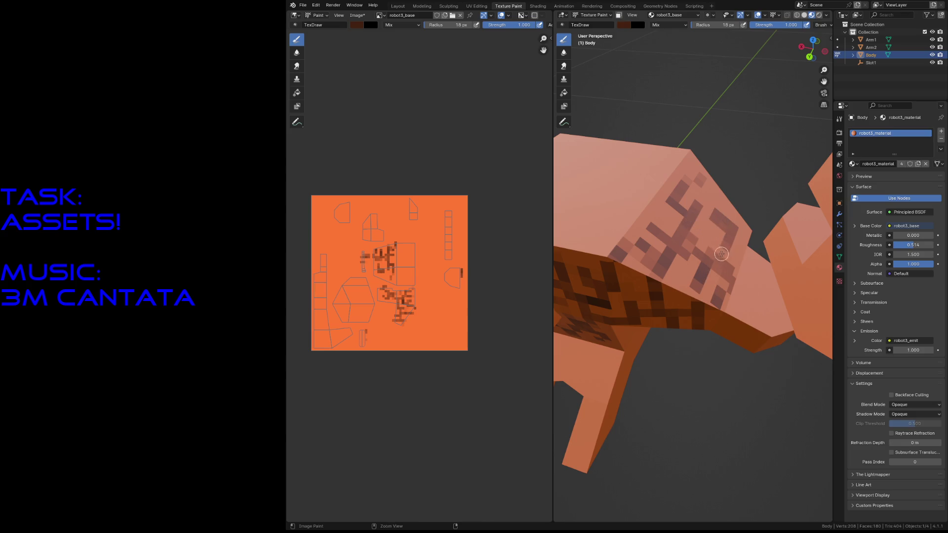
{"action": "left_click_drag", "start_coordinate": [699, 204], "coordinate": [715, 214]}
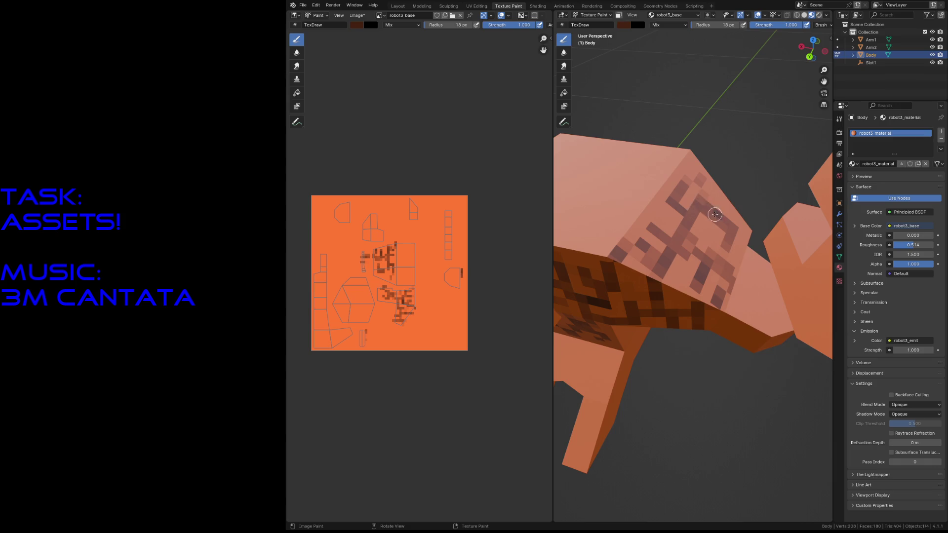
{"action": "key", "text": "shift+grave"}
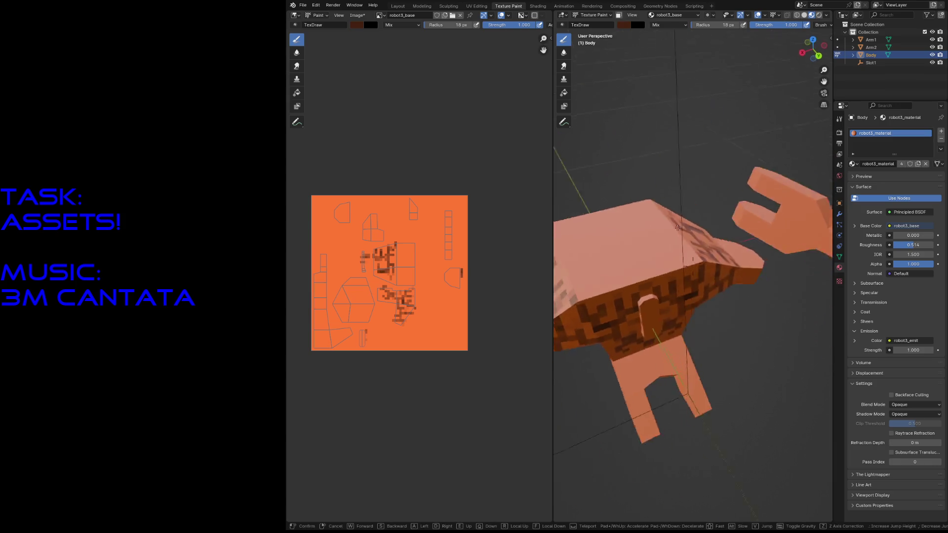
Paint a dark arch into an H-like shape on the body's face and cover stray marks with orange
{"action": "key", "text": "s"}
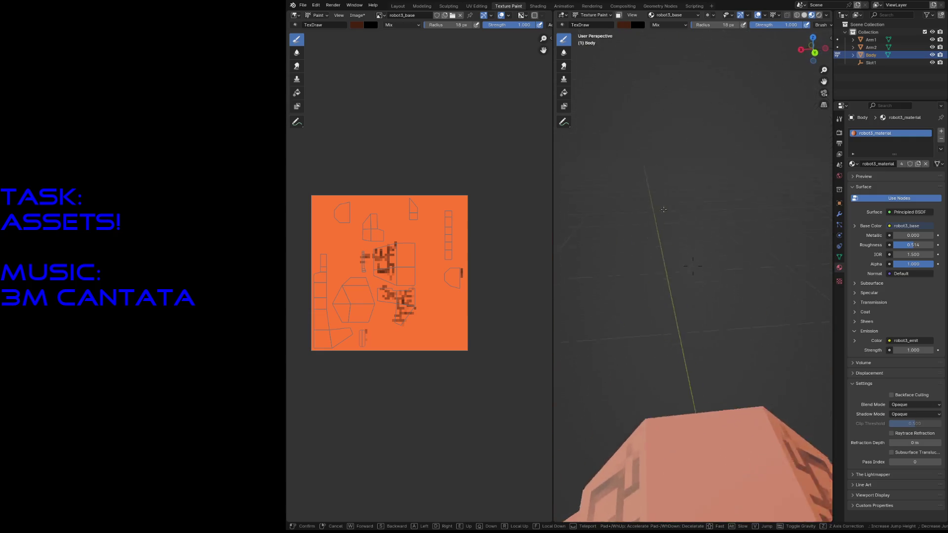
{"action": "left_click", "coordinate": [656, 255]}
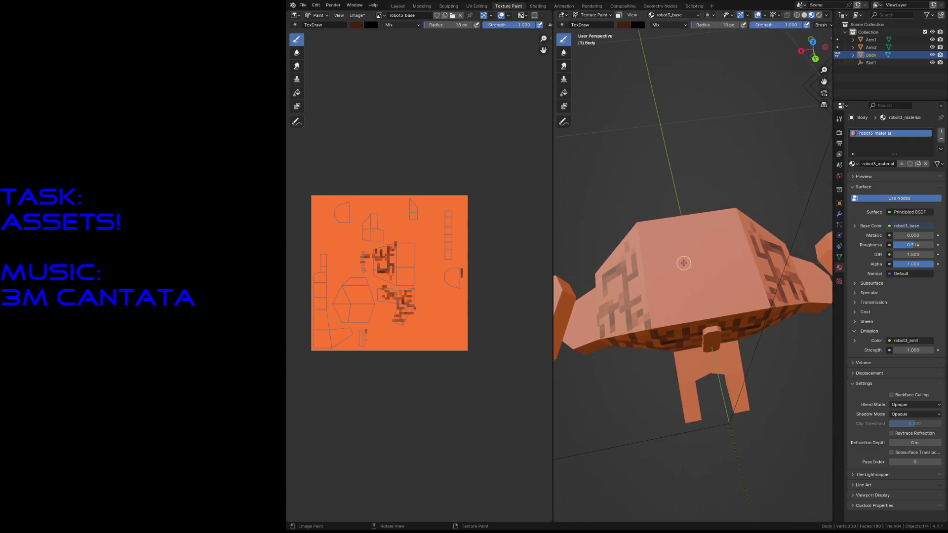
{"action": "mouse_move", "coordinate": [679, 263]}
{"action": "left_mouse_down"}
{"action": "mouse_move", "coordinate": [678, 290]}
{"action": "mouse_move", "coordinate": [656, 296]}
{"action": "left_mouse_up"}
{"action": "mouse_move", "coordinate": [665, 242]}
{"action": "left_mouse_down"}
{"action": "mouse_move", "coordinate": [678, 285]}
{"action": "mouse_move", "coordinate": [668, 244]}
{"action": "left_mouse_up"}
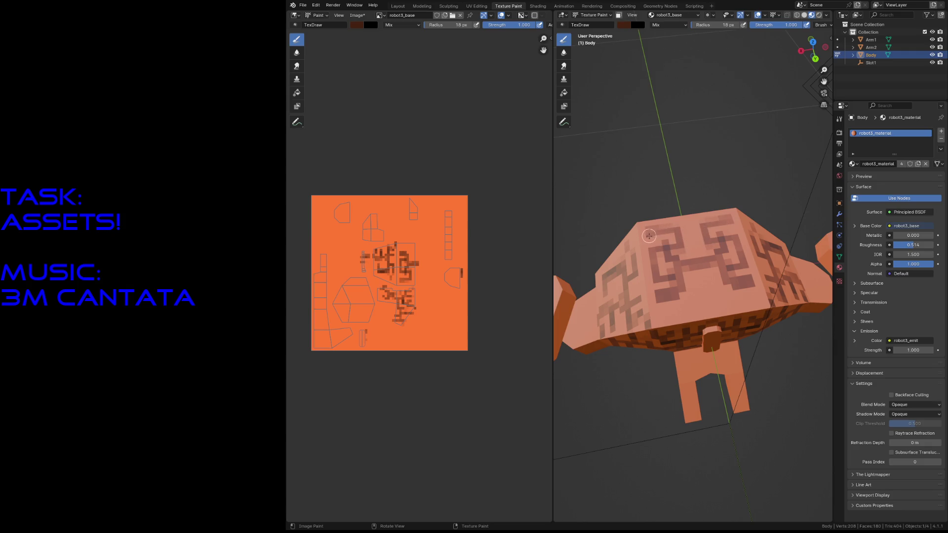
{"action": "key", "text": "s"}
{"action": "left_click_drag", "start_coordinate": [660, 240], "coordinate": [665, 240]}
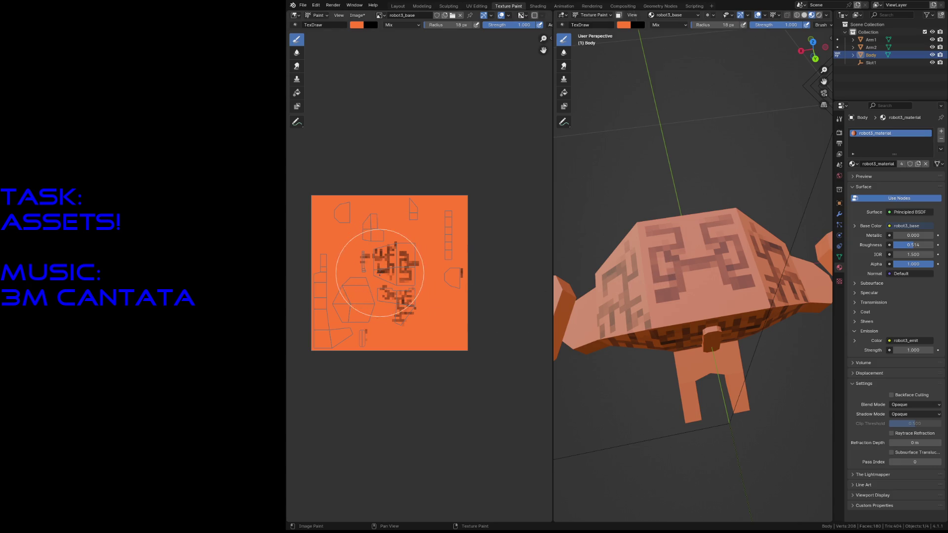
{"action": "key", "text": "s"}
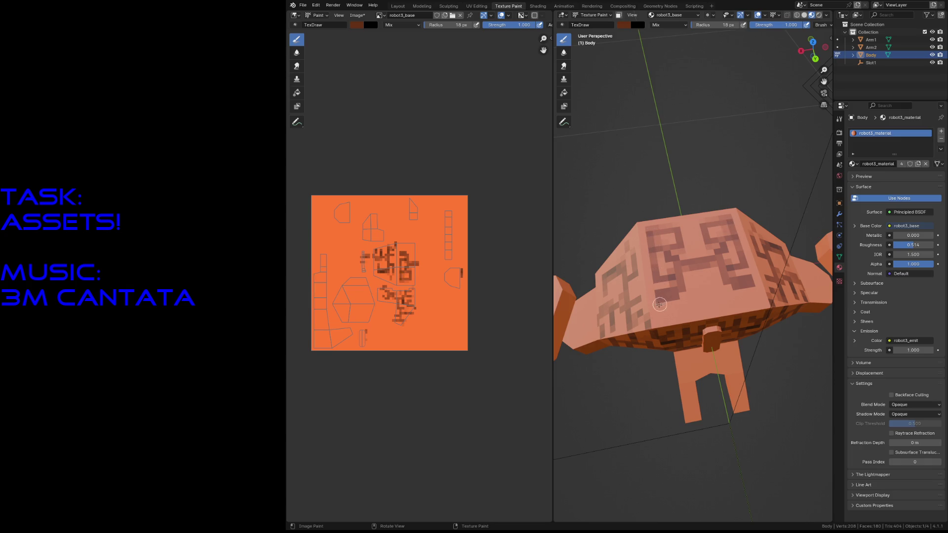
Add dark spots and strokes above and below the H pattern's centre
{"action": "left_click", "coordinate": [640, 299]}
{"action": "left_click_drag", "start_coordinate": [630, 254], "coordinate": [646, 252]}
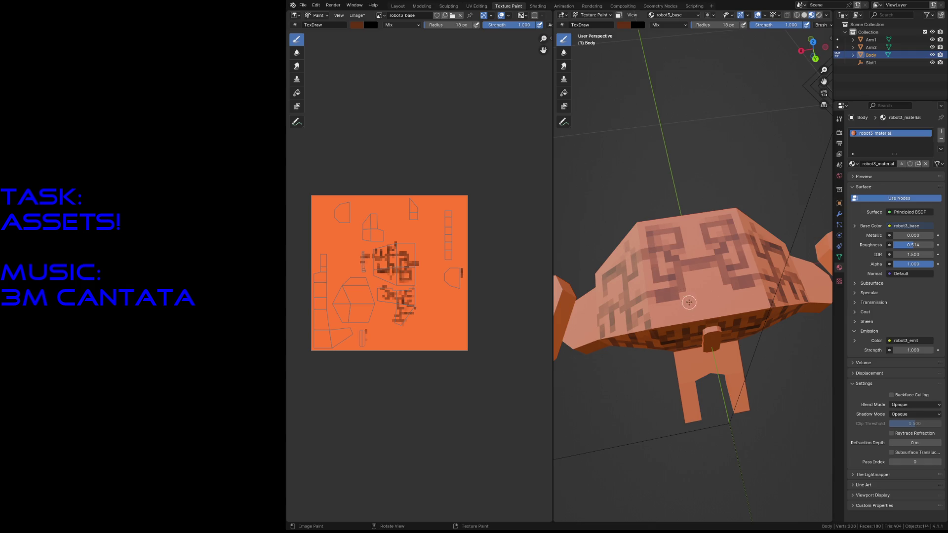
{"action": "mouse_move", "coordinate": [686, 289]}
{"action": "left_mouse_down"}
{"action": "mouse_move", "coordinate": [696, 319]}
{"action": "mouse_move", "coordinate": [670, 320]}
{"action": "mouse_move", "coordinate": [672, 312]}
{"action": "left_mouse_up"}
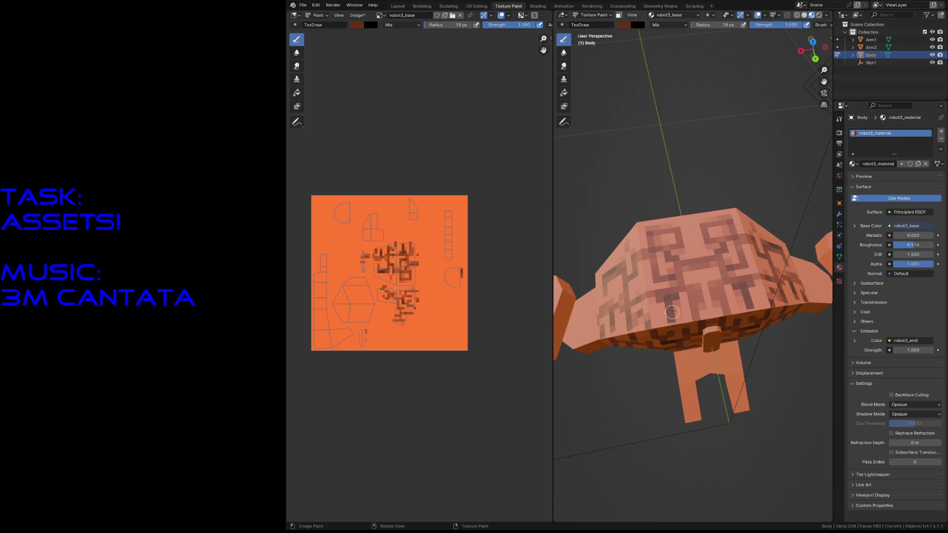
{"action": "left_click_drag", "start_coordinate": [675, 231], "coordinate": [683, 253]}
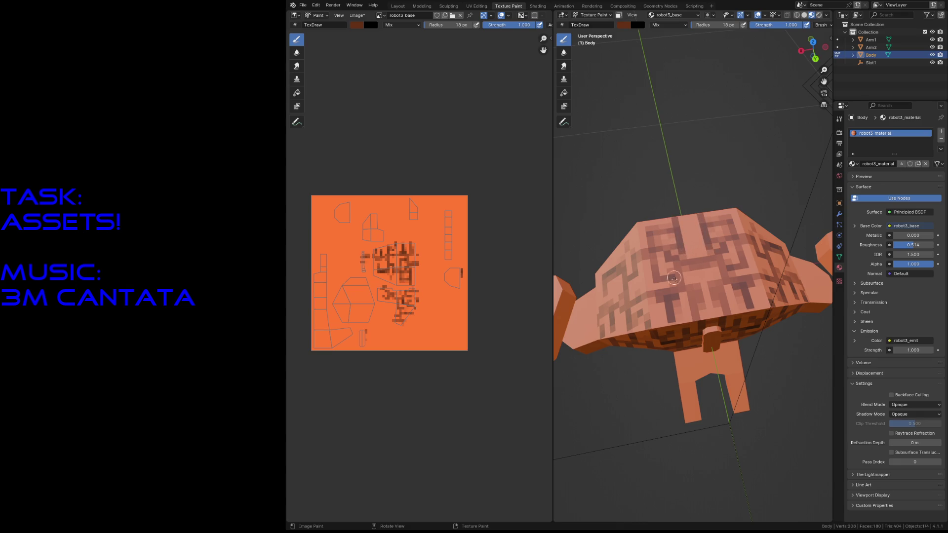
{"action": "key", "text": "shift+grave"}
{"action": "key", "text": "w"}
{"action": "key", "text": "s"}
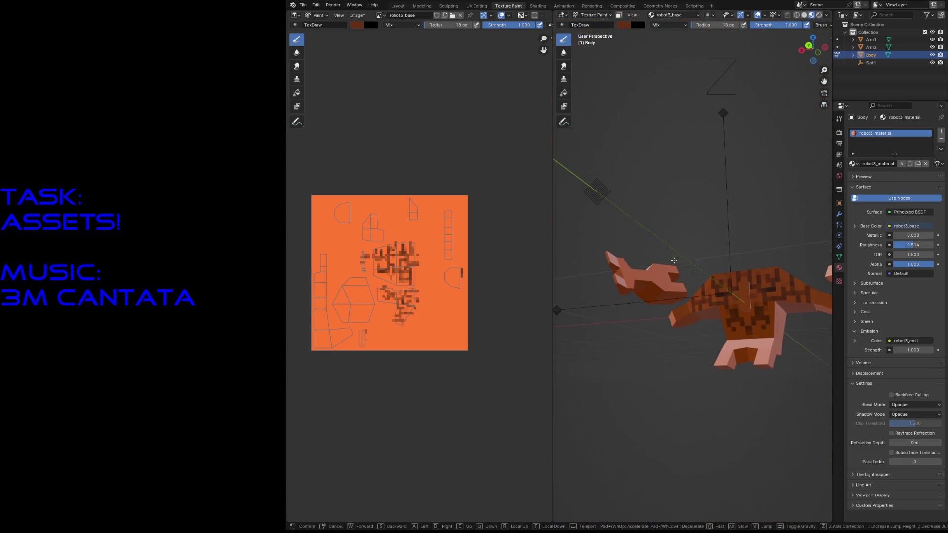
Paint dark brown marks on the robot body's side
{"action": "key", "text": "w"}
{"action": "key", "text": "s"}
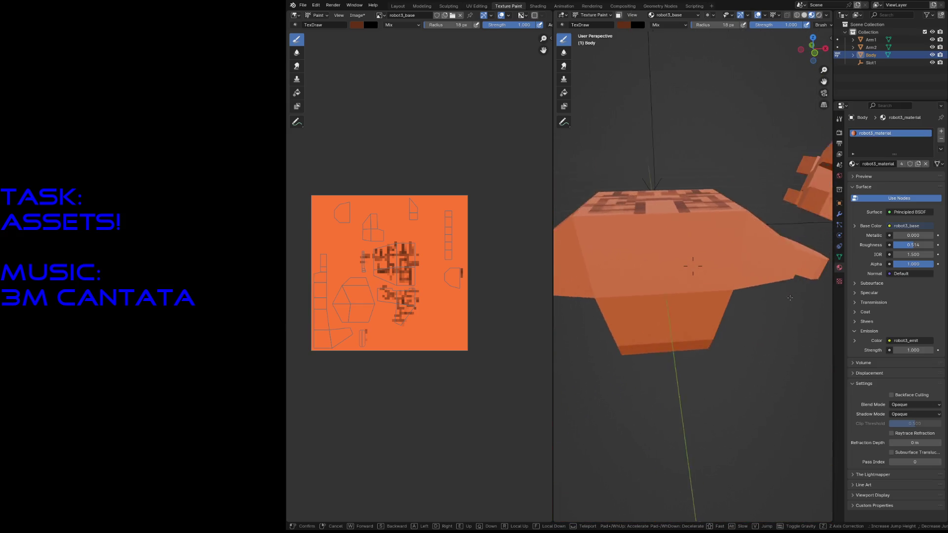
{"action": "left_click", "coordinate": [790, 299]}
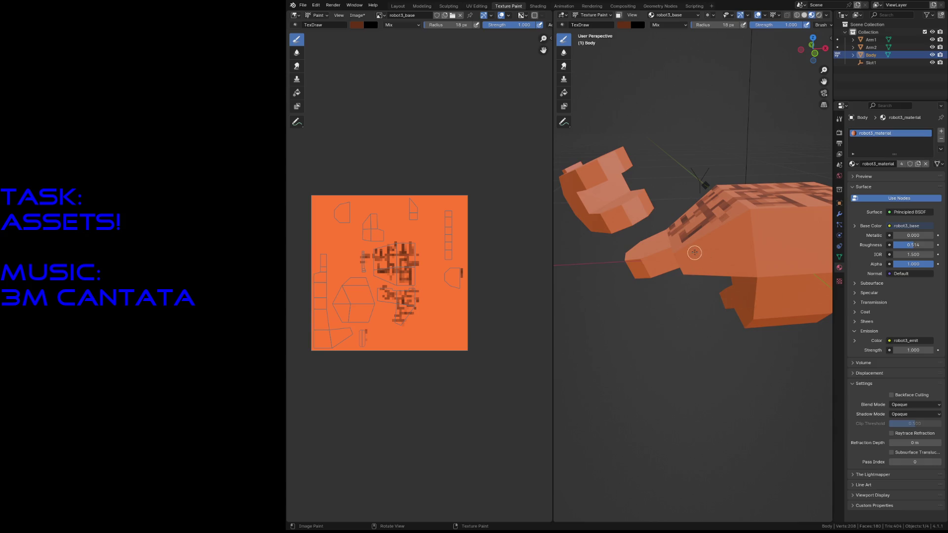
{"action": "left_click_drag", "start_coordinate": [692, 251], "coordinate": [714, 257]}
{"action": "mouse_move", "coordinate": [699, 254]}
{"action": "left_mouse_down"}
{"action": "mouse_move", "coordinate": [742, 271]}
{"action": "mouse_move", "coordinate": [741, 226]}
{"action": "left_mouse_up"}
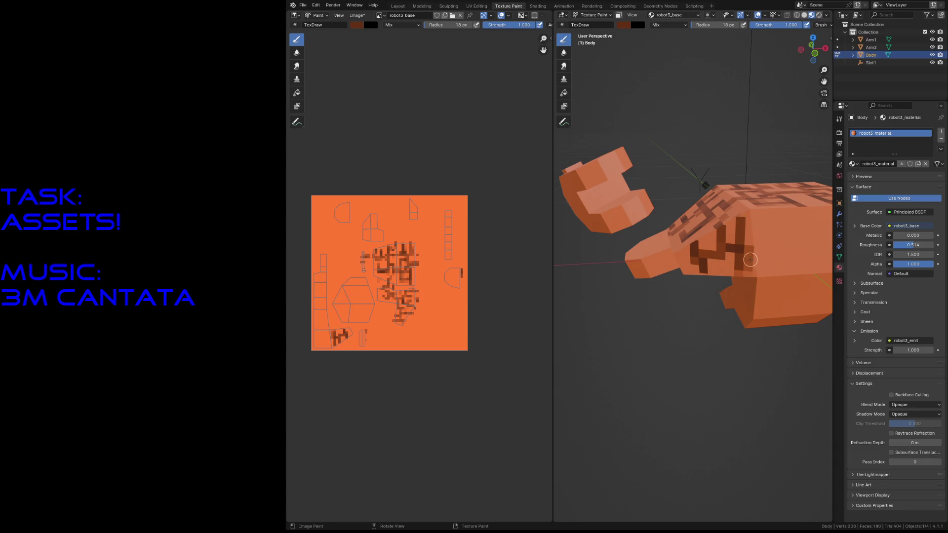
Paint mirrored dark vertical stripes forming H shapes across the body's front
{"action": "key", "text": "shift+grave"}
{"action": "left_click", "coordinate": [742, 261]}
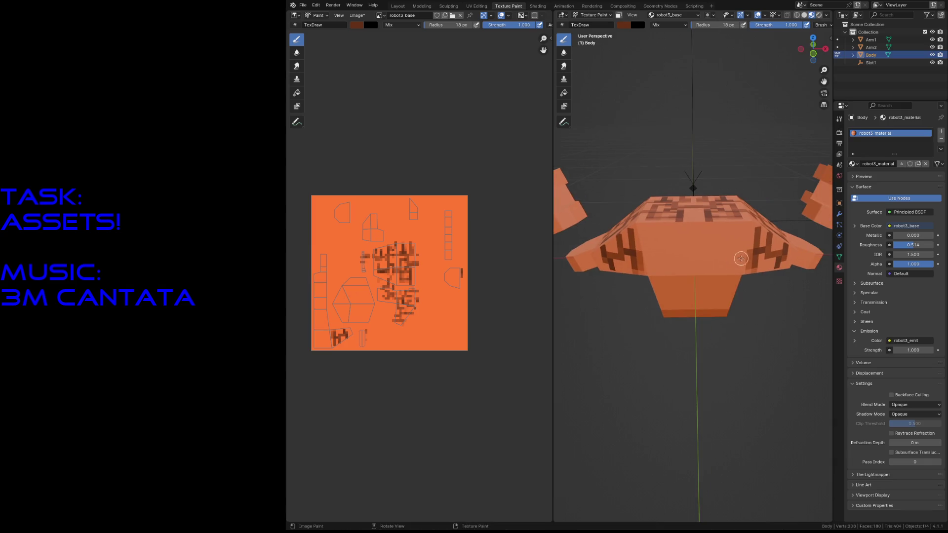
{"action": "left_click_drag", "start_coordinate": [676, 222], "coordinate": [679, 256]}
{"action": "left_click_drag", "start_coordinate": [709, 224], "coordinate": [709, 256]}
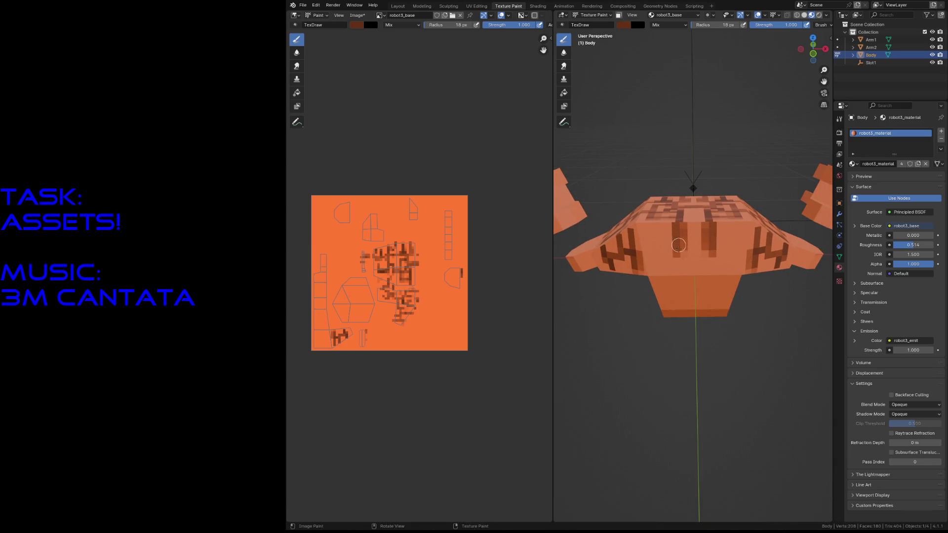
{"action": "mouse_move", "coordinate": [653, 225]}
{"action": "left_mouse_down"}
{"action": "mouse_move", "coordinate": [653, 245]}
{"action": "mouse_move", "coordinate": [683, 237]}
{"action": "mouse_move", "coordinate": [658, 254]}
{"action": "mouse_move", "coordinate": [694, 261]}
{"action": "mouse_move", "coordinate": [694, 292]}
{"action": "mouse_move", "coordinate": [676, 290]}
{"action": "mouse_move", "coordinate": [679, 309]}
{"action": "mouse_move", "coordinate": [693, 301]}
{"action": "mouse_move", "coordinate": [663, 293]}
{"action": "left_mouse_up"}
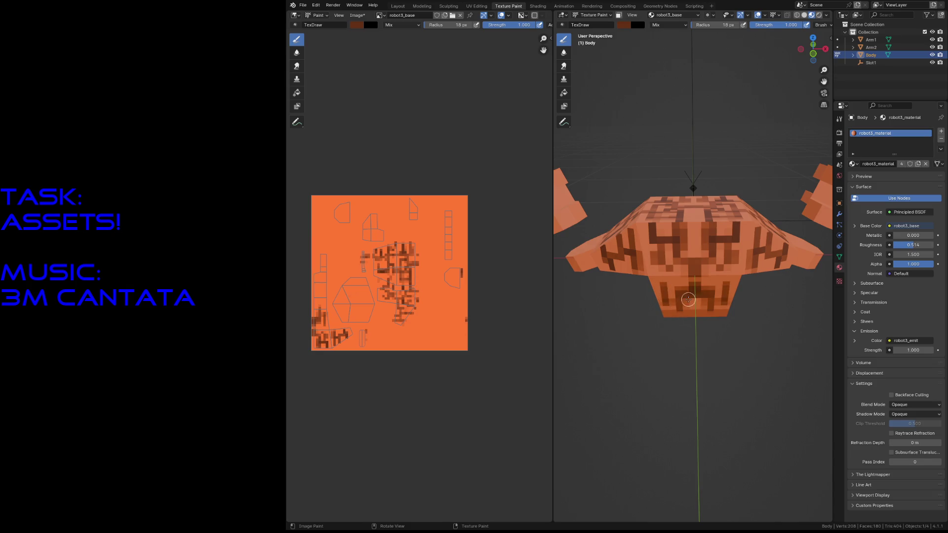
Paint dark zigzag marks over the body's lower faces and underside, then swap the brush to orange
{"action": "key", "text": "shift+grave"}
{"action": "key", "text": "w"}
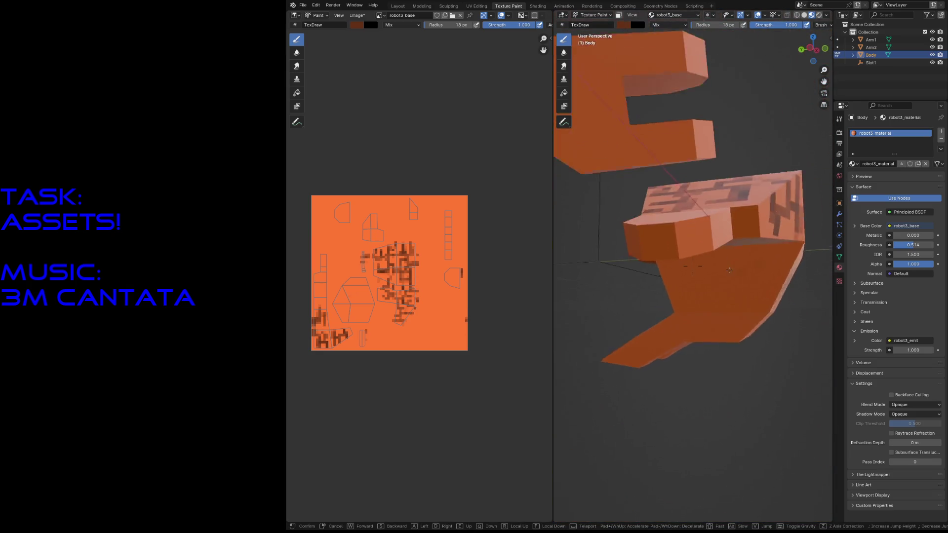
{"action": "key", "text": "s"}
{"action": "key", "text": "w"}
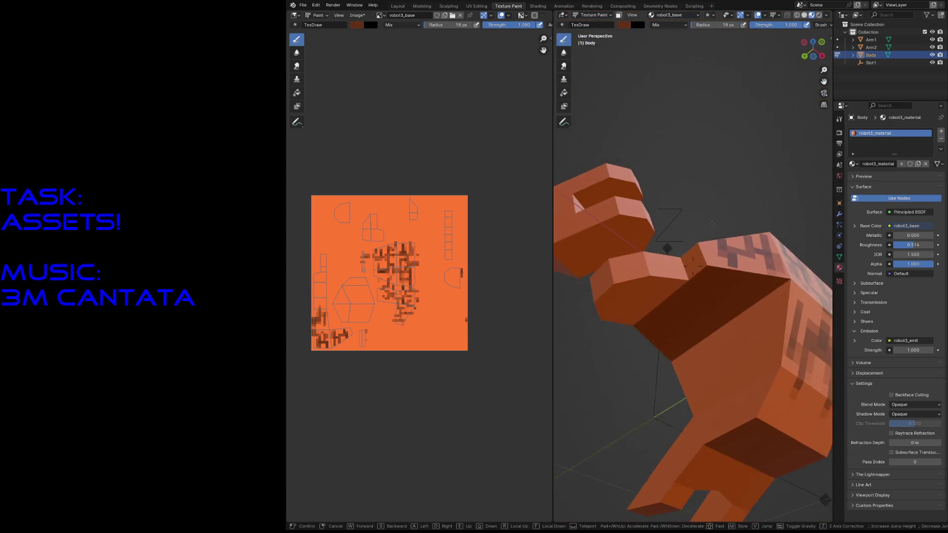
{"action": "left_click", "coordinate": [694, 255]}
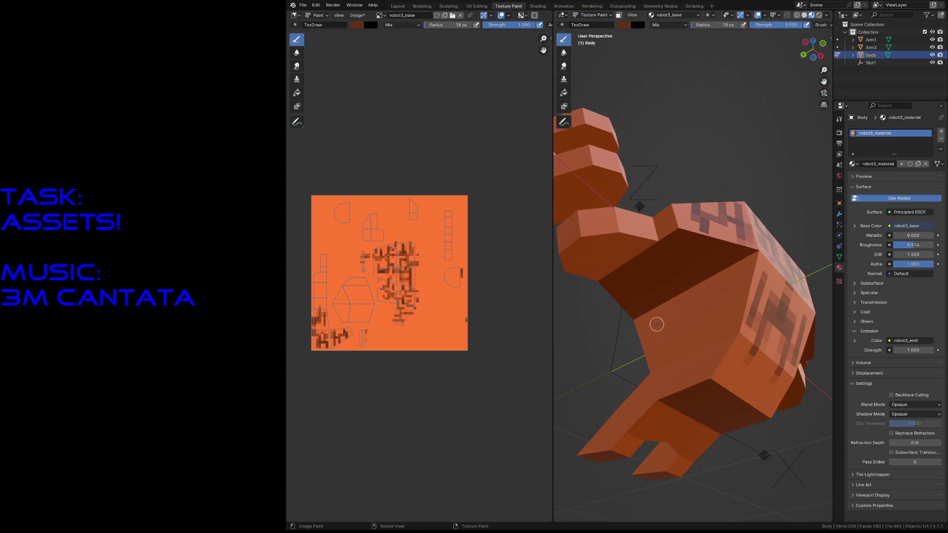
{"action": "mouse_move", "coordinate": [675, 326]}
{"action": "left_mouse_down"}
{"action": "mouse_move", "coordinate": [705, 317]}
{"action": "mouse_move", "coordinate": [685, 296]}
{"action": "left_mouse_up"}
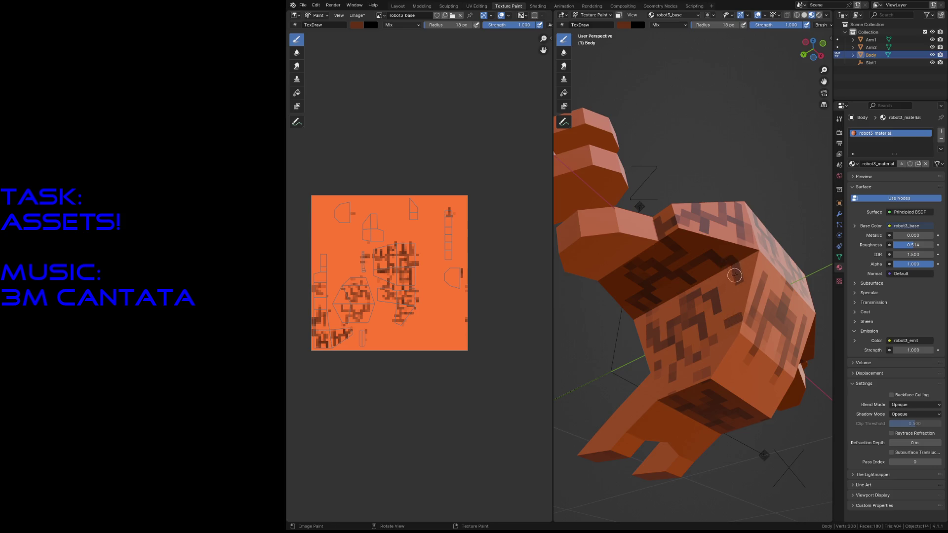
{"action": "left_click_drag", "start_coordinate": [725, 277], "coordinate": [732, 303]}
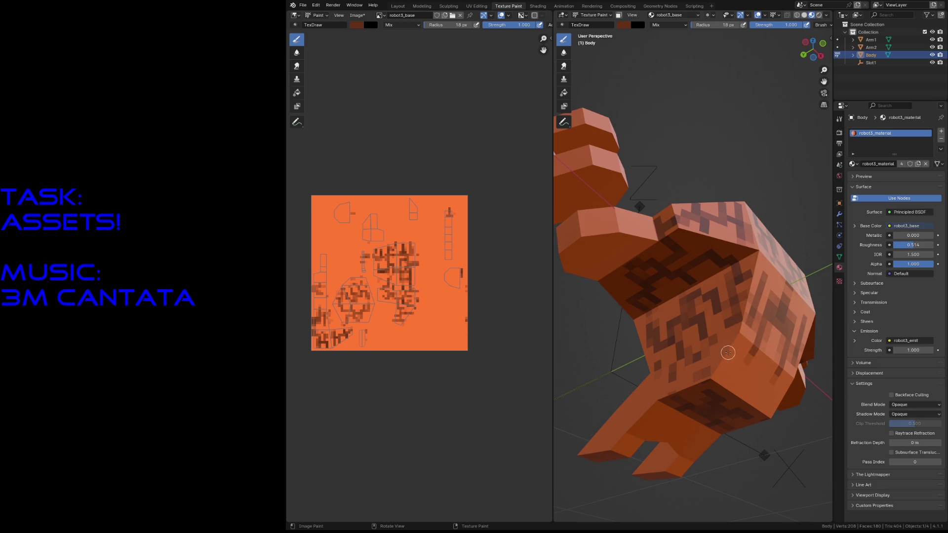
{"action": "key", "text": "s"}
{"action": "key", "text": "s"}
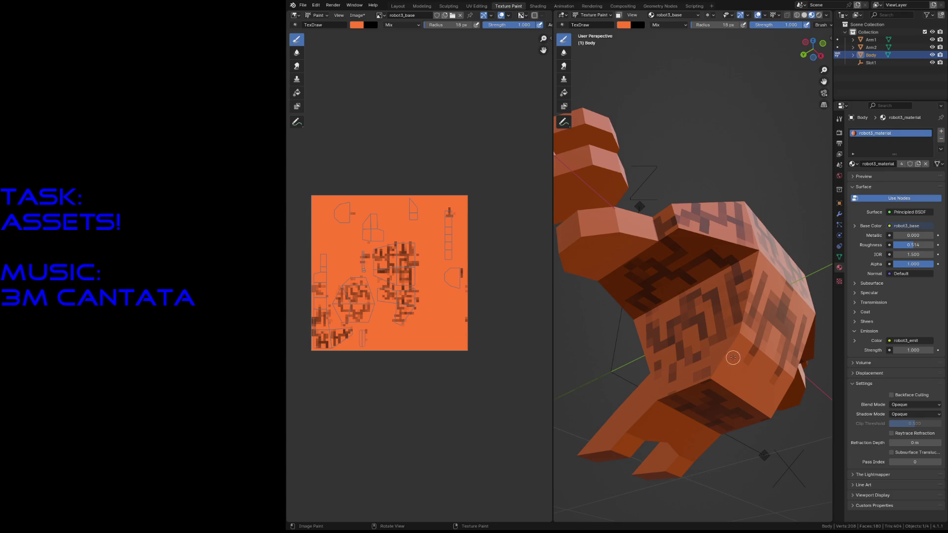
Fly the view in close to the robot's snout and bring up the brush colour chooser
{"action": "key", "text": "shift+grave"}
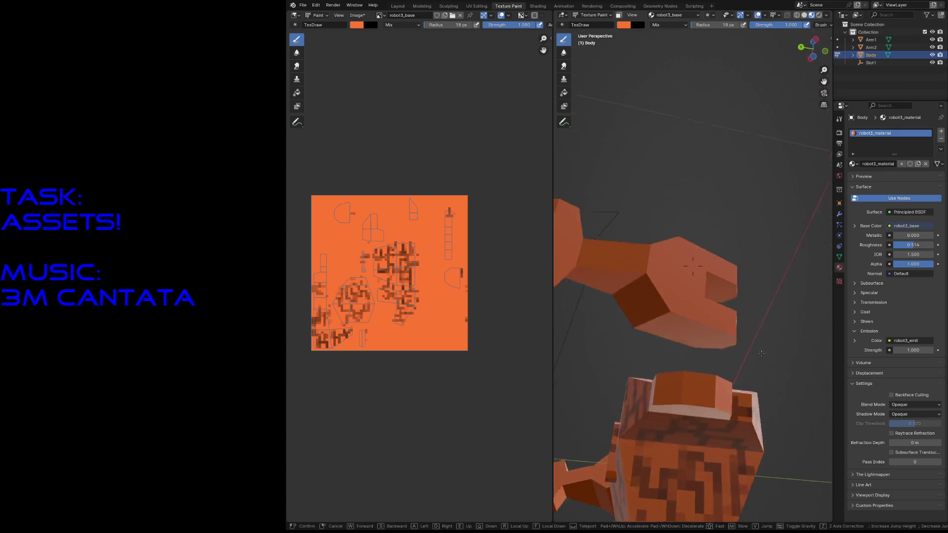
{"action": "key", "text": "s"}
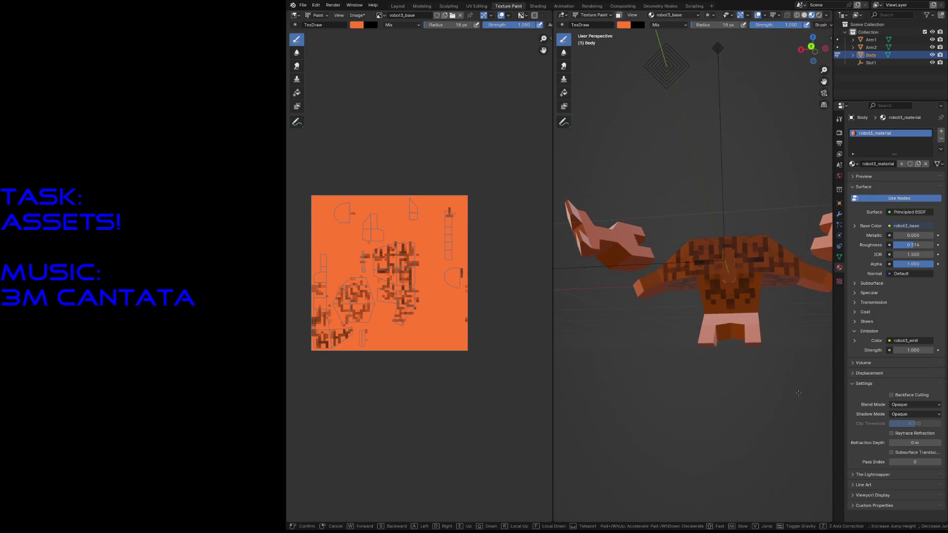
{"action": "key", "text": "w"}
{"action": "key", "text": "s"}
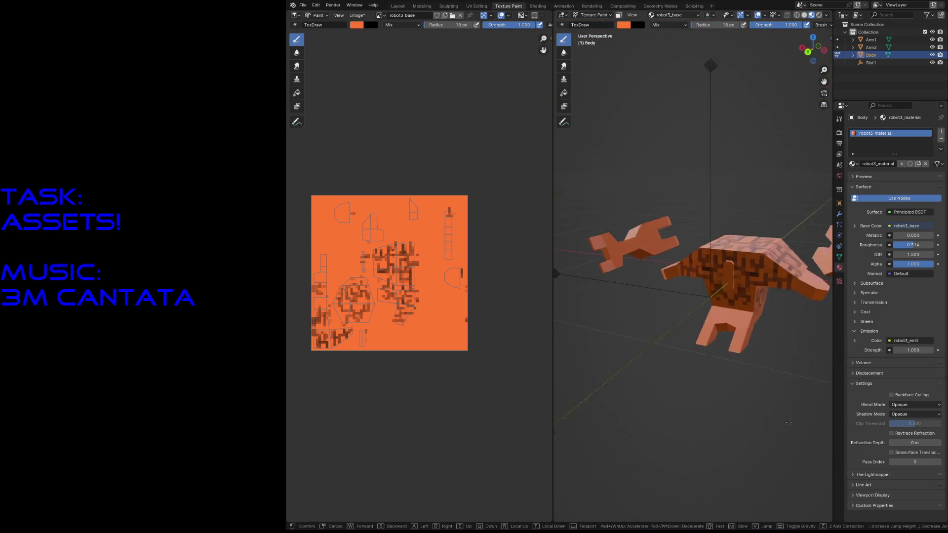
{"action": "key", "text": "w"}
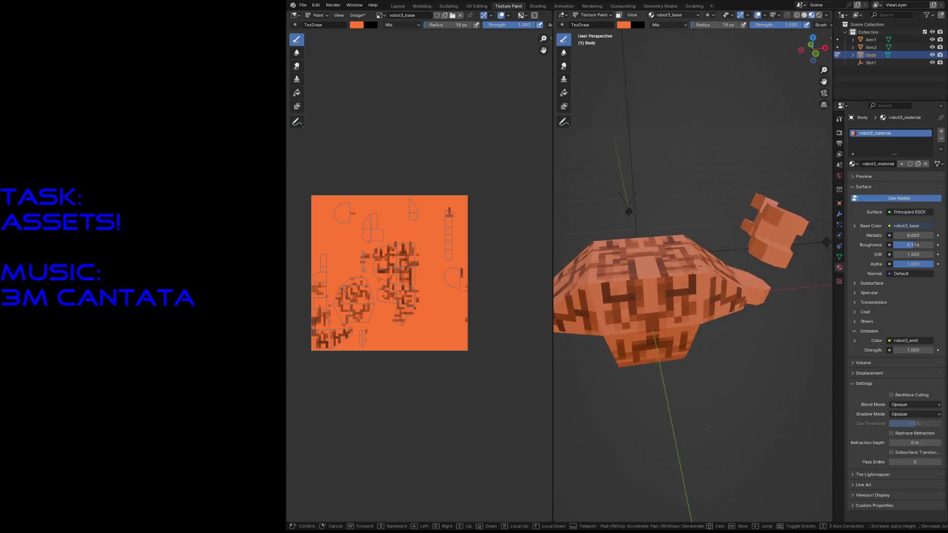
{"action": "key", "text": "w"}
{"action": "left_click", "coordinate": [724, 404]}
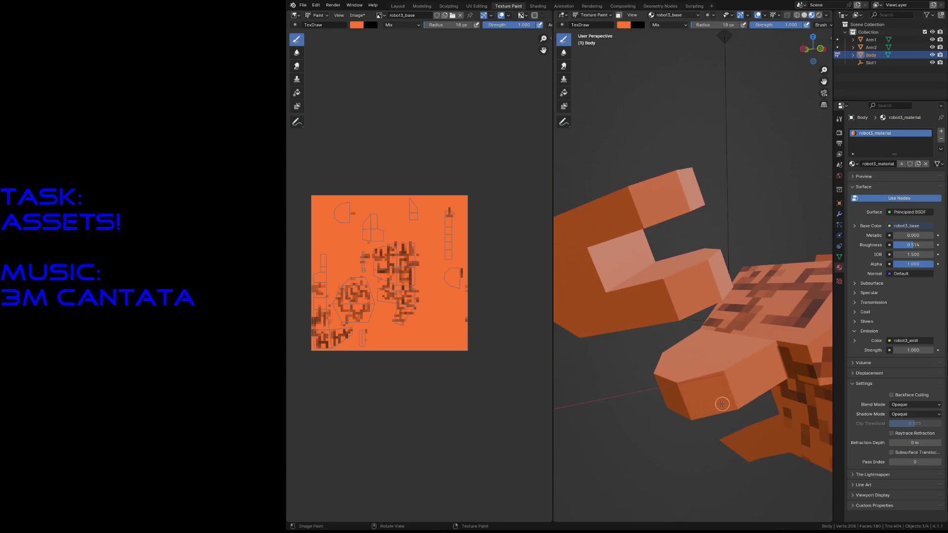
{"action": "left_click", "coordinate": [624, 25]}
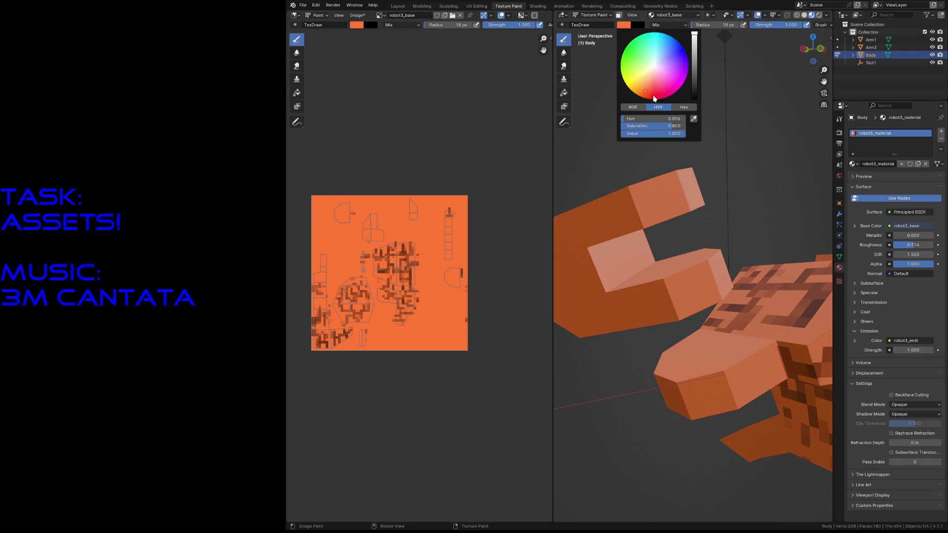
Pick a muted purple brush colour and paint the robot's nose with a 36 px brush
{"action": "left_click", "coordinate": [663, 82]}
{"action": "left_click_drag", "start_coordinate": [698, 67], "coordinate": [692, 74]}
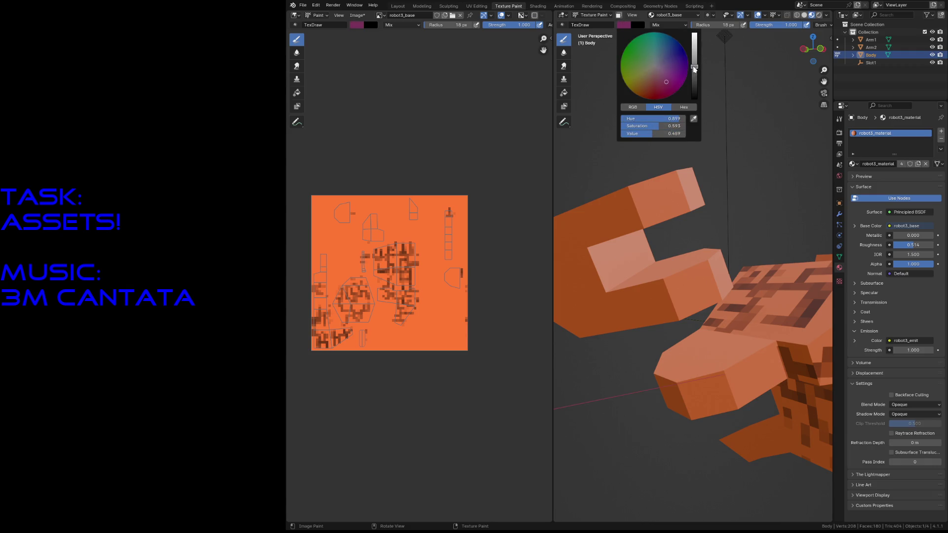
{"action": "left_click", "coordinate": [662, 74]}
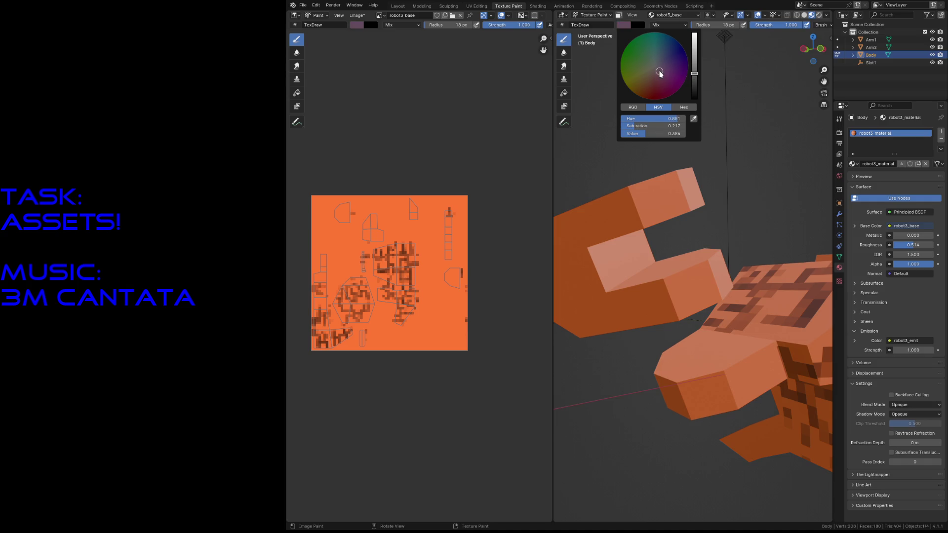
{"action": "key", "text": "f"}
{"action": "left_click", "coordinate": [692, 364]}
{"action": "left_click_drag", "start_coordinate": [693, 364], "coordinate": [625, 380]}
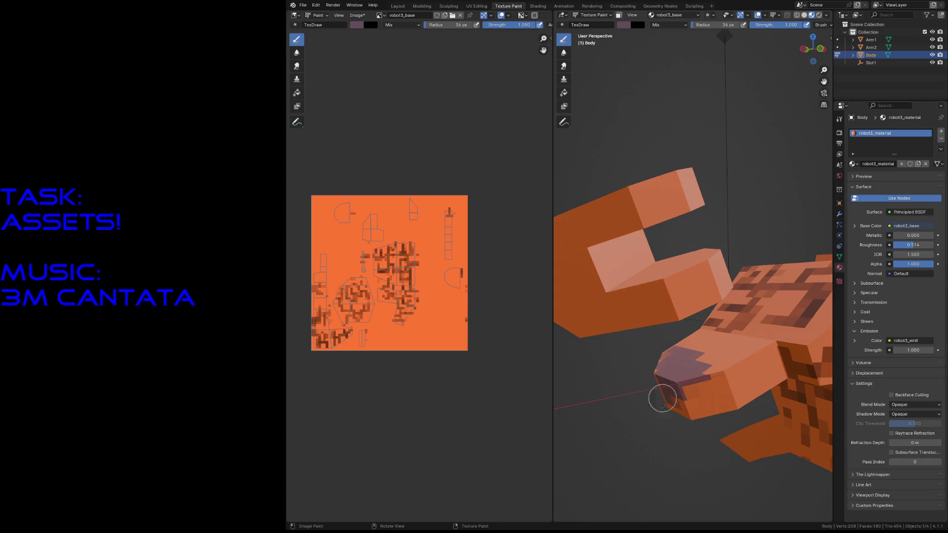
With a 2 px brush, paint purple over the top of the nose, undoing a stray snout stroke
{"action": "key", "text": "f"}
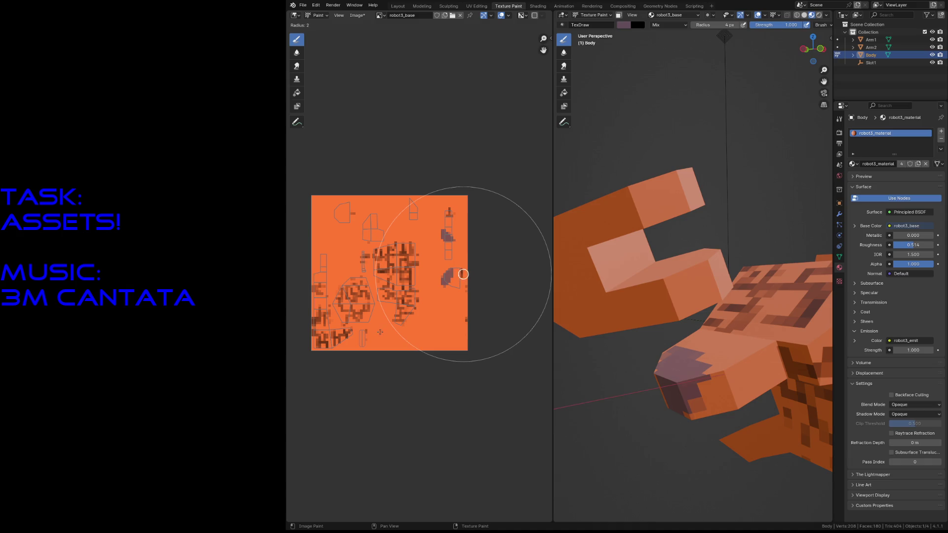
{"action": "left_click", "coordinate": [463, 274]}
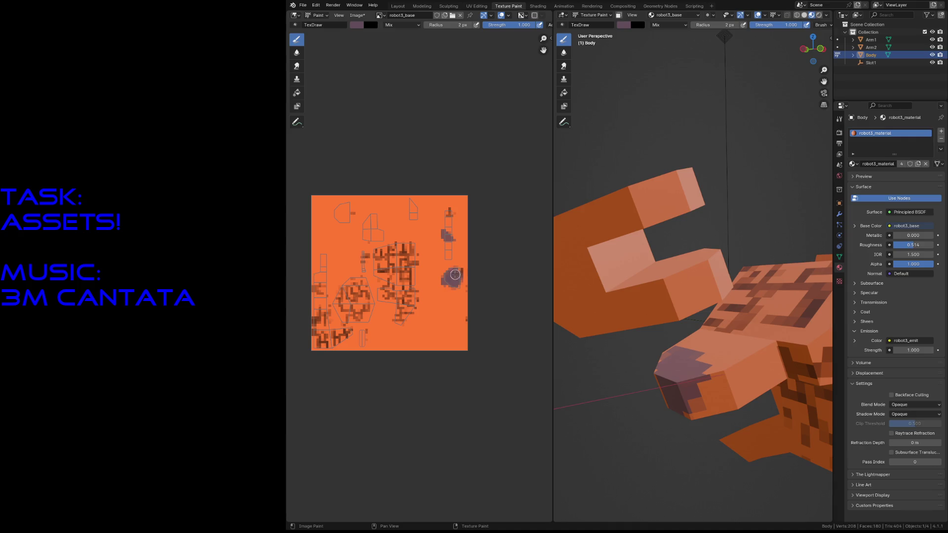
{"action": "left_click_drag", "start_coordinate": [456, 275], "coordinate": [454, 288]}
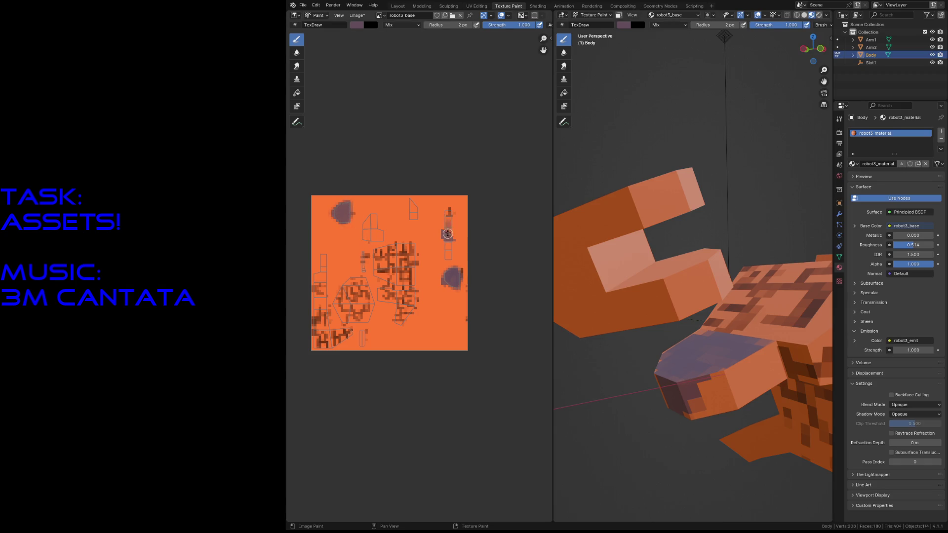
{"action": "left_click_drag", "start_coordinate": [448, 235], "coordinate": [450, 238]}
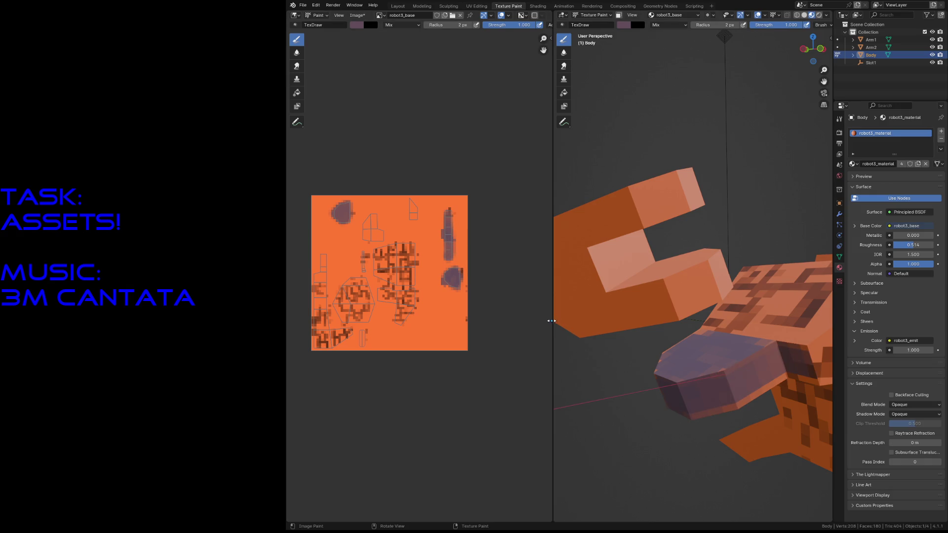
{"action": "key", "text": "ctrl+z"}
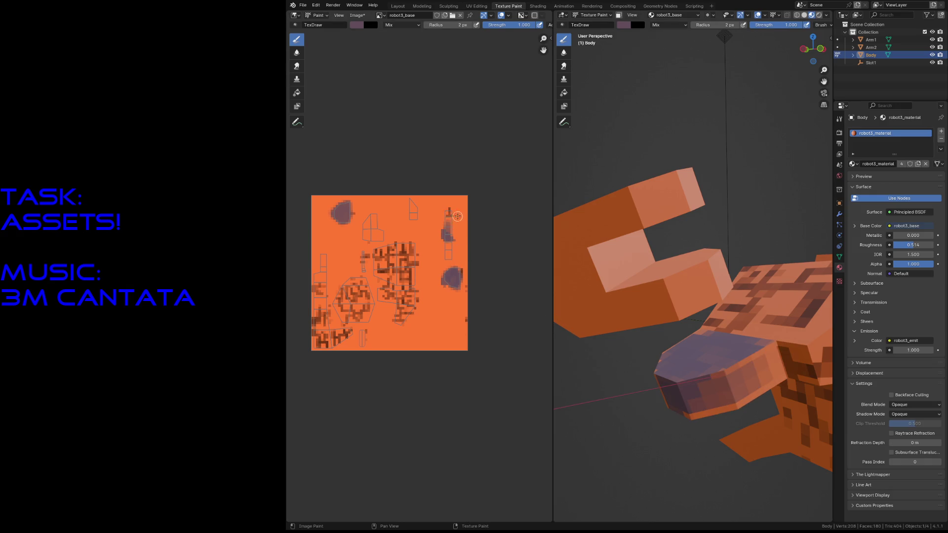
{"action": "scroll", "coordinate": [451, 205], "scroll_direction": "up", "scroll_amount": 3}
{"action": "scroll", "coordinate": [415, 297], "scroll_direction": "up", "scroll_amount": 2}
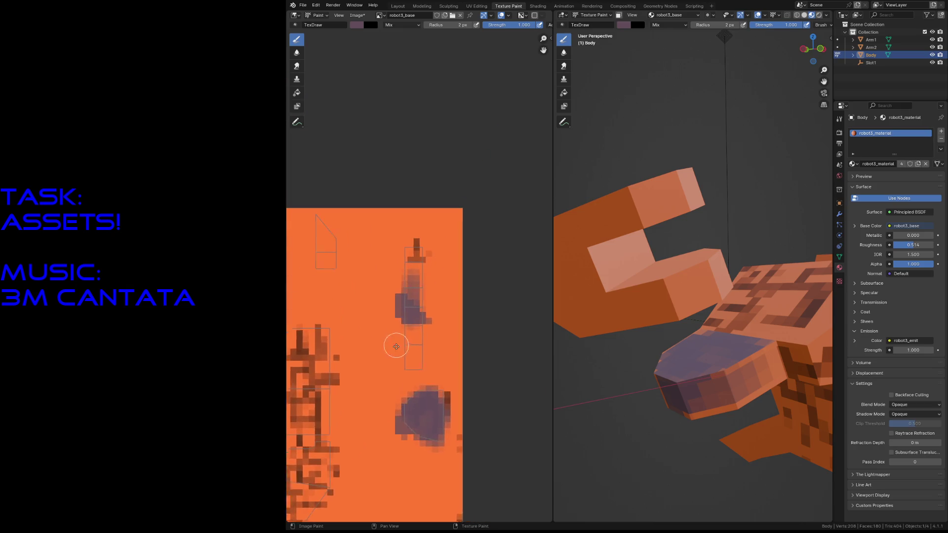
{"action": "scroll", "coordinate": [429, 309], "scroll_direction": "up", "scroll_amount": 2}
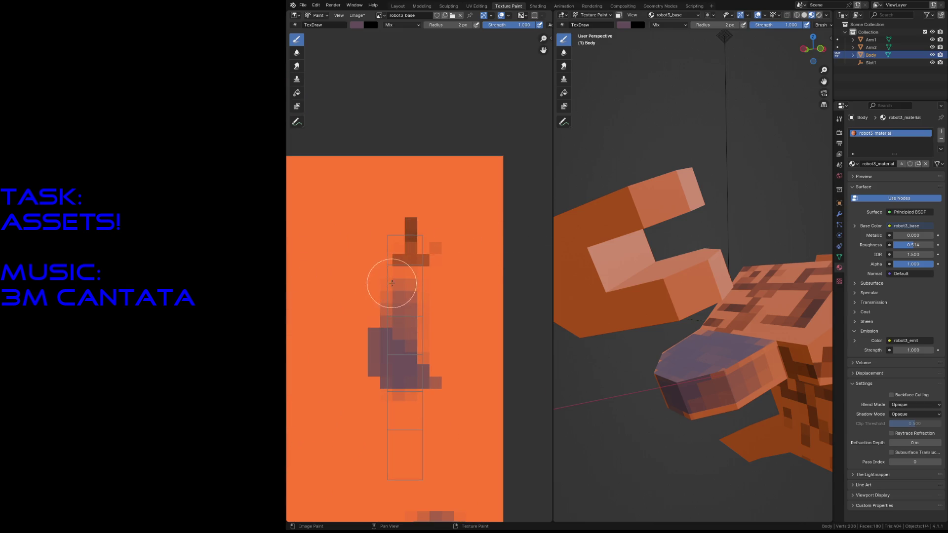
Fill the purple column on the texture and paint a purple blob below it, edges included
{"action": "mouse_move", "coordinate": [403, 306]}
{"action": "left_mouse_down"}
{"action": "mouse_move", "coordinate": [393, 285]}
{"action": "mouse_move", "coordinate": [412, 327]}
{"action": "mouse_move", "coordinate": [396, 322]}
{"action": "mouse_move", "coordinate": [410, 278]}
{"action": "mouse_move", "coordinate": [402, 434]}
{"action": "mouse_move", "coordinate": [391, 470]}
{"action": "mouse_move", "coordinate": [392, 462]}
{"action": "mouse_move", "coordinate": [393, 359]}
{"action": "mouse_move", "coordinate": [408, 476]}
{"action": "mouse_move", "coordinate": [428, 308]}
{"action": "mouse_move", "coordinate": [412, 318]}
{"action": "mouse_move", "coordinate": [415, 351]}
{"action": "left_mouse_up"}
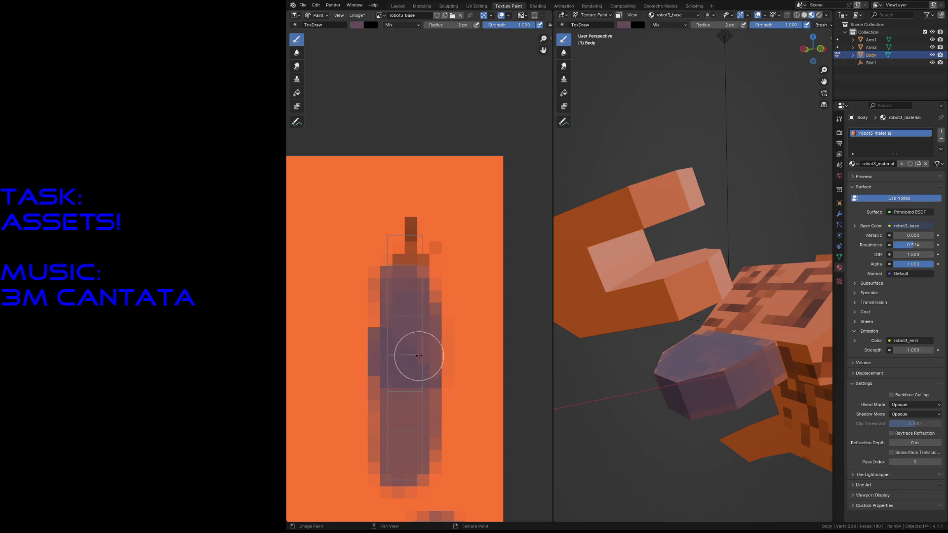
{"action": "mouse_move", "coordinate": [409, 320]}
{"action": "left_mouse_down"}
{"action": "mouse_move", "coordinate": [391, 282]}
{"action": "mouse_move", "coordinate": [379, 282]}
{"action": "mouse_move", "coordinate": [417, 282]}
{"action": "mouse_move", "coordinate": [393, 470]}
{"action": "mouse_move", "coordinate": [413, 408]}
{"action": "mouse_move", "coordinate": [425, 479]}
{"action": "mouse_move", "coordinate": [402, 487]}
{"action": "mouse_move", "coordinate": [398, 469]}
{"action": "mouse_move", "coordinate": [421, 482]}
{"action": "mouse_move", "coordinate": [422, 458]}
{"action": "mouse_move", "coordinate": [420, 483]}
{"action": "mouse_move", "coordinate": [413, 455]}
{"action": "mouse_move", "coordinate": [418, 356]}
{"action": "mouse_move", "coordinate": [391, 271]}
{"action": "mouse_move", "coordinate": [402, 381]}
{"action": "mouse_move", "coordinate": [444, 445]}
{"action": "mouse_move", "coordinate": [415, 330]}
{"action": "mouse_move", "coordinate": [415, 377]}
{"action": "mouse_move", "coordinate": [386, 284]}
{"action": "left_mouse_up"}
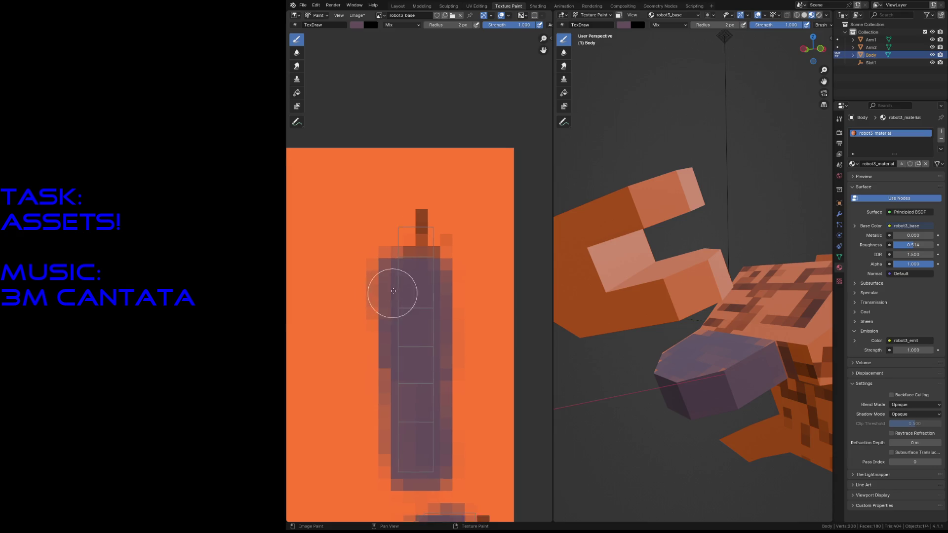
{"action": "scroll", "coordinate": [392, 292], "scroll_direction": "up", "scroll_amount": 2}
{"action": "middle_click_drag", "start_coordinate": [441, 318], "coordinate": [415, 221]}
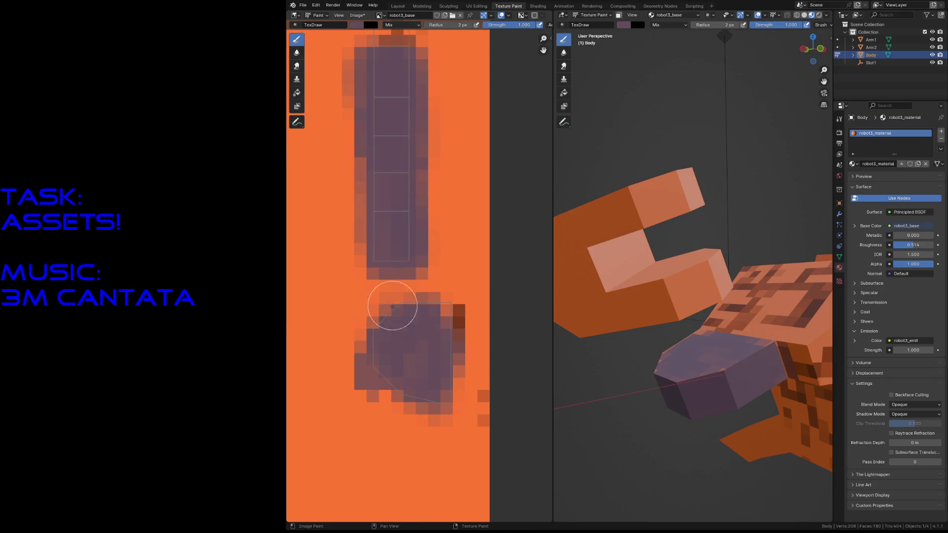
{"action": "mouse_move", "coordinate": [387, 335]}
{"action": "left_mouse_down"}
{"action": "mouse_move", "coordinate": [447, 389]}
{"action": "mouse_move", "coordinate": [440, 402]}
{"action": "left_mouse_up"}
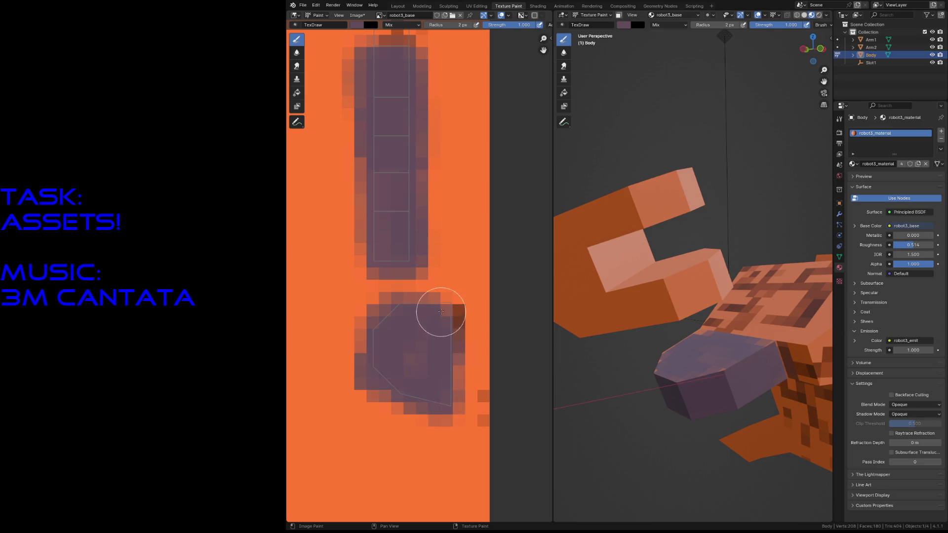
{"action": "mouse_move", "coordinate": [443, 303]}
{"action": "left_mouse_down"}
{"action": "mouse_move", "coordinate": [382, 322]}
{"action": "mouse_move", "coordinate": [363, 342]}
{"action": "mouse_move", "coordinate": [436, 332]}
{"action": "mouse_move", "coordinate": [395, 360]}
{"action": "mouse_move", "coordinate": [429, 345]}
{"action": "mouse_move", "coordinate": [438, 316]}
{"action": "left_mouse_up"}
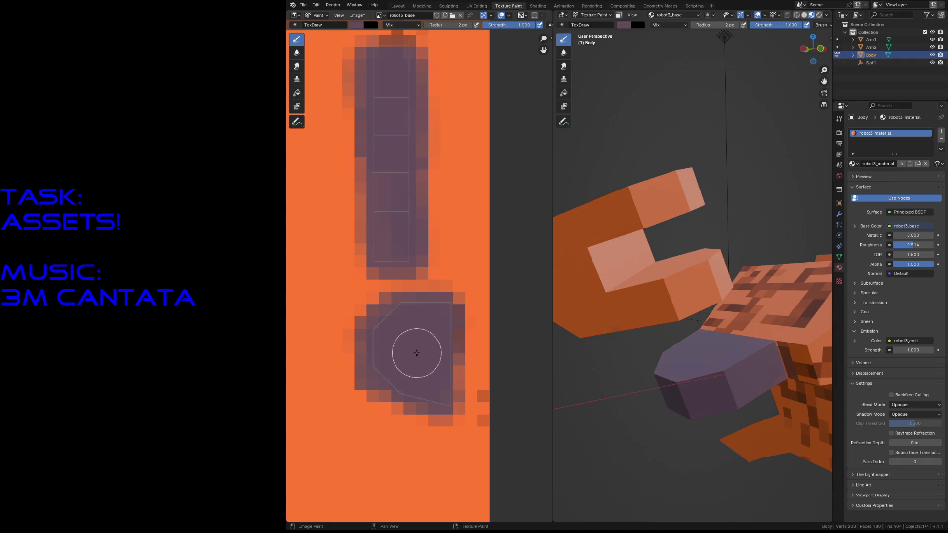
{"action": "scroll", "coordinate": [418, 215], "scroll_direction": "down", "scroll_amount": 3}
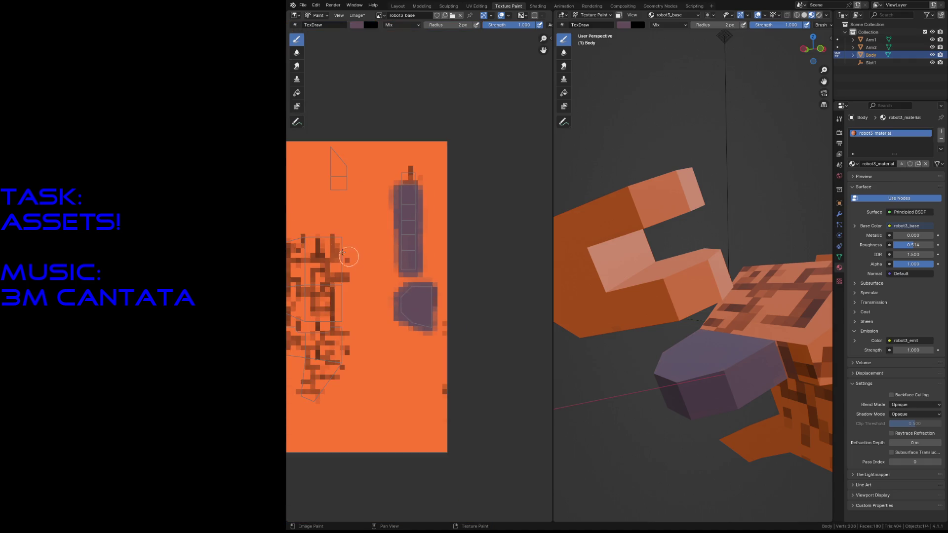
{"action": "scroll", "coordinate": [347, 257], "scroll_direction": "up", "scroll_amount": 2}
Darken and fill pixels around the lower-left edge of the purple patch to round it out
{"action": "middle_click_drag", "start_coordinate": [367, 307], "coordinate": [434, 329]}
{"action": "scroll", "coordinate": [370, 286], "scroll_direction": "up", "scroll_amount": 2}
{"action": "scroll", "coordinate": [379, 353], "scroll_direction": "up", "scroll_amount": 1}
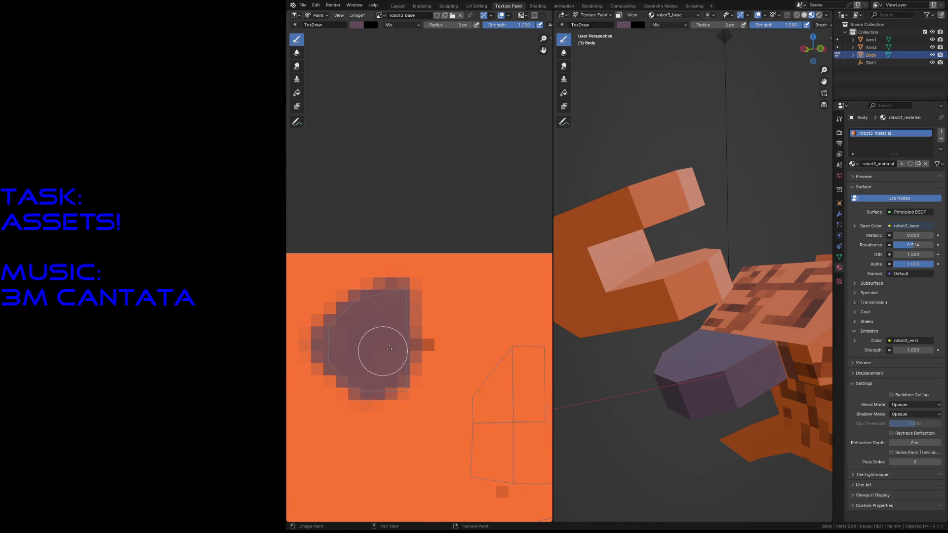
{"action": "scroll", "coordinate": [379, 353], "scroll_direction": "up", "scroll_amount": 2}
{"action": "mouse_move", "coordinate": [364, 392]}
{"action": "left_mouse_down"}
{"action": "mouse_move", "coordinate": [354, 402]}
{"action": "mouse_move", "coordinate": [345, 328]}
{"action": "mouse_move", "coordinate": [388, 297]}
{"action": "mouse_move", "coordinate": [444, 275]}
{"action": "mouse_move", "coordinate": [465, 402]}
{"action": "mouse_move", "coordinate": [456, 437]}
{"action": "mouse_move", "coordinate": [423, 423]}
{"action": "mouse_move", "coordinate": [417, 386]}
{"action": "mouse_move", "coordinate": [386, 429]}
{"action": "mouse_move", "coordinate": [356, 406]}
{"action": "mouse_move", "coordinate": [437, 440]}
{"action": "mouse_move", "coordinate": [449, 420]}
{"action": "mouse_move", "coordinate": [432, 309]}
{"action": "mouse_move", "coordinate": [410, 342]}
{"action": "left_mouse_up"}
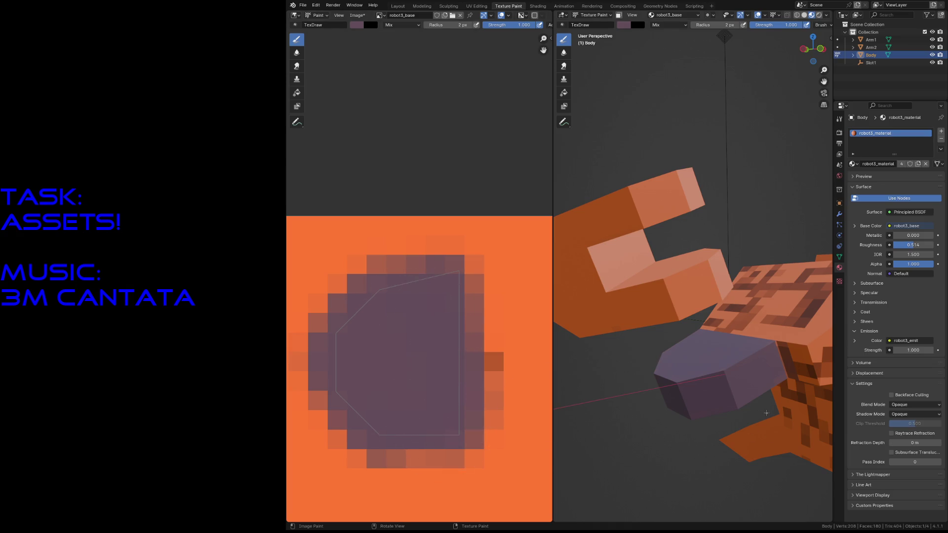
Fly around to a close view of the purple end piece by the arm and set the brush to 1 px
{"action": "key", "text": "shift+grave"}
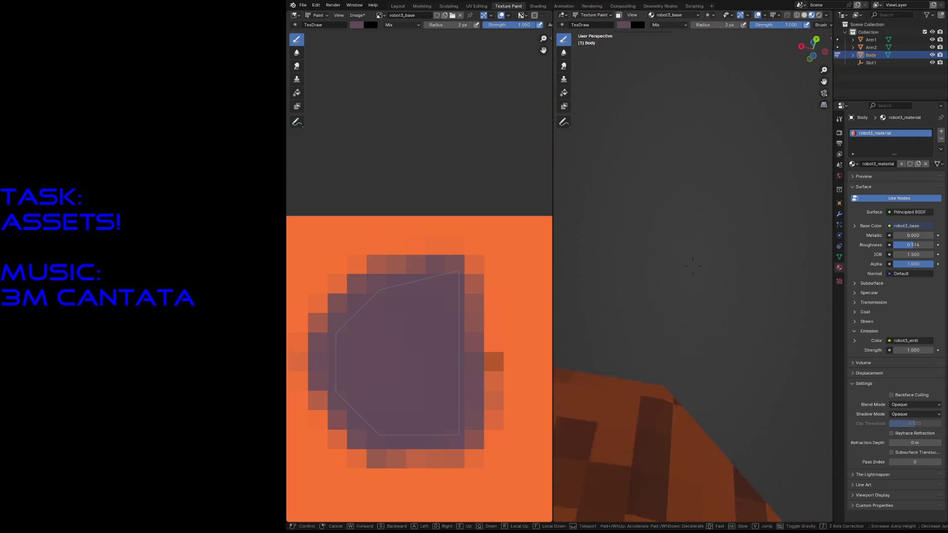
{"action": "key", "text": "s"}
{"action": "key", "text": "w"}
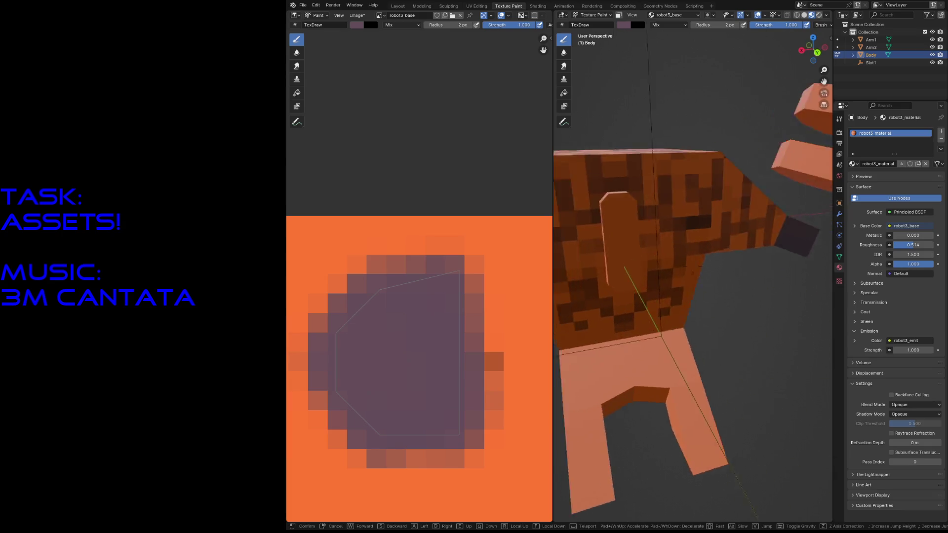
{"action": "key", "text": "s"}
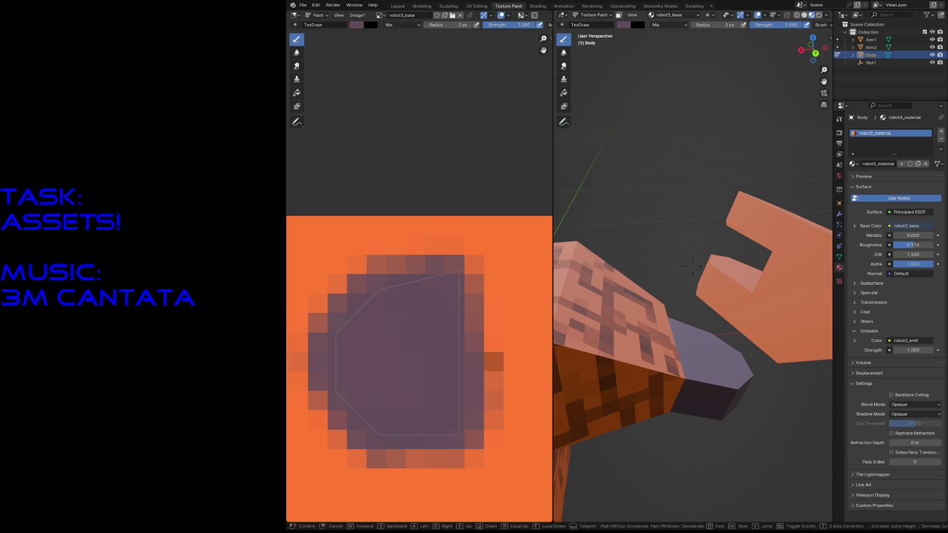
{"action": "left_click", "coordinate": [692, 265]}
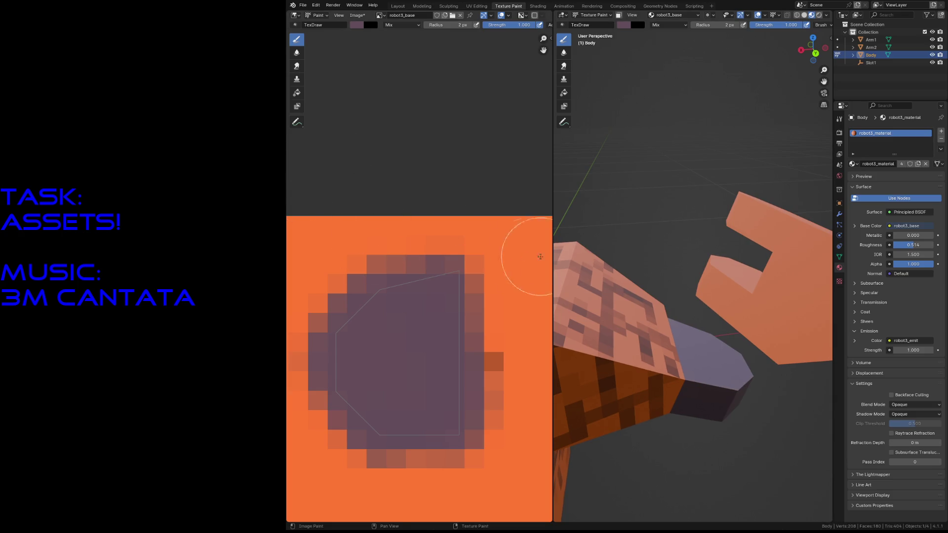
{"action": "key", "text": "f"}
{"action": "left_click", "coordinate": [441, 222]}
Turn the brush colour black and start dark pixels on the purple patch, recentring the texture view
{"action": "left_click", "coordinate": [356, 25]}
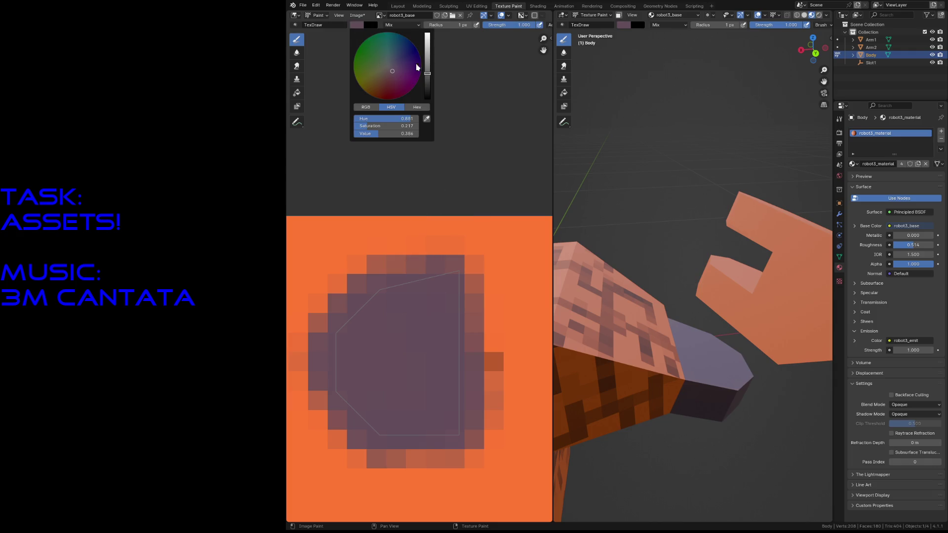
{"action": "left_click_drag", "start_coordinate": [427, 84], "coordinate": [427, 98]}
{"action": "mouse_move", "coordinate": [397, 322]}
{"action": "left_mouse_down"}
{"action": "mouse_move", "coordinate": [375, 340]}
{"action": "mouse_move", "coordinate": [395, 392]}
{"action": "mouse_move", "coordinate": [437, 346]}
{"action": "mouse_move", "coordinate": [392, 318]}
{"action": "mouse_move", "coordinate": [370, 354]}
{"action": "mouse_move", "coordinate": [388, 381]}
{"action": "mouse_move", "coordinate": [427, 380]}
{"action": "mouse_move", "coordinate": [436, 331]}
{"action": "mouse_move", "coordinate": [382, 318]}
{"action": "mouse_move", "coordinate": [434, 353]}
{"action": "mouse_move", "coordinate": [436, 383]}
{"action": "mouse_move", "coordinate": [384, 378]}
{"action": "mouse_move", "coordinate": [381, 322]}
{"action": "left_mouse_up"}
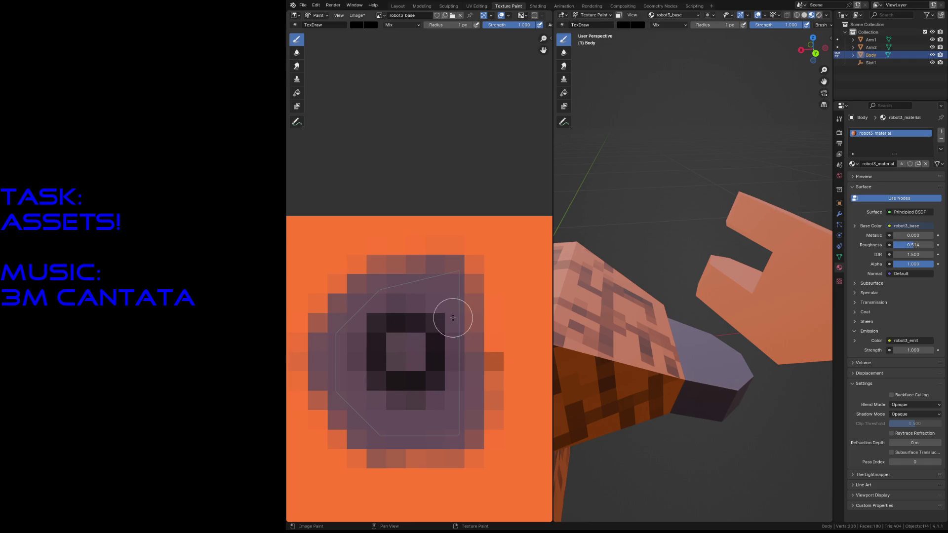
{"action": "scroll", "coordinate": [453, 318], "scroll_direction": "down", "scroll_amount": 3}
{"action": "middle_click_drag", "start_coordinate": [453, 319], "coordinate": [343, 234]}
{"action": "middle_click_drag", "start_coordinate": [511, 326], "coordinate": [437, 315]}
{"action": "scroll", "coordinate": [437, 335], "scroll_direction": "up", "scroll_amount": 3}
{"action": "scroll", "coordinate": [437, 334], "scroll_direction": "up", "scroll_amount": 2}
{"action": "middle_click_drag", "start_coordinate": [466, 395], "coordinate": [356, 312]}
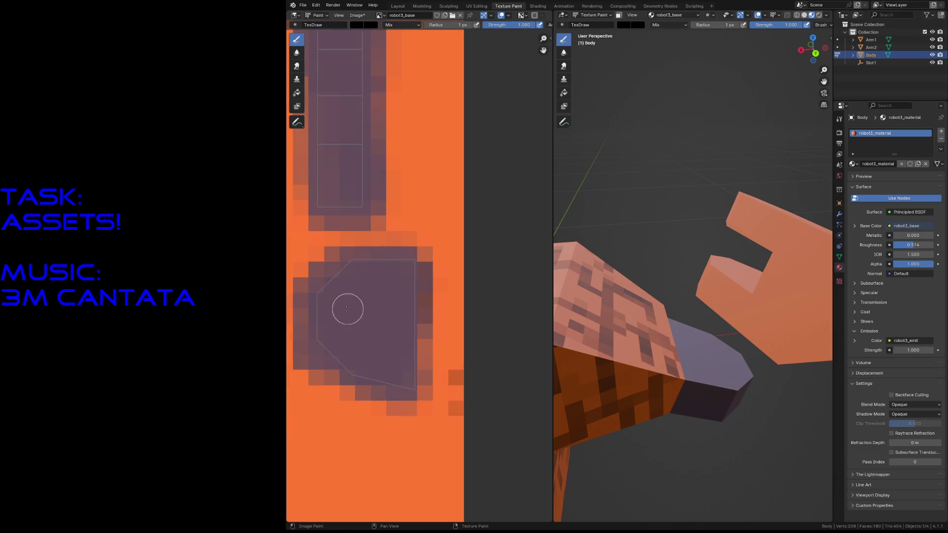
Paint two dark eye columns and surrounding pixels forming a ring inside the purple octagon
{"action": "left_click_drag", "start_coordinate": [345, 292], "coordinate": [347, 326]}
{"action": "left_click_drag", "start_coordinate": [392, 298], "coordinate": [393, 322]}
{"action": "left_click_drag", "start_coordinate": [370, 286], "coordinate": [360, 286]}
{"action": "left_click", "coordinate": [379, 285]}
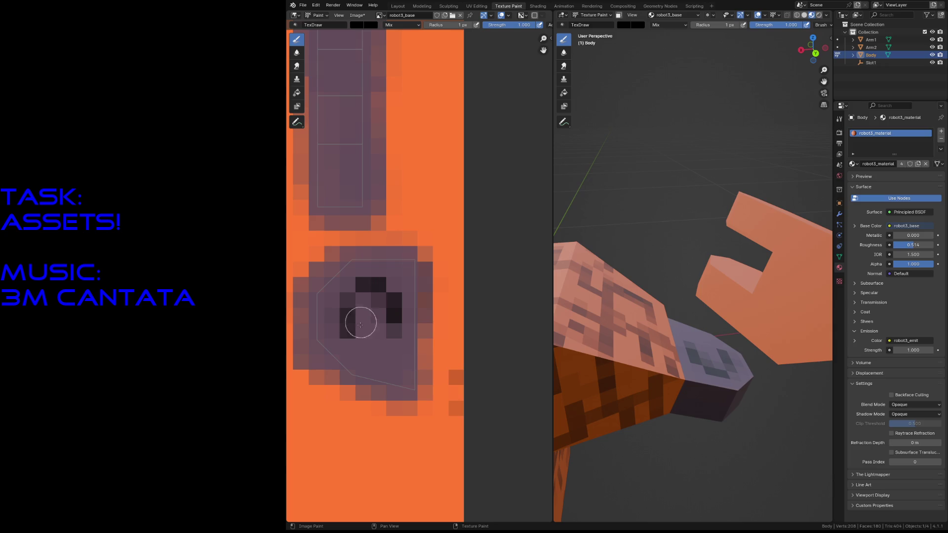
{"action": "left_click", "coordinate": [376, 345]}
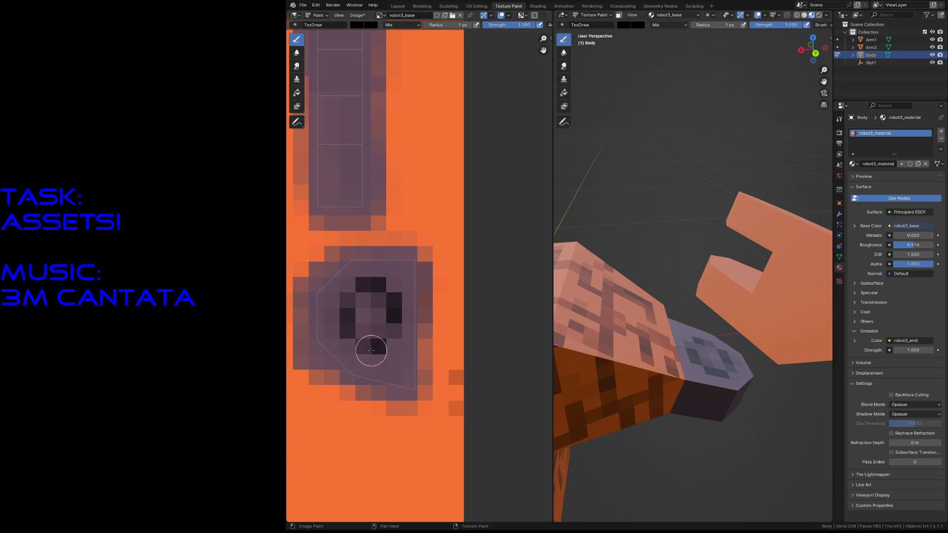
{"action": "left_click", "coordinate": [364, 346]}
{"action": "left_click", "coordinate": [393, 315]}
{"action": "left_click_drag", "start_coordinate": [344, 303], "coordinate": [337, 327]}
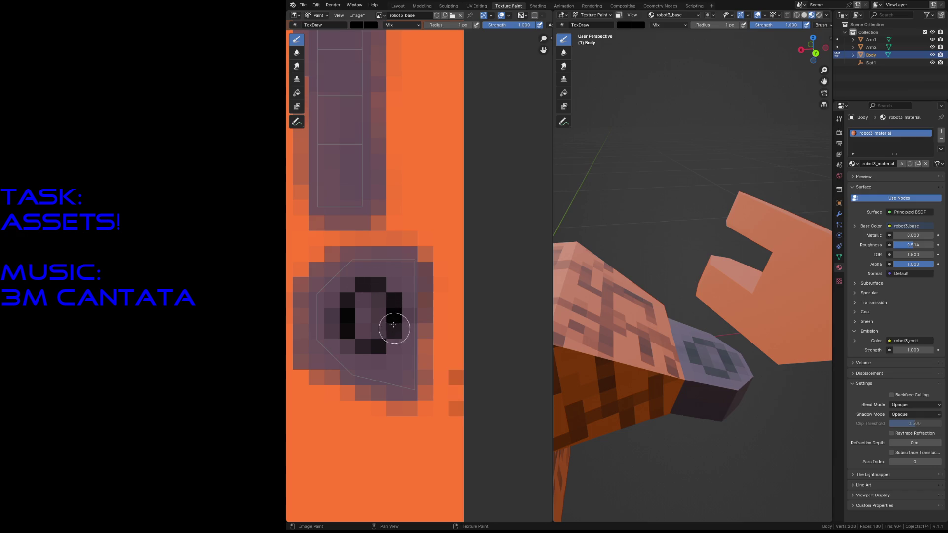
{"action": "left_click", "coordinate": [393, 300]}
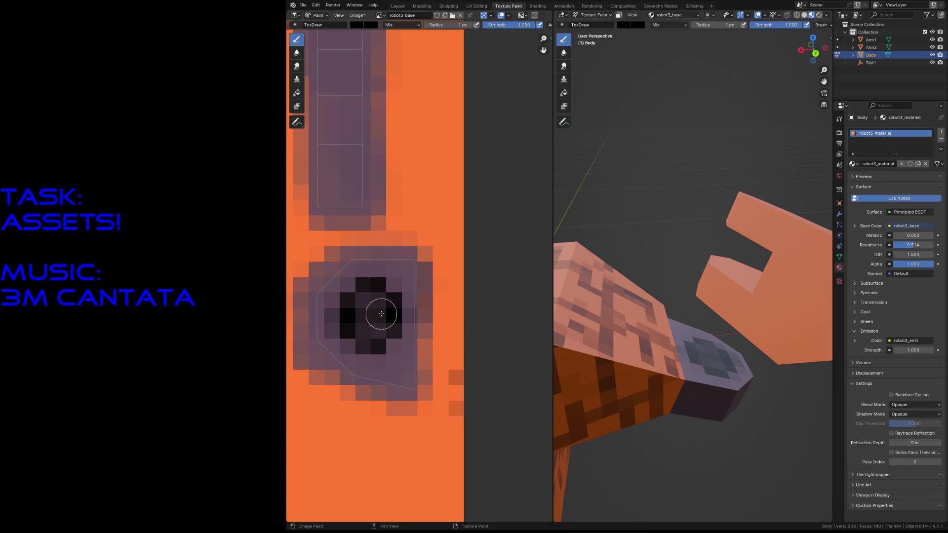
{"action": "scroll", "coordinate": [382, 314], "scroll_direction": "down", "scroll_amount": 2}
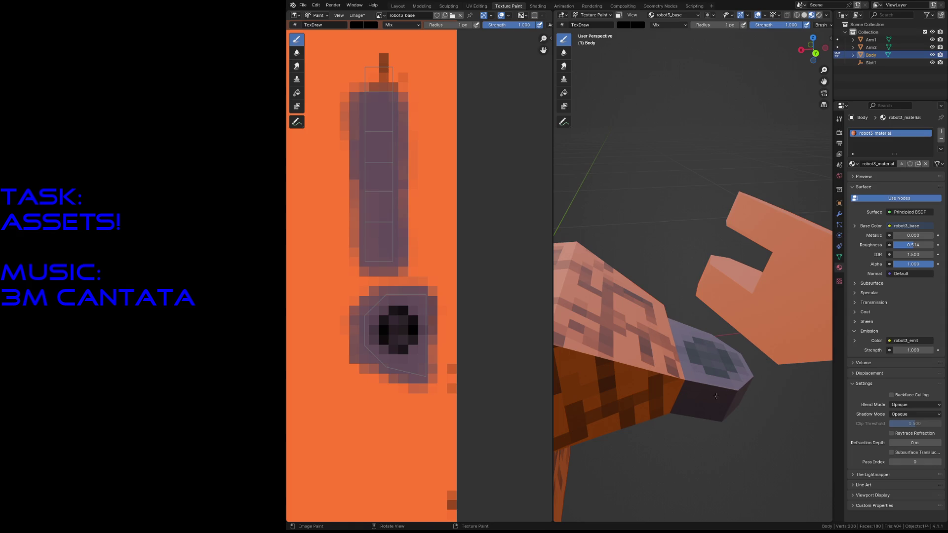
With a 40 px brush, paint two dark patches on the side of the robot's body
{"action": "key", "text": "shift+grave"}
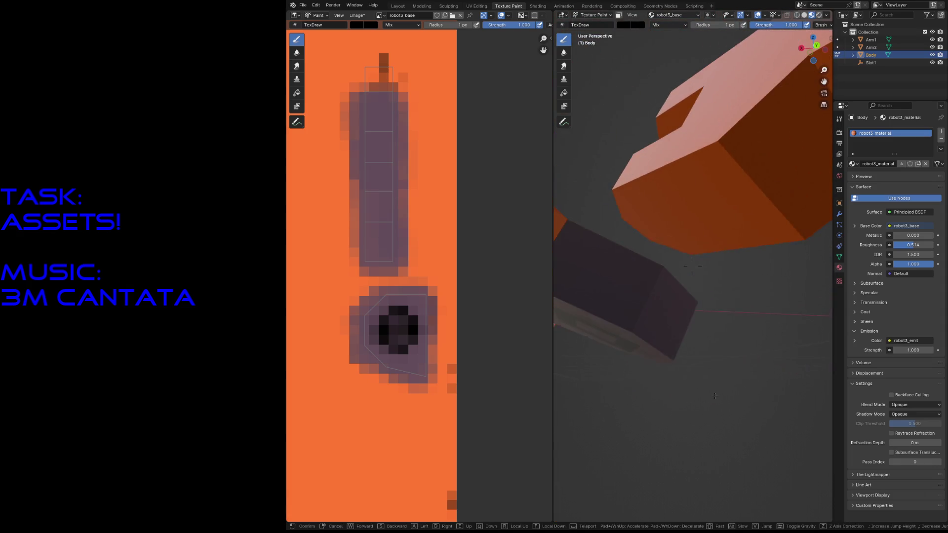
{"action": "left_click", "coordinate": [693, 266]}
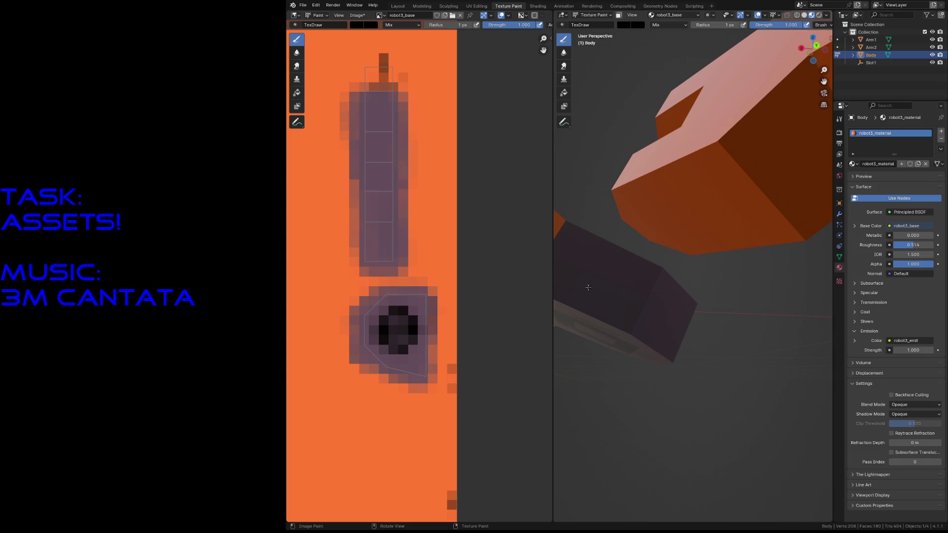
{"action": "key", "text": "f"}
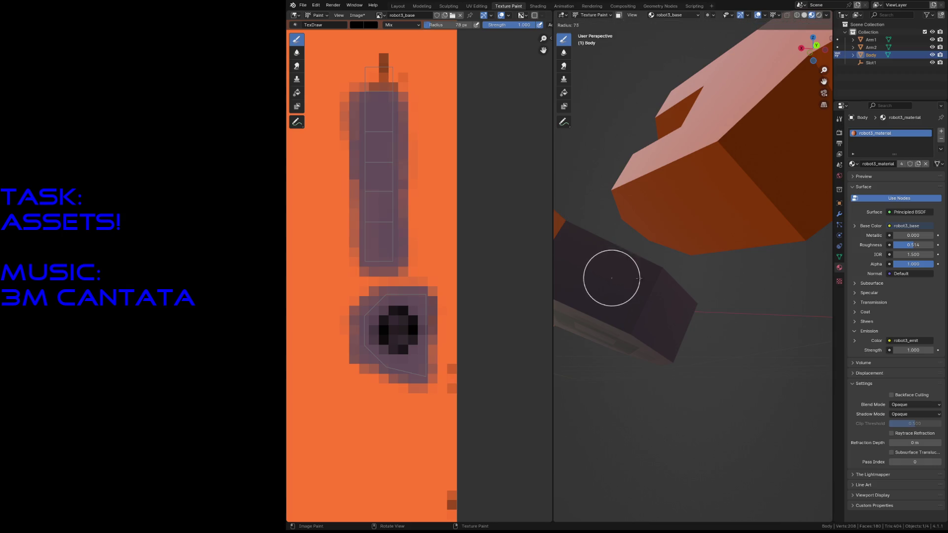
{"action": "left_click", "coordinate": [626, 281]}
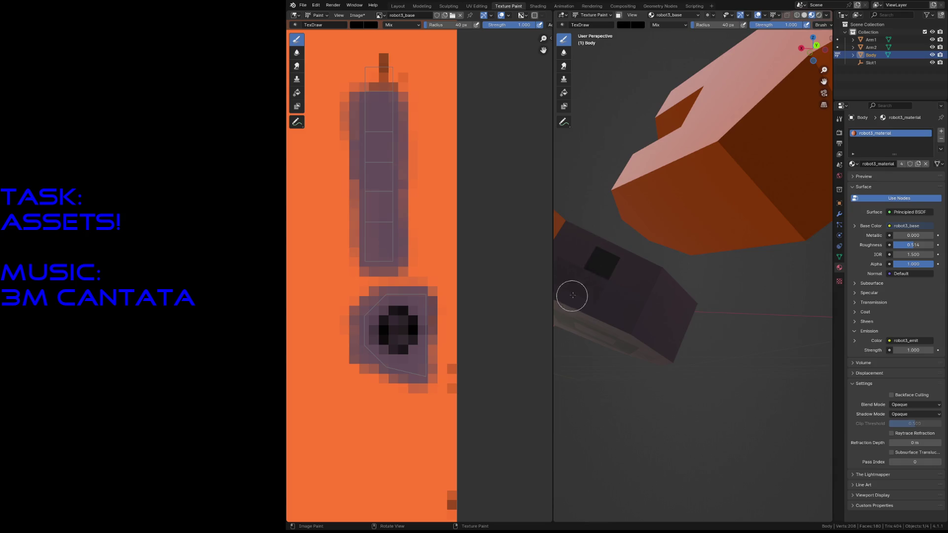
{"action": "left_click_drag", "start_coordinate": [572, 296], "coordinate": [614, 275]}
{"action": "left_click_drag", "start_coordinate": [672, 304], "coordinate": [672, 331]}
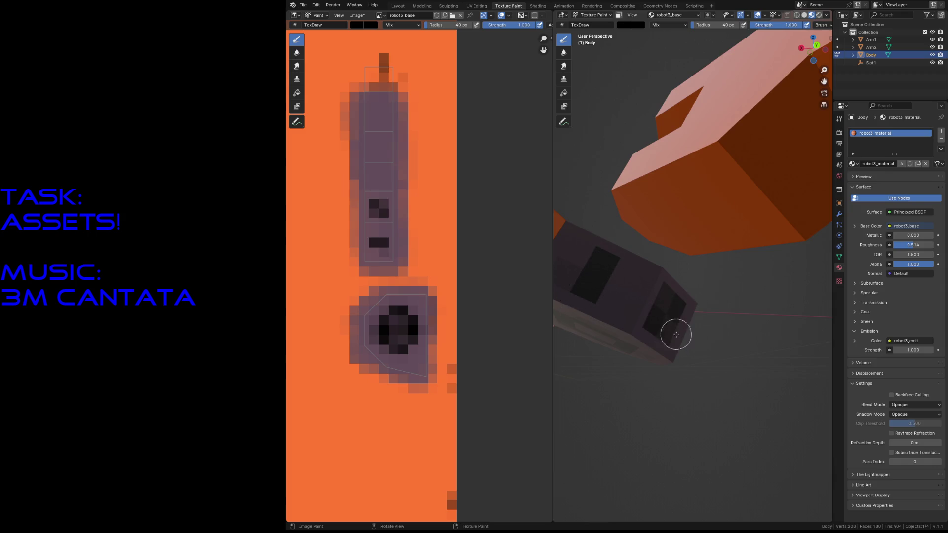
Stamp three more dark squares along the purple strip, then fly to view the lower body
{"action": "key", "text": "shift+grave"}
{"action": "key", "text": "s"}
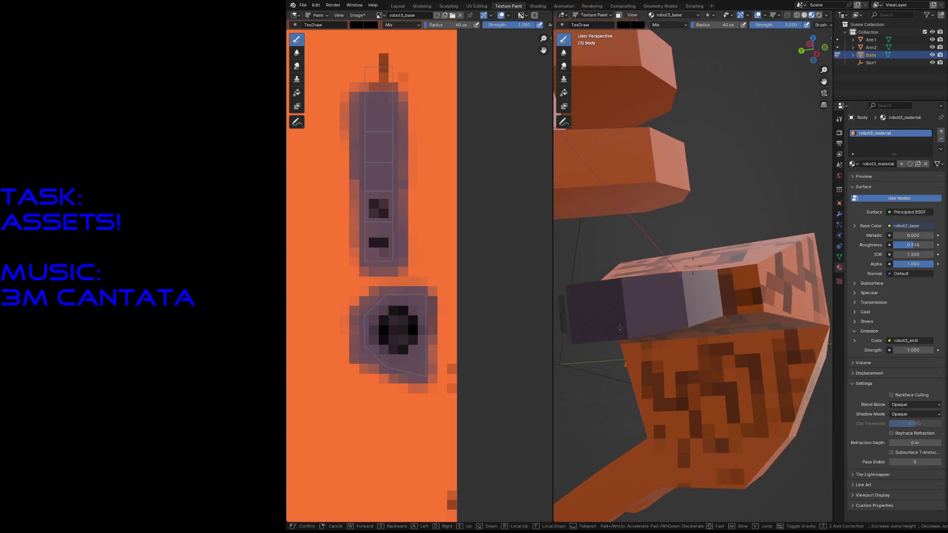
{"action": "left_click", "coordinate": [656, 301]}
{"action": "left_click", "coordinate": [656, 301]}
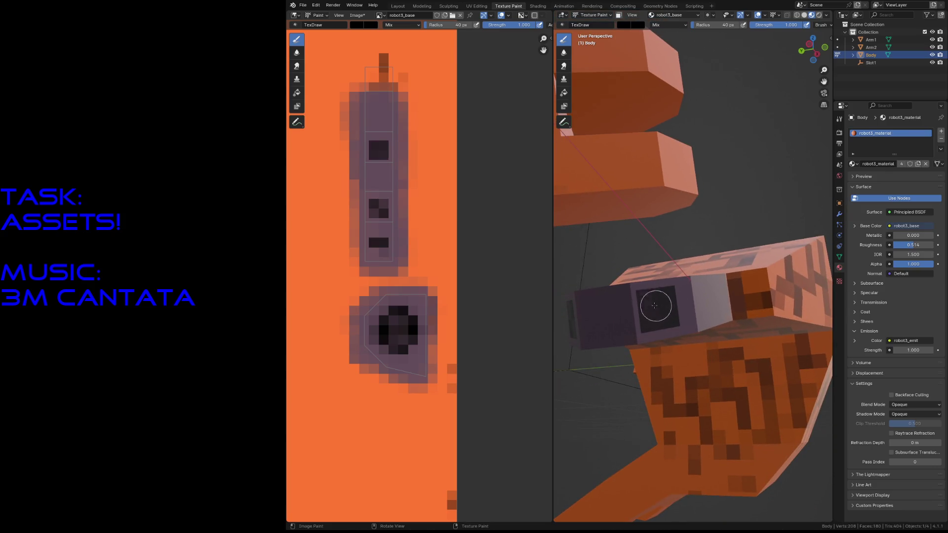
{"action": "left_click", "coordinate": [599, 300]}
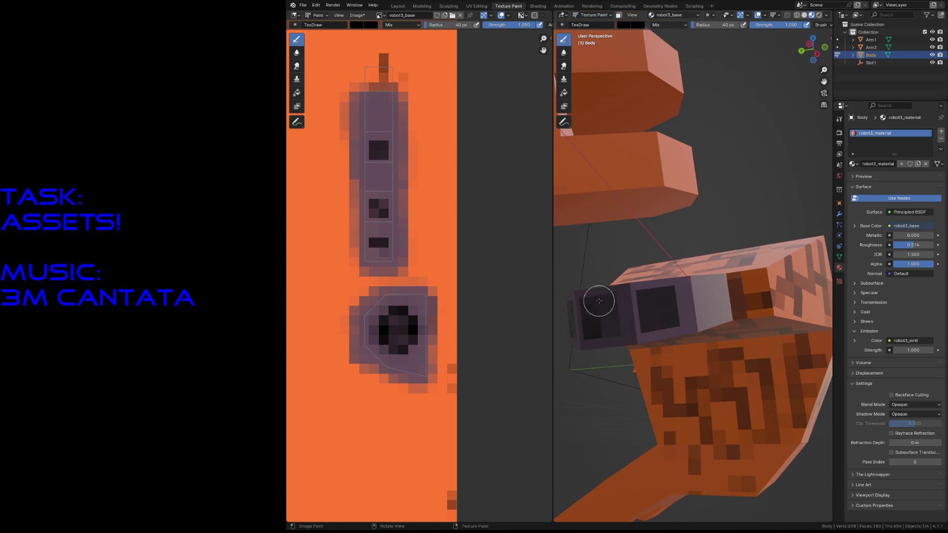
{"action": "left_click", "coordinate": [712, 299]}
{"action": "key", "text": "shift+grave"}
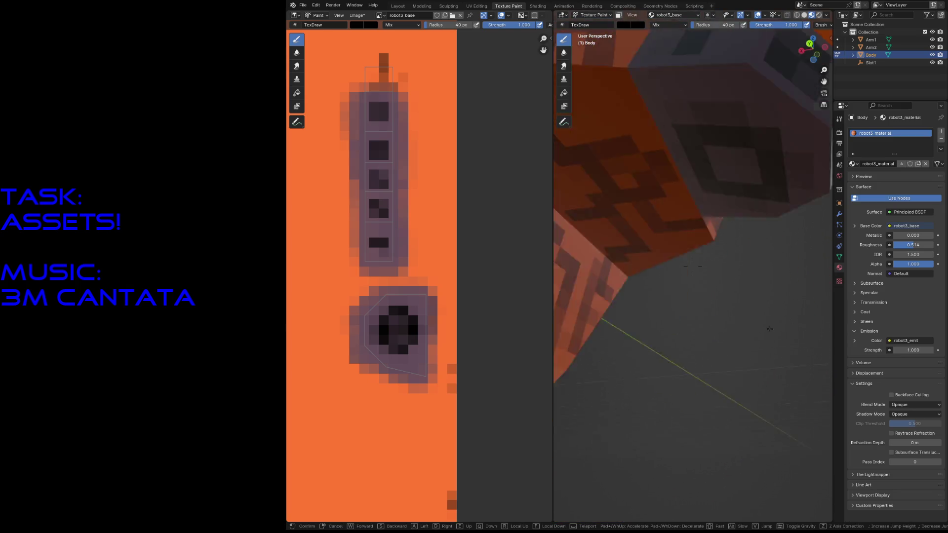
{"action": "key", "text": "s"}
{"action": "key", "text": "w"}
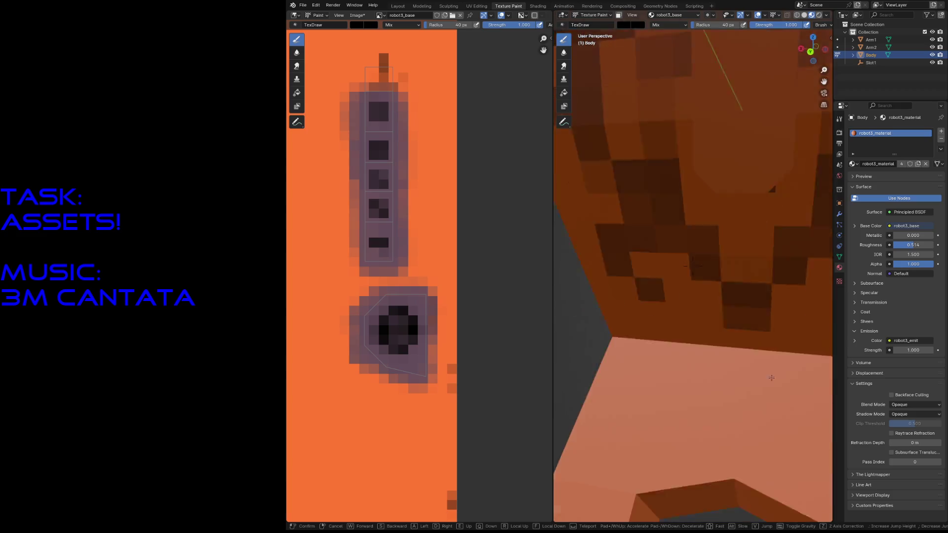
{"action": "left_click", "coordinate": [774, 402]}
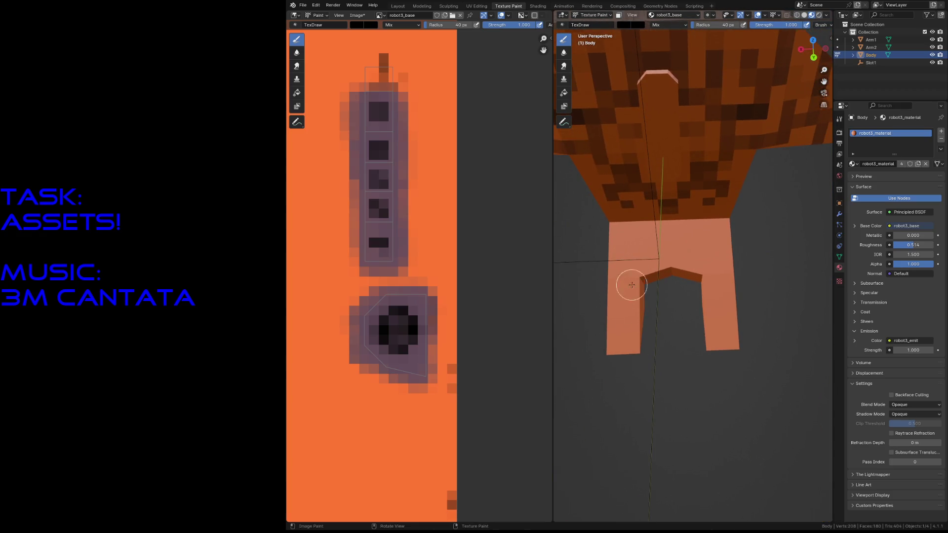
Stroke the legs dark, then raise the brush to light grey and paint both legs and crotch grey
{"action": "mouse_move", "coordinate": [623, 258]}
{"action": "left_mouse_down"}
{"action": "mouse_move", "coordinate": [614, 334]}
{"action": "mouse_move", "coordinate": [622, 292]}
{"action": "mouse_move", "coordinate": [626, 334]}
{"action": "mouse_move", "coordinate": [629, 266]}
{"action": "mouse_move", "coordinate": [629, 333]}
{"action": "mouse_move", "coordinate": [626, 317]}
{"action": "left_mouse_up"}
{"action": "left_click_drag", "start_coordinate": [633, 273], "coordinate": [628, 334]}
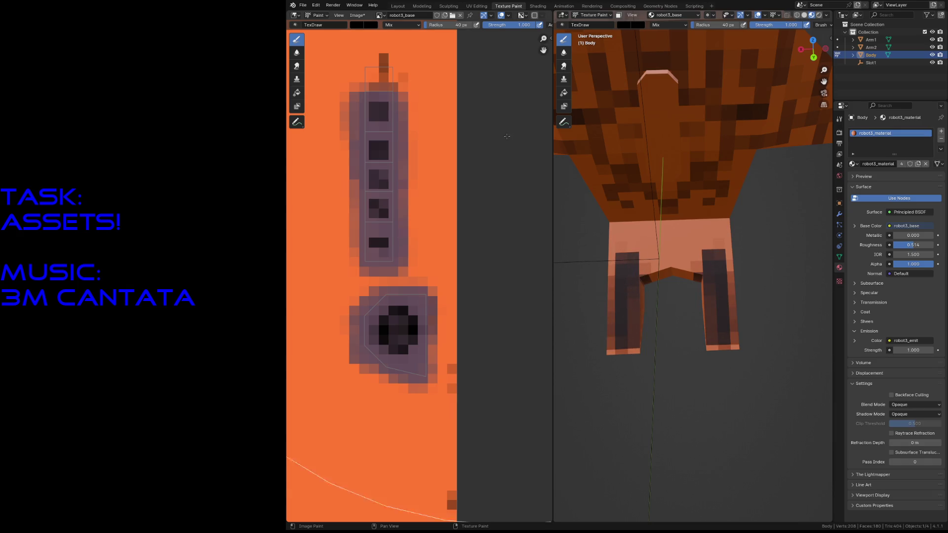
{"action": "left_click", "coordinate": [621, 28]}
{"action": "left_click_drag", "start_coordinate": [695, 82], "coordinate": [696, 62]}
{"action": "mouse_move", "coordinate": [613, 271]}
{"action": "left_mouse_down"}
{"action": "mouse_move", "coordinate": [603, 333]}
{"action": "mouse_move", "coordinate": [624, 328]}
{"action": "mouse_move", "coordinate": [645, 276]}
{"action": "mouse_move", "coordinate": [614, 361]}
{"action": "mouse_move", "coordinate": [629, 343]}
{"action": "mouse_move", "coordinate": [604, 295]}
{"action": "mouse_move", "coordinate": [620, 260]}
{"action": "mouse_move", "coordinate": [628, 302]}
{"action": "mouse_move", "coordinate": [662, 275]}
{"action": "mouse_move", "coordinate": [638, 309]}
{"action": "left_mouse_up"}
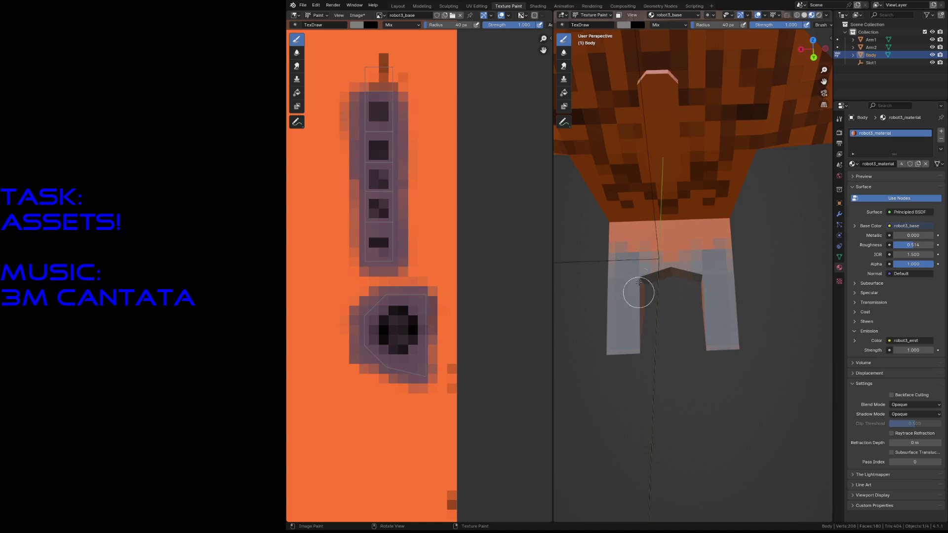
{"action": "mouse_move", "coordinate": [638, 272]}
{"action": "left_mouse_down"}
{"action": "mouse_move", "coordinate": [680, 245]}
{"action": "mouse_move", "coordinate": [618, 238]}
{"action": "left_mouse_up"}
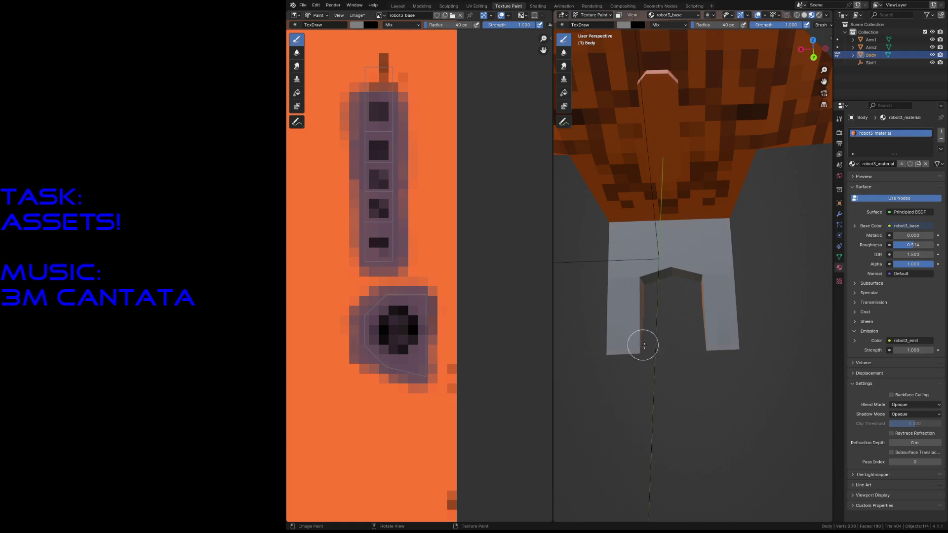
{"action": "key", "text": "shift+grave"}
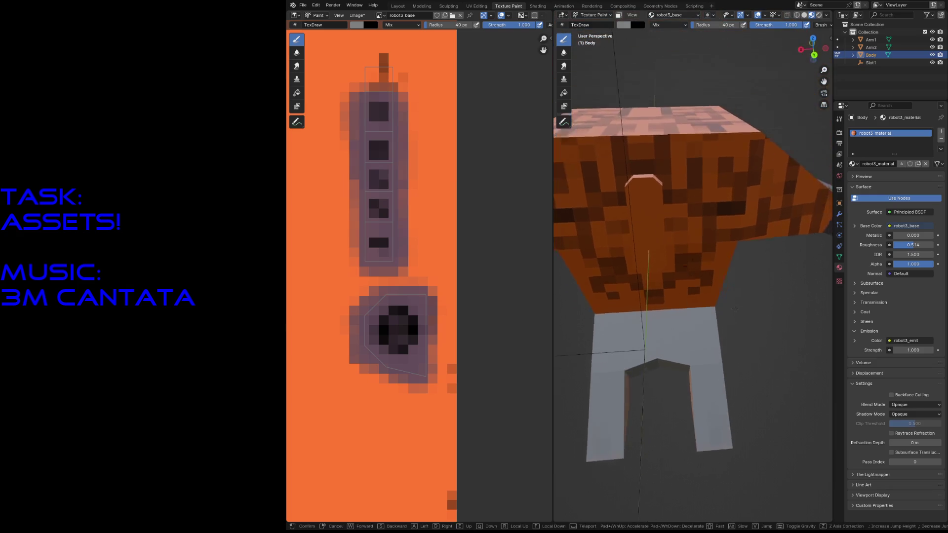
Paint the faces beneath and along the arm's blade, including its upper face, grey
{"action": "key", "text": "w"}
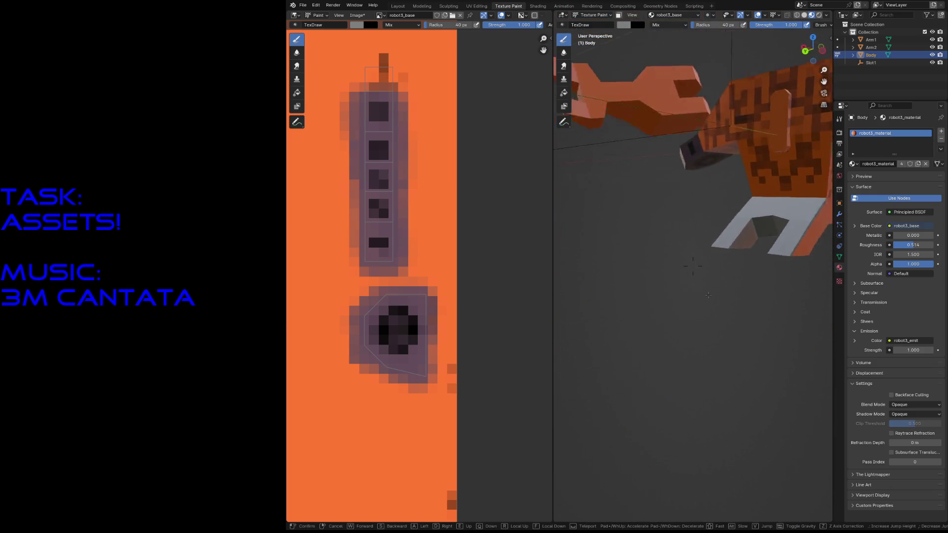
{"action": "left_click", "coordinate": [666, 230]}
{"action": "mouse_move", "coordinate": [666, 230]}
{"action": "left_mouse_down"}
{"action": "mouse_move", "coordinate": [577, 230]}
{"action": "mouse_move", "coordinate": [599, 263]}
{"action": "left_mouse_up"}
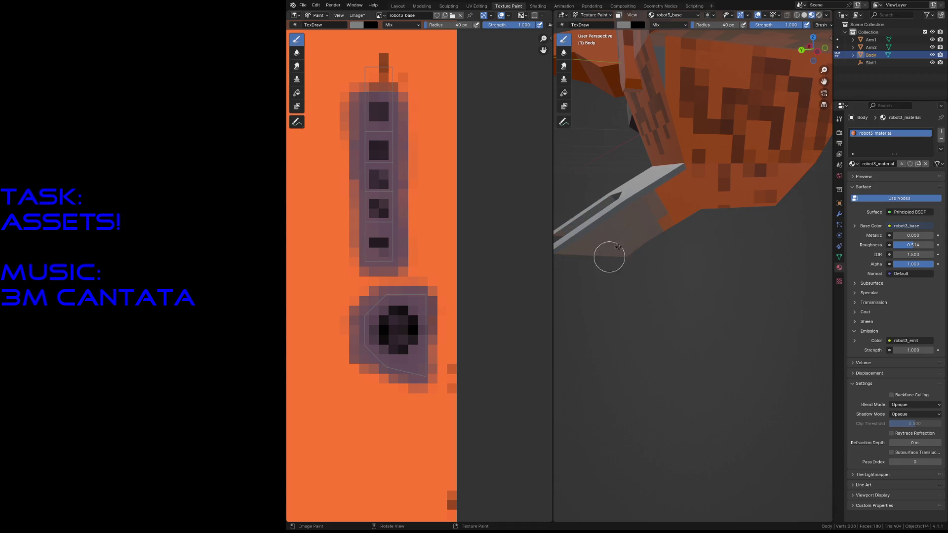
{"action": "left_click_drag", "start_coordinate": [604, 219], "coordinate": [671, 224]}
{"action": "left_click_drag", "start_coordinate": [671, 169], "coordinate": [679, 225]}
{"action": "key", "text": "shift+grave"}
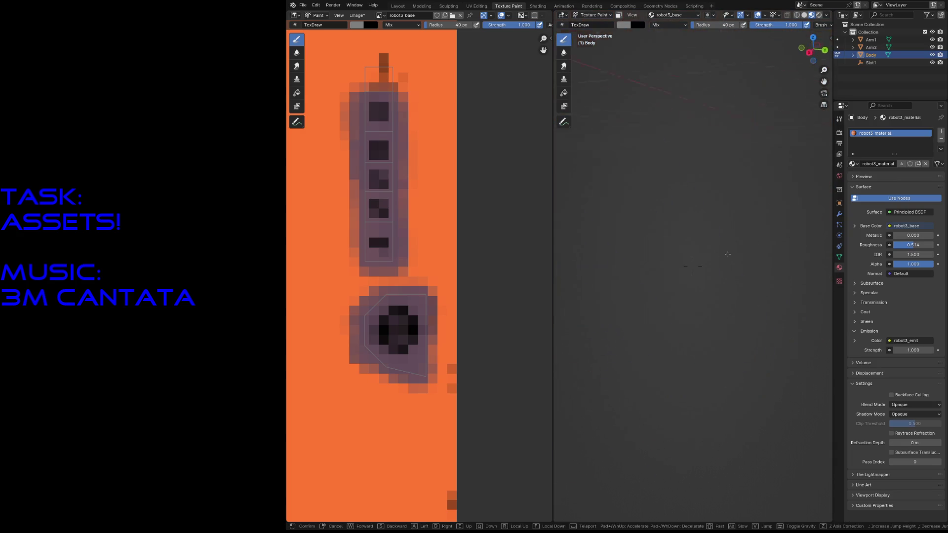
{"action": "key", "text": "Escape"}
{"action": "mouse_move", "coordinate": [643, 280]}
{"action": "left_mouse_down"}
{"action": "mouse_move", "coordinate": [672, 285]}
{"action": "mouse_move", "coordinate": [660, 284]}
{"action": "mouse_move", "coordinate": [762, 339]}
{"action": "left_mouse_up"}
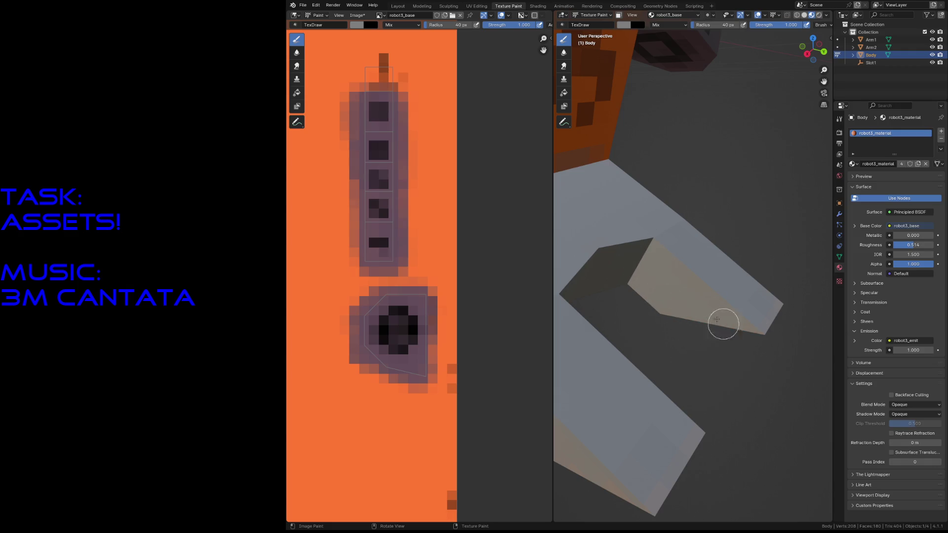
Paint dark brown along the arm toward the shoulder and a grey patch across it, ending at the legs
{"action": "key", "text": "shift+grave"}
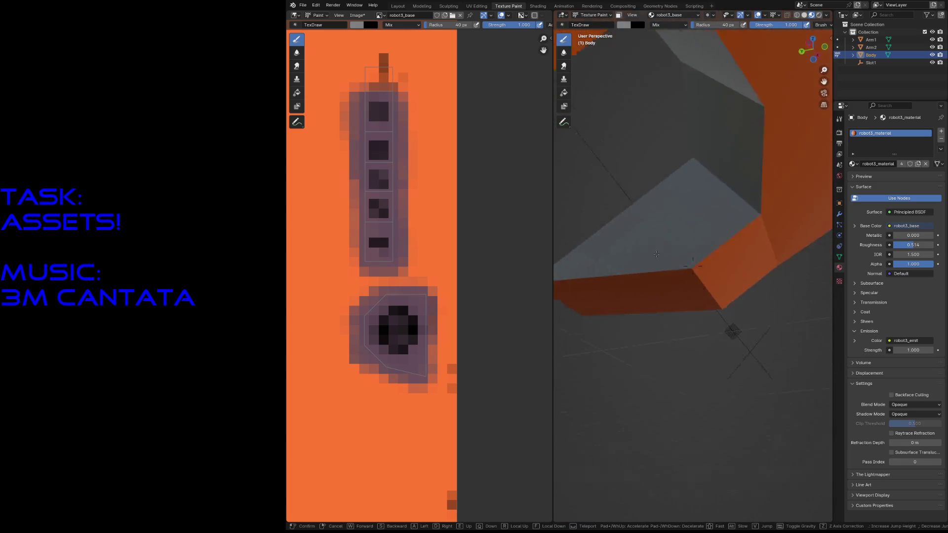
{"action": "left_click", "coordinate": [635, 268]}
{"action": "left_click_drag", "start_coordinate": [588, 286], "coordinate": [610, 308]}
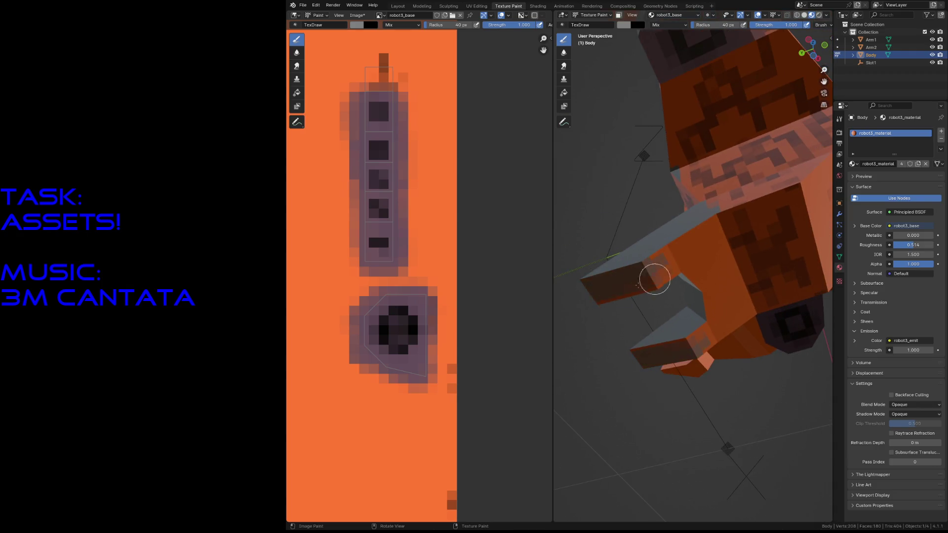
{"action": "mouse_move", "coordinate": [693, 287]}
{"action": "left_mouse_down"}
{"action": "mouse_move", "coordinate": [715, 232]}
{"action": "mouse_move", "coordinate": [693, 236]}
{"action": "left_mouse_up"}
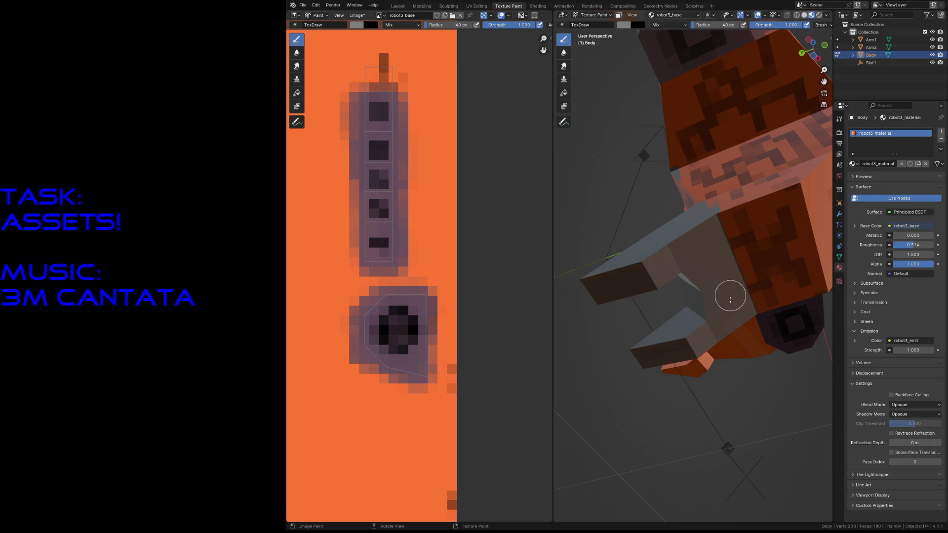
{"action": "left_click_drag", "start_coordinate": [698, 338], "coordinate": [631, 275]}
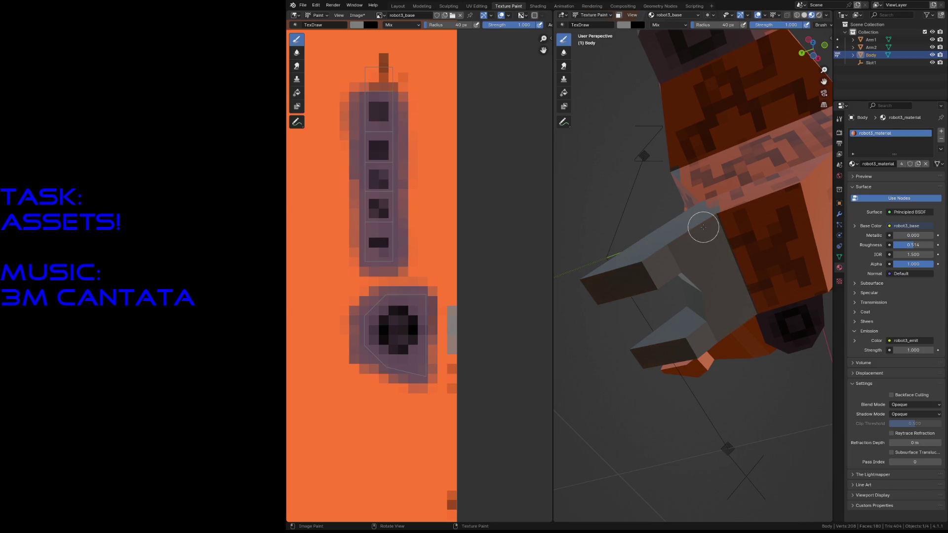
{"action": "key", "text": "shift+grave"}
{"action": "key", "text": "w"}
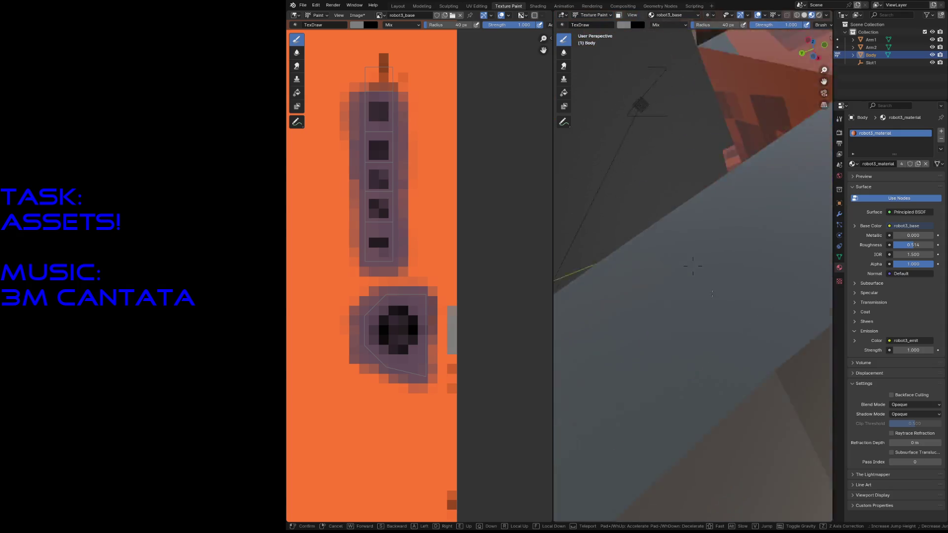
{"action": "left_click", "coordinate": [770, 363]}
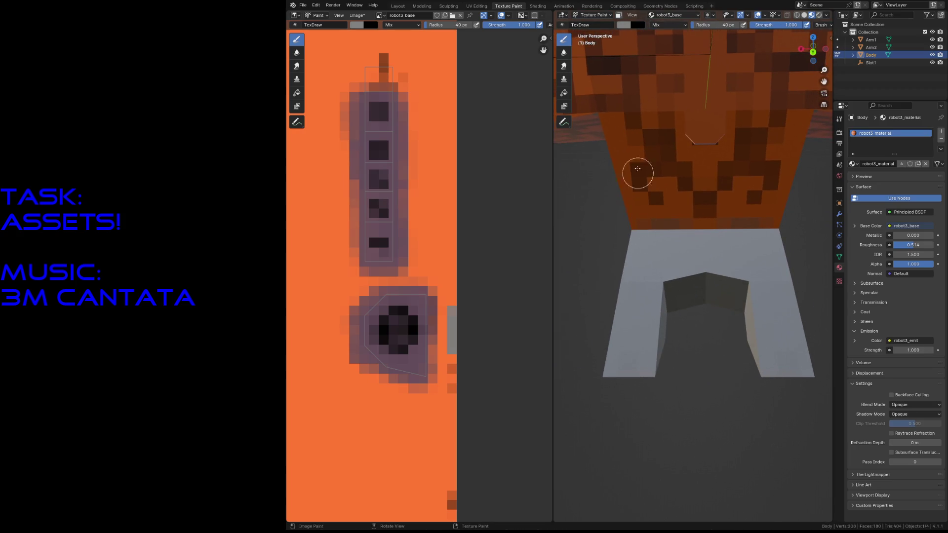
Try a darker grey stroke on the legs and undo it
{"action": "left_click", "coordinate": [624, 25]}
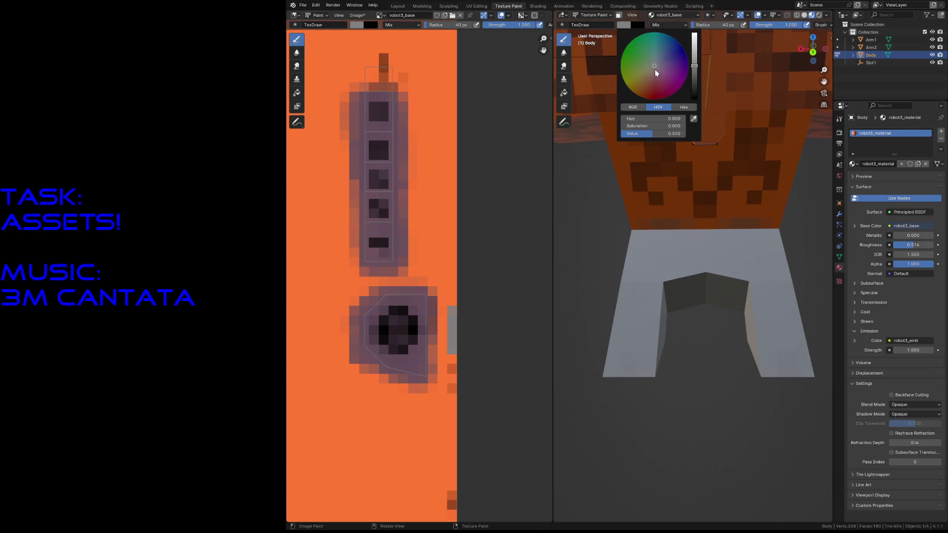
{"action": "left_click", "coordinate": [695, 80]}
{"action": "left_click_drag", "start_coordinate": [633, 340], "coordinate": [653, 287]}
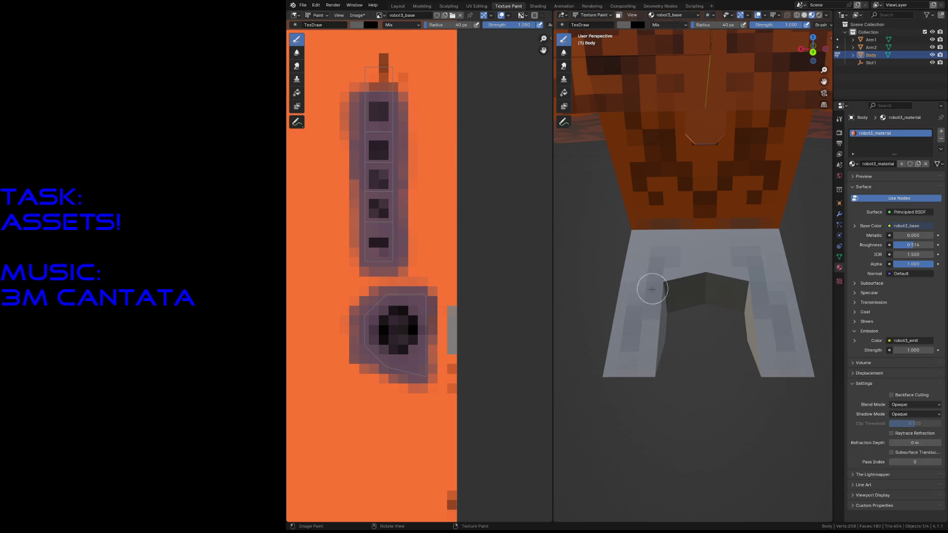
{"action": "key", "text": "ctrl+z"}
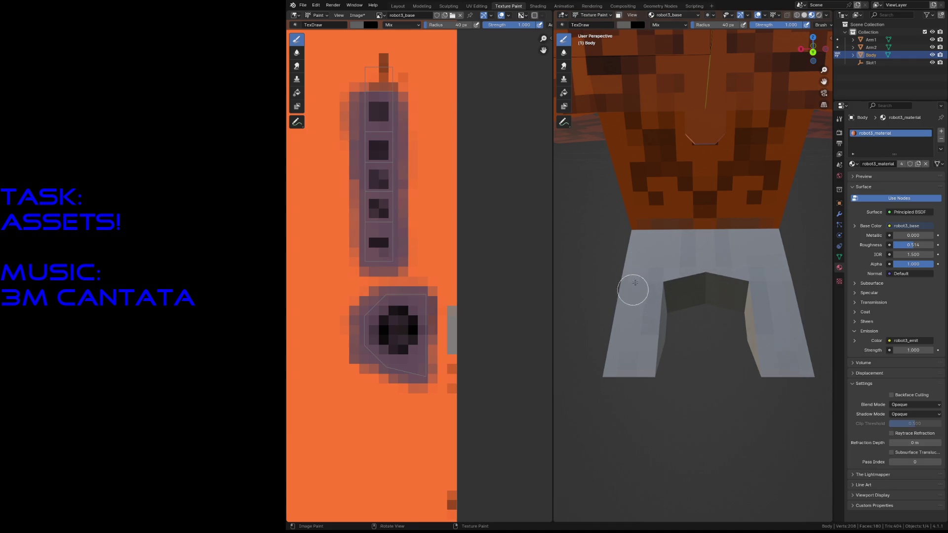
Pick a slightly darkened red and paint the bottom ends of both legs red
{"action": "left_click", "coordinate": [621, 26]}
{"action": "left_click", "coordinate": [643, 101]}
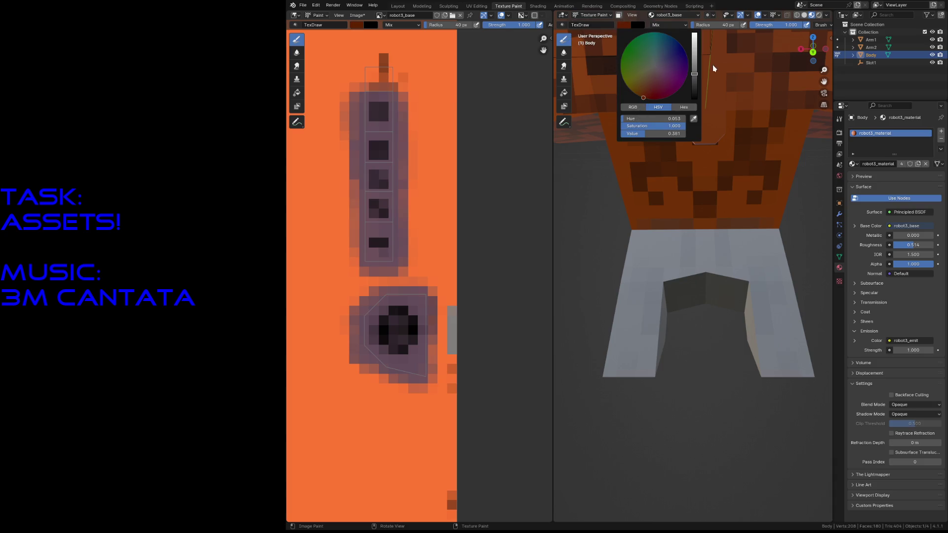
{"action": "left_click_drag", "start_coordinate": [692, 73], "coordinate": [695, 37]}
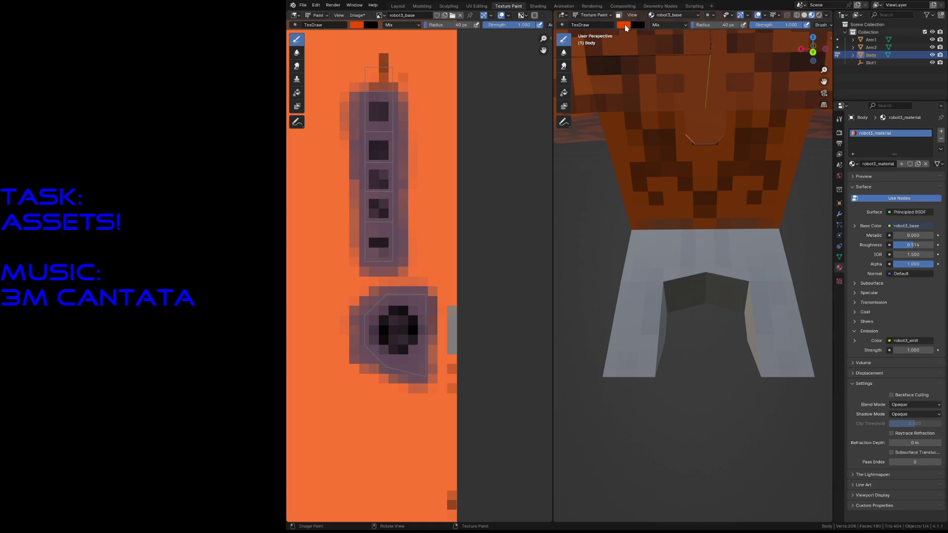
{"action": "left_click", "coordinate": [626, 28]}
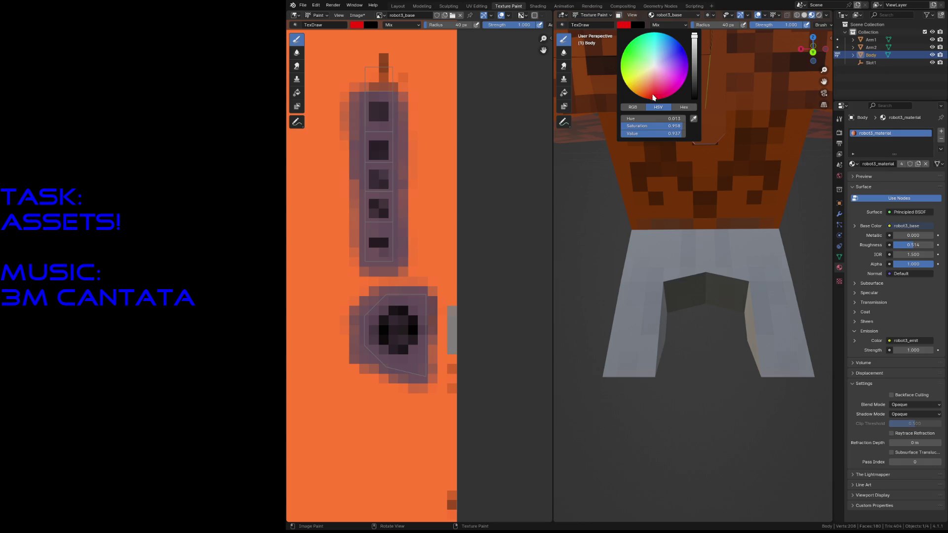
{"action": "left_click", "coordinate": [694, 50]}
{"action": "mouse_move", "coordinate": [624, 338]}
{"action": "left_mouse_down"}
{"action": "mouse_move", "coordinate": [616, 372]}
{"action": "mouse_move", "coordinate": [639, 323]}
{"action": "mouse_move", "coordinate": [684, 297]}
{"action": "left_mouse_up"}
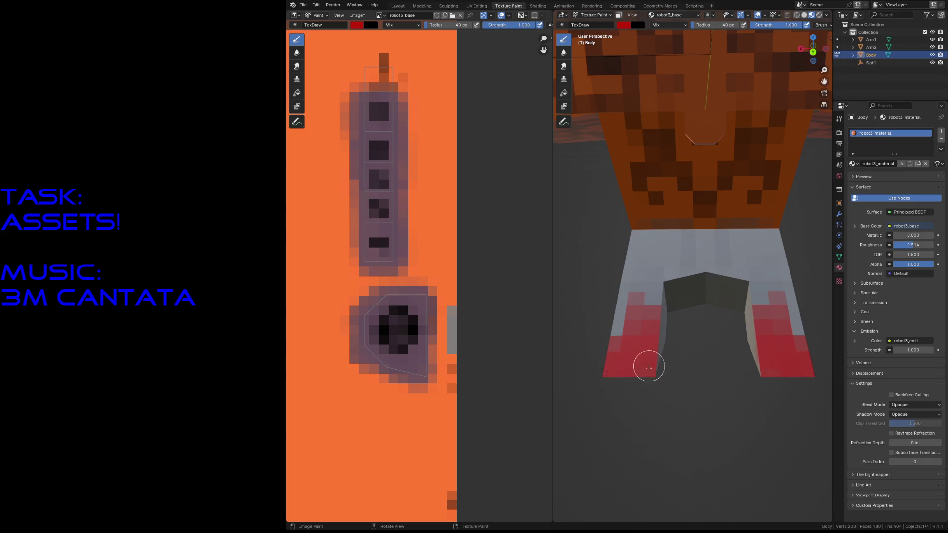
Paint red on the right leg's inner face, undo stray leg-top marks, and darken the inner chest face
{"action": "left_click_drag", "start_coordinate": [758, 345], "coordinate": [752, 360]}
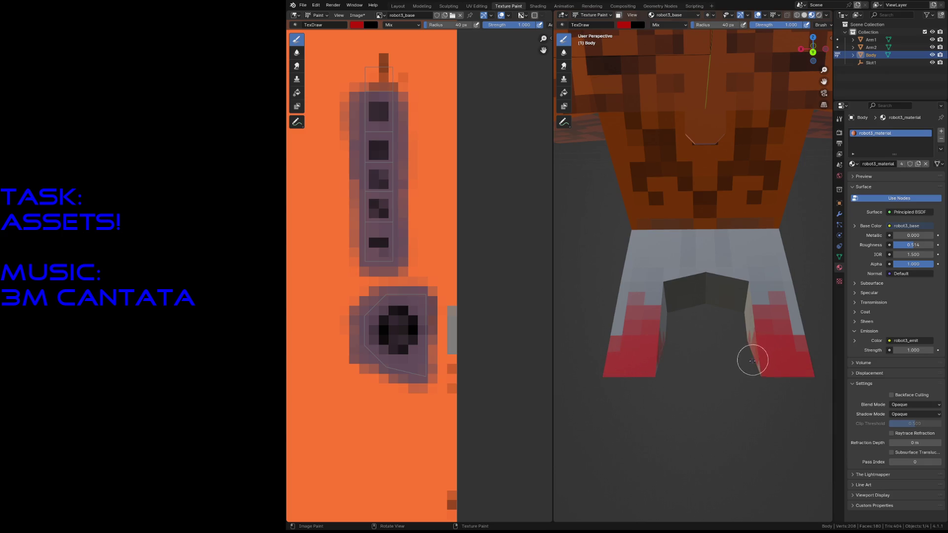
{"action": "mouse_move", "coordinate": [770, 260]}
{"action": "left_mouse_down"}
{"action": "mouse_move", "coordinate": [718, 257]}
{"action": "mouse_move", "coordinate": [715, 302]}
{"action": "left_mouse_up"}
{"action": "key", "text": "ctrl+z"}
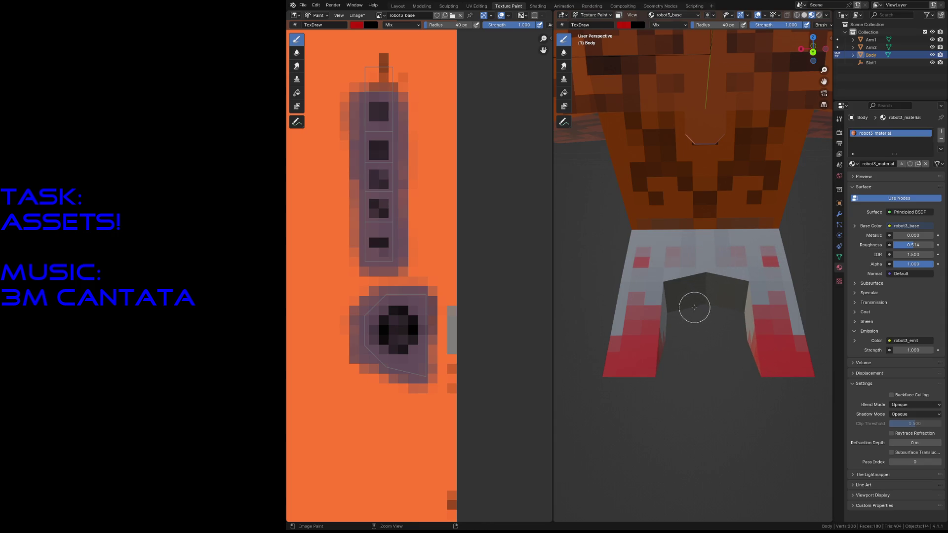
{"action": "key", "text": "ctrl+z"}
{"action": "key", "text": "ctrl+z"}
{"action": "key", "text": "shift+grave"}
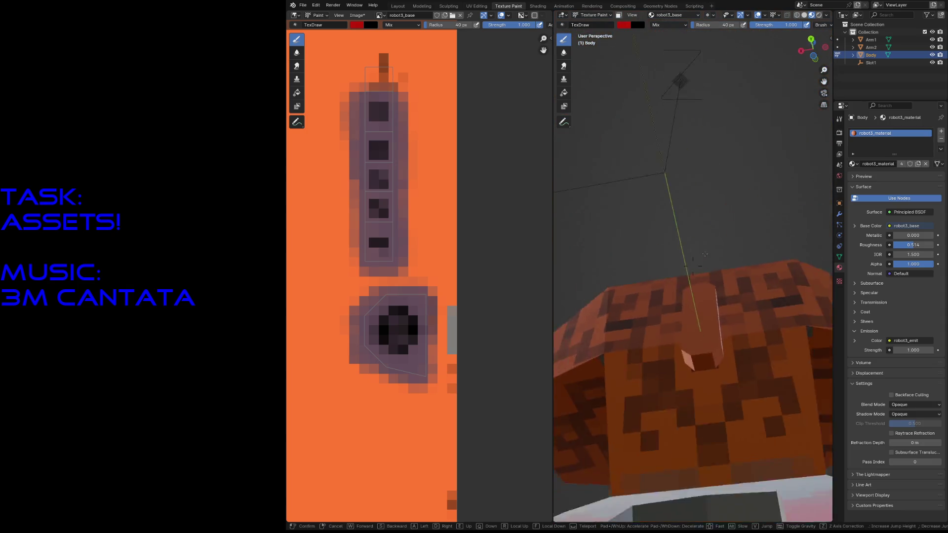
{"action": "left_click", "coordinate": [702, 272]}
{"action": "mouse_move", "coordinate": [644, 201]}
{"action": "left_mouse_down"}
{"action": "mouse_move", "coordinate": [647, 189]}
{"action": "mouse_move", "coordinate": [656, 205]}
{"action": "left_mouse_up"}
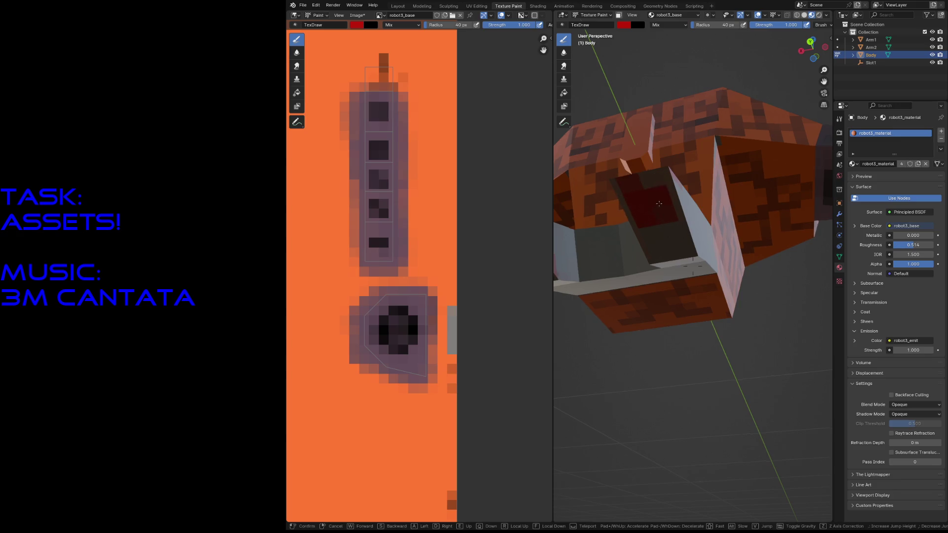
Fly around and under the body to inspect it, ending with the chest in view
{"action": "key", "text": "shift+grave"}
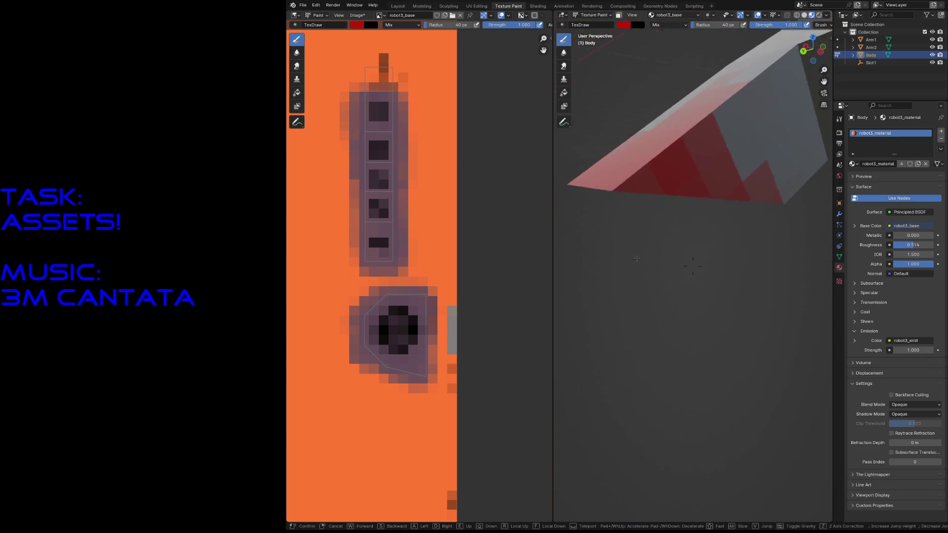
{"action": "left_click", "coordinate": [630, 237]}
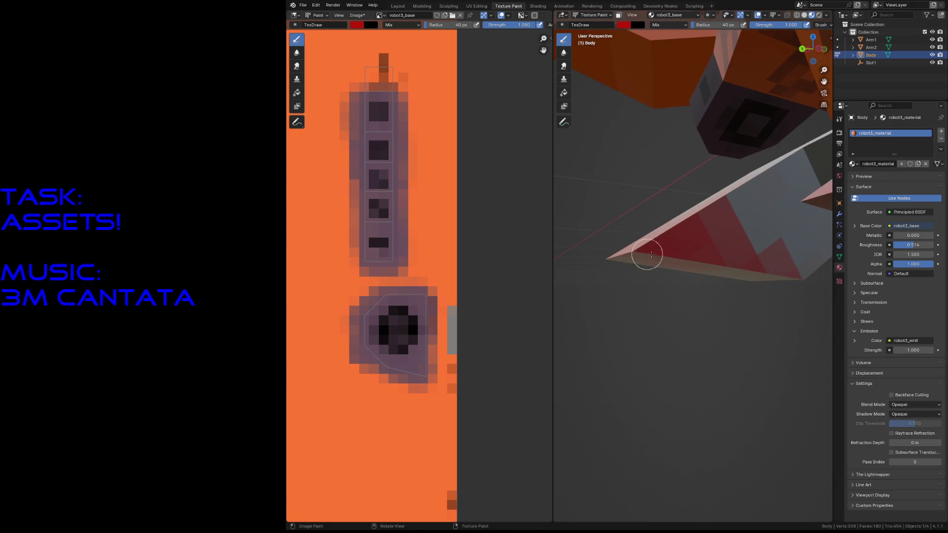
{"action": "key", "text": "shift+grave"}
{"action": "left_click", "coordinate": [693, 266]}
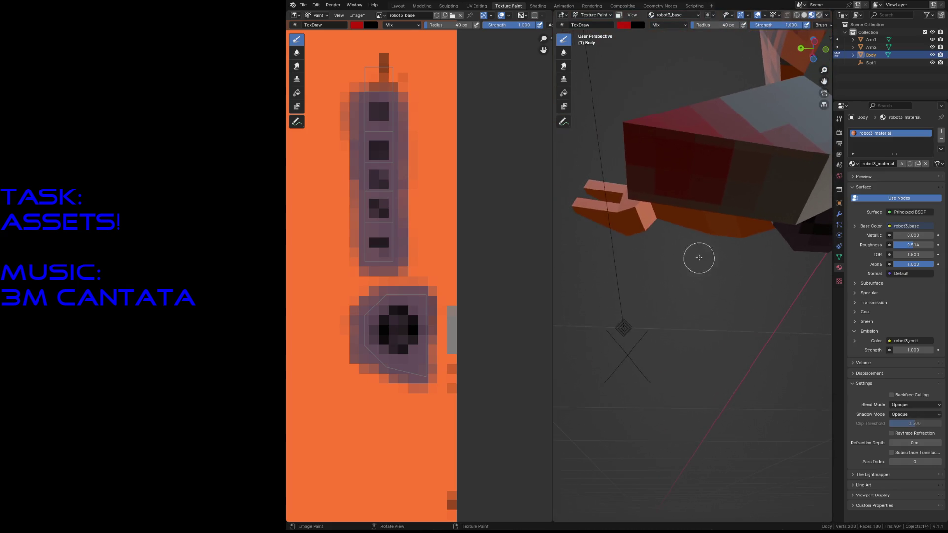
{"action": "key", "text": "shift+grave"}
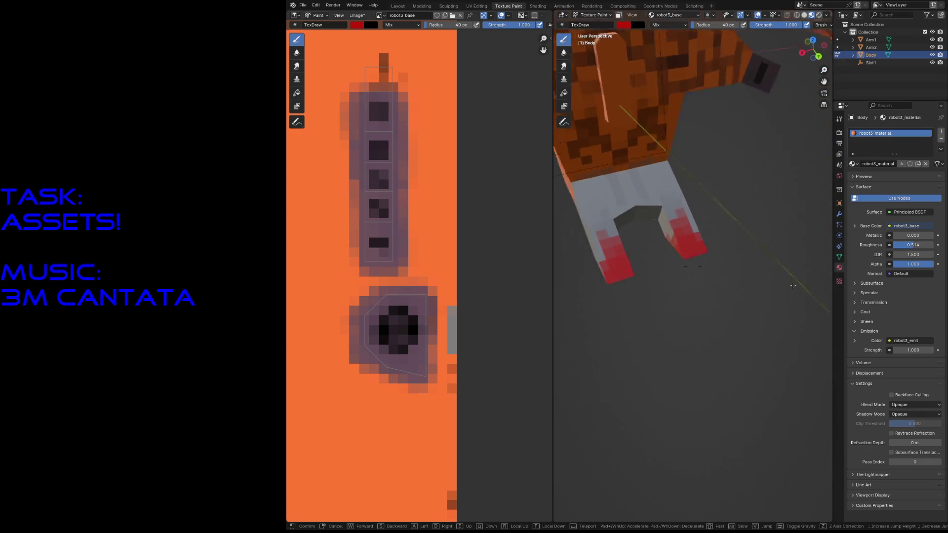
{"action": "left_click", "coordinate": [791, 279]}
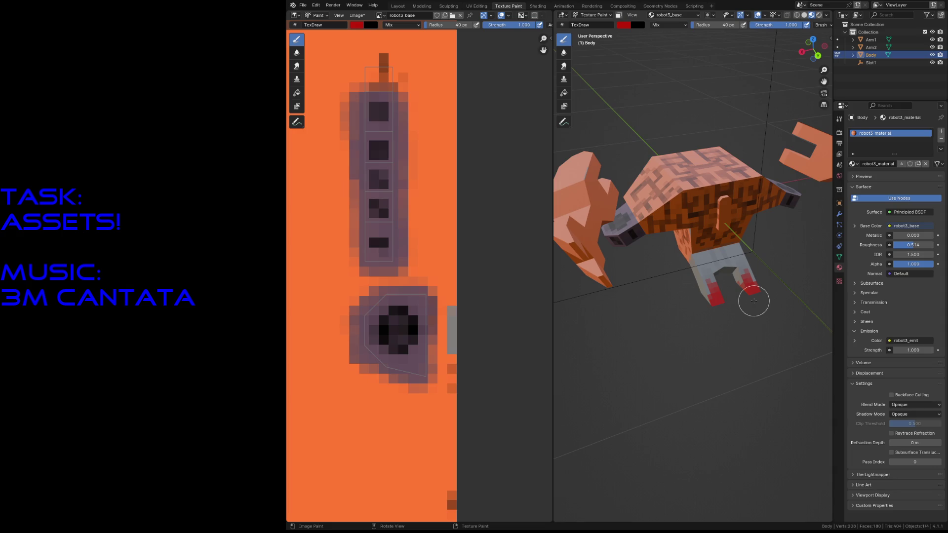
{"action": "key", "text": "shift+grave"}
{"action": "key", "text": "w"}
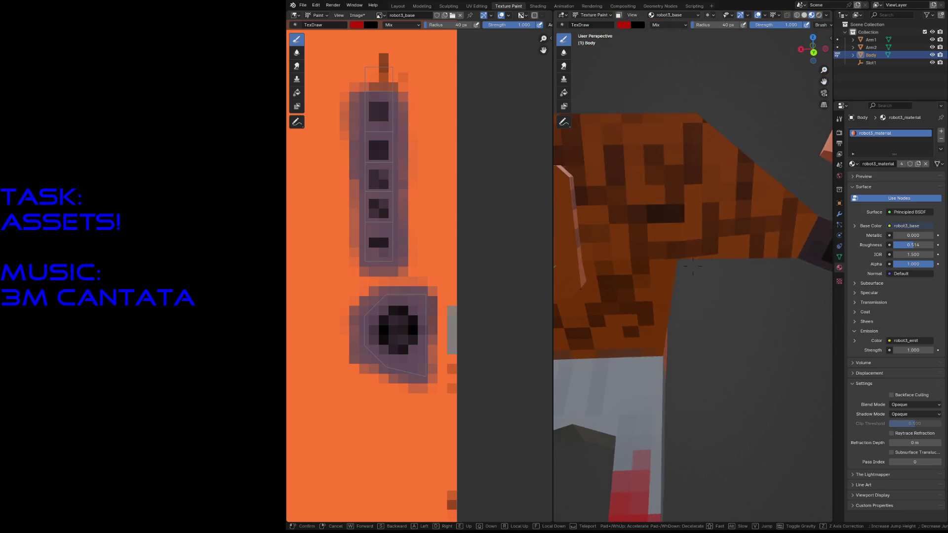
{"action": "key", "text": "s"}
{"action": "left_click", "coordinate": [693, 265]}
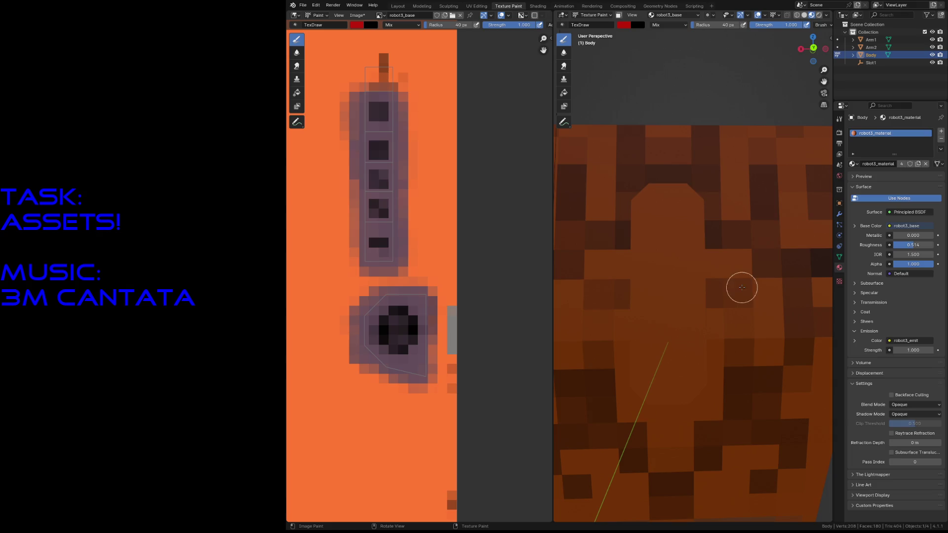
Select only the chest slot faces in Edit Mode and restrict texture painting to them with Paint Mask
{"action": "left_click", "coordinate": [398, 6]}
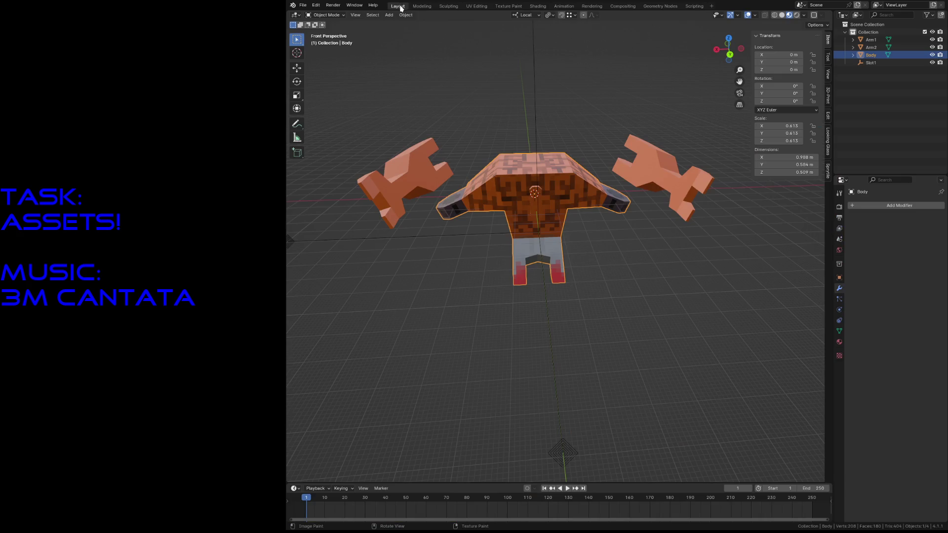
{"action": "key", "text": "Tab"}
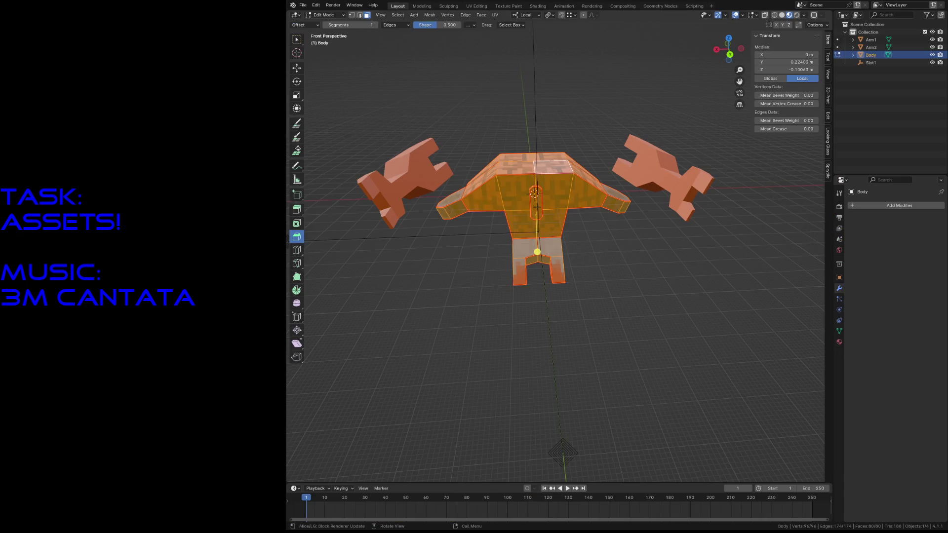
{"action": "left_click", "coordinate": [535, 204]}
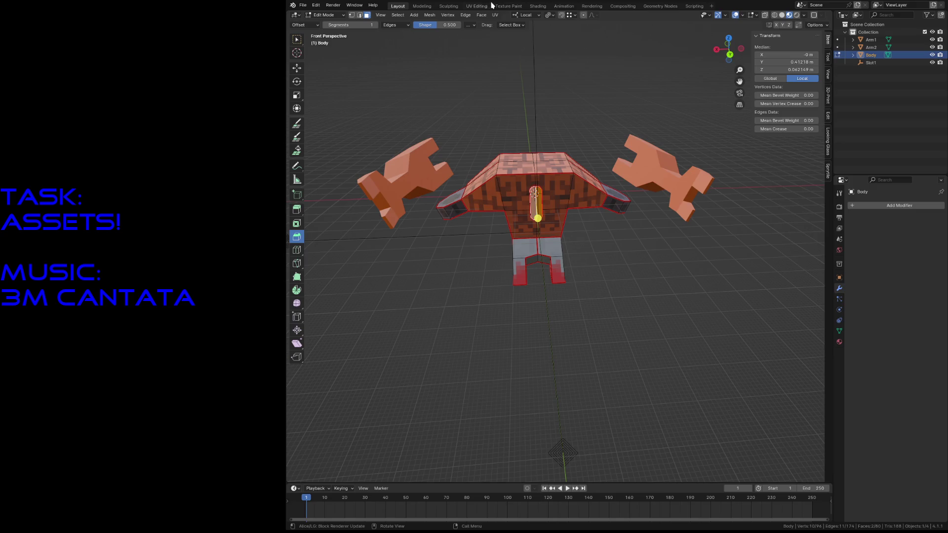
{"action": "left_click", "coordinate": [508, 6]}
{"action": "left_click", "coordinate": [631, 14]}
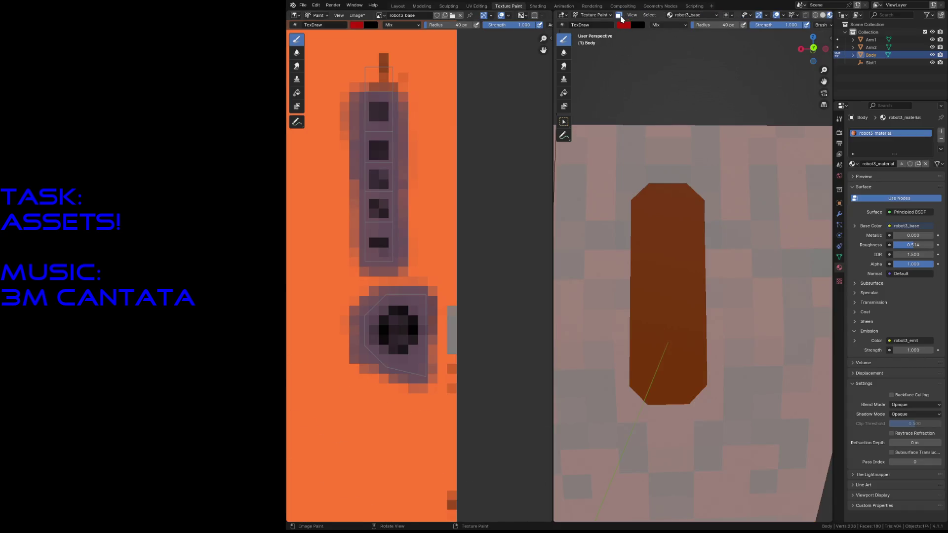
Fly the view in close to the chest slot on the robot body
{"action": "key", "text": "shift+grave"}
{"action": "key", "text": "w"}
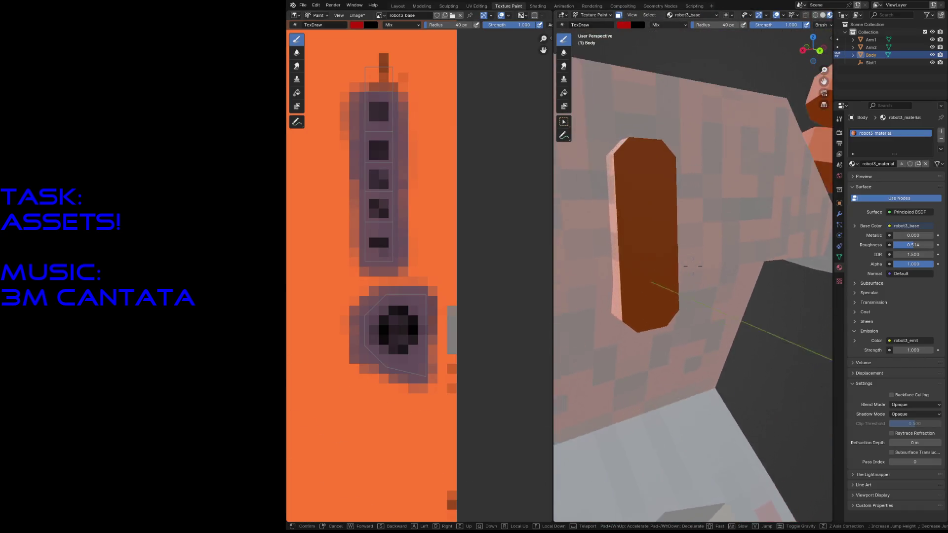
{"action": "left_click", "coordinate": [685, 232]}
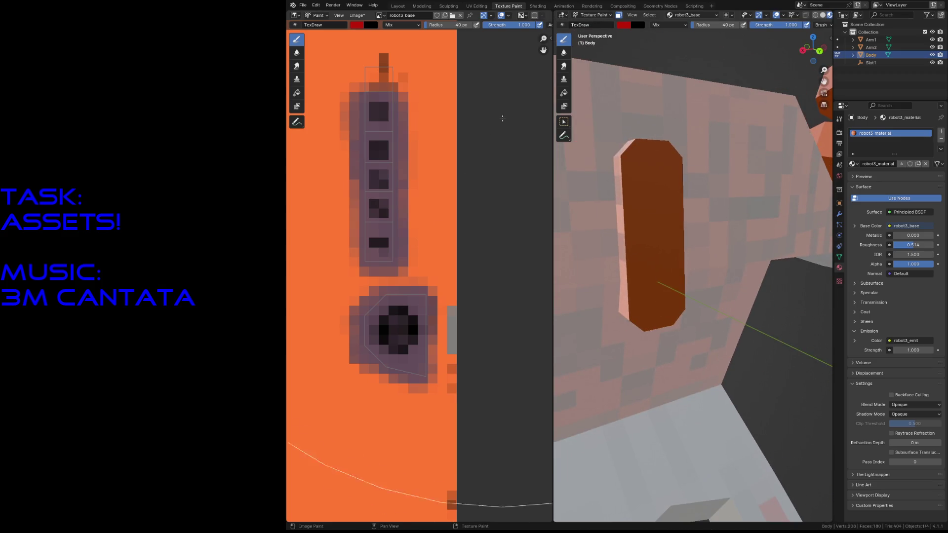
Set the brush colour to a near-black blue and paint the chest slot dark
{"action": "left_click", "coordinate": [619, 26]}
{"action": "left_click_drag", "start_coordinate": [682, 79], "coordinate": [686, 50]}
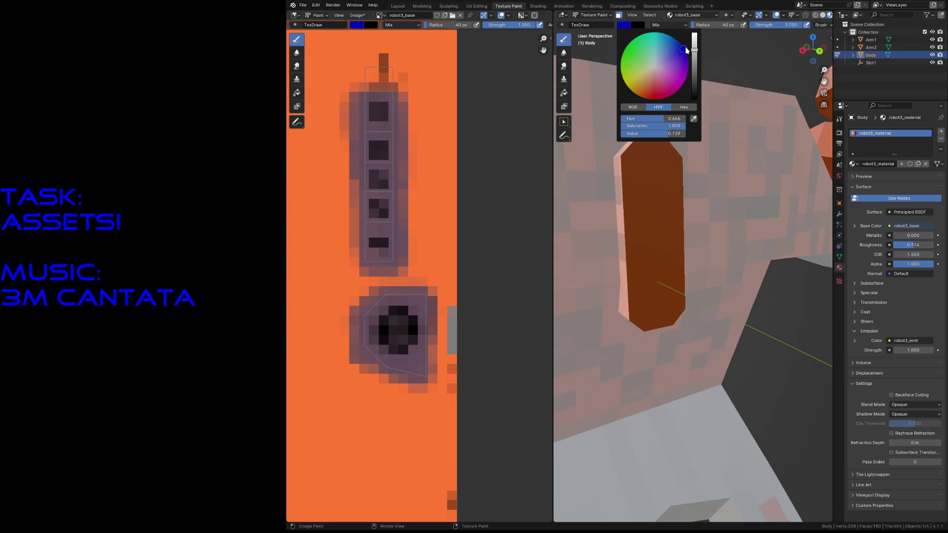
{"action": "left_click_drag", "start_coordinate": [696, 84], "coordinate": [696, 96]}
{"action": "mouse_move", "coordinate": [650, 215]}
{"action": "left_mouse_down"}
{"action": "mouse_move", "coordinate": [636, 200]}
{"action": "mouse_move", "coordinate": [665, 289]}
{"action": "mouse_move", "coordinate": [616, 168]}
{"action": "mouse_move", "coordinate": [631, 152]}
{"action": "left_mouse_up"}
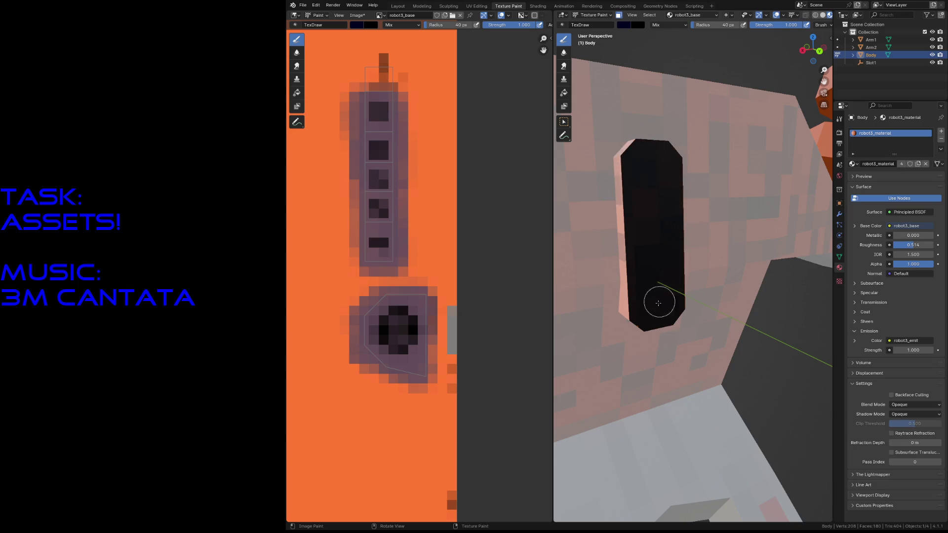
{"action": "scroll", "coordinate": [415, 348], "scroll_direction": "down", "scroll_amount": 3}
{"action": "scroll", "coordinate": [412, 338], "scroll_direction": "up", "scroll_amount": 1}
{"action": "scroll", "coordinate": [379, 335], "scroll_direction": "up", "scroll_amount": 1}
Zoom onto the dark slot rectangle in the Image Editor and set the brush radius to 1 px
{"action": "middle_click_drag", "start_coordinate": [391, 332], "coordinate": [430, 314]}
{"action": "scroll", "coordinate": [431, 313], "scroll_direction": "up", "scroll_amount": 1}
{"action": "scroll", "coordinate": [445, 356], "scroll_direction": "up", "scroll_amount": 3}
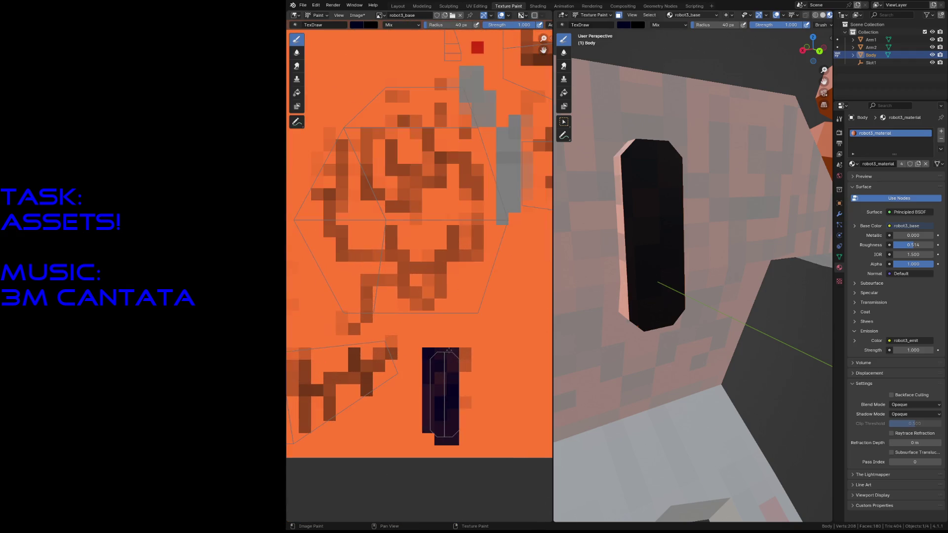
{"action": "scroll", "coordinate": [465, 398], "scroll_direction": "up", "scroll_amount": 2}
{"action": "middle_click_drag", "start_coordinate": [474, 430], "coordinate": [468, 271]}
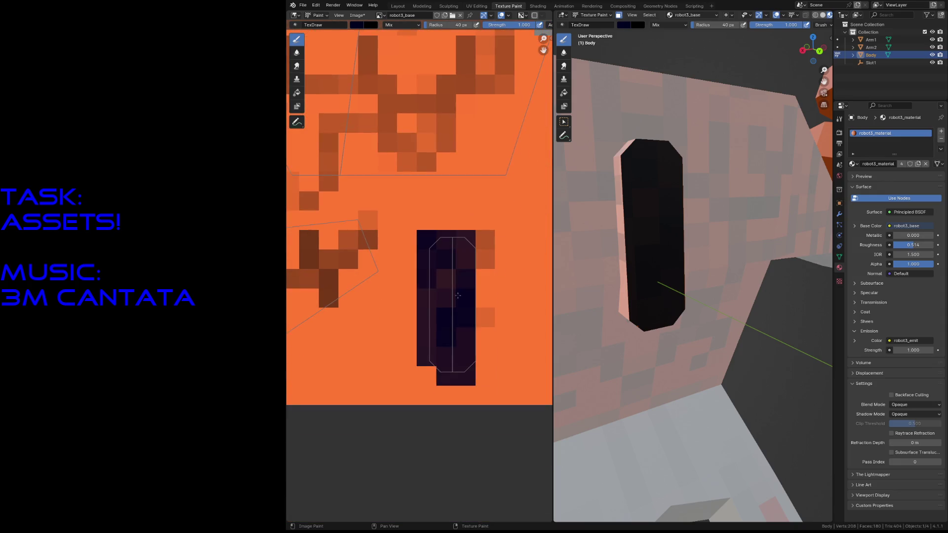
{"action": "key", "text": "f"}
{"action": "left_click", "coordinate": [410, 353]}
{"action": "scroll", "coordinate": [418, 339], "scroll_direction": "down", "scroll_amount": 5}
{"action": "key", "text": "f"}
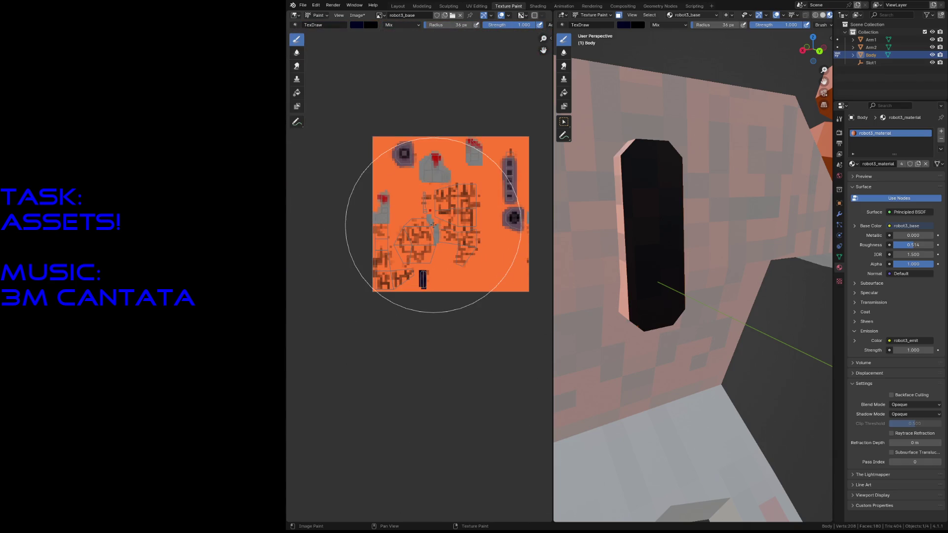
{"action": "key", "text": "BackSpace"}
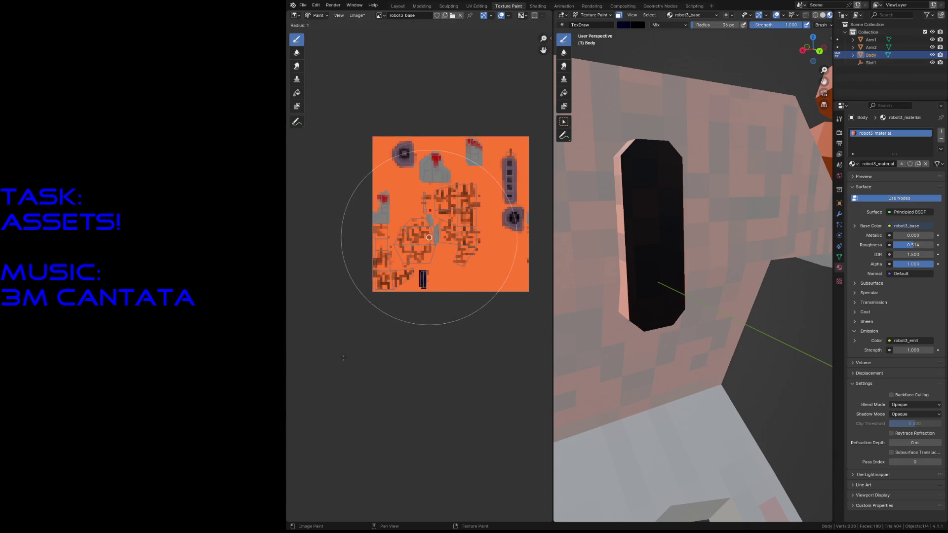
{"action": "key", "text": "Return"}
{"action": "scroll", "coordinate": [429, 249], "scroll_direction": "up", "scroll_amount": 4}
{"action": "scroll", "coordinate": [469, 197], "scroll_direction": "up", "scroll_amount": 2}
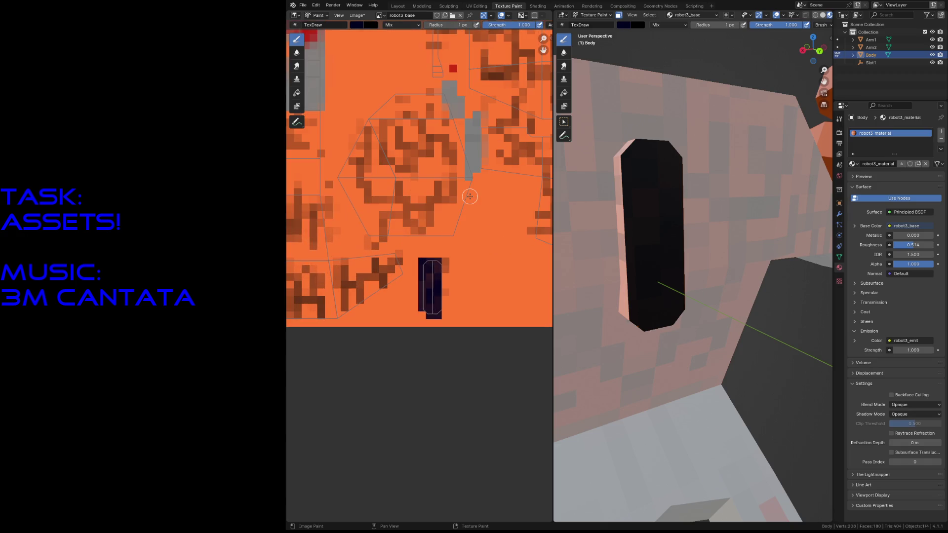
Sample the orange body colour and paint over the stray grey pixels
{"action": "middle_click_drag", "start_coordinate": [470, 196], "coordinate": [431, 355]}
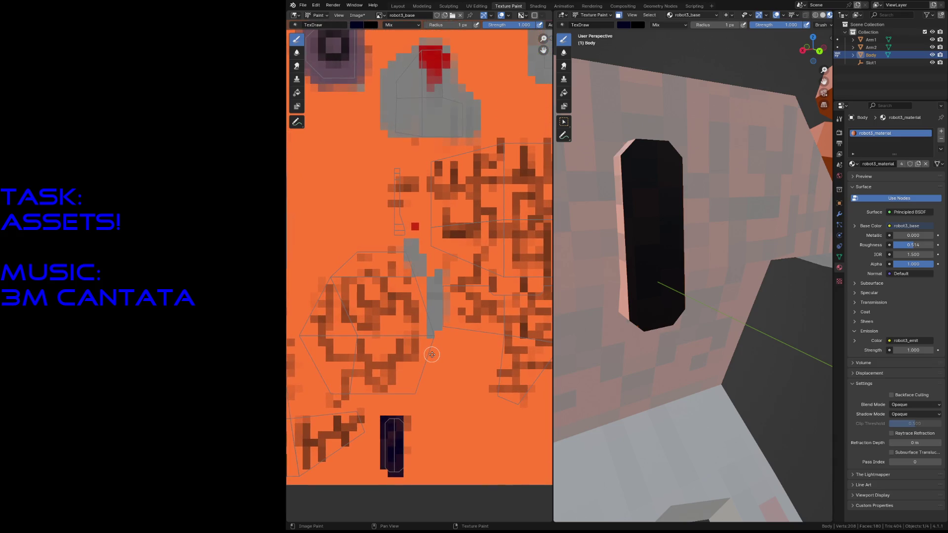
{"action": "scroll", "coordinate": [431, 355], "scroll_direction": "up", "scroll_amount": 1}
{"action": "scroll", "coordinate": [431, 355], "scroll_direction": "up", "scroll_amount": 1}
{"action": "scroll", "coordinate": [431, 355], "scroll_direction": "up", "scroll_amount": 1}
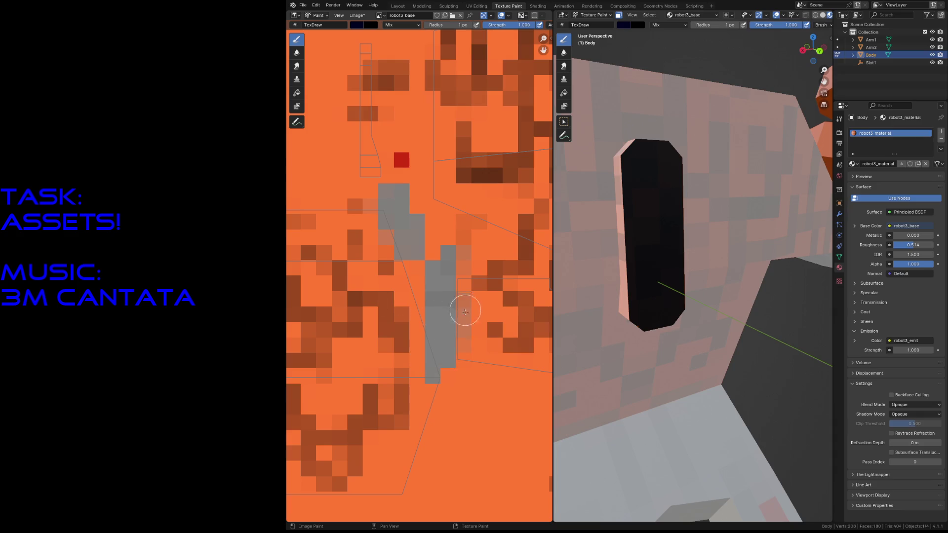
{"action": "key", "text": "s"}
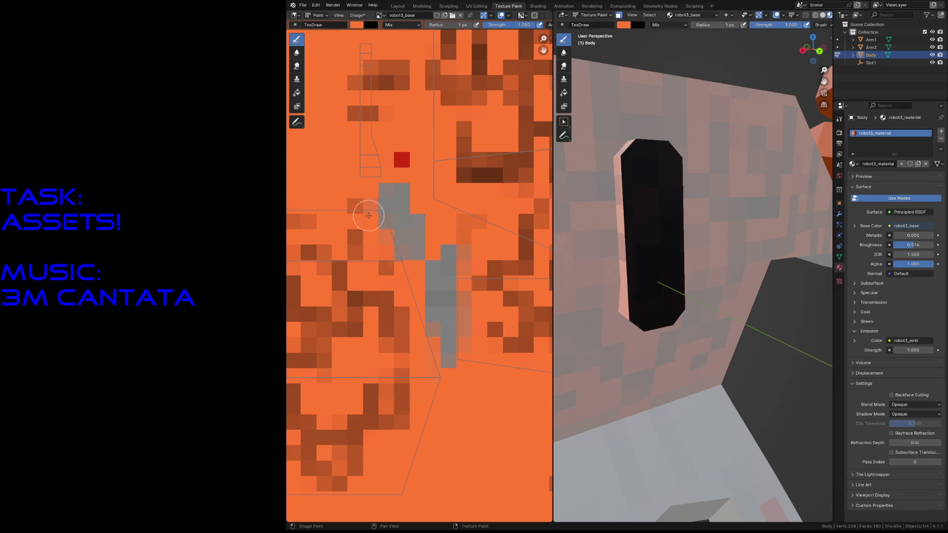
{"action": "left_click_drag", "start_coordinate": [373, 222], "coordinate": [375, 215]}
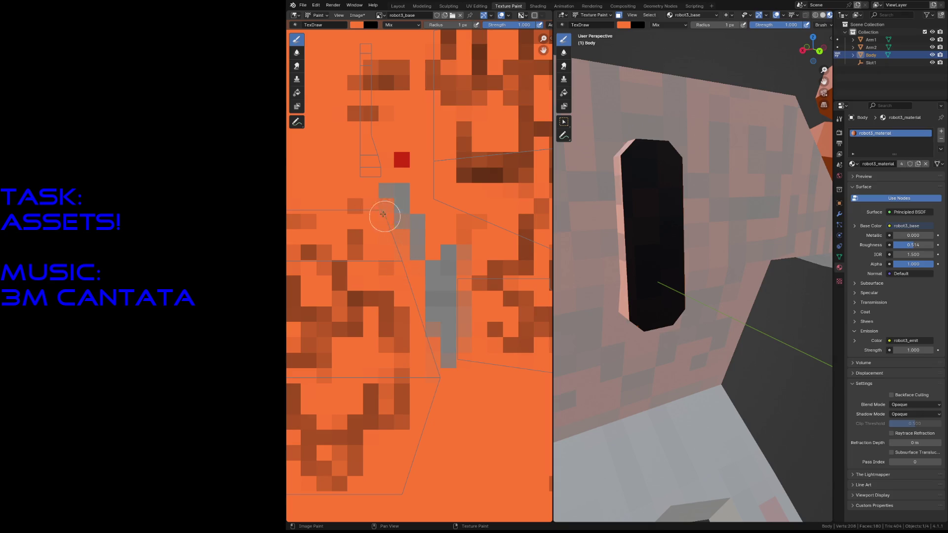
{"action": "scroll", "coordinate": [377, 268], "scroll_direction": "down", "scroll_amount": 5}
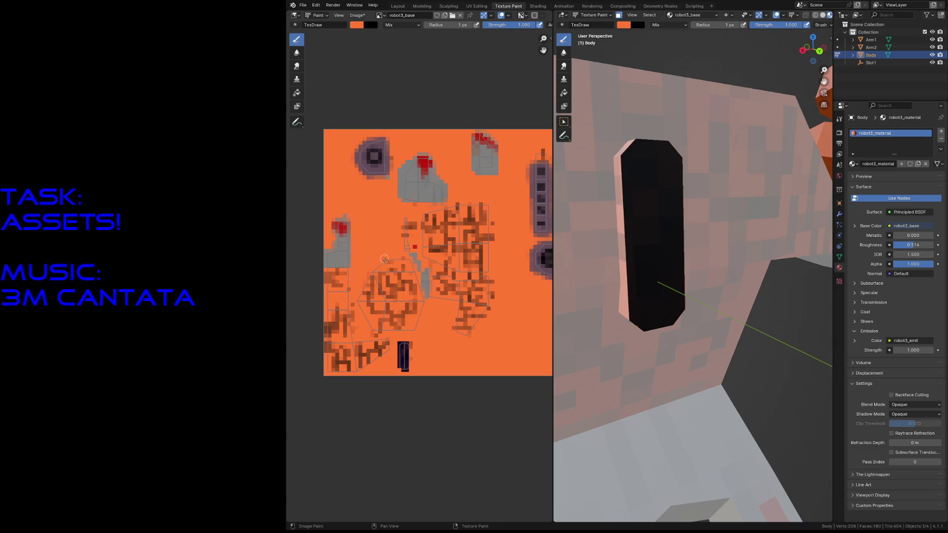
Sample the dark navy slot colour and fill the rectangle's remaining texels
{"action": "middle_click_drag", "start_coordinate": [439, 334], "coordinate": [393, 326]}
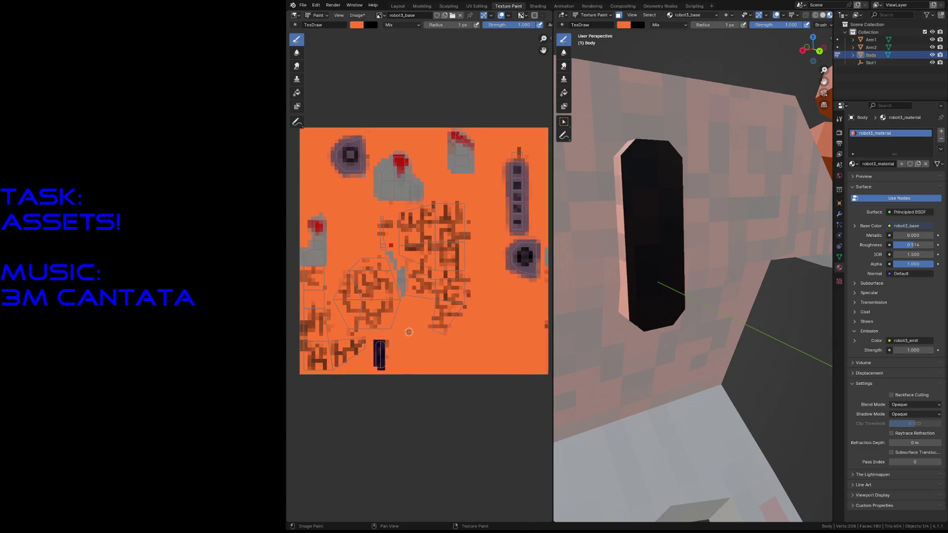
{"action": "scroll", "coordinate": [394, 326], "scroll_direction": "up", "scroll_amount": 1}
{"action": "scroll", "coordinate": [402, 326], "scroll_direction": "up", "scroll_amount": 1}
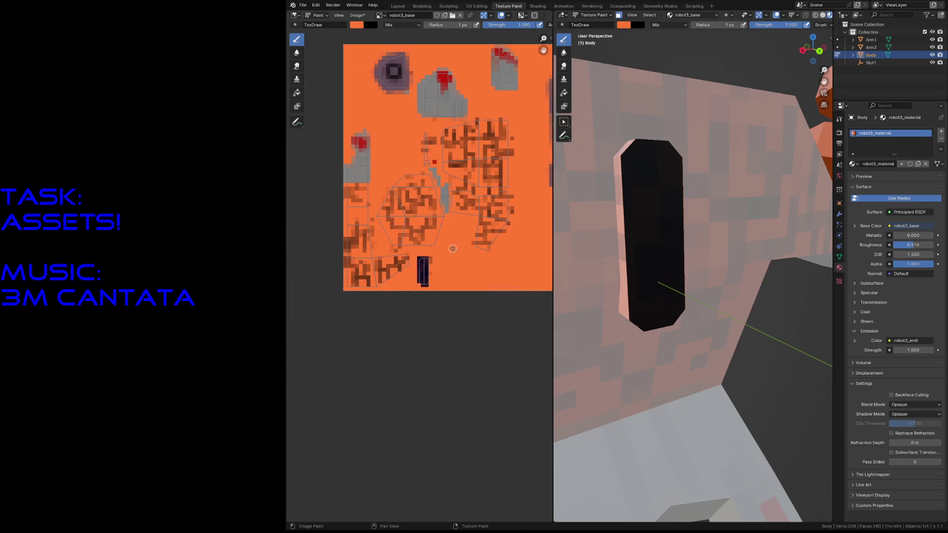
{"action": "scroll", "coordinate": [423, 297], "scroll_direction": "up", "scroll_amount": 1}
{"action": "scroll", "coordinate": [445, 305], "scroll_direction": "up", "scroll_amount": 2}
{"action": "scroll", "coordinate": [446, 304], "scroll_direction": "up", "scroll_amount": 2}
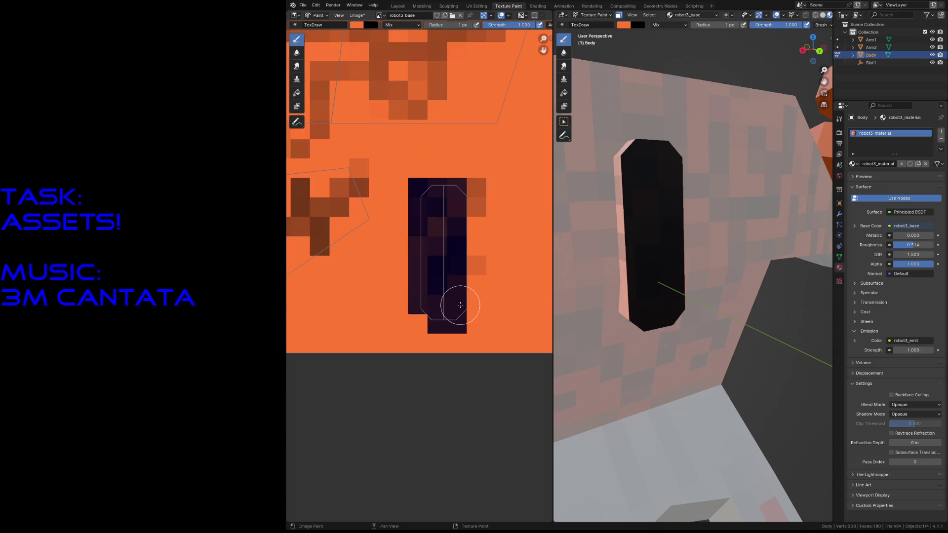
{"action": "left_click", "coordinate": [427, 317]}
{"action": "key", "text": "s"}
{"action": "mouse_move", "coordinate": [430, 324]}
{"action": "left_mouse_down"}
{"action": "mouse_move", "coordinate": [423, 286]}
{"action": "mouse_move", "coordinate": [423, 318]}
{"action": "left_mouse_up"}
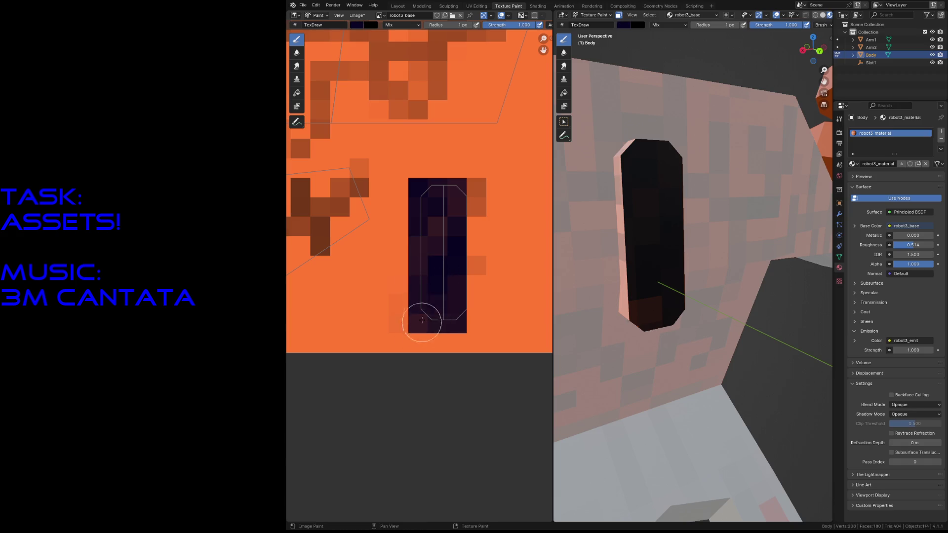
{"action": "mouse_move", "coordinate": [432, 197]}
{"action": "left_mouse_down"}
{"action": "mouse_move", "coordinate": [448, 205]}
{"action": "mouse_move", "coordinate": [449, 282]}
{"action": "mouse_move", "coordinate": [418, 322]}
{"action": "mouse_move", "coordinate": [425, 313]}
{"action": "left_mouse_up"}
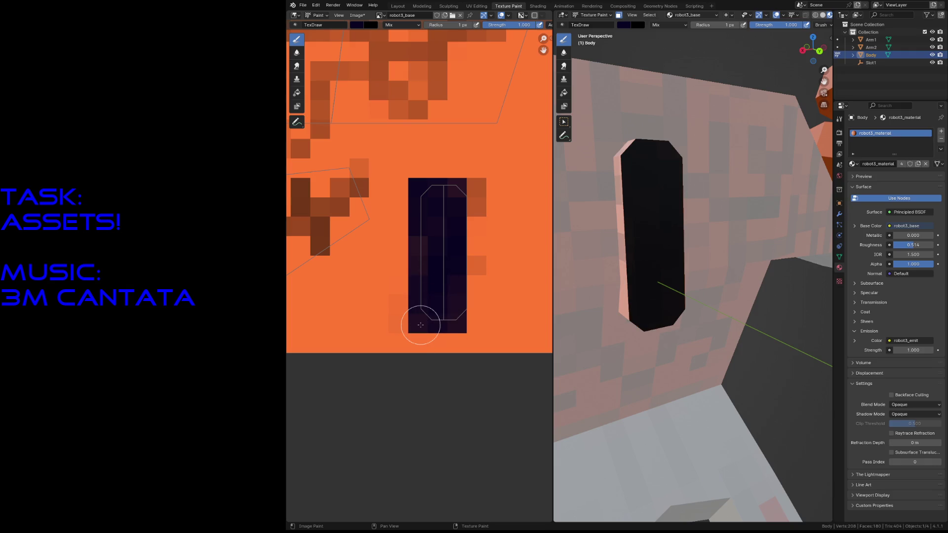
Save robot3.blend and switch to the UV Editing workspace
{"action": "key", "text": "ctrl+s"}
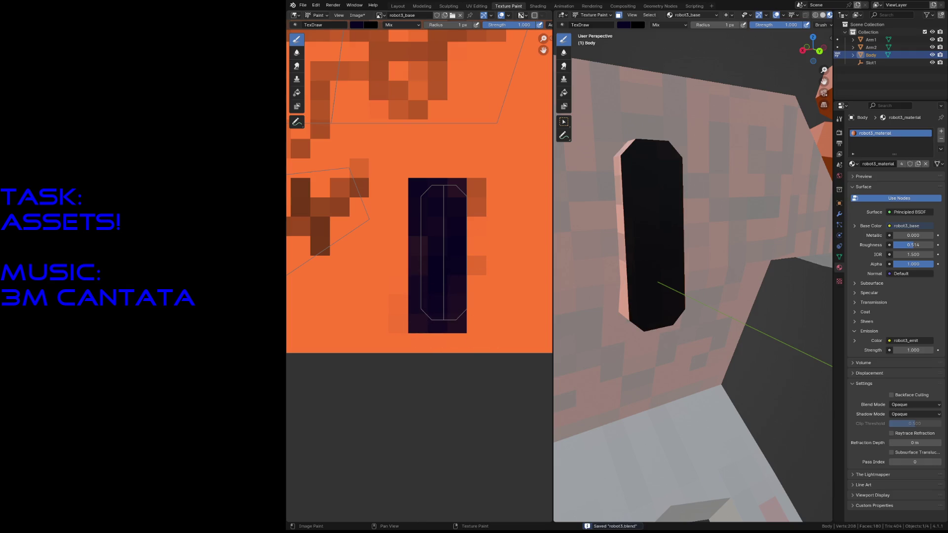
{"action": "left_click", "coordinate": [474, 5]}
{"action": "scroll", "coordinate": [444, 334], "scroll_direction": "up", "scroll_amount": 2}
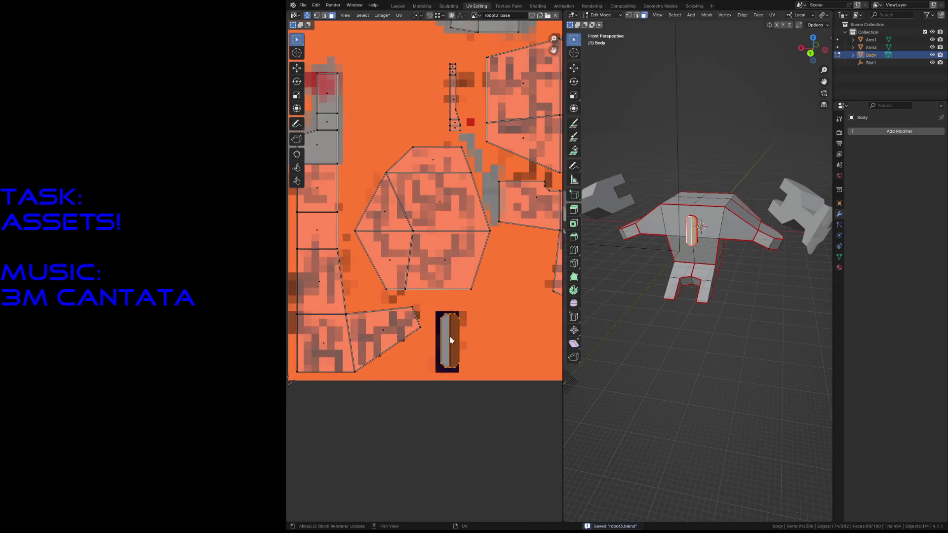
{"action": "scroll", "coordinate": [463, 368], "scroll_direction": "up", "scroll_amount": 2}
{"action": "scroll", "coordinate": [483, 426], "scroll_direction": "up", "scroll_amount": 2}
Scale and move the slot's UV island roughly onto the dark painted rectangle
{"action": "middle_click_drag", "start_coordinate": [483, 425], "coordinate": [447, 227]}
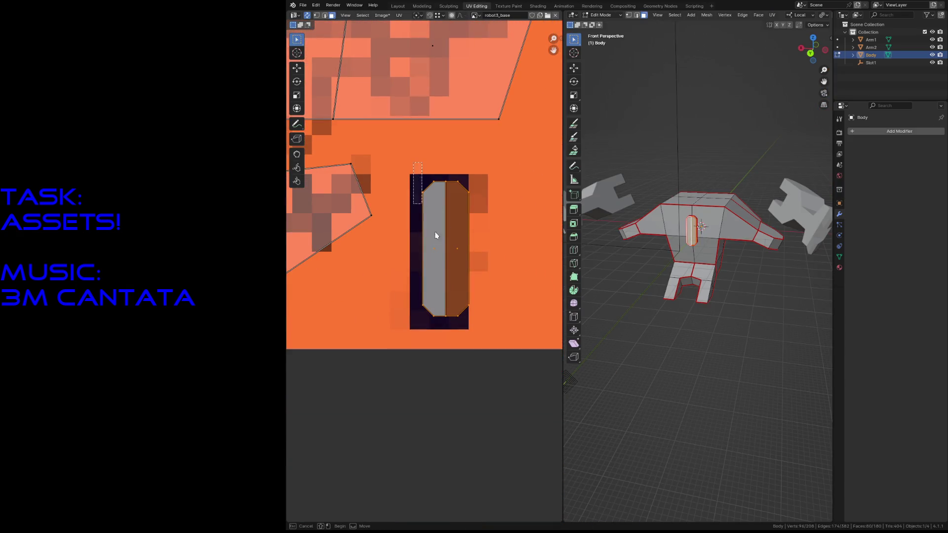
{"action": "key", "text": "s"}
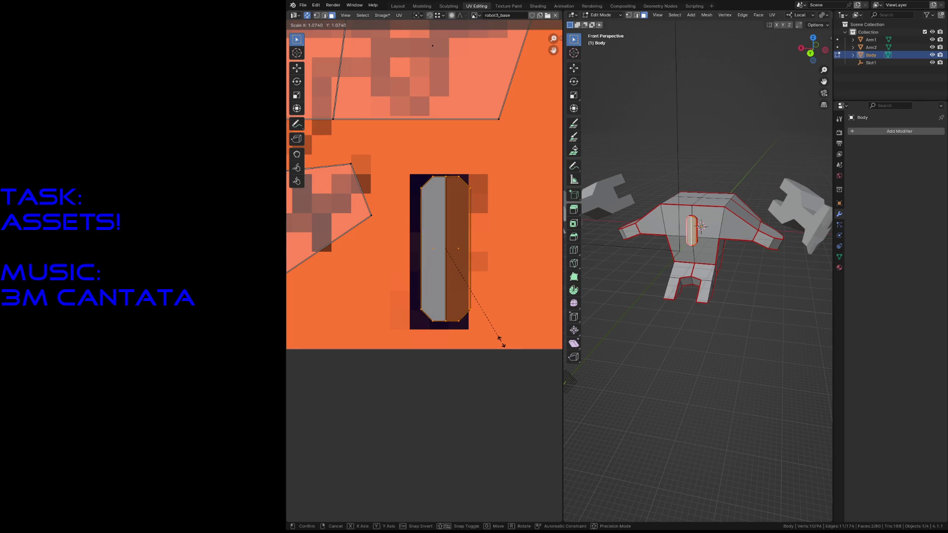
{"action": "left_click", "coordinate": [500, 345]}
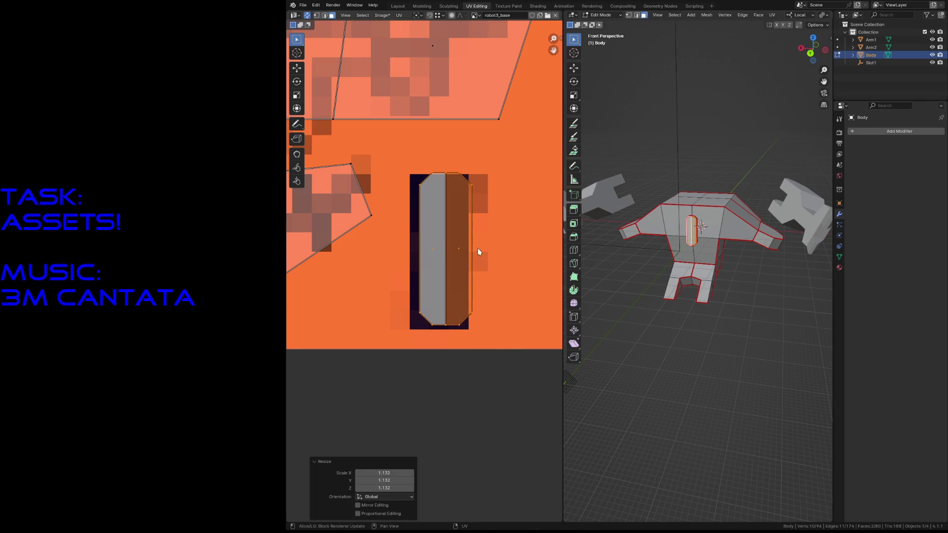
{"action": "key", "text": "g"}
{"action": "left_click", "coordinate": [470, 253]}
{"action": "key", "text": "s"}
{"action": "left_click", "coordinate": [497, 286]}
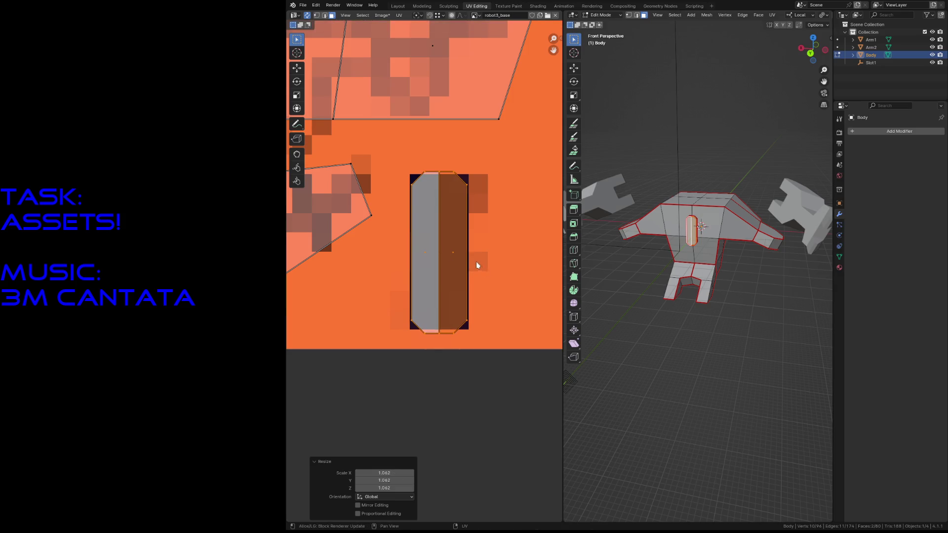
Rescale the island vertically several times so it fits within the rectangle
{"action": "key", "text": "s"}
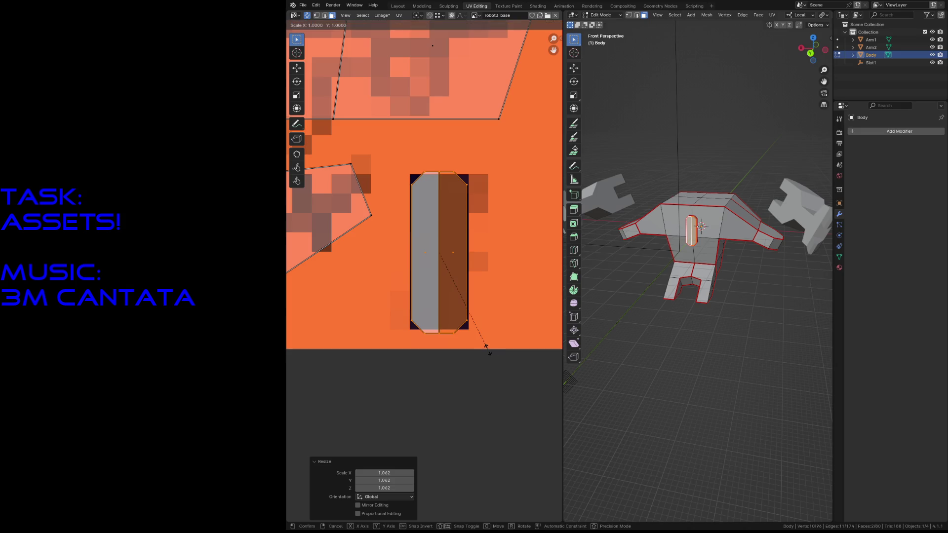
{"action": "key", "text": "y"}
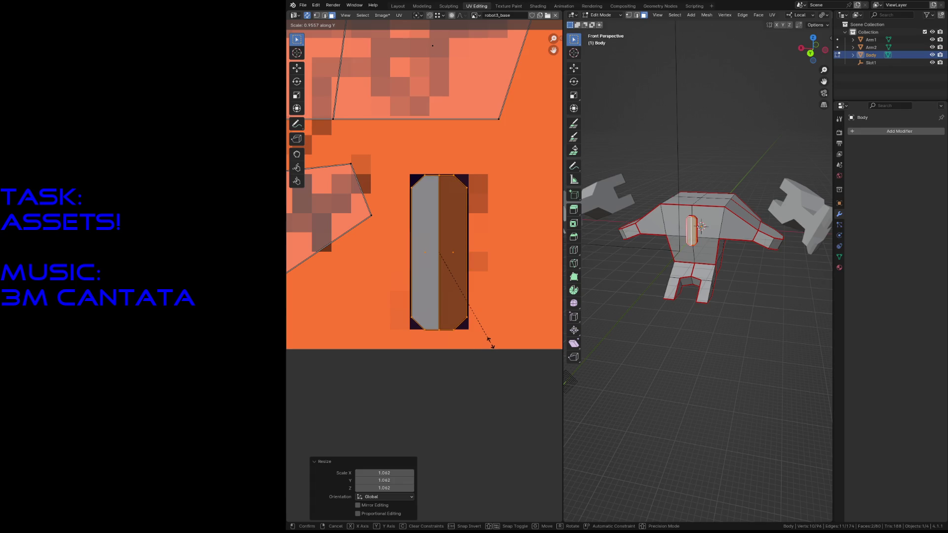
{"action": "left_click", "coordinate": [488, 339]}
{"action": "key", "text": "s"}
{"action": "key", "text": "y"}
{"action": "left_click", "coordinate": [400, 338]}
{"action": "key", "text": "g"}
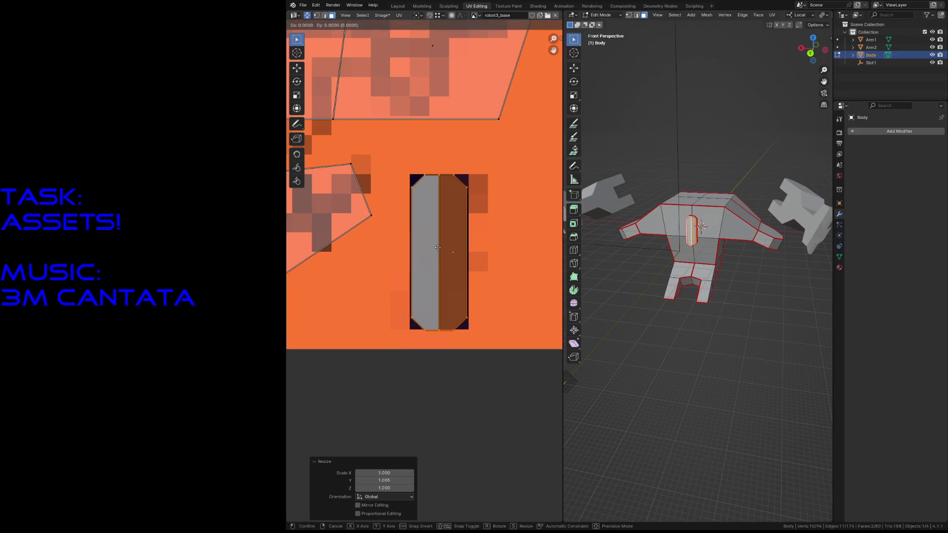
{"action": "left_click", "coordinate": [438, 247]}
{"action": "scroll", "coordinate": [438, 248], "scroll_direction": "down", "scroll_amount": 3}
{"action": "scroll", "coordinate": [439, 256], "scroll_direction": "up", "scroll_amount": 5}
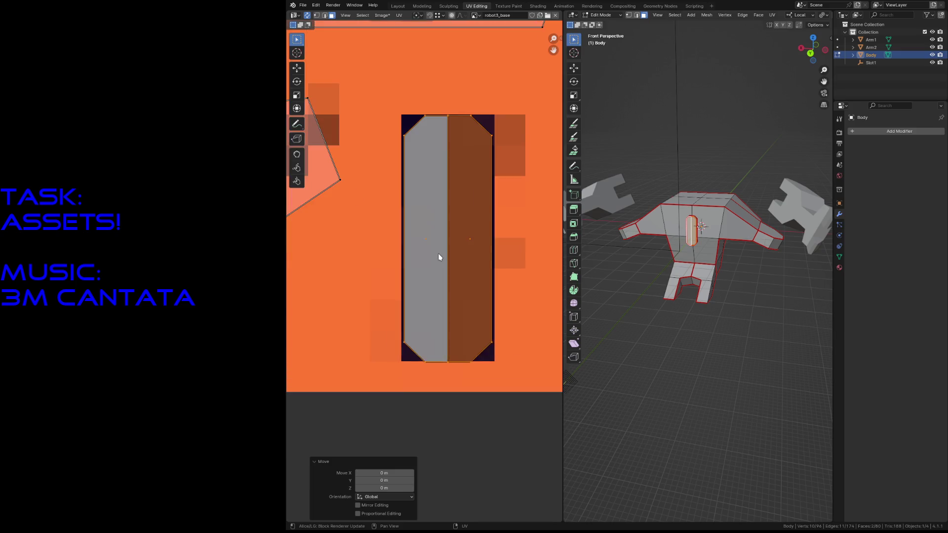
{"action": "scroll", "coordinate": [439, 269], "scroll_direction": "up", "scroll_amount": 2}
{"action": "key", "text": "s"}
{"action": "key", "text": "y"}
{"action": "left_click", "coordinate": [509, 405]}
{"action": "scroll", "coordinate": [502, 404], "scroll_direction": "down", "scroll_amount": 2}
{"action": "scroll", "coordinate": [495, 403], "scroll_direction": "down", "scroll_amount": 1}
Deselect the island, save robot3.blend and return to Texture Paint
{"action": "left_click", "coordinate": [495, 404]}
{"action": "key", "text": "ctrl+s"}
{"action": "left_click", "coordinate": [508, 5]}
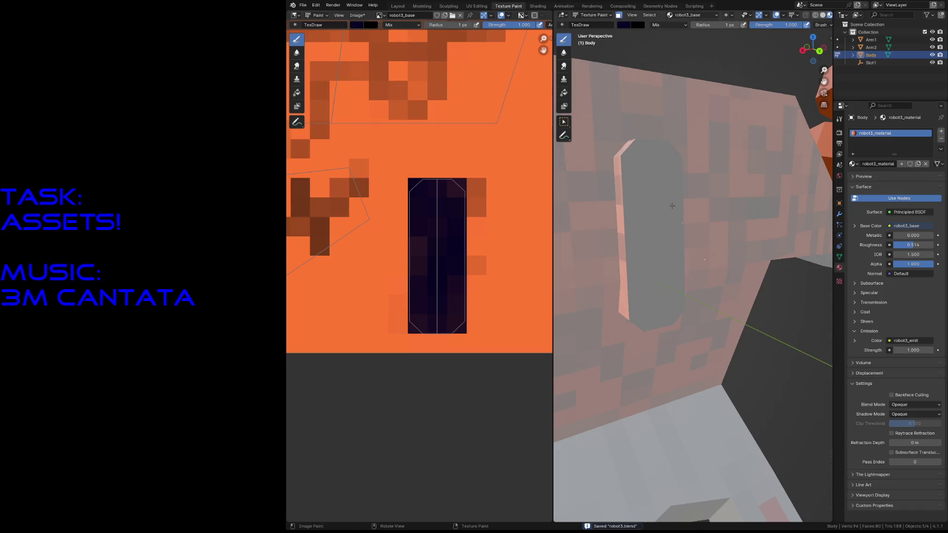
{"action": "key", "text": "shift+grave"}
{"action": "key", "text": "s"}
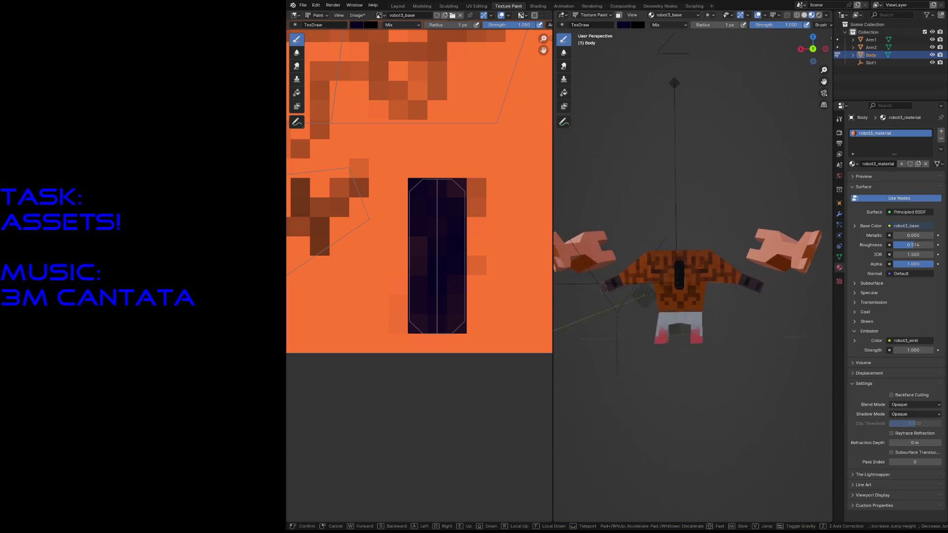
{"action": "key", "text": "w"}
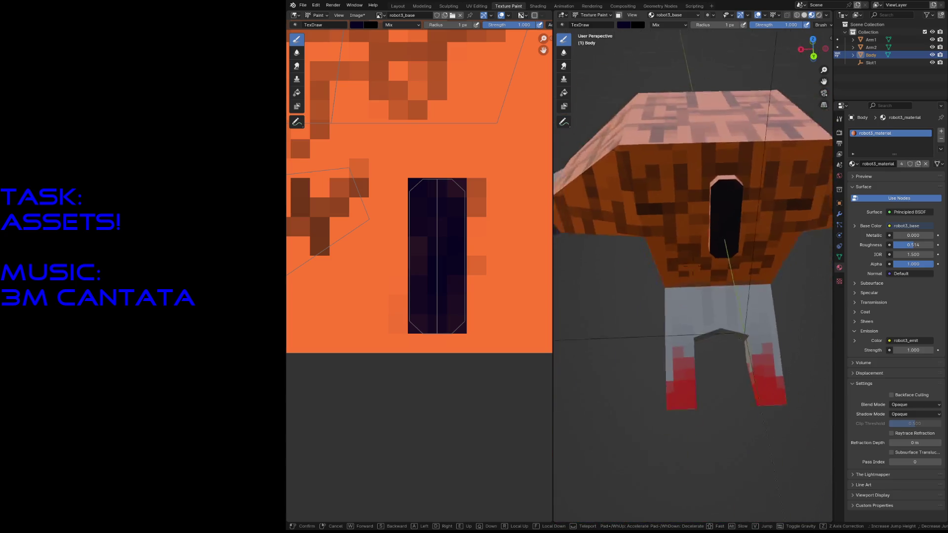
{"action": "key", "text": "s"}
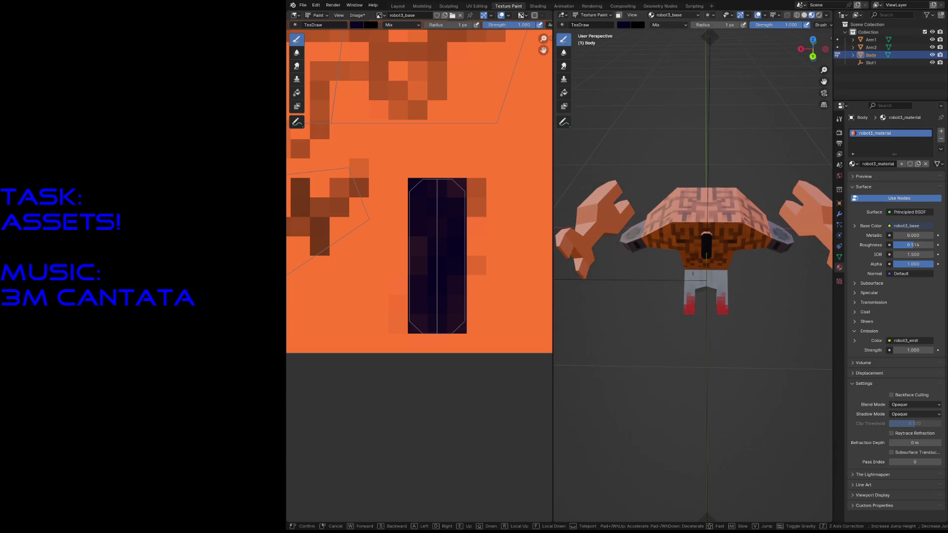
{"action": "key", "text": "w"}
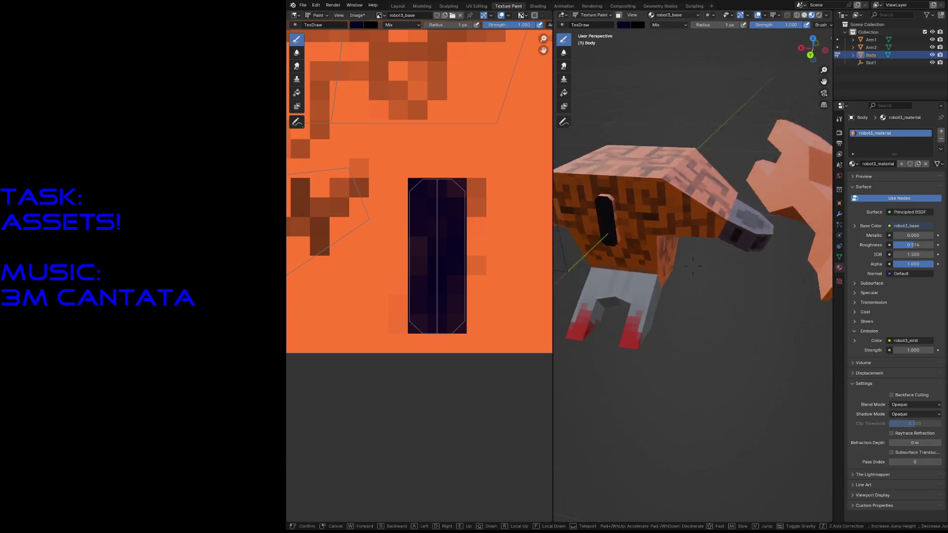
{"action": "key", "text": "w"}
{"action": "key", "text": "s"}
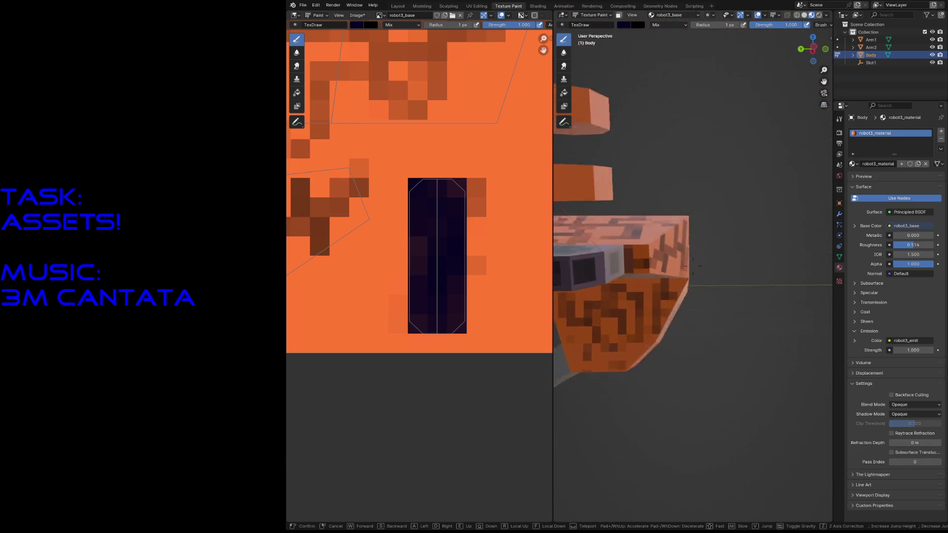
{"action": "key", "text": "w"}
{"action": "left_click", "coordinate": [692, 265]}
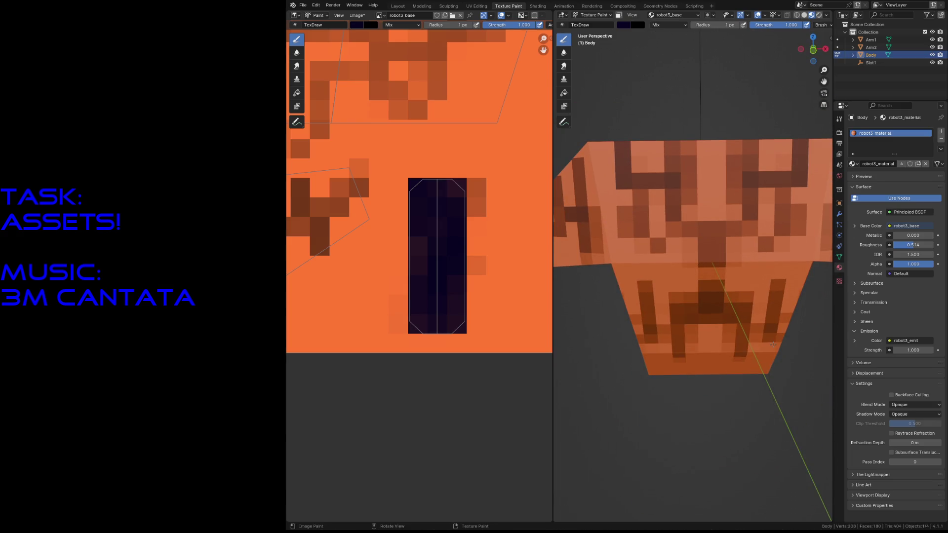
Set the brush colour to full-brightness red with a 25 px radius
{"action": "left_click", "coordinate": [626, 28]}
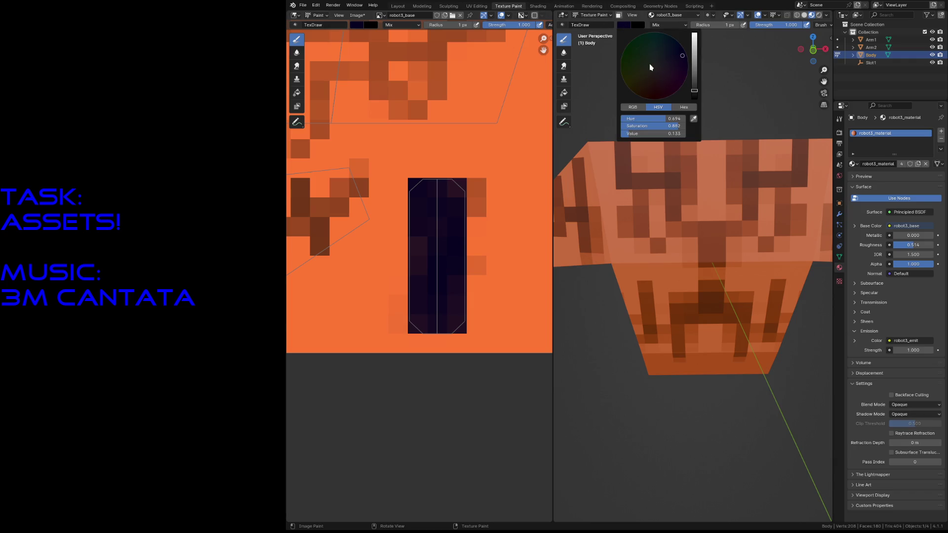
{"action": "left_click", "coordinate": [695, 33]}
{"action": "left_click", "coordinate": [671, 87]}
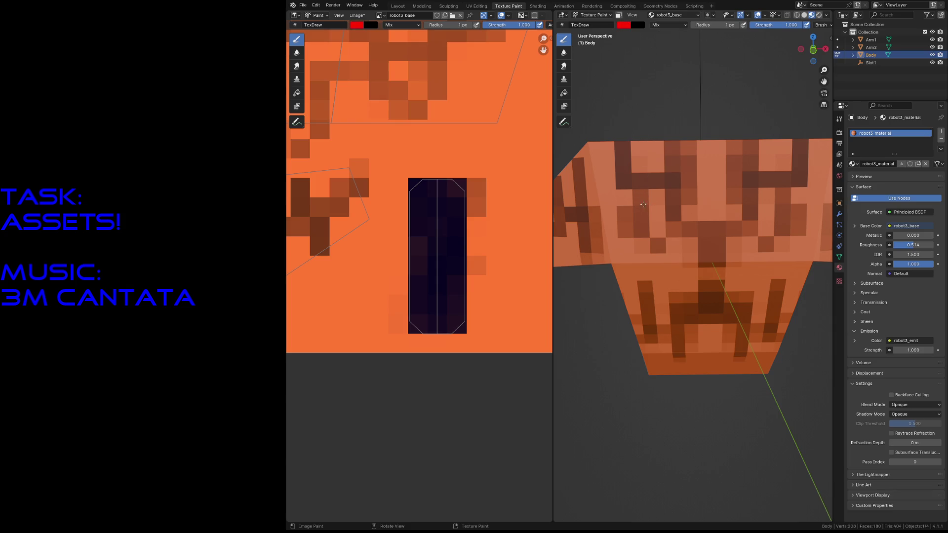
{"action": "key", "text": "f"}
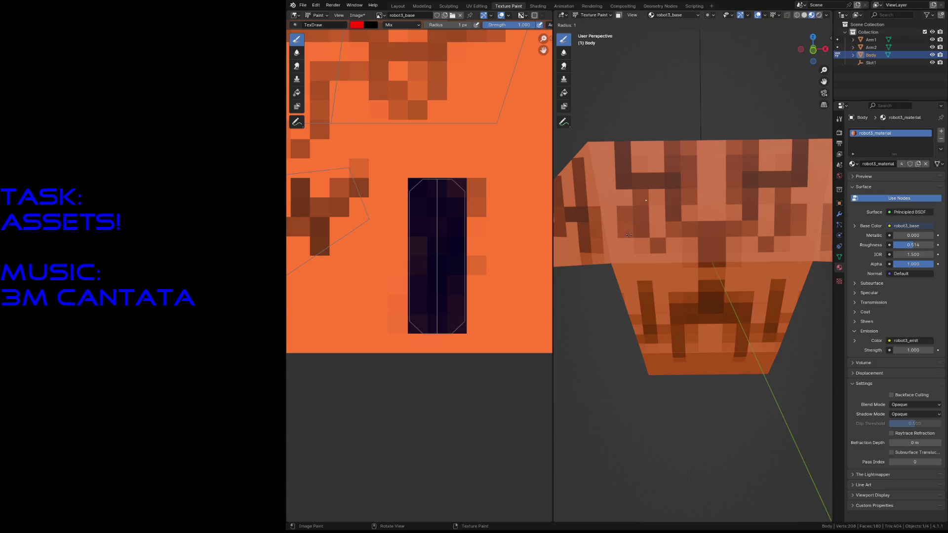
{"action": "left_click", "coordinate": [655, 206]}
Paint mirrored red patches over both eyes on the robot's face
{"action": "left_click_drag", "start_coordinate": [629, 200], "coordinate": [635, 201]}
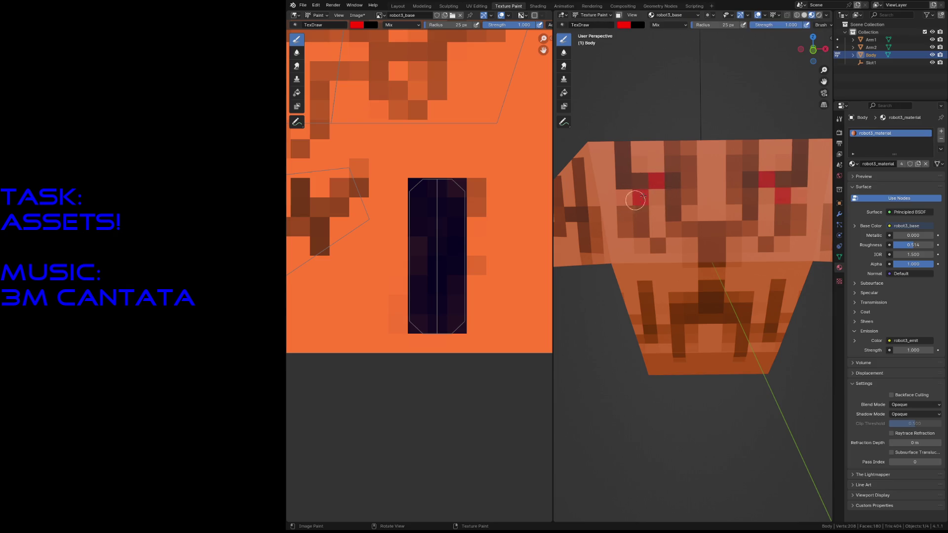
{"action": "mouse_move", "coordinate": [668, 174]}
{"action": "left_mouse_down"}
{"action": "mouse_move", "coordinate": [666, 221]}
{"action": "mouse_move", "coordinate": [658, 196]}
{"action": "left_mouse_up"}
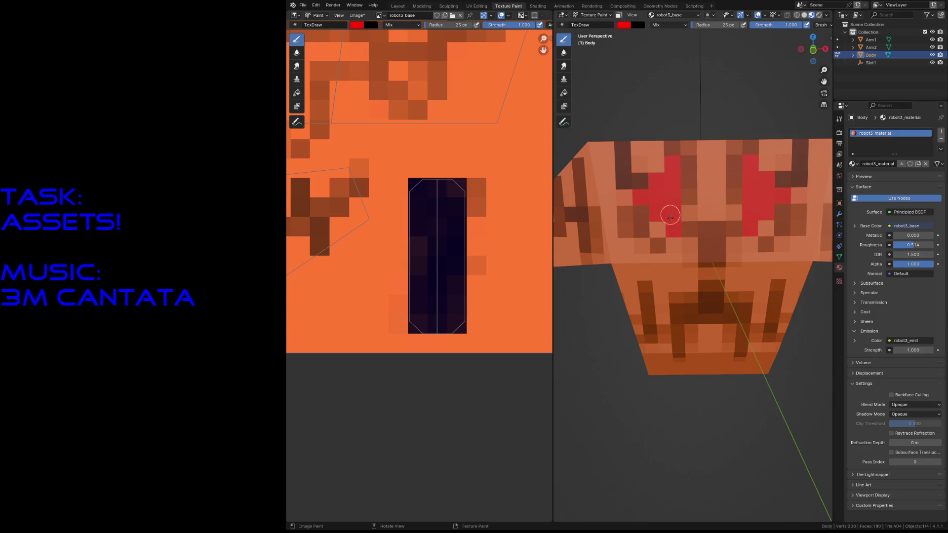
{"action": "left_click_drag", "start_coordinate": [687, 178], "coordinate": [688, 183]}
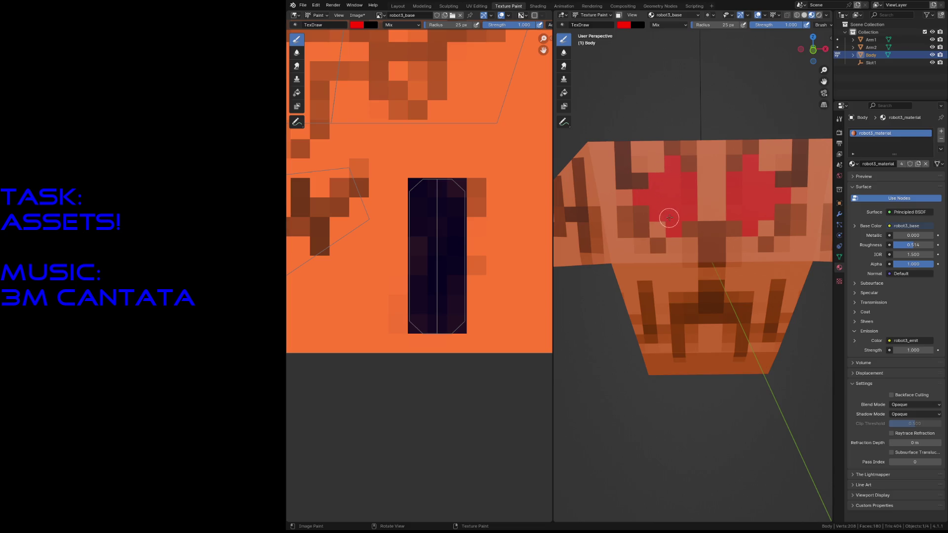
Walk the view around to face the dark chest slot head-on
{"action": "key", "text": "shift+grave"}
{"action": "key", "text": "s"}
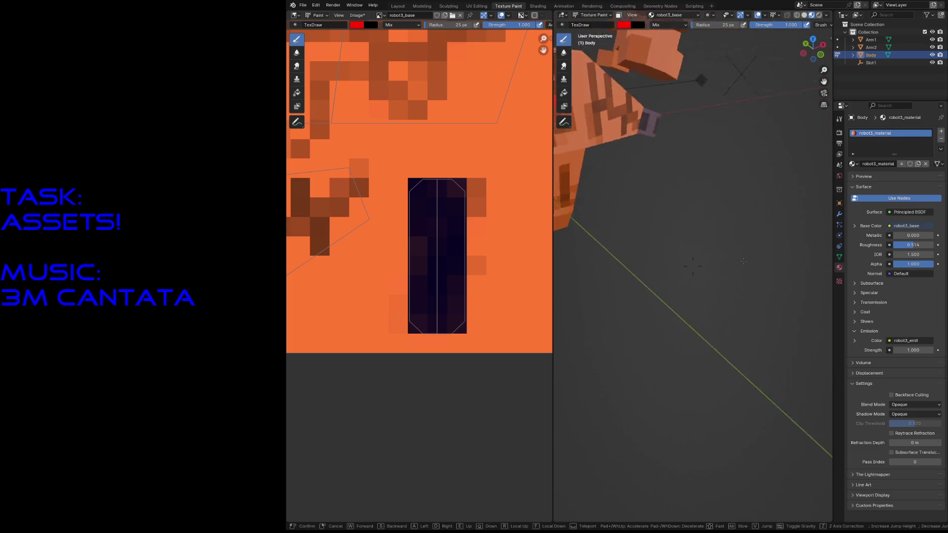
{"action": "key", "text": "w"}
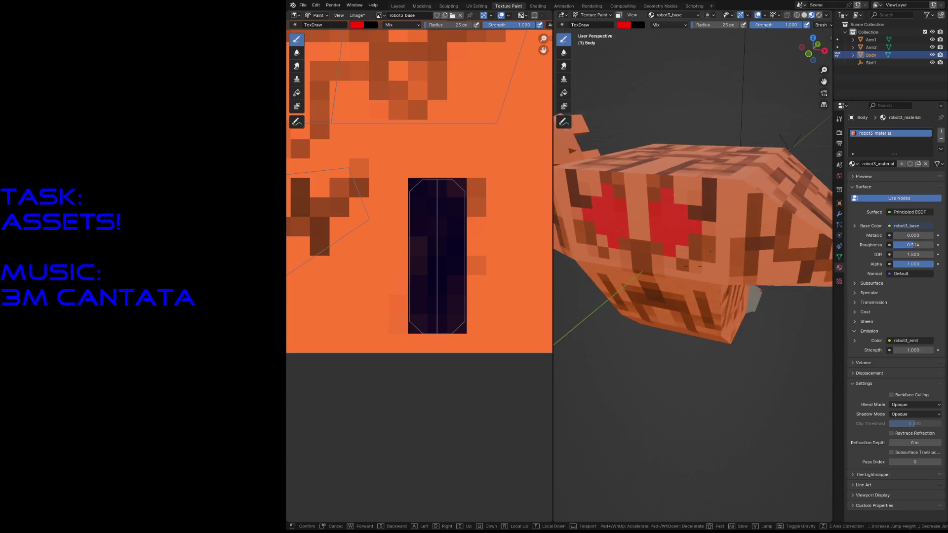
{"action": "left_click", "coordinate": [706, 247]}
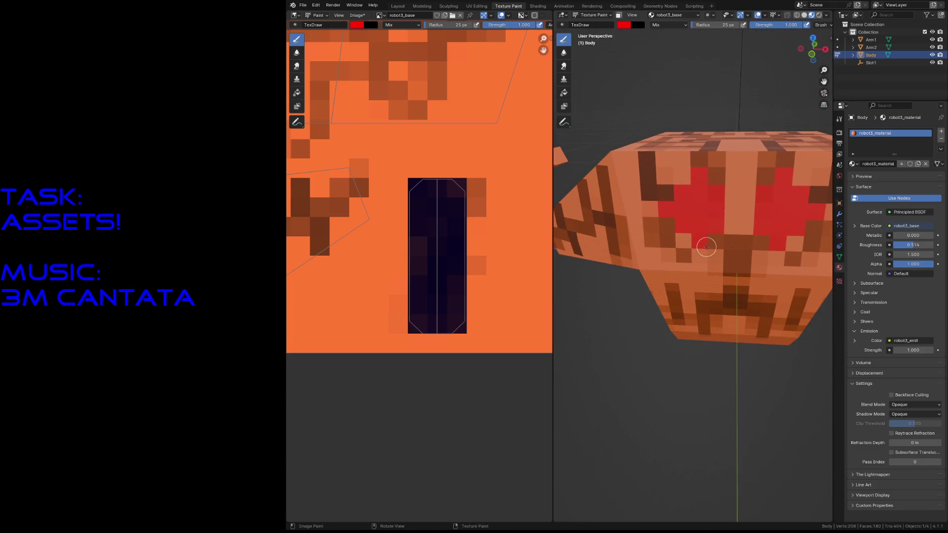
{"action": "key", "text": "shift+grave"}
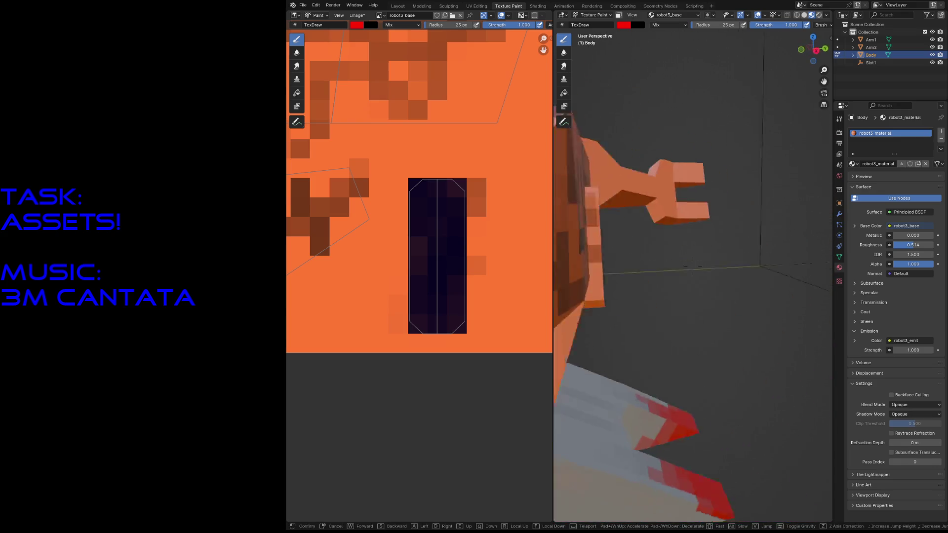
{"action": "key", "text": "w"}
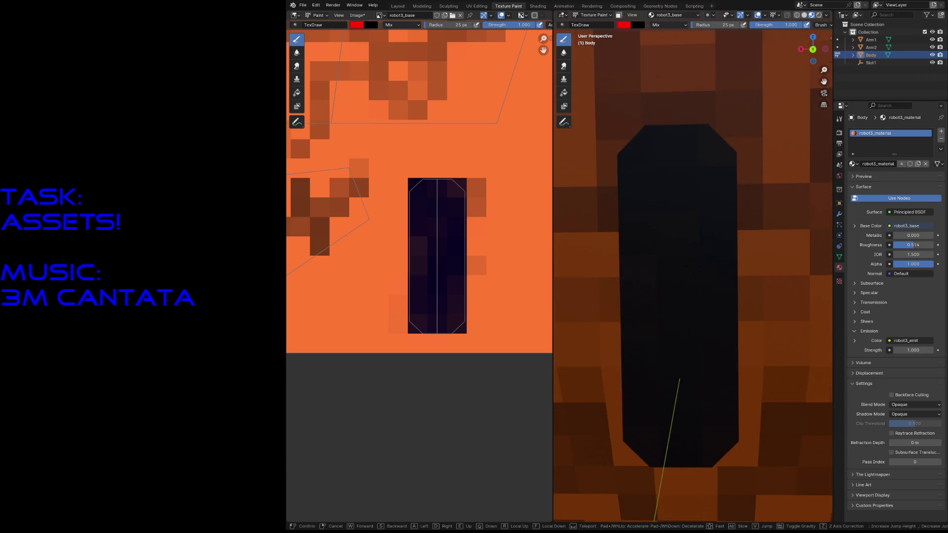
{"action": "key", "text": "w"}
{"action": "key", "text": "s"}
{"action": "left_click", "coordinate": [701, 232]}
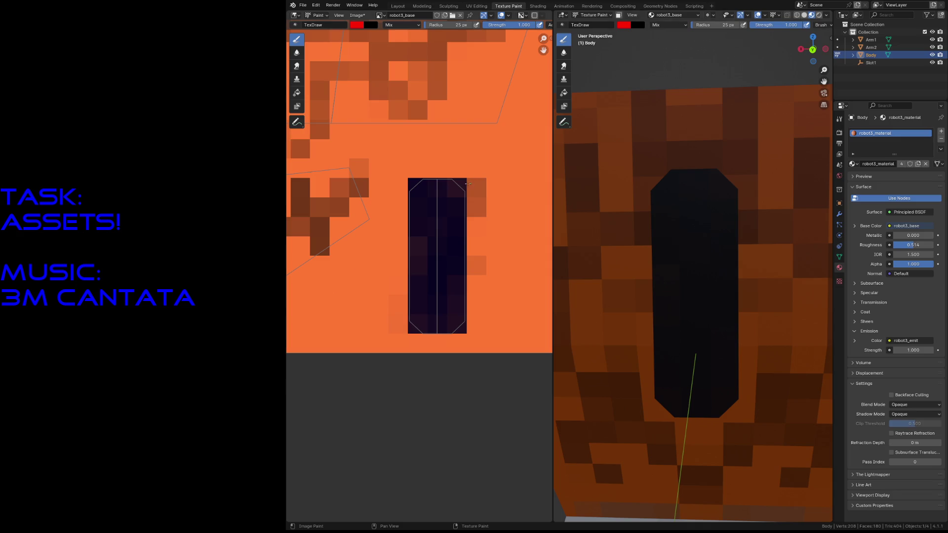
Set the brush colour to green, save robot3.blend and shrink the brush
{"action": "left_click", "coordinate": [358, 26]}
{"action": "left_click_drag", "start_coordinate": [383, 89], "coordinate": [346, 77]}
{"action": "key", "text": "ctrl+s"}
{"action": "key", "text": "f"}
{"action": "left_click", "coordinate": [460, 173]}
{"action": "scroll", "coordinate": [385, 233], "scroll_direction": "down", "scroll_amount": 5}
{"action": "scroll", "coordinate": [385, 282], "scroll_direction": "down", "scroll_amount": 1}
With a 1 px brush, paint a green cross of pixels near the top of the dark slot bar
{"action": "key", "text": "f"}
{"action": "left_click", "coordinate": [387, 302]}
{"action": "scroll", "coordinate": [415, 276], "scroll_direction": "up", "scroll_amount": 3}
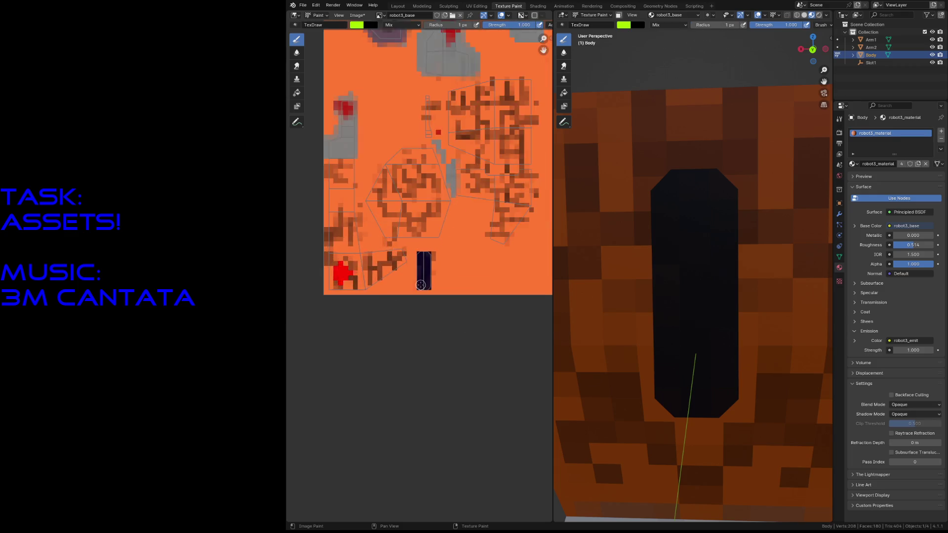
{"action": "scroll", "coordinate": [447, 272], "scroll_direction": "up", "scroll_amount": 8}
{"action": "key", "text": "ctrl+s"}
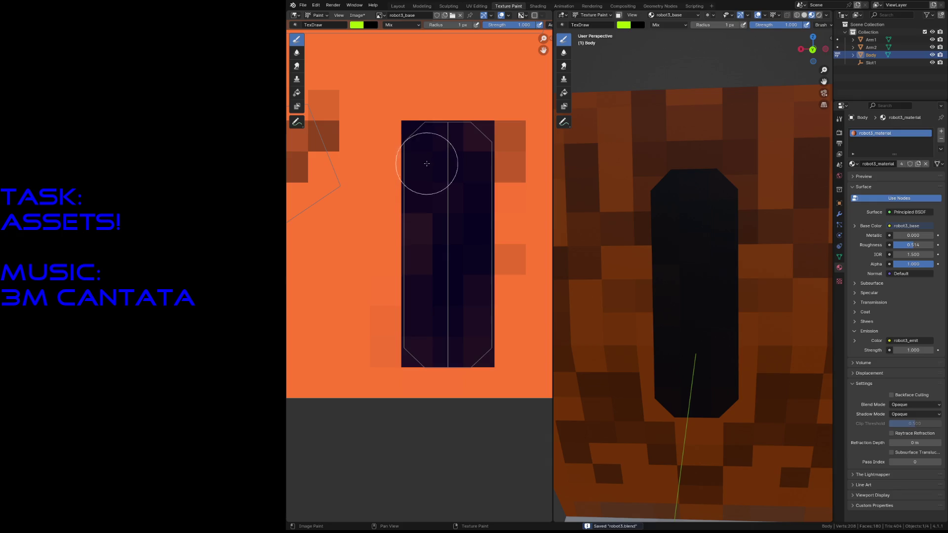
{"action": "mouse_move", "coordinate": [450, 160]}
{"action": "left_mouse_down"}
{"action": "mouse_move", "coordinate": [441, 140]}
{"action": "mouse_move", "coordinate": [447, 187]}
{"action": "left_mouse_up"}
{"action": "left_click", "coordinate": [450, 187]}
{"action": "left_click", "coordinate": [444, 138]}
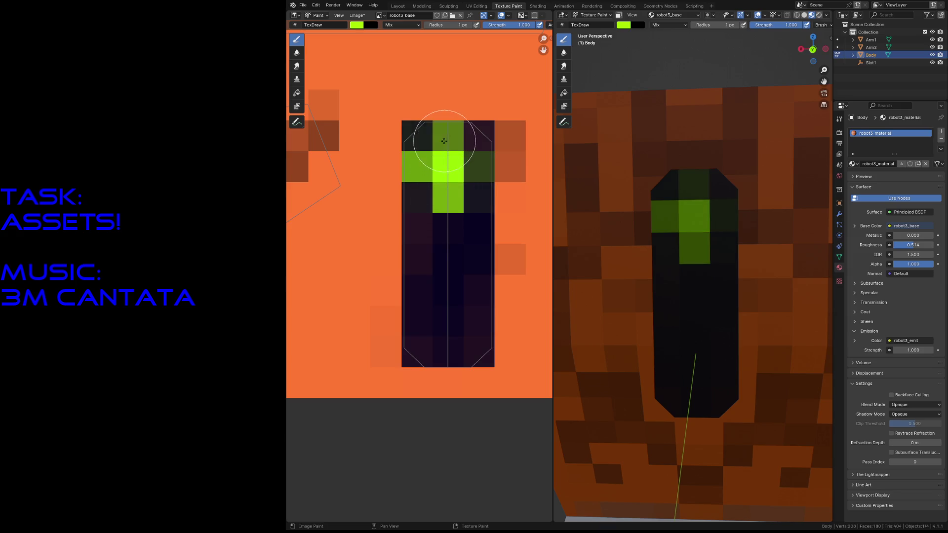
{"action": "left_click", "coordinate": [415, 165]}
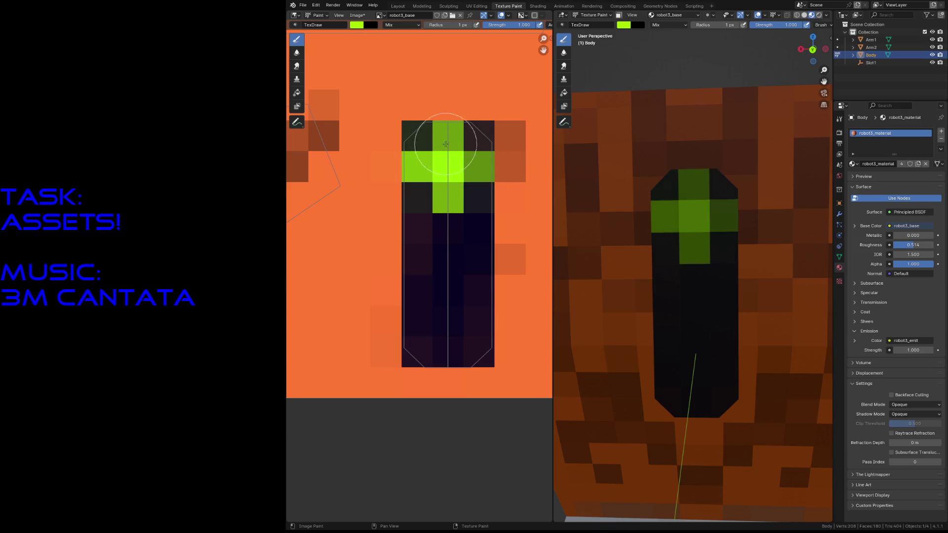
{"action": "left_click", "coordinate": [448, 135]}
{"action": "key", "text": "ctrl+z"}
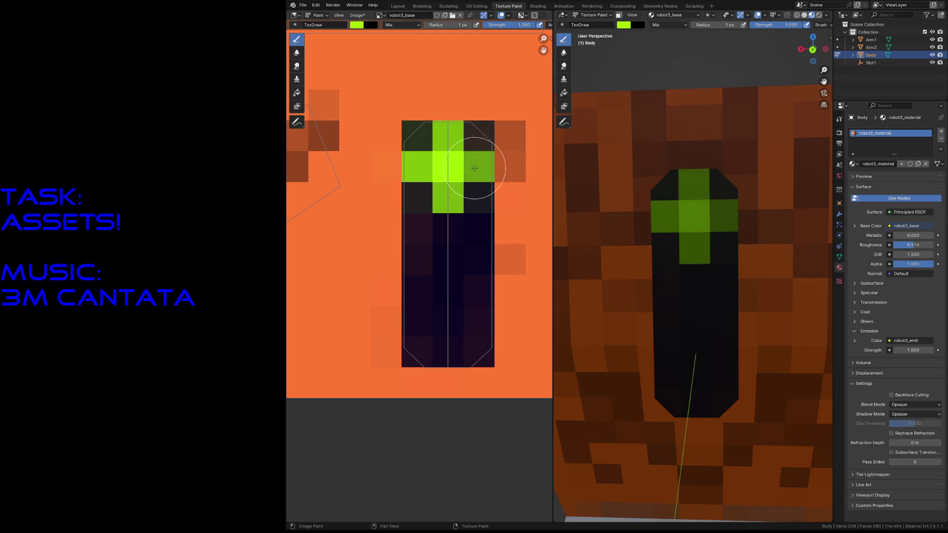
Walk the view back and then in close to inspect the cross on the torso
{"action": "middle_click_drag", "start_coordinate": [666, 281], "coordinate": [697, 288]}
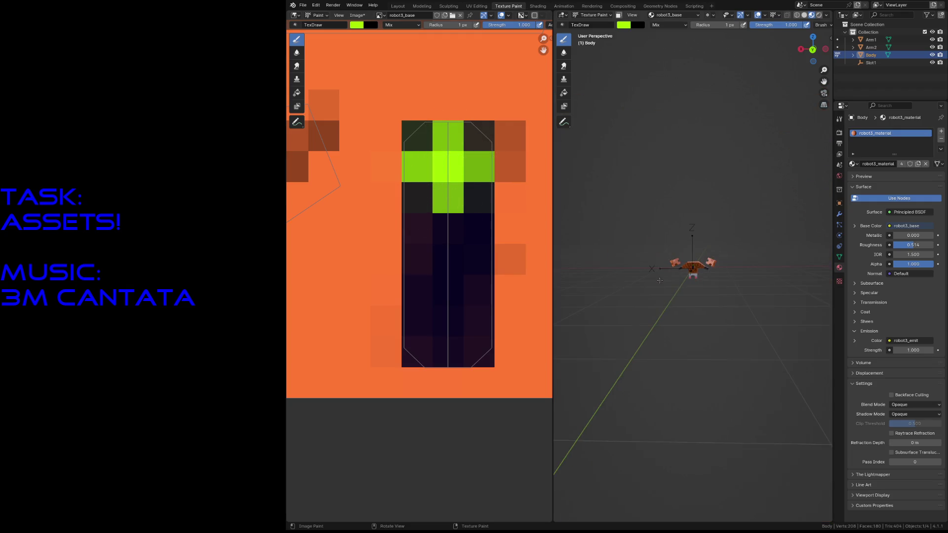
{"action": "key", "text": "shift+grave"}
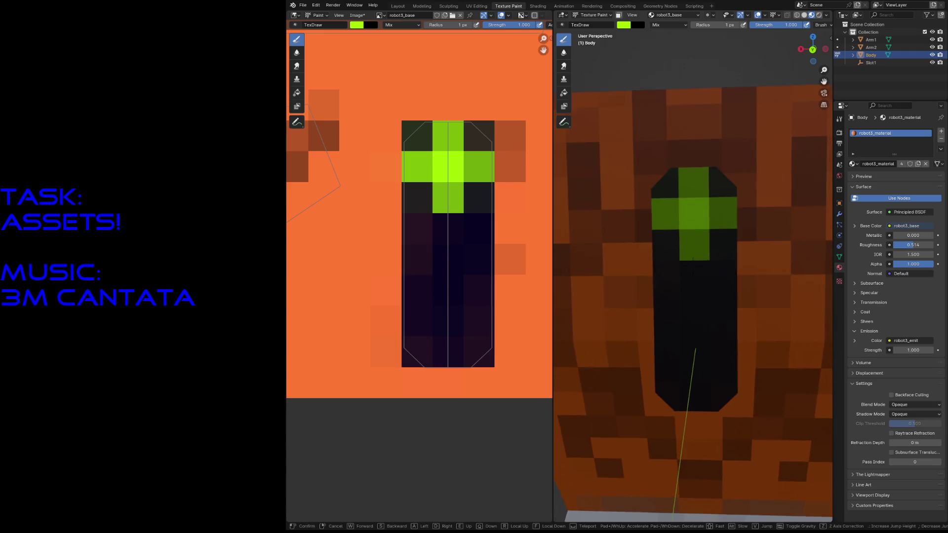
{"action": "key", "text": "s"}
{"action": "key", "text": "w"}
{"action": "left_click", "coordinate": [697, 288]}
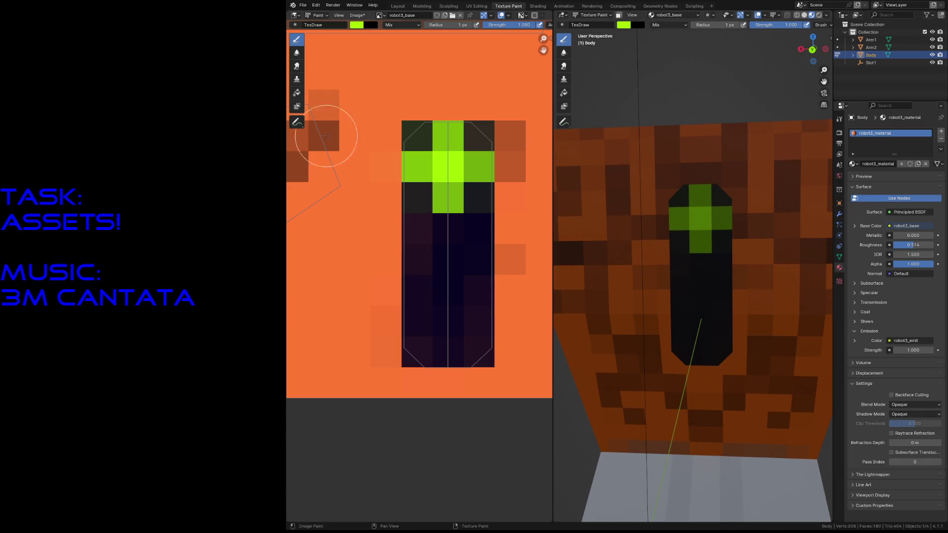
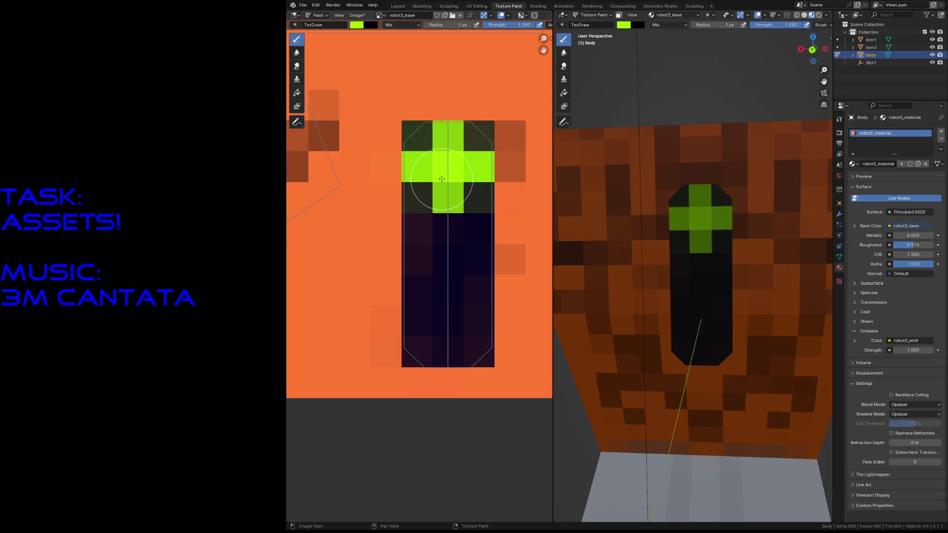
Save the robot file and make robot3_emit the active paint image
{"action": "key", "text": "ctrl+s"}
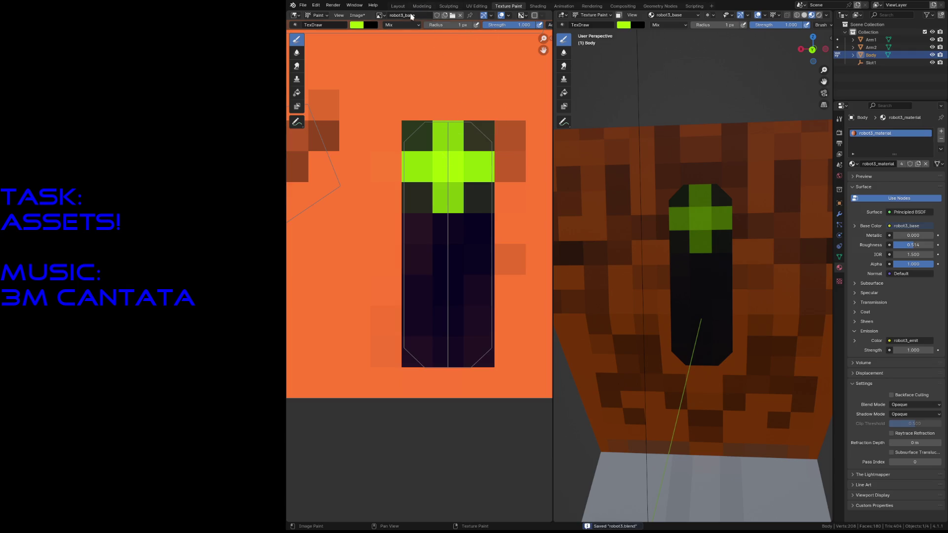
{"action": "left_click", "coordinate": [382, 16]}
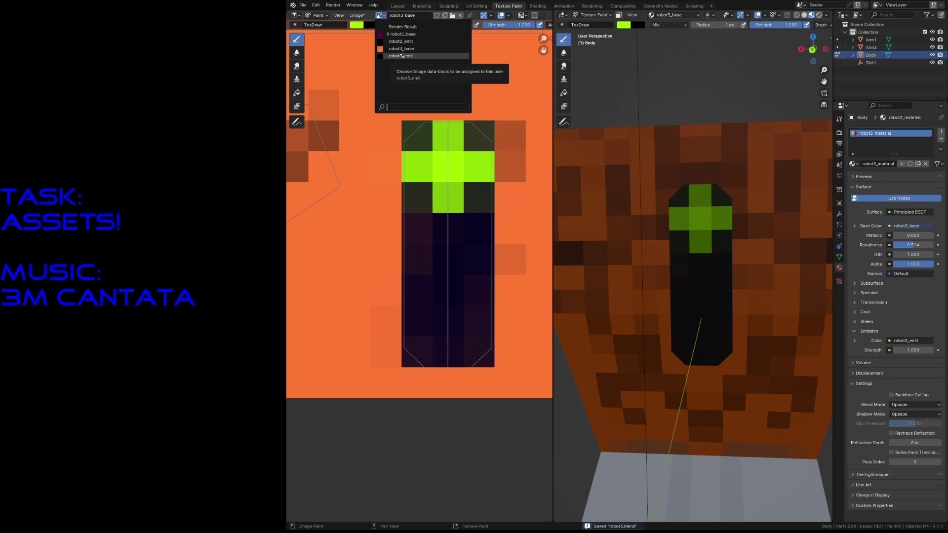
{"action": "left_click", "coordinate": [402, 53]}
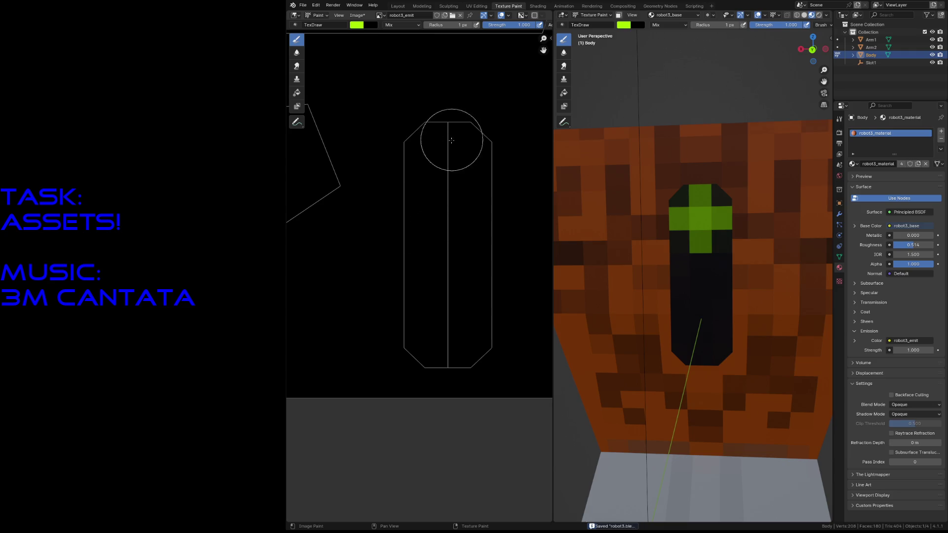
Paint a bright green cross — centre square, column and arms — onto the emit texture
{"action": "left_click", "coordinate": [448, 154]}
{"action": "left_click_drag", "start_coordinate": [450, 156], "coordinate": [450, 133]}
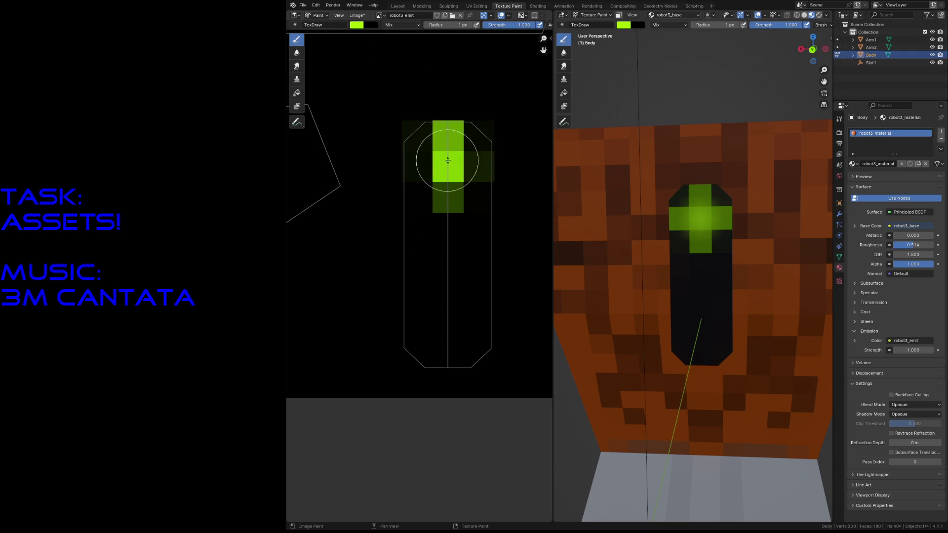
{"action": "mouse_move", "coordinate": [450, 180]}
{"action": "left_mouse_down"}
{"action": "mouse_move", "coordinate": [433, 164]}
{"action": "mouse_move", "coordinate": [471, 165]}
{"action": "left_mouse_up"}
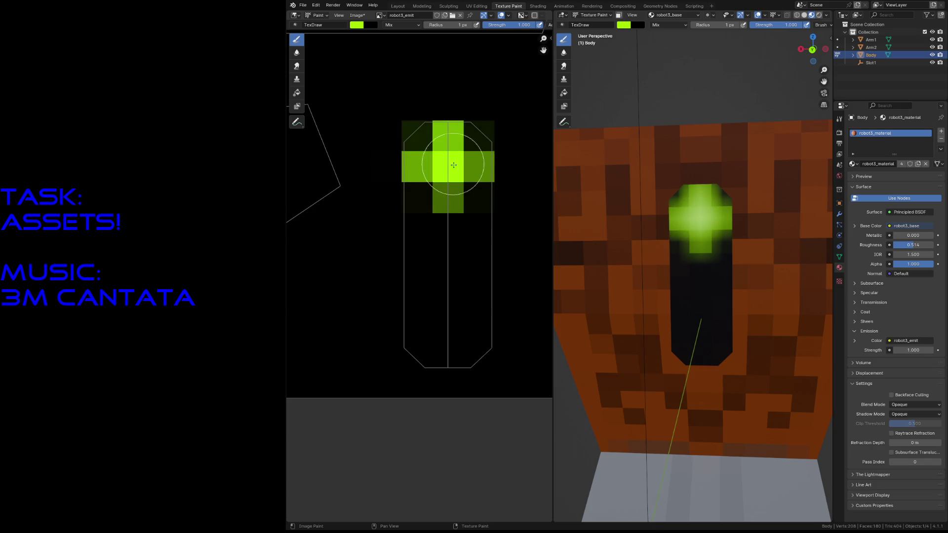
{"action": "left_click", "coordinate": [471, 165]}
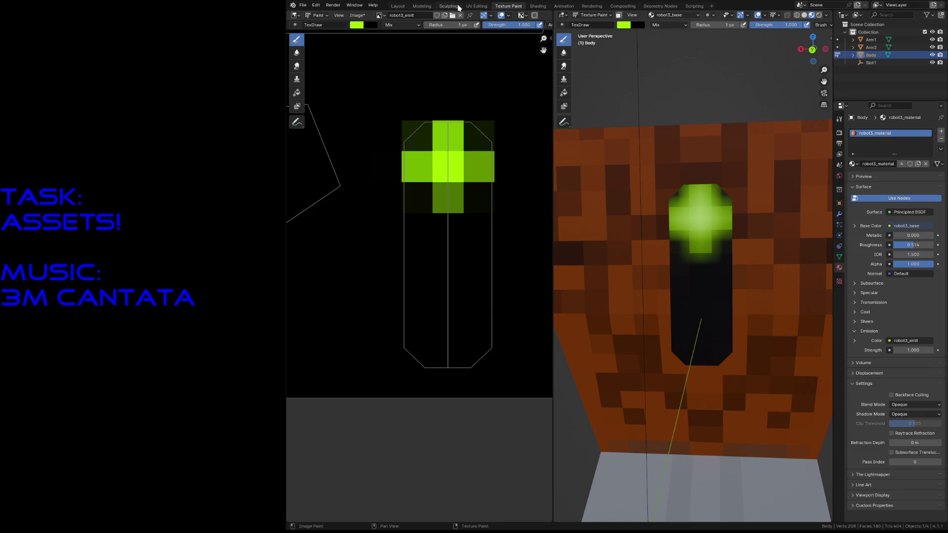
{"action": "left_click", "coordinate": [477, 7]}
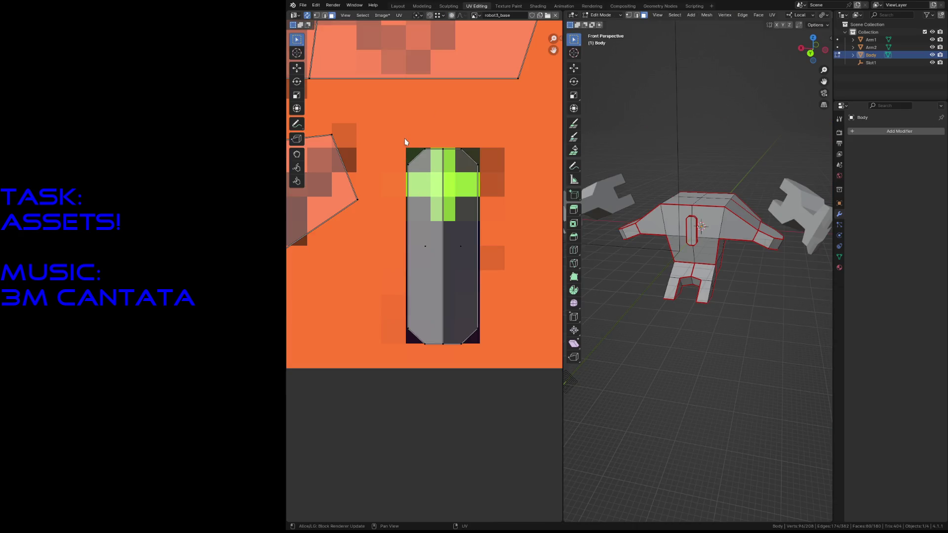
Select the whole chest-slot UV island and snap it to texture pixels via UV > Snap
{"action": "left_click", "coordinate": [461, 286]}
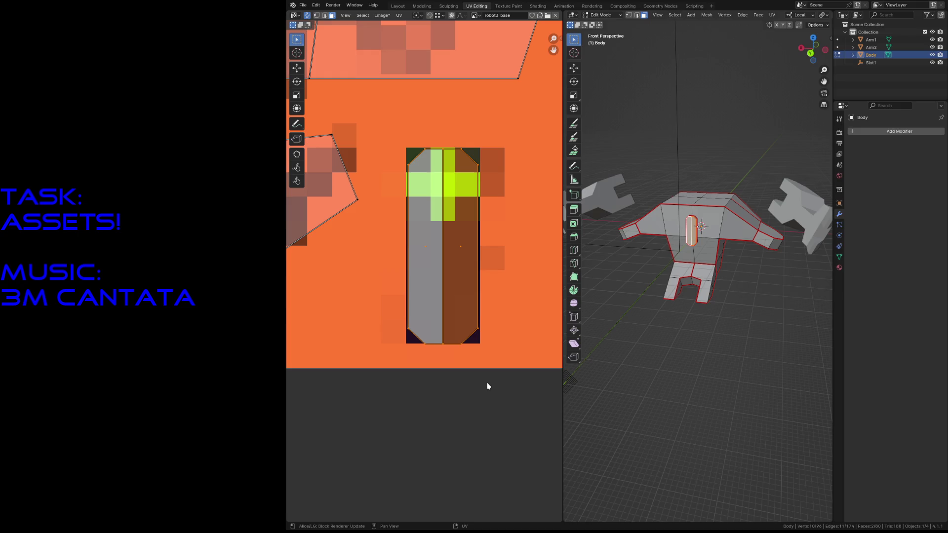
{"action": "key", "text": "ctrl+s"}
{"action": "left_click", "coordinate": [398, 16]}
{"action": "mouse_move", "coordinate": [413, 65]}
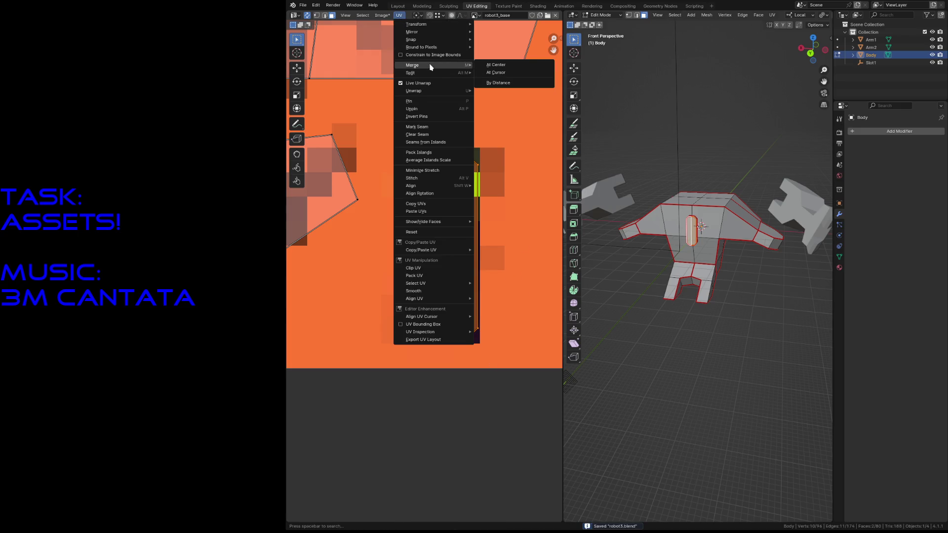
{"action": "left_click", "coordinate": [482, 317]}
{"action": "left_click_drag", "start_coordinate": [404, 125], "coordinate": [486, 364]}
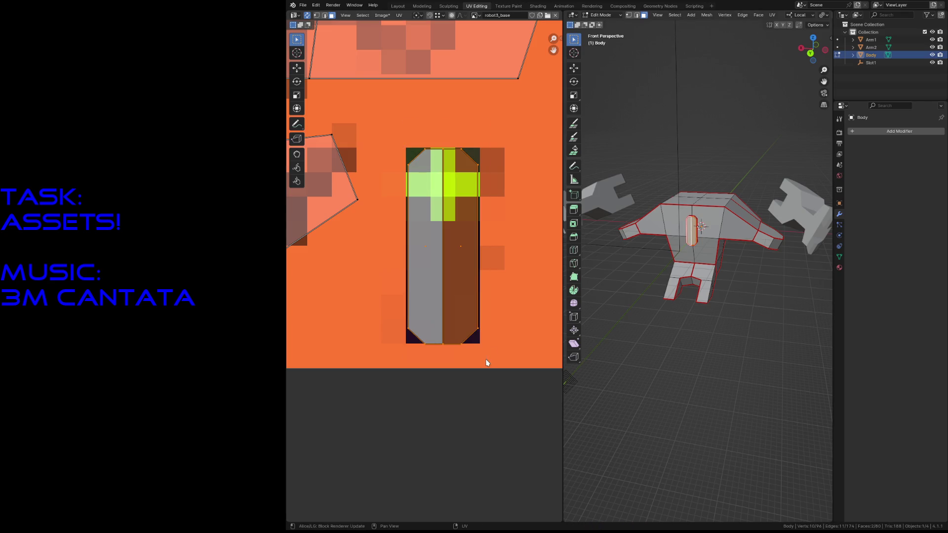
{"action": "left_click", "coordinate": [400, 16]}
{"action": "mouse_move", "coordinate": [412, 40]}
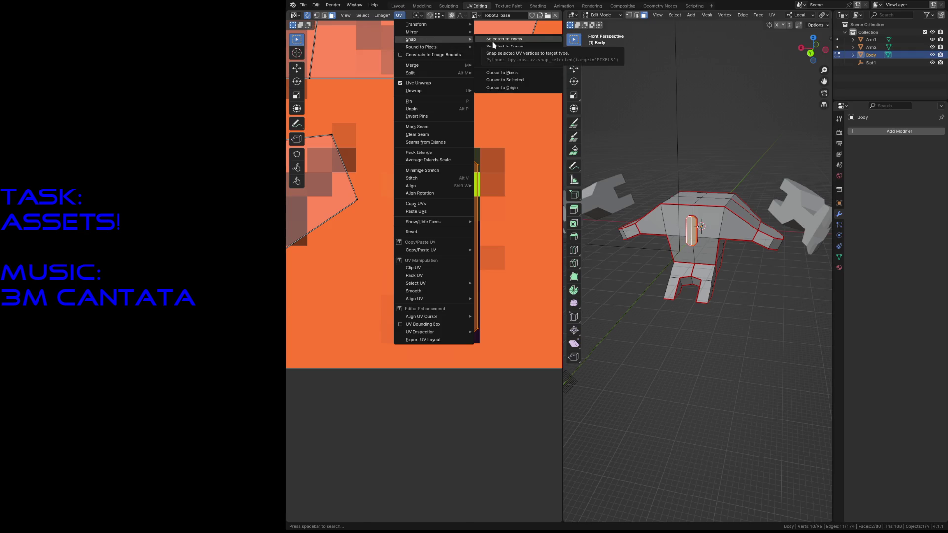
{"action": "left_click", "coordinate": [492, 42]}
{"action": "left_click", "coordinate": [531, 217]}
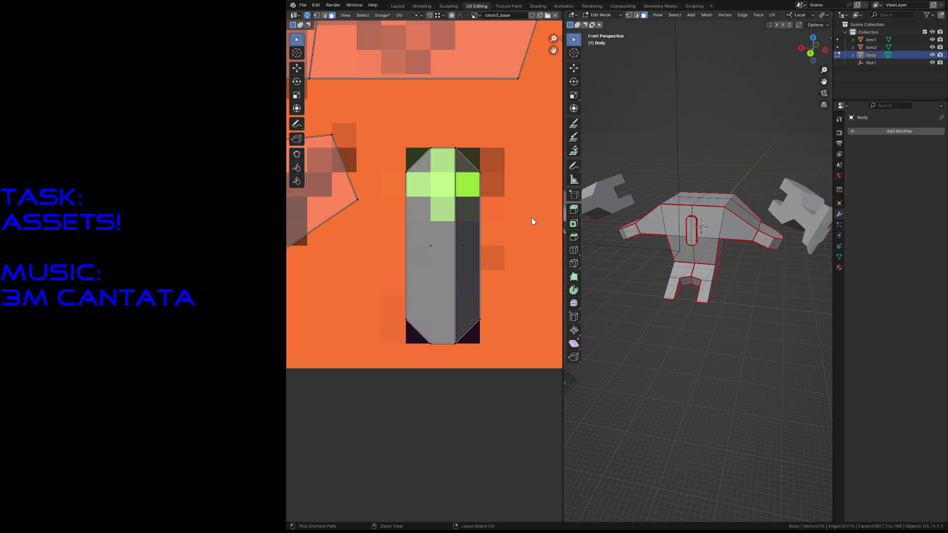
Switch the viewport to Material Preview, save, and fly in to face the chest slot
{"action": "key", "text": "z"}
{"action": "left_click", "coordinate": [688, 297]}
{"action": "key", "text": "ctrl+s"}
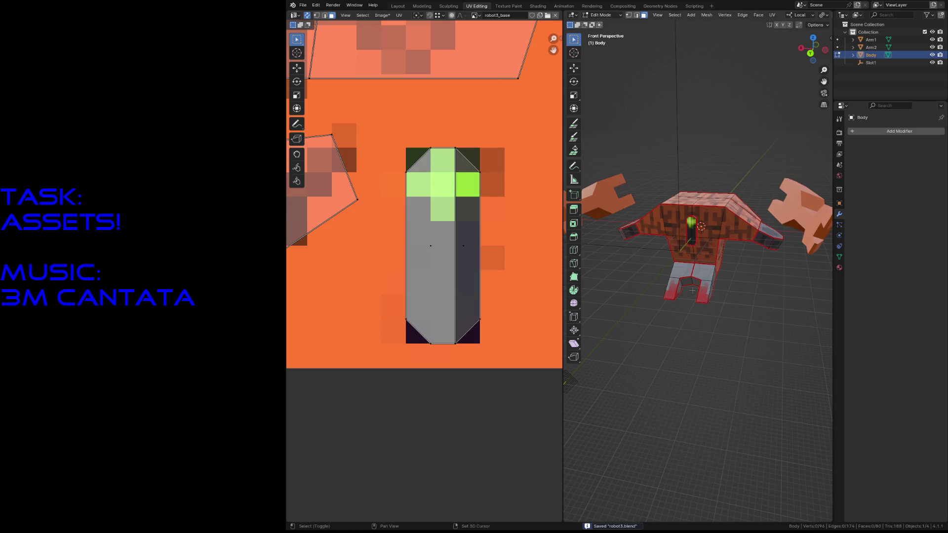
{"action": "key", "text": "shift+grave"}
{"action": "key", "text": "w"}
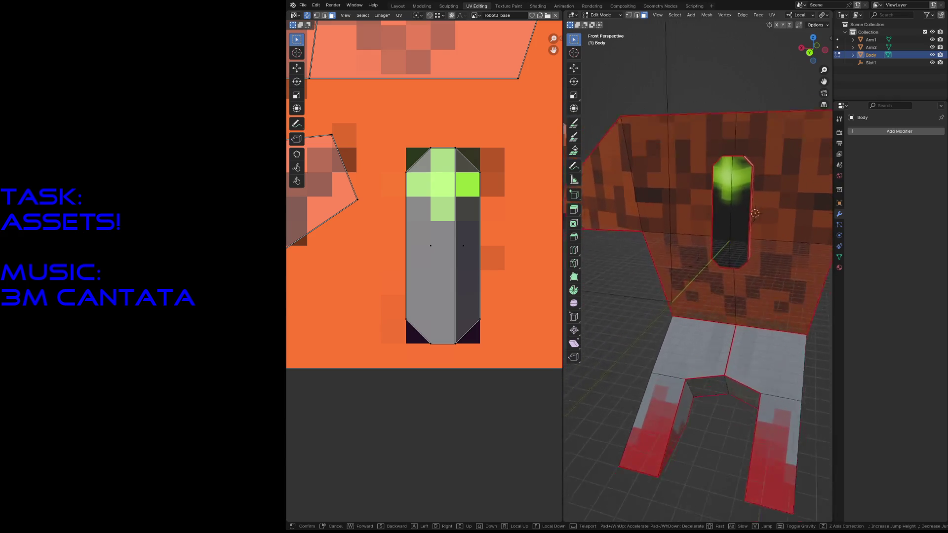
{"action": "key", "text": "w"}
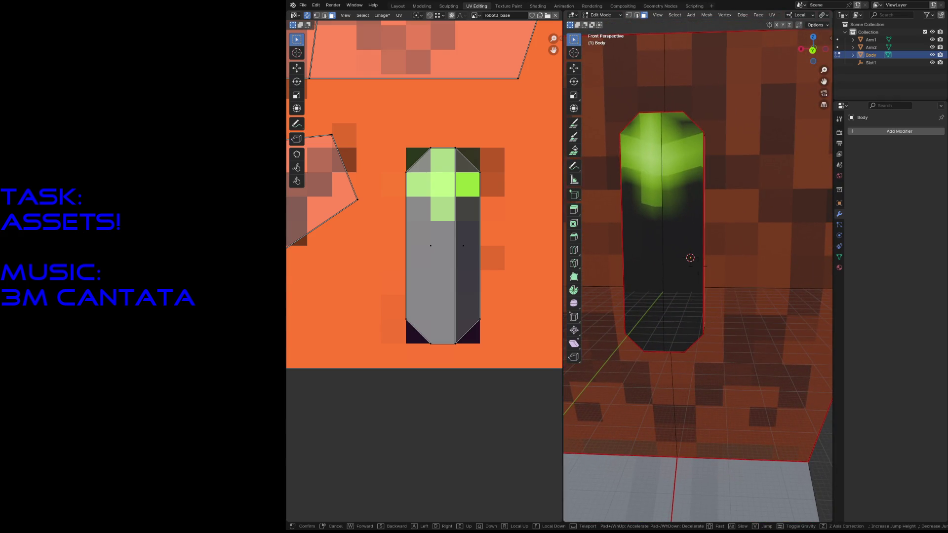
{"action": "key", "text": "s"}
{"action": "left_click", "coordinate": [640, 268]}
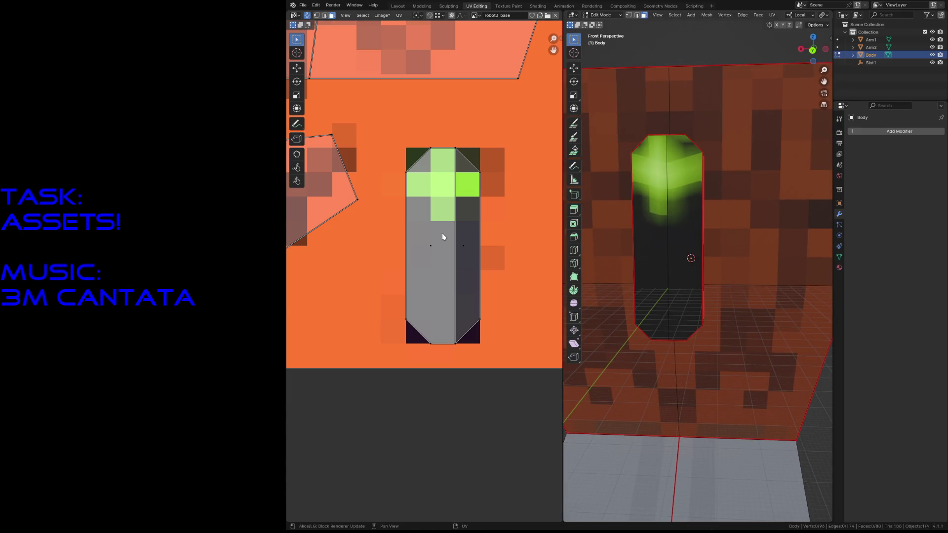
Clear the selection, pick the body's top-left vertex in vertex mode, and return to Layout
{"action": "key", "text": "a"}
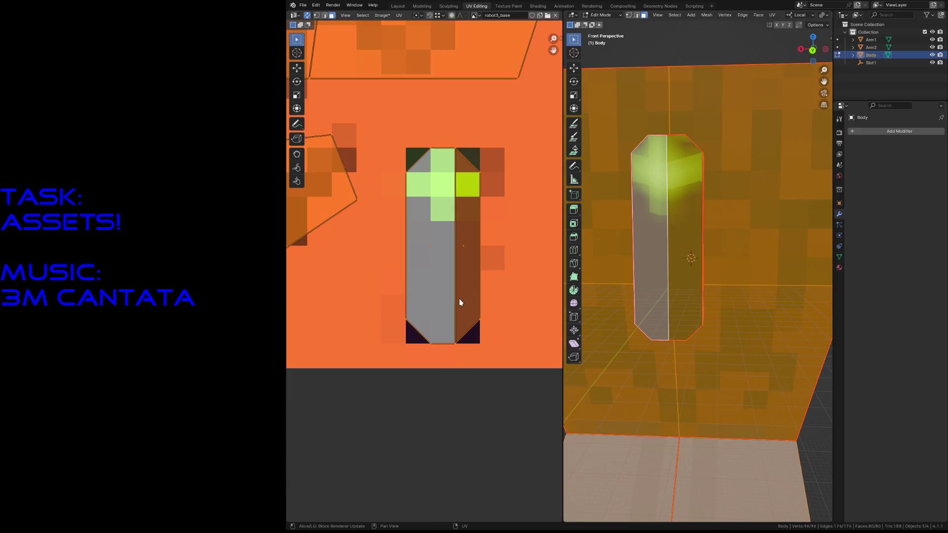
{"action": "key", "text": "alt+a"}
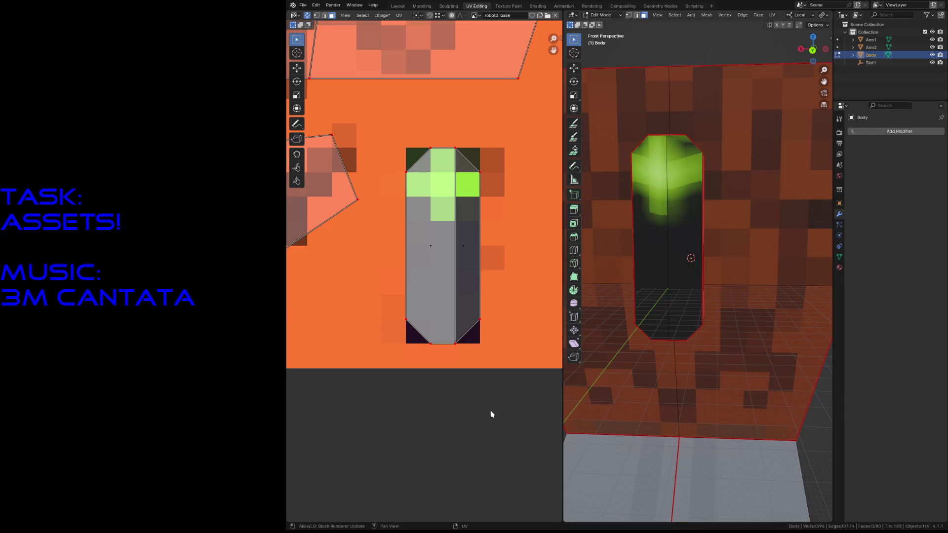
{"action": "key", "text": "1"}
{"action": "left_click", "coordinate": [631, 153]}
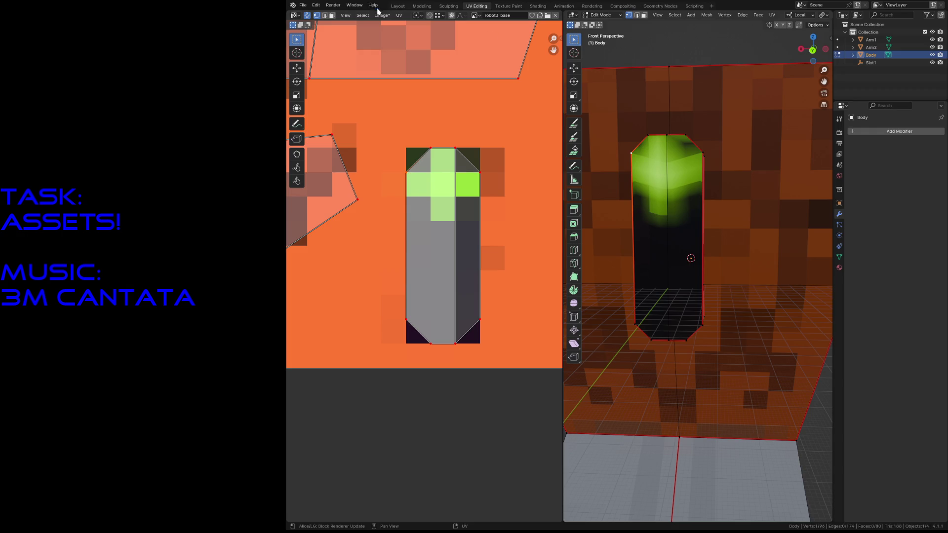
{"action": "left_click", "coordinate": [397, 7]}
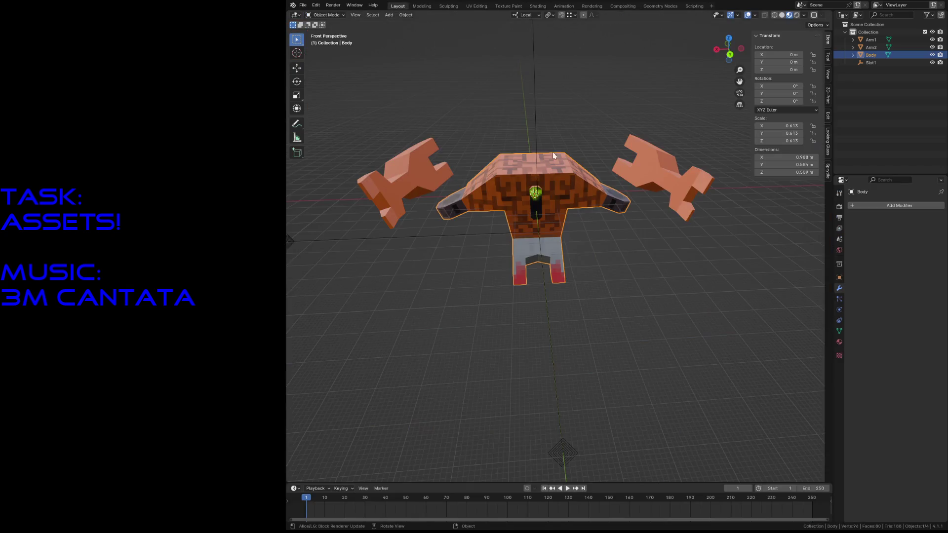
Fly close to the slot, enter Edit Mode and knife-cut across the slot's top edge
{"action": "key", "text": "shift+grave"}
{"action": "key", "text": "w"}
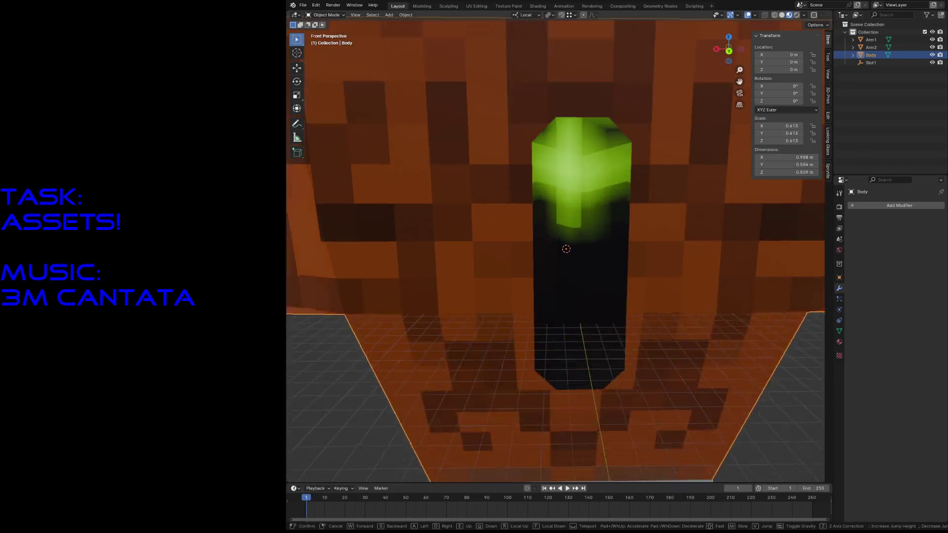
{"action": "left_click", "coordinate": [590, 220]}
{"action": "key", "text": "Tab"}
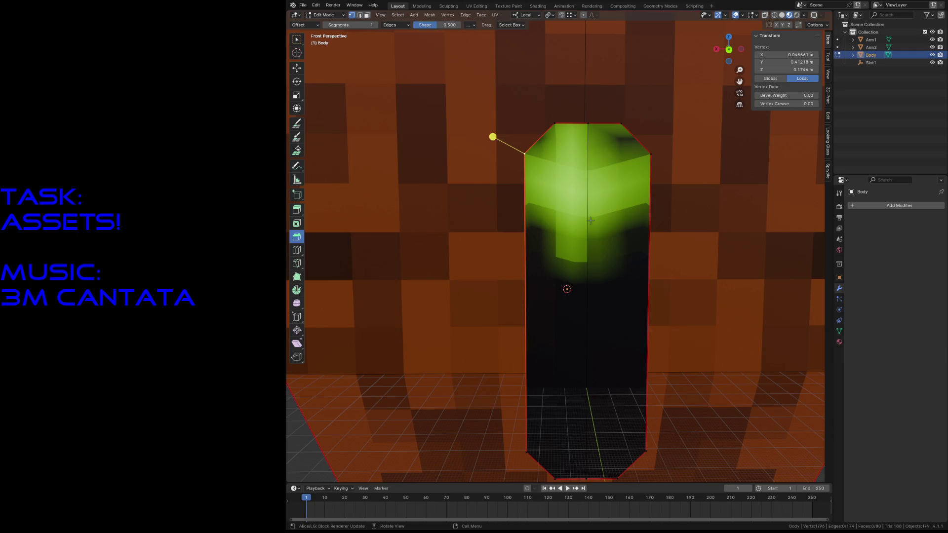
{"action": "key", "text": "k"}
{"action": "left_click", "coordinate": [527, 154]}
{"action": "left_click", "coordinate": [647, 154]}
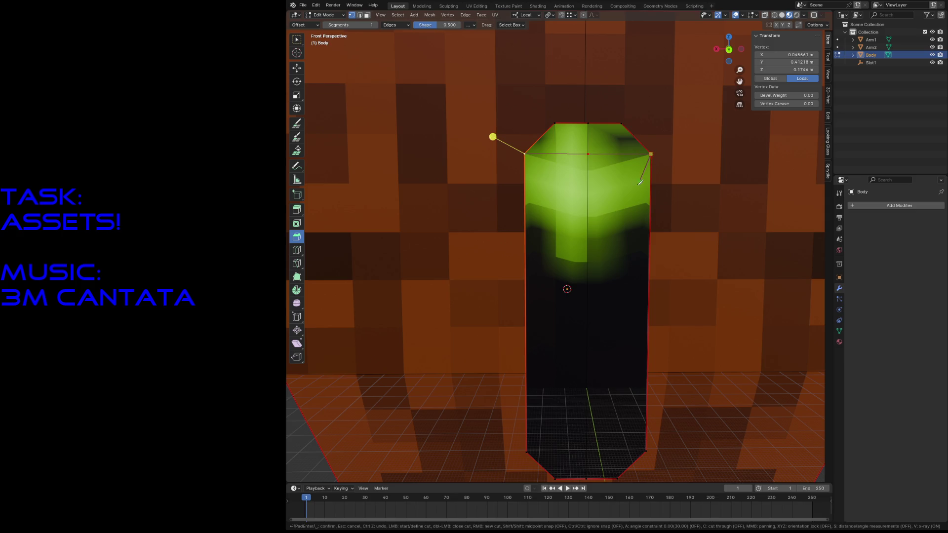
{"action": "key", "text": "Return"}
Knife-cut across the slot's bottom edge, then select its left and right half faces
{"action": "key", "text": "k"}
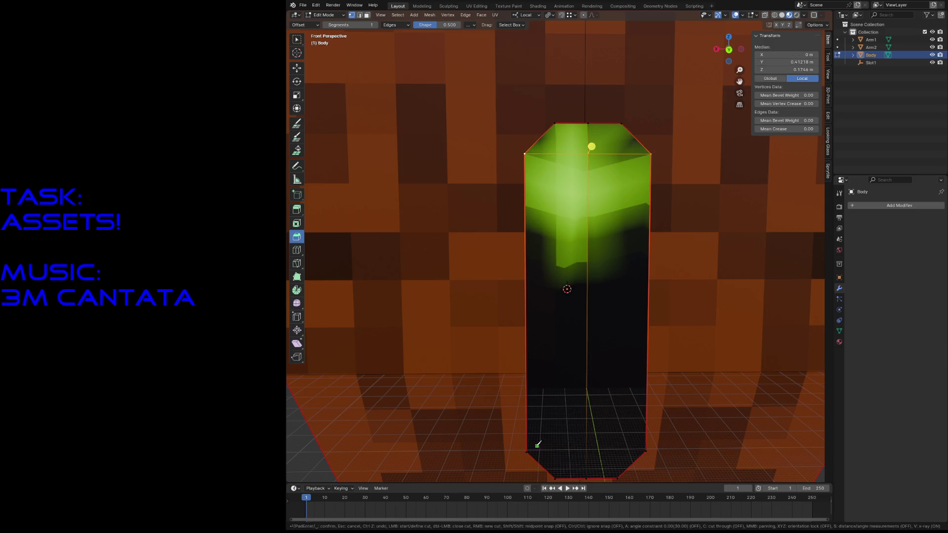
{"action": "left_click", "coordinate": [647, 448]}
{"action": "key", "text": "Return"}
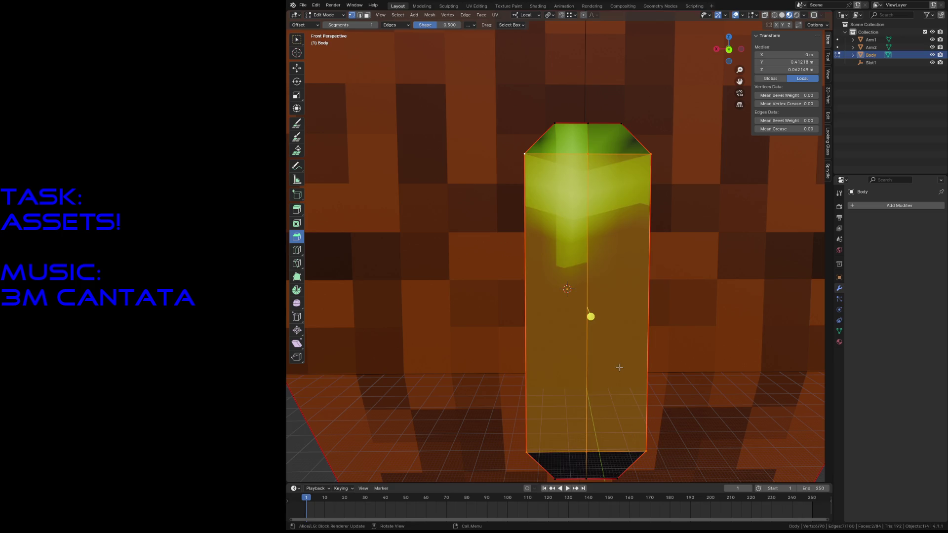
{"action": "key", "text": "alt+a"}
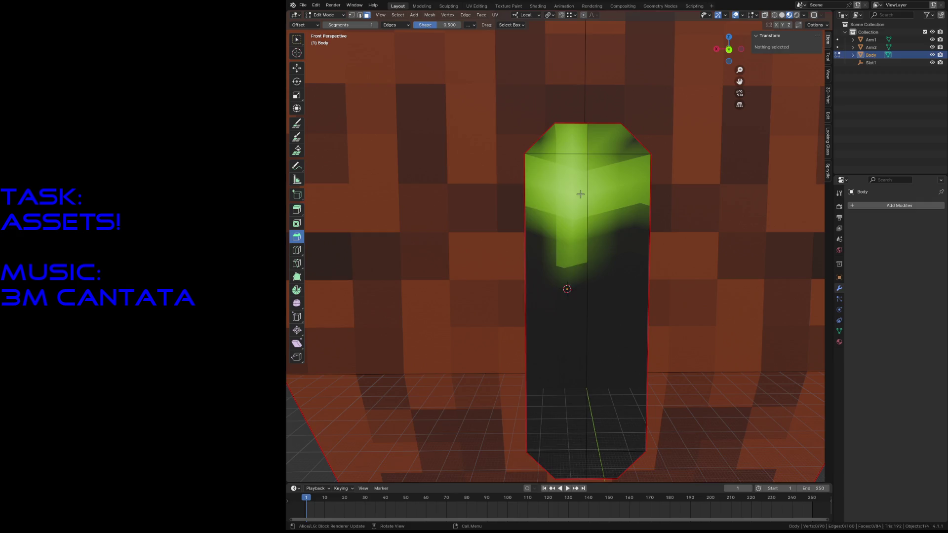
{"action": "left_click", "coordinate": [581, 194]}
{"action": "left_click", "coordinate": [608, 205]}
{"action": "left_click", "coordinate": [556, 222]}
{"action": "left_click", "coordinate": [608, 211]}
Move the slot island's top and bottom UV corners along Y onto the texture strips
{"action": "left_click", "coordinate": [483, 6]}
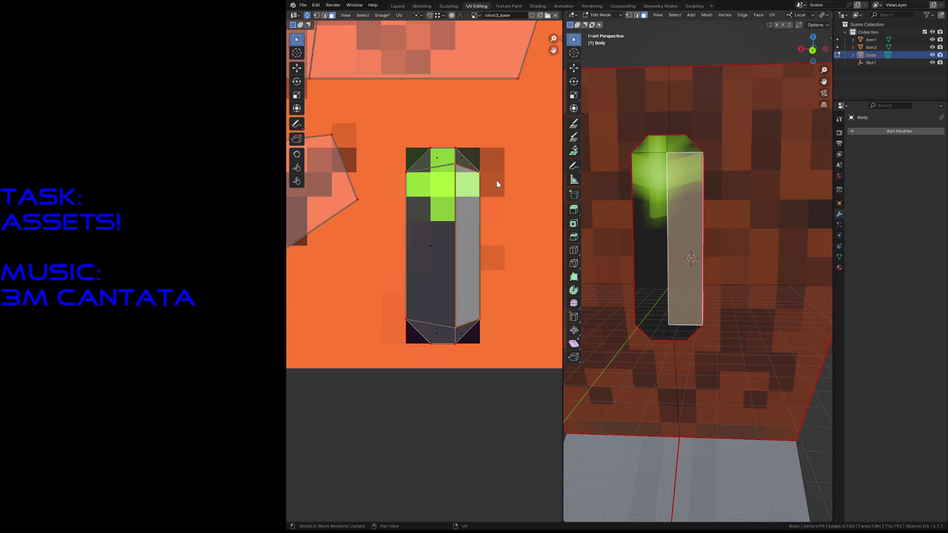
{"action": "key", "text": "1"}
{"action": "key", "text": "a"}
{"action": "left_click", "coordinate": [456, 165]}
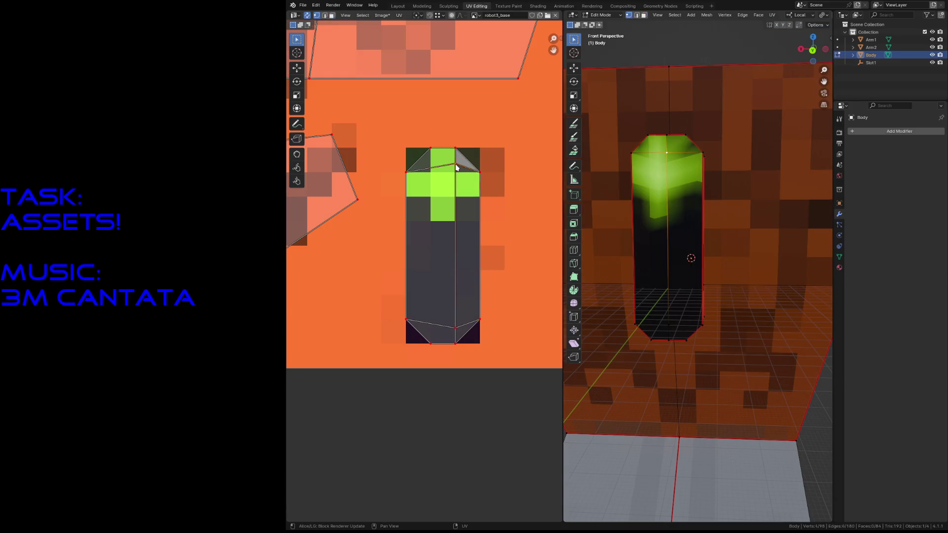
{"action": "scroll", "coordinate": [455, 165], "scroll_direction": "down", "scroll_amount": 3}
{"action": "scroll", "coordinate": [455, 164], "scroll_direction": "up", "scroll_amount": 1}
{"action": "scroll", "coordinate": [455, 167], "scroll_direction": "up", "scroll_amount": 3}
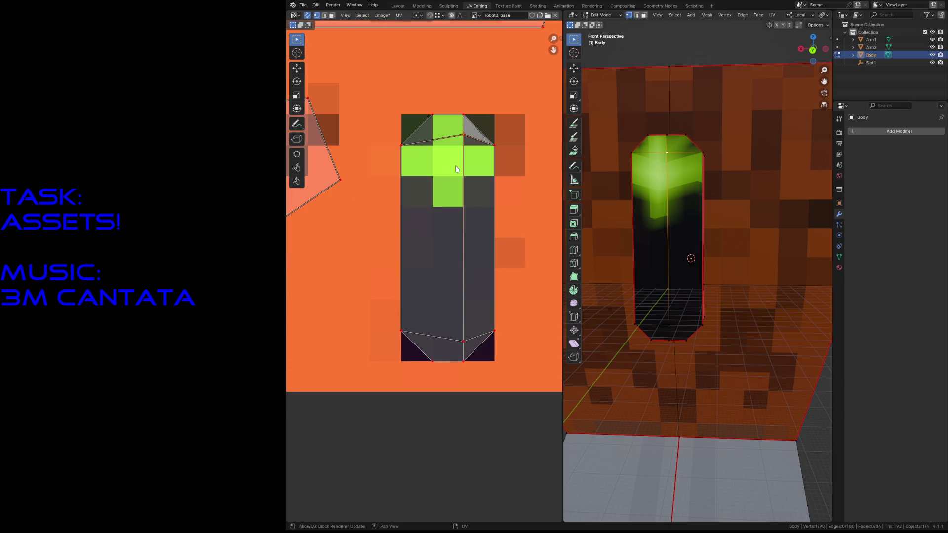
{"action": "key", "text": "g"}
{"action": "key", "text": "y"}
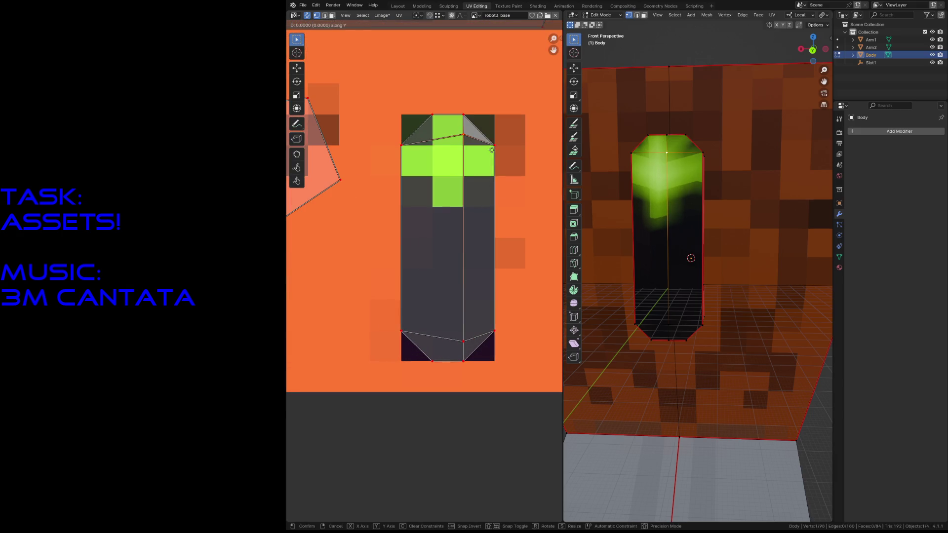
{"action": "left_click", "coordinate": [493, 146]}
{"action": "left_click", "coordinate": [478, 336]}
{"action": "key", "text": "g"}
{"action": "key", "text": "y"}
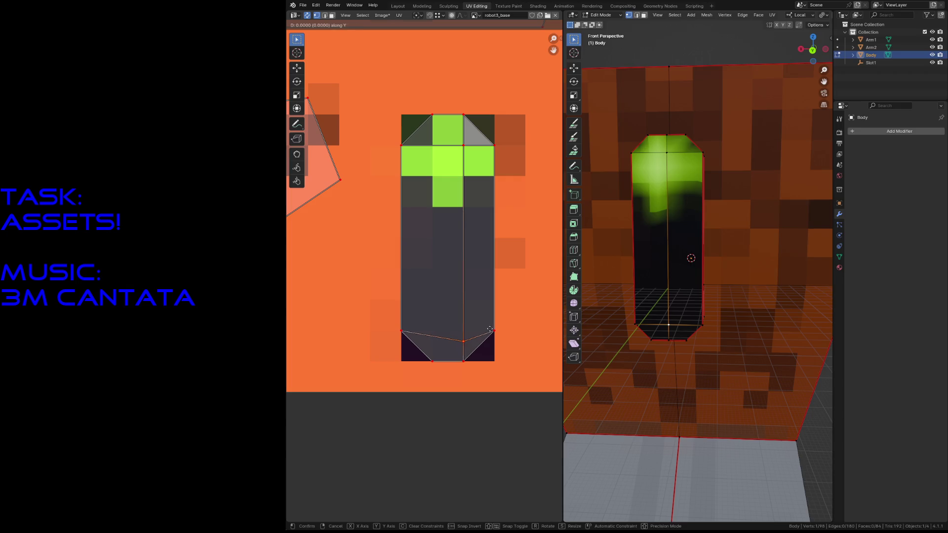
{"action": "left_click", "coordinate": [495, 332]}
{"action": "key", "text": "ctrl+z"}
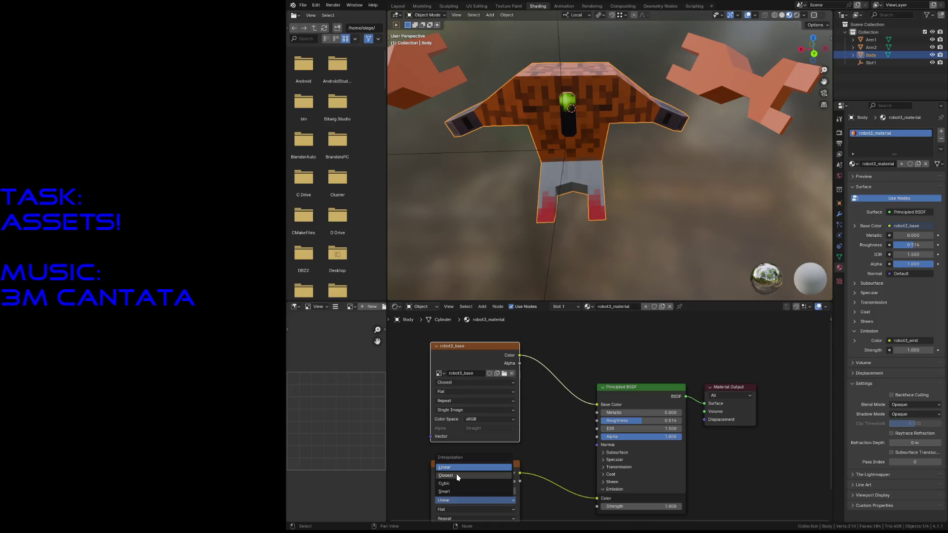
Save the robot file and switch to the Texture Paint workspace
{"action": "key", "text": "ctrl+s"}
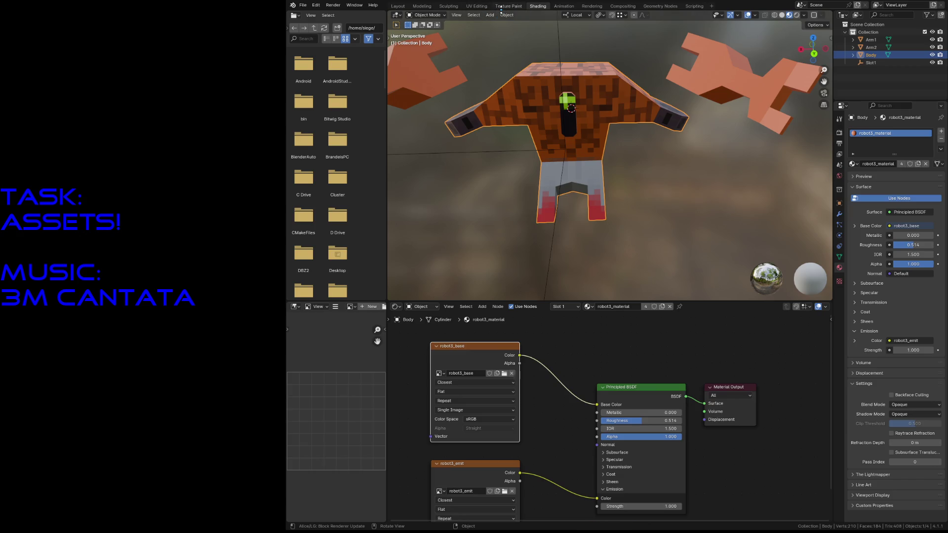
{"action": "left_click", "coordinate": [506, 6]}
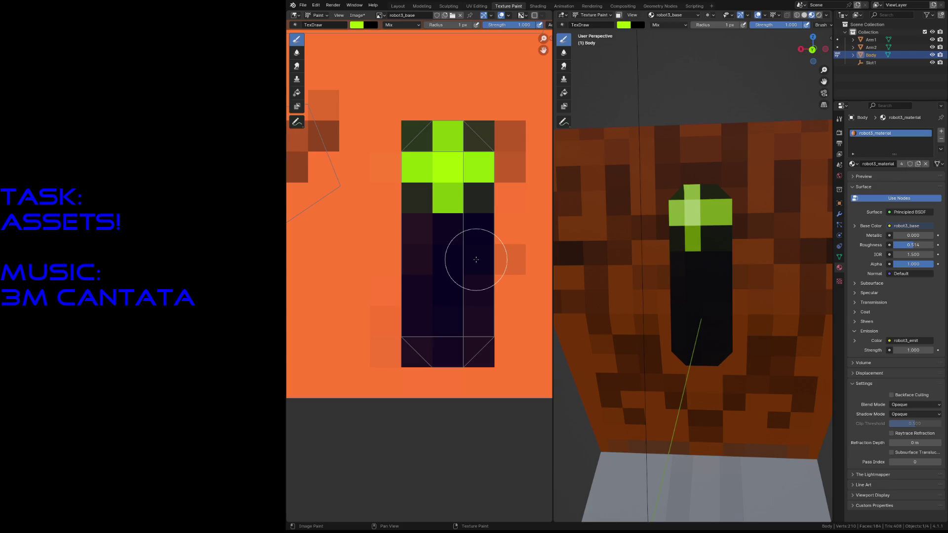
In Layout Edit Mode, pick the port's top vertex and dissolve it with X > Dissolve Vertices
{"action": "left_click", "coordinate": [397, 7]}
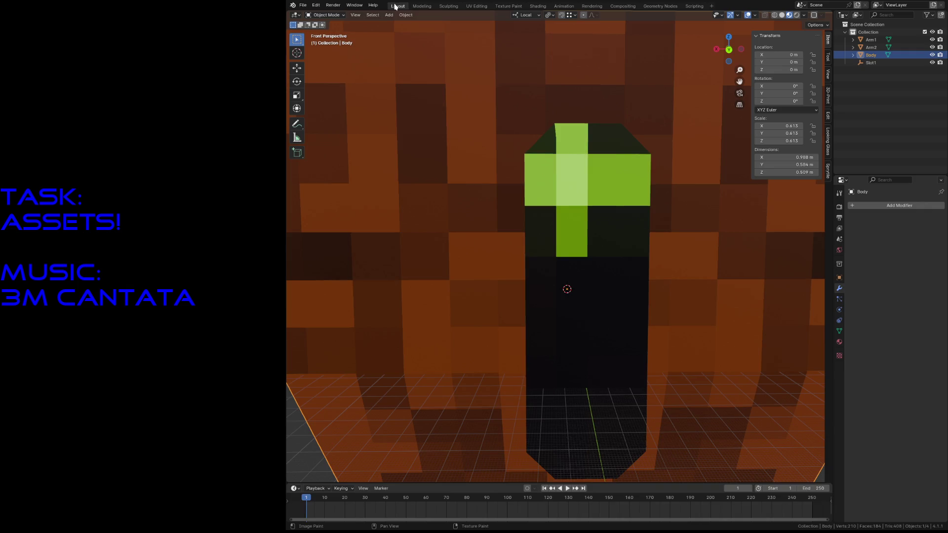
{"action": "key", "text": "Tab"}
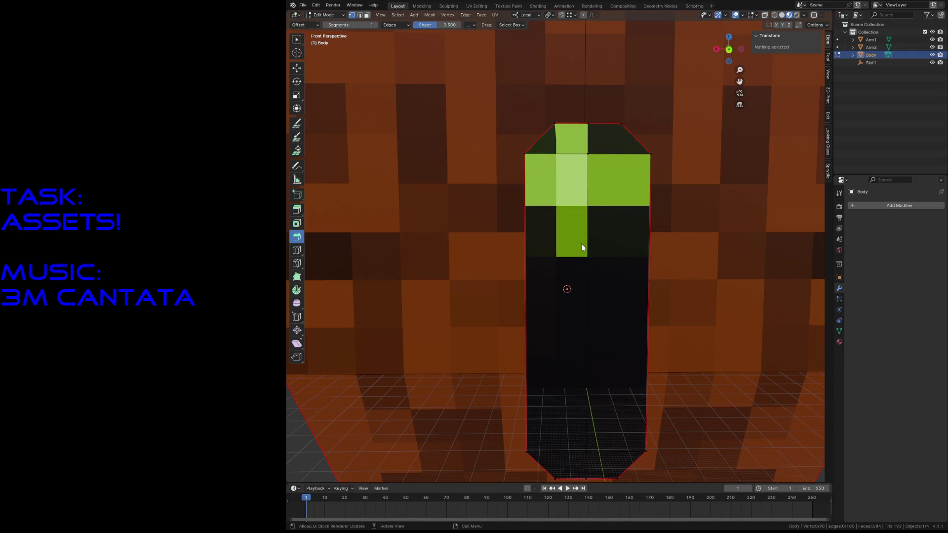
{"action": "left_click", "coordinate": [559, 319]}
{"action": "left_click", "coordinate": [593, 319], "text": "shift"}
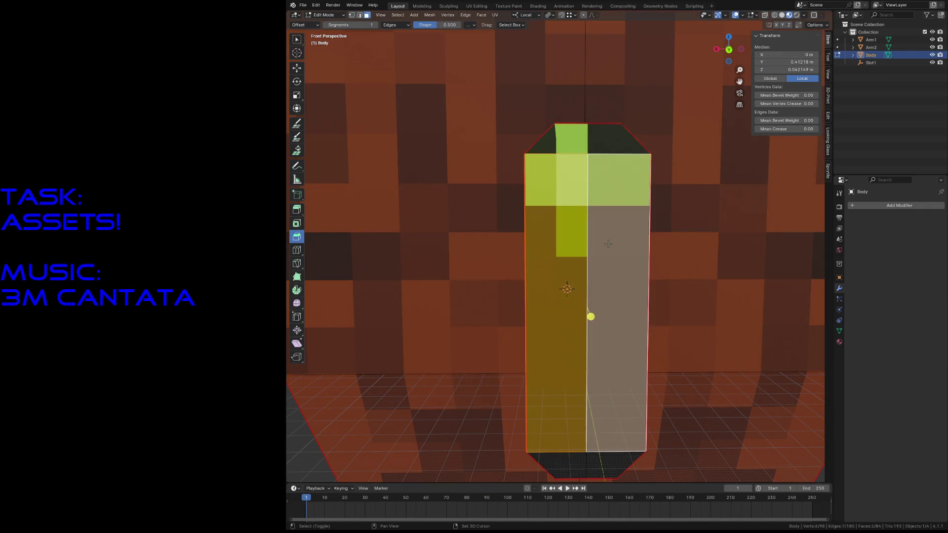
{"action": "left_click", "coordinate": [591, 142]}
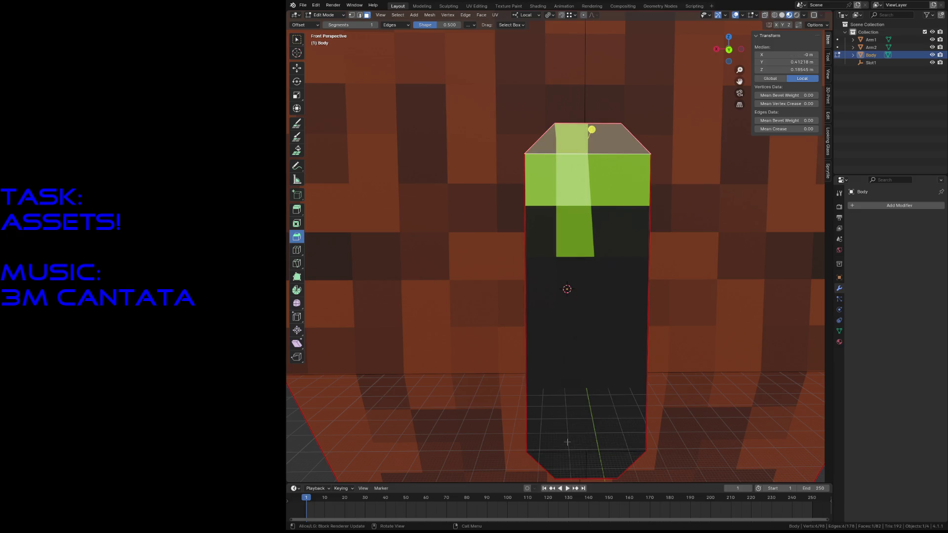
{"action": "left_click", "coordinate": [590, 315]}
{"action": "left_click", "coordinate": [585, 464]}
{"action": "key", "text": "1"}
{"action": "left_click", "coordinate": [591, 416]}
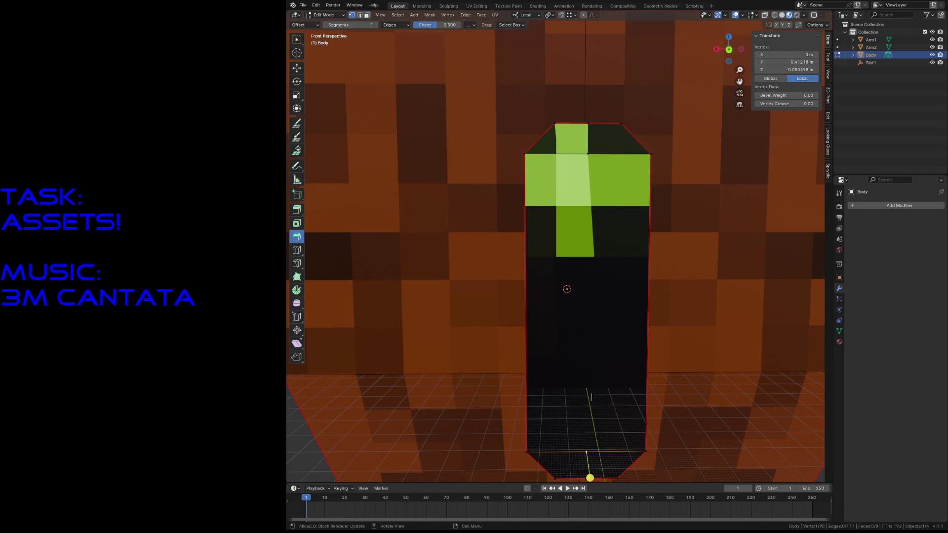
{"action": "left_click", "coordinate": [593, 152]}
{"action": "key", "text": "x"}
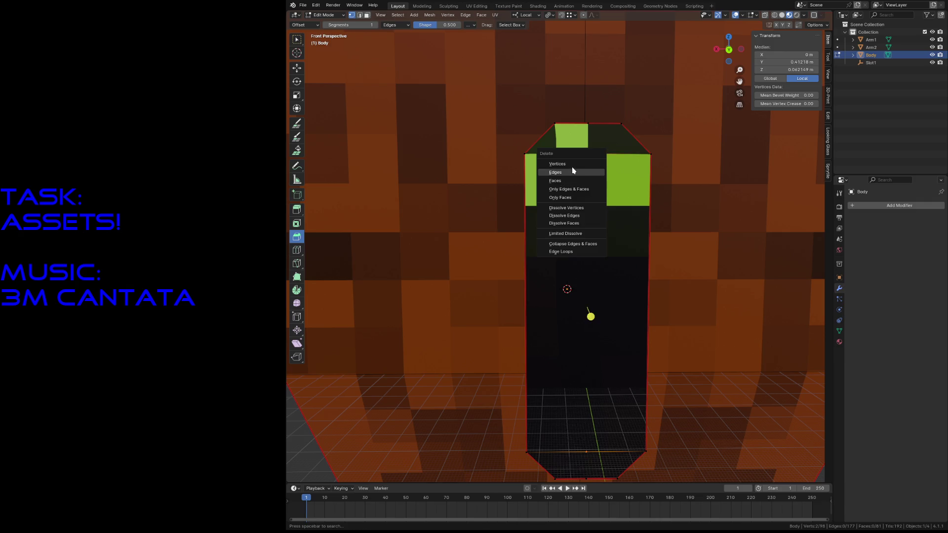
{"action": "left_click", "coordinate": [571, 211]}
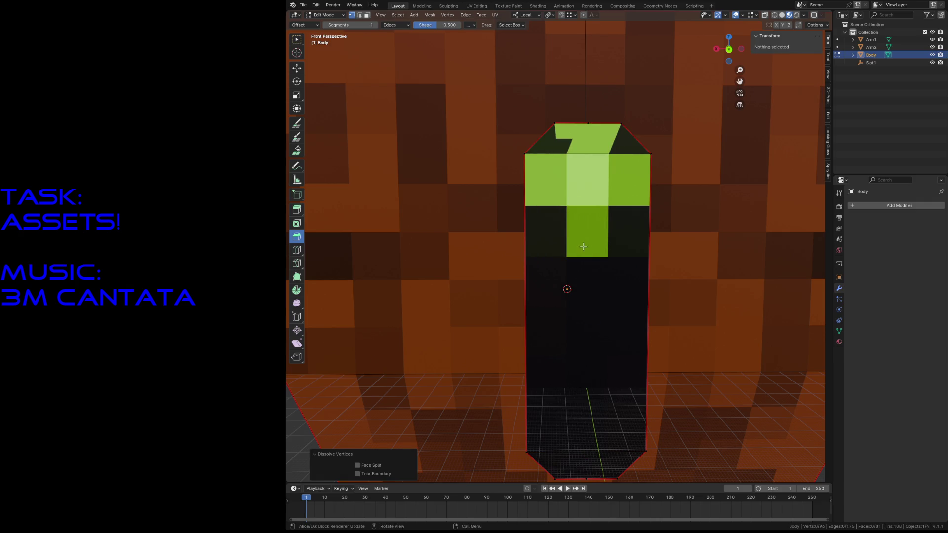
Back the view off and dissolve a second extra vertex on the port's top bevel
{"action": "left_click", "coordinate": [588, 86]}
{"action": "key", "text": "shift+grave"}
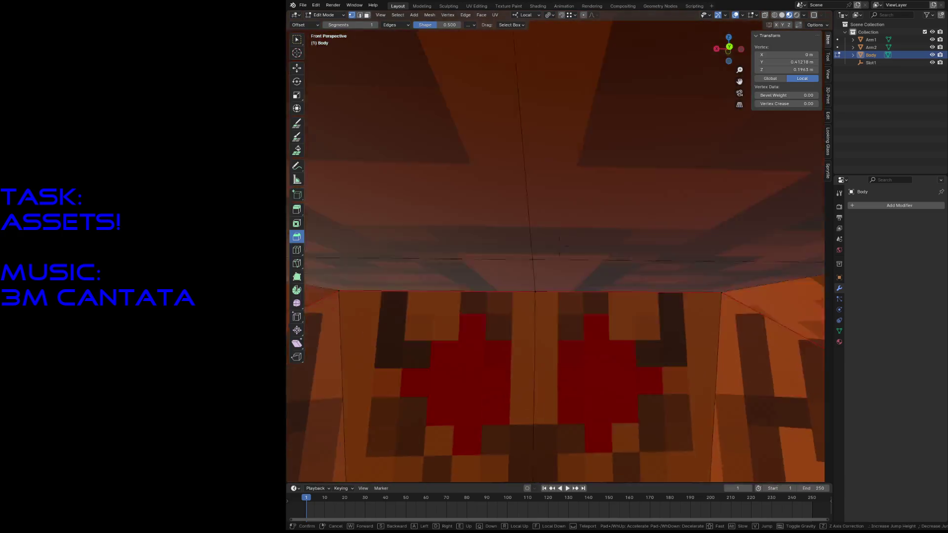
{"action": "key", "text": "s"}
{"action": "left_click", "coordinate": [573, 99]}
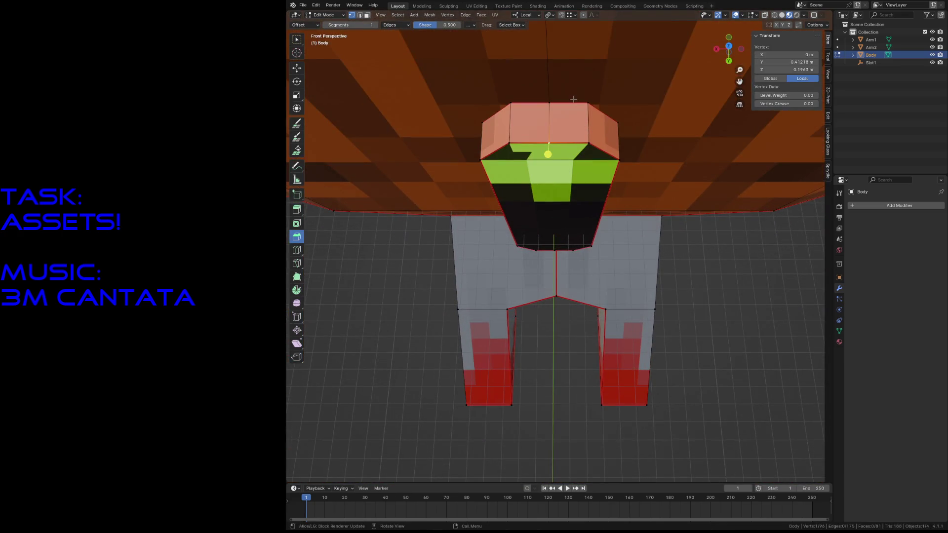
{"action": "left_click", "coordinate": [518, 143], "text": "shift"}
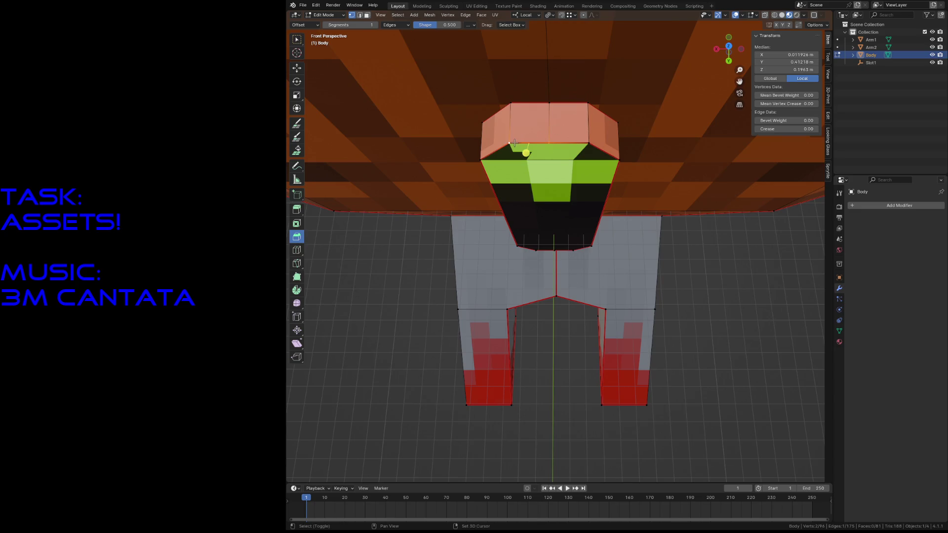
{"action": "left_click", "coordinate": [540, 130], "text": "shift"}
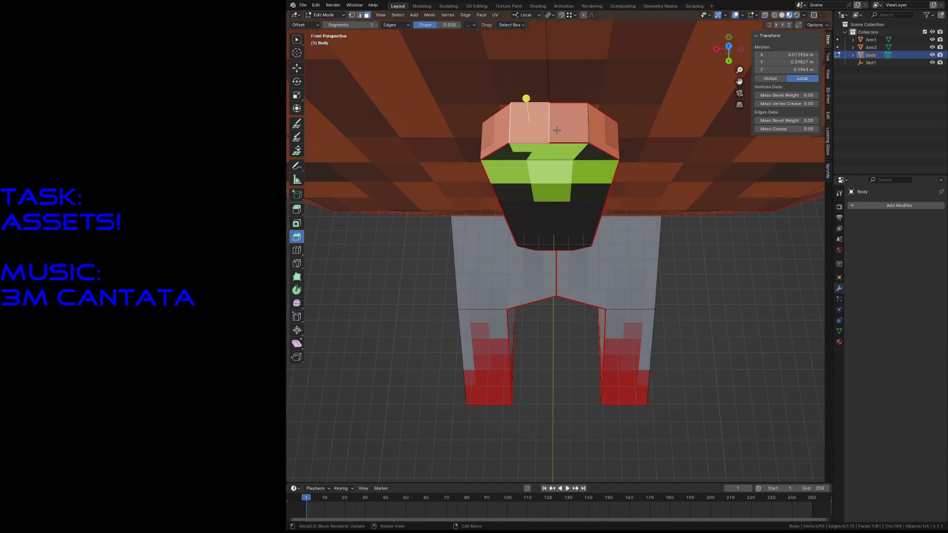
{"action": "left_click", "coordinate": [555, 141]}
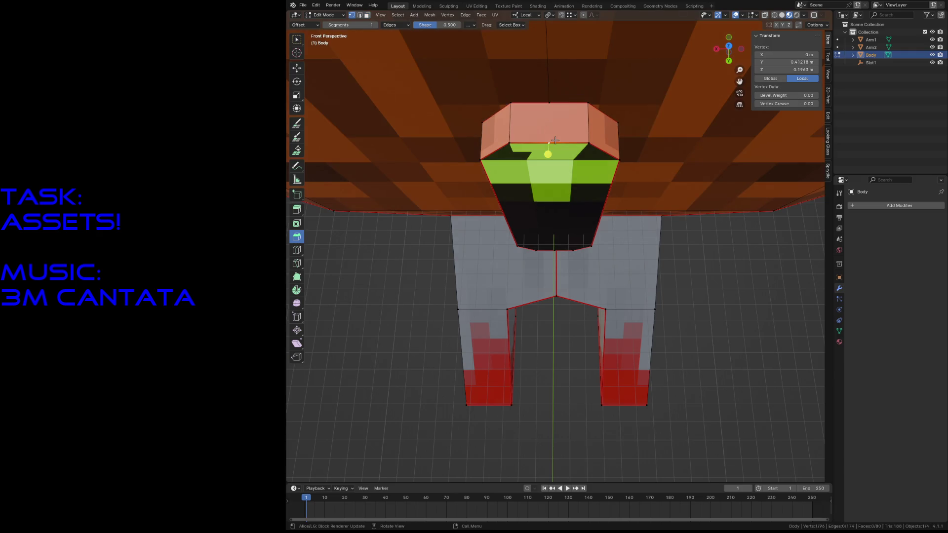
{"action": "key", "text": "x"}
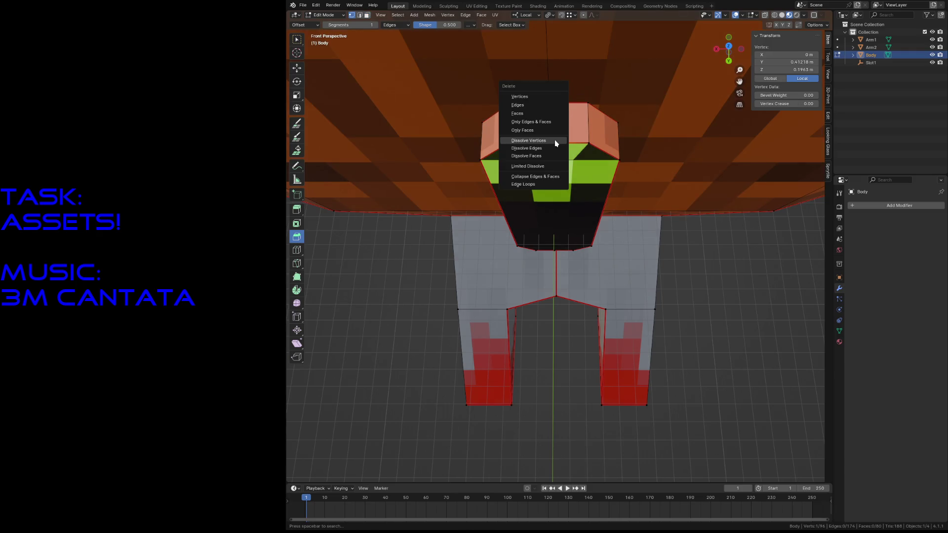
{"action": "left_click", "coordinate": [555, 141]}
Dissolve the extra vertex on the port's bottom bevel, face the body and save
{"action": "key", "text": "shift+grave"}
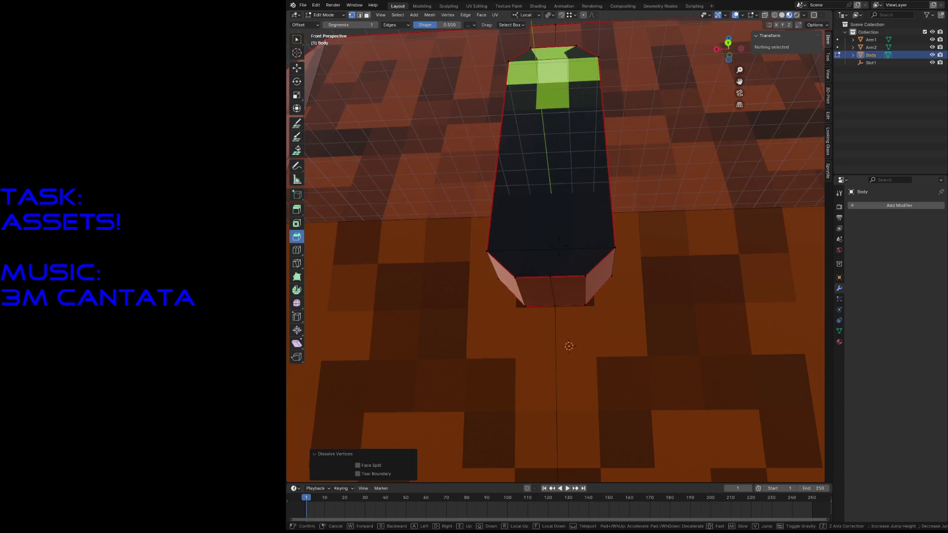
{"action": "left_click", "coordinate": [569, 346]}
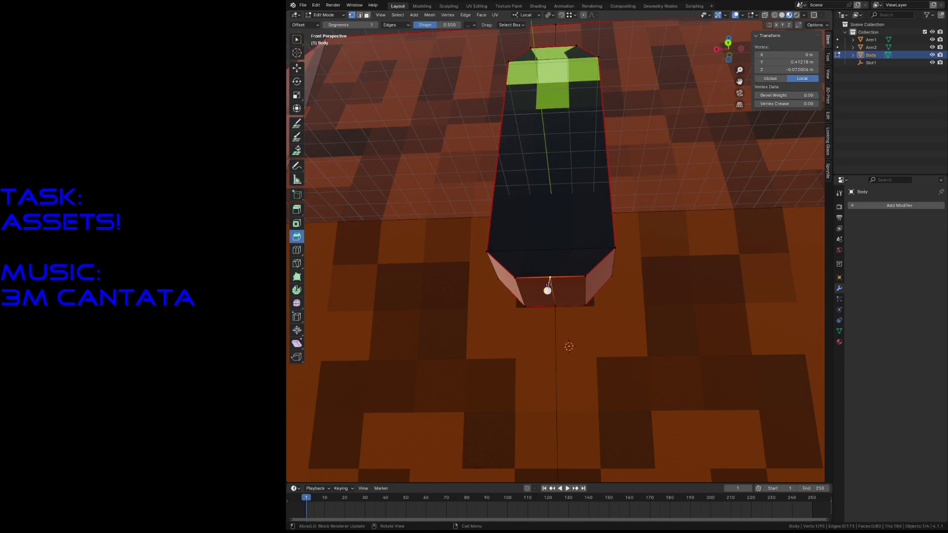
{"action": "left_click", "coordinate": [546, 288]}
{"action": "left_click", "coordinate": [557, 291], "text": "shift"}
{"action": "key", "text": "x"}
{"action": "left_click", "coordinate": [561, 291]}
{"action": "key", "text": "shift+grave"}
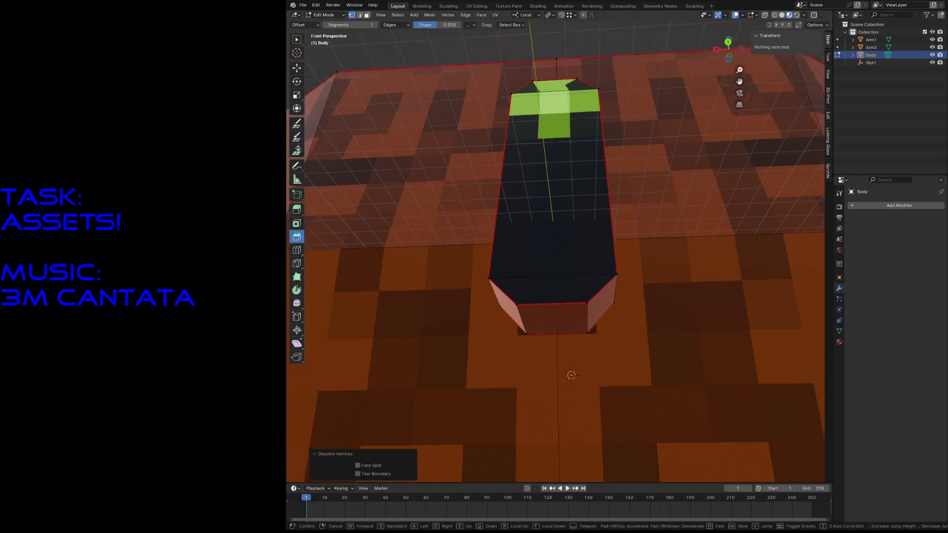
{"action": "left_click", "coordinate": [546, 149]}
{"action": "key", "text": "ctrl+s"}
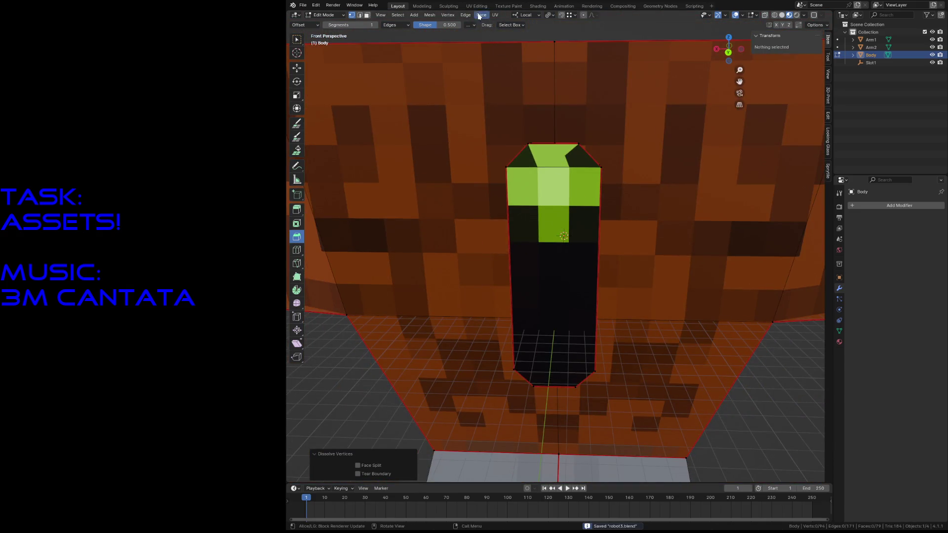
{"action": "left_click", "coordinate": [474, 6]}
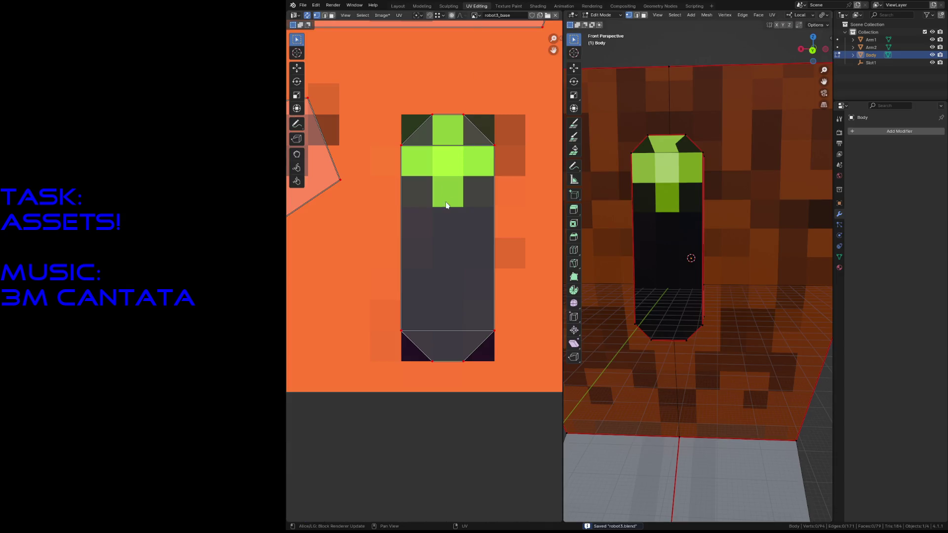
{"action": "scroll", "coordinate": [446, 127], "scroll_direction": "down", "scroll_amount": 5}
{"action": "scroll", "coordinate": [446, 126], "scroll_direction": "down", "scroll_amount": 1}
{"action": "scroll", "coordinate": [445, 127], "scroll_direction": "up", "scroll_amount": 1}
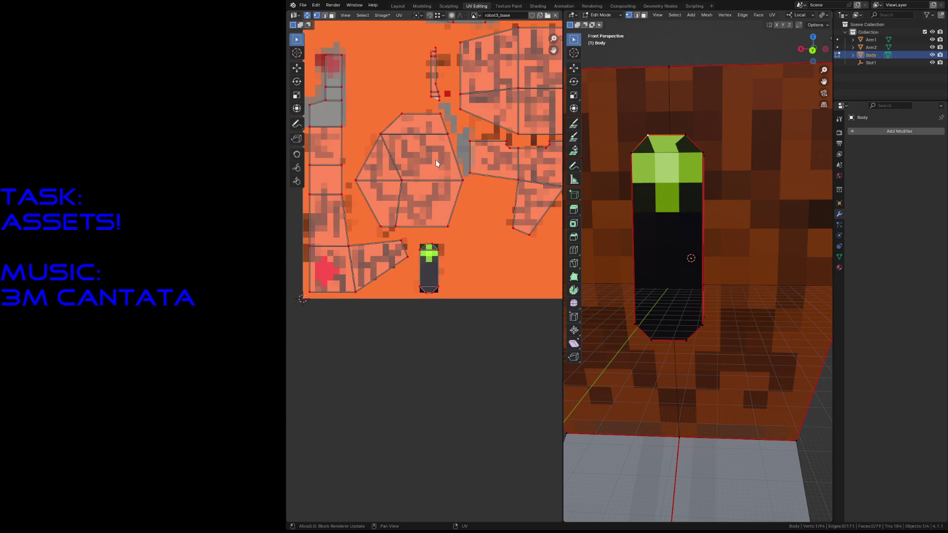
{"action": "scroll", "coordinate": [434, 210], "scroll_direction": "up", "scroll_amount": 4}
{"action": "scroll", "coordinate": [434, 208], "scroll_direction": "up", "scroll_amount": 3}
{"action": "left_click", "coordinate": [666, 149]}
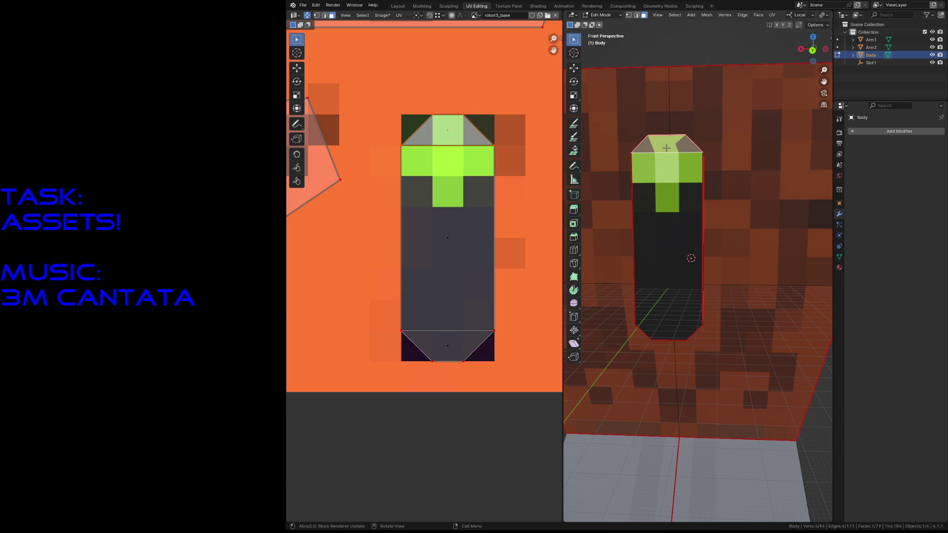
{"action": "key", "text": "a"}
{"action": "key", "text": "ctrl+z"}
{"action": "left_click", "coordinate": [664, 165]}
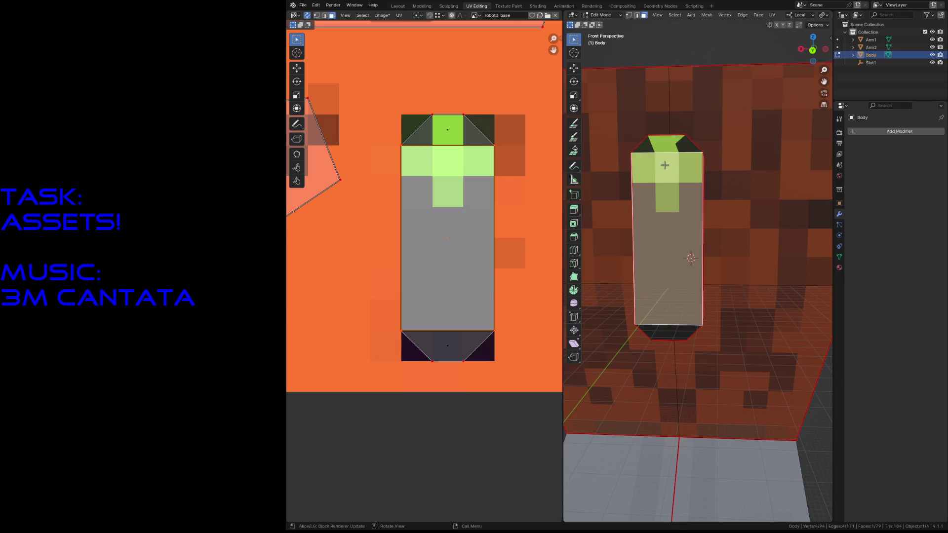
{"action": "left_click", "coordinate": [398, 6]}
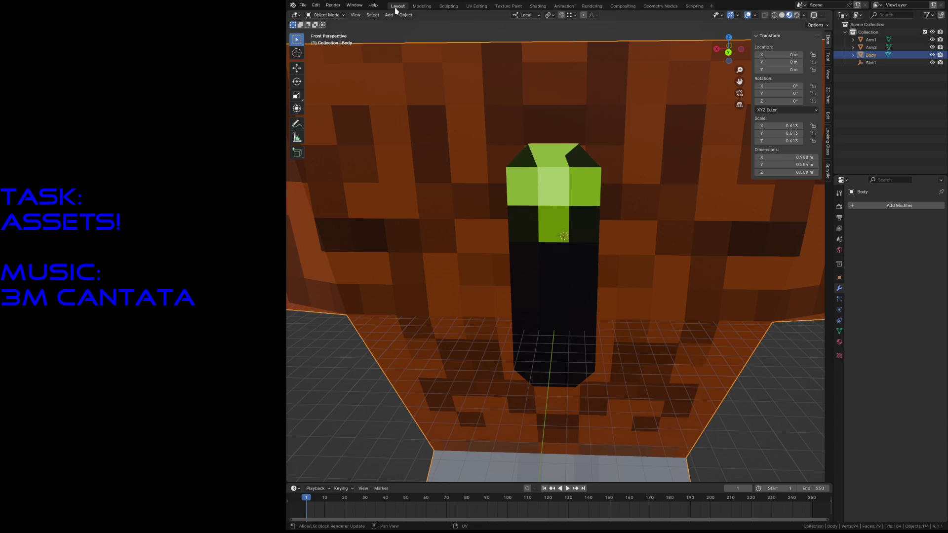
Save, enter Edit Mode and subdivide the edge ring along the port's front via F3
{"action": "key", "text": "ctrl+s"}
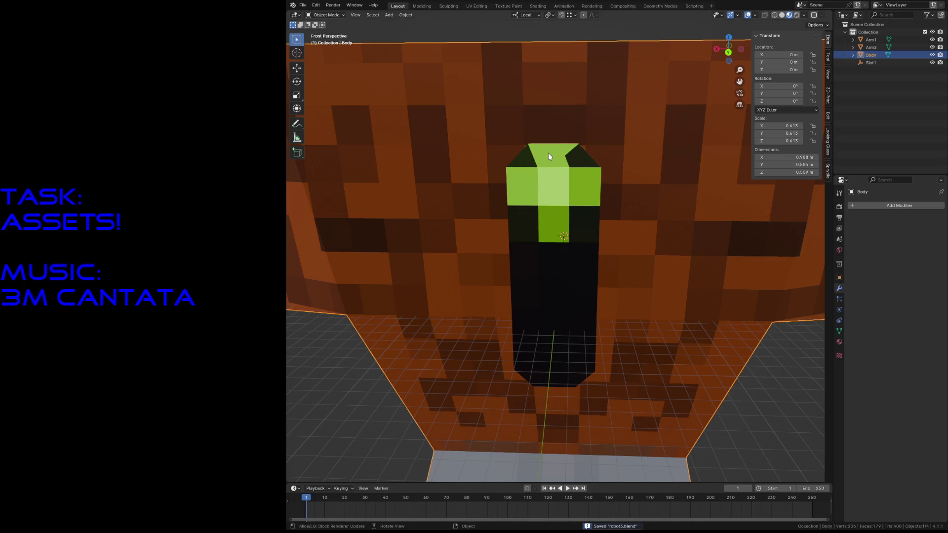
{"action": "key", "text": "Tab"}
{"action": "left_click", "coordinate": [550, 156]}
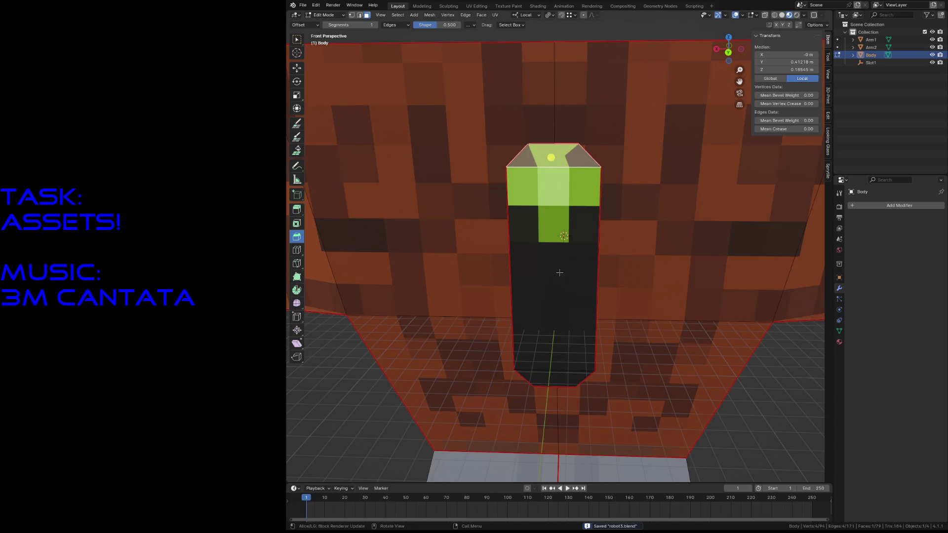
{"action": "left_click", "coordinate": [551, 165]}
{"action": "left_click", "coordinate": [568, 371]}
{"action": "key", "text": "F3"}
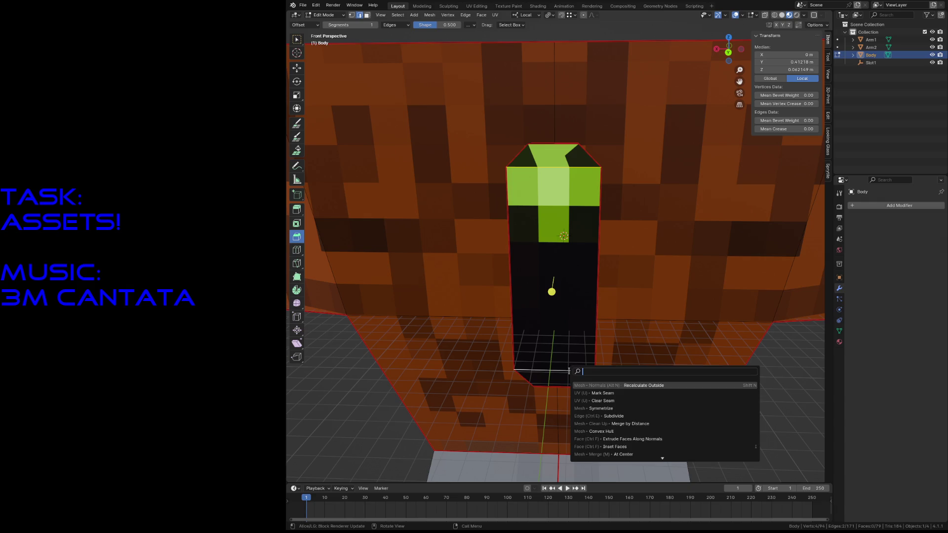
{"action": "type", "text": "su"}
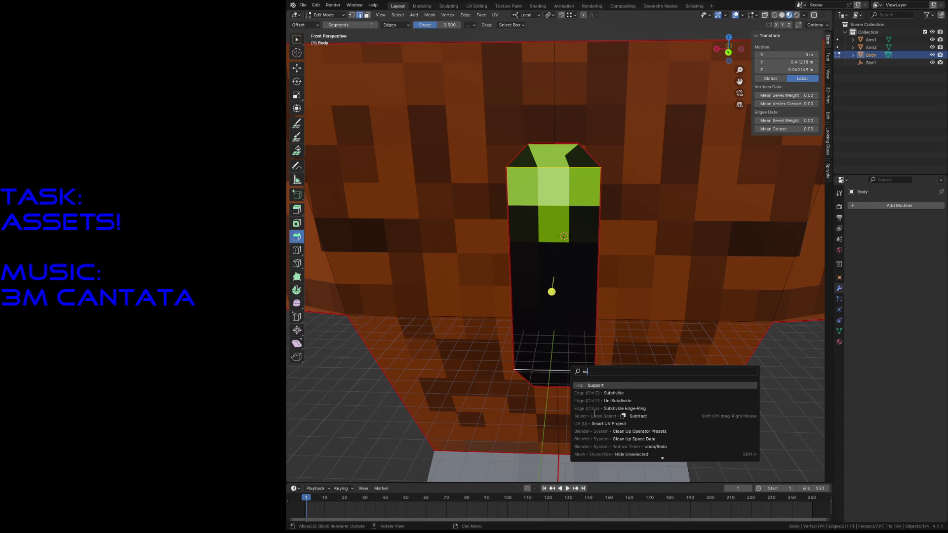
{"action": "left_click", "coordinate": [610, 386]}
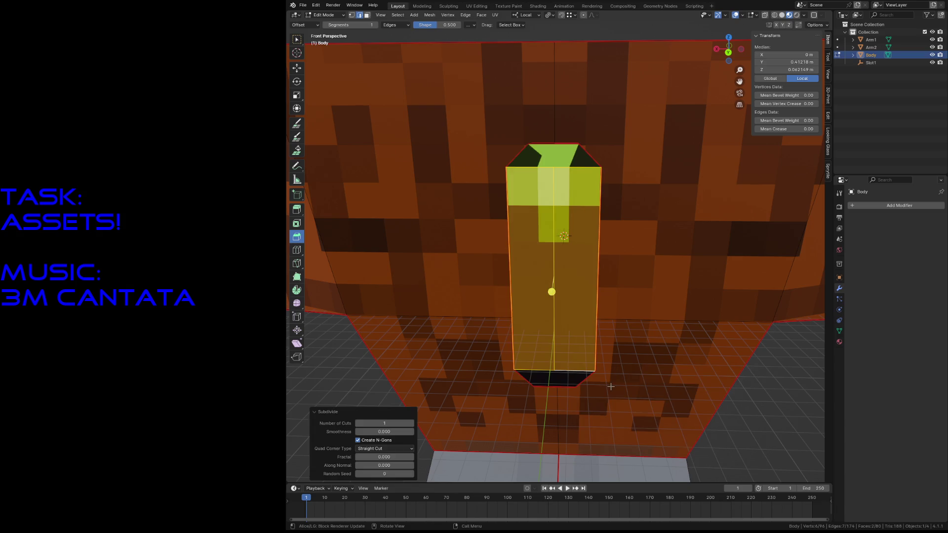
Knife two diagonal cuts across the slot's top end face, meeting at the new vertex
{"action": "left_click", "coordinate": [560, 191]}
{"action": "key", "text": "shift+grave"}
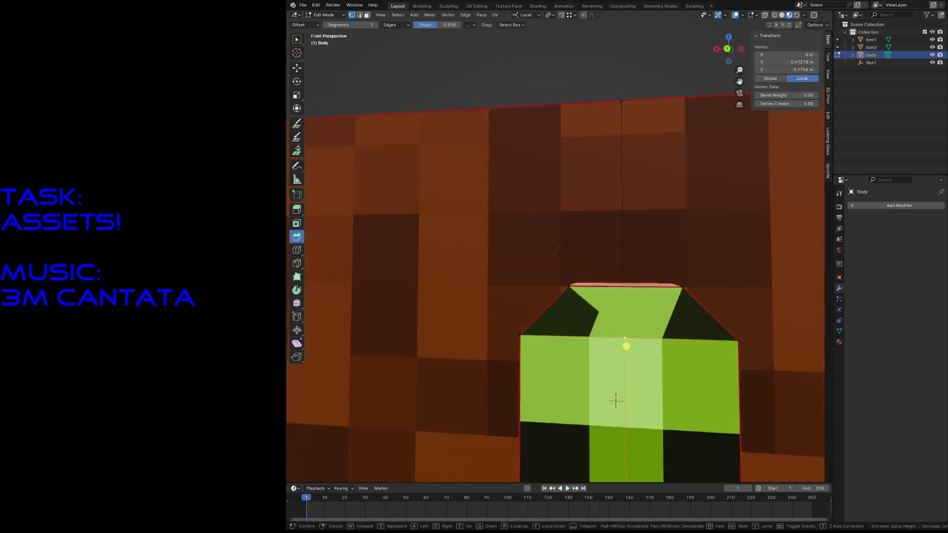
{"action": "key", "text": "w"}
{"action": "left_click", "coordinate": [548, 176]}
{"action": "key", "text": "k"}
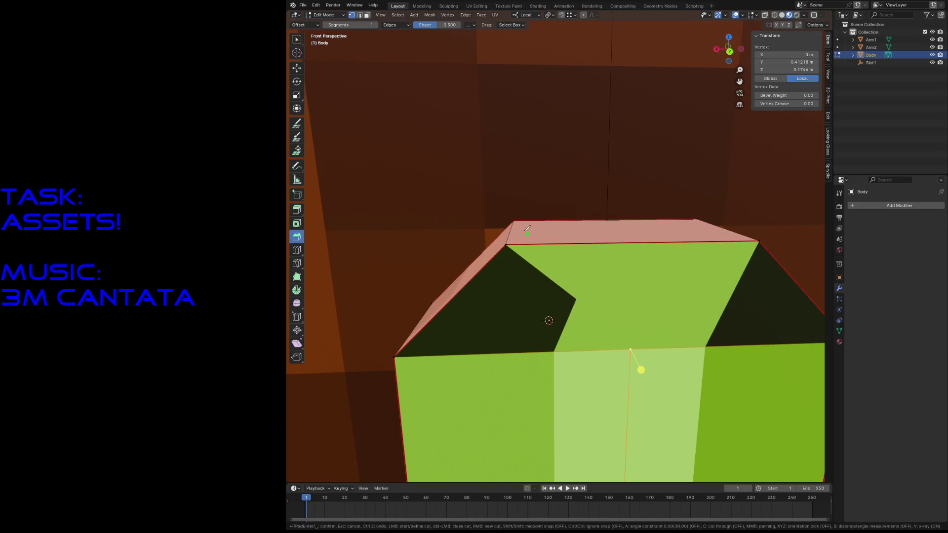
{"action": "left_click", "coordinate": [507, 244]}
{"action": "left_click", "coordinate": [633, 350]}
{"action": "key", "text": "Return"}
{"action": "key", "text": "k"}
{"action": "left_click", "coordinate": [630, 348]}
{"action": "left_click", "coordinate": [759, 241]}
{"action": "key", "text": "Return"}
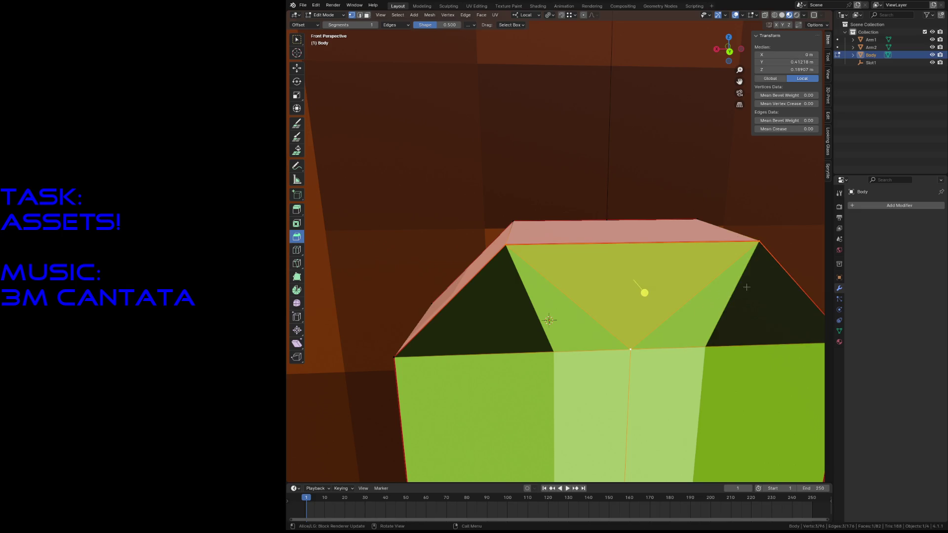
{"action": "scroll", "coordinate": [719, 307], "scroll_direction": "down", "scroll_amount": 5}
{"action": "scroll", "coordinate": [719, 307], "scroll_direction": "down", "scroll_amount": 3}
{"action": "scroll", "coordinate": [718, 307], "scroll_direction": "up", "scroll_amount": 8}
{"action": "scroll", "coordinate": [719, 307], "scroll_direction": "up", "scroll_amount": 4}
Knife diagonal cuts into the slot's bottom end to form a central triangle, then save
{"action": "key", "text": "k"}
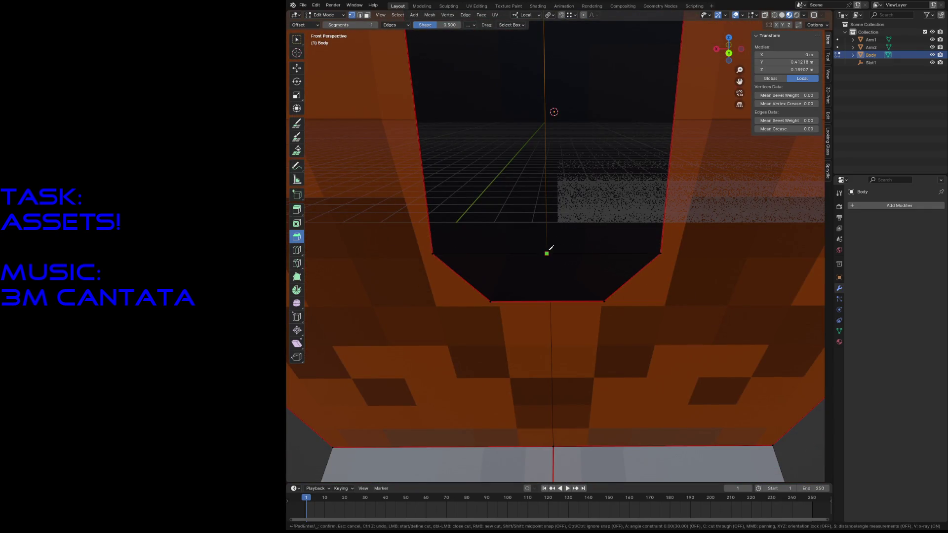
{"action": "left_click", "coordinate": [491, 301]}
{"action": "key", "text": "Return"}
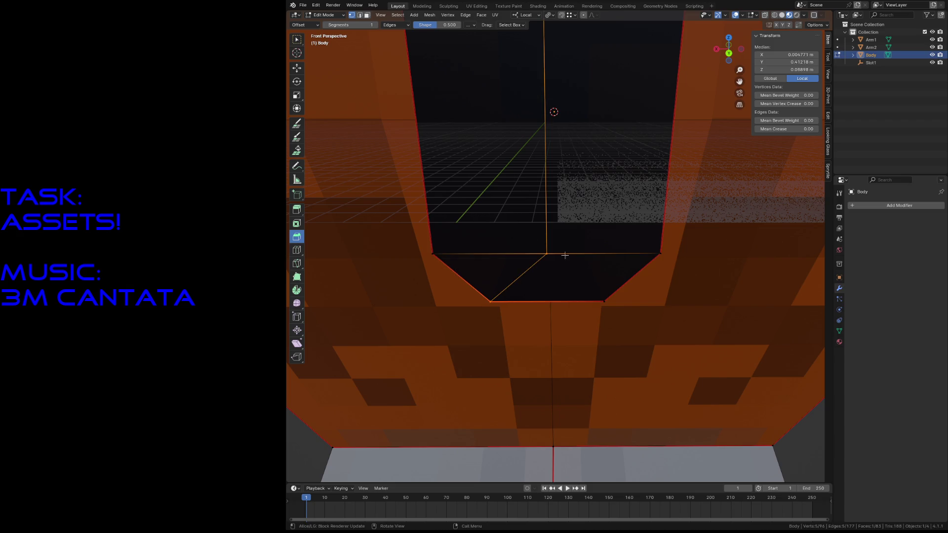
{"action": "key", "text": "k"}
{"action": "left_click", "coordinate": [547, 254]}
{"action": "left_click", "coordinate": [605, 299]}
{"action": "key", "text": "Return"}
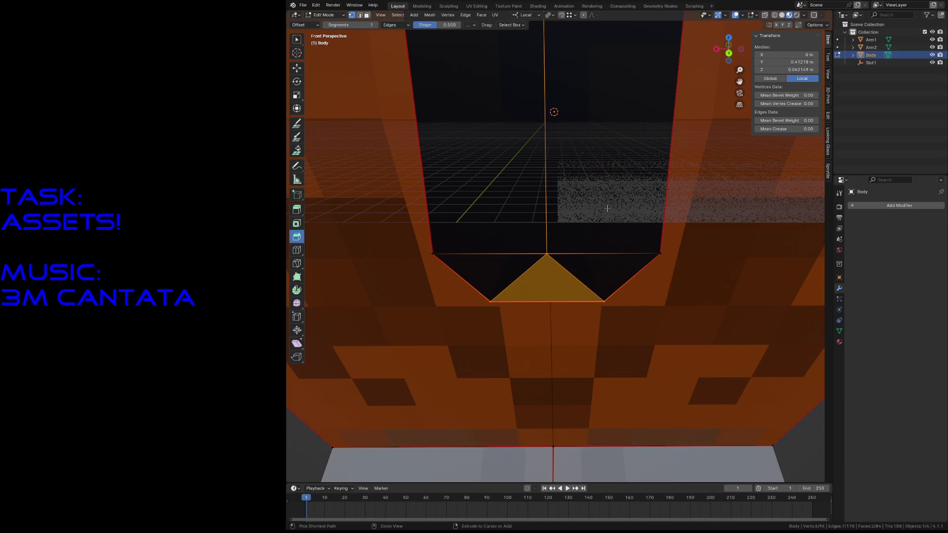
{"action": "key", "text": "shift+grave"}
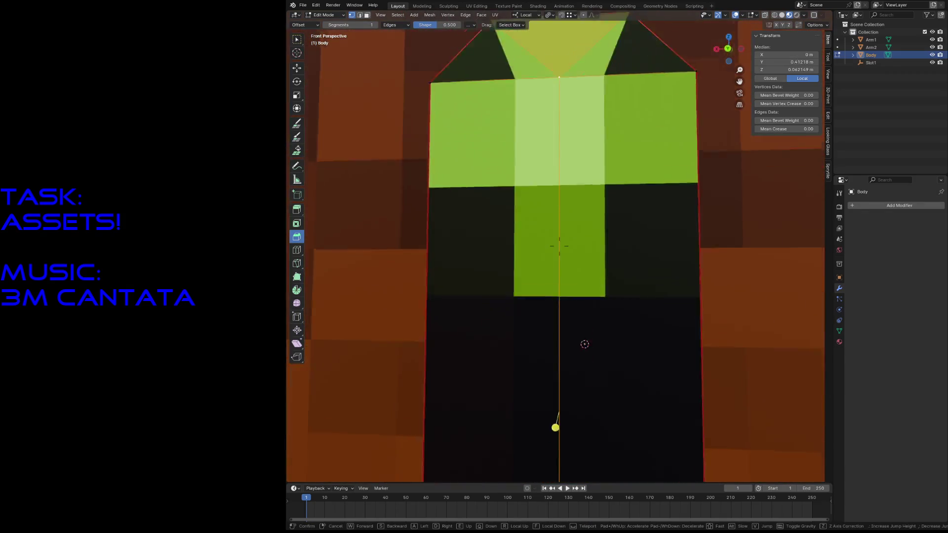
{"action": "key", "text": "Return"}
{"action": "key", "text": "ctrl+s"}
{"action": "left_click", "coordinate": [477, 6]}
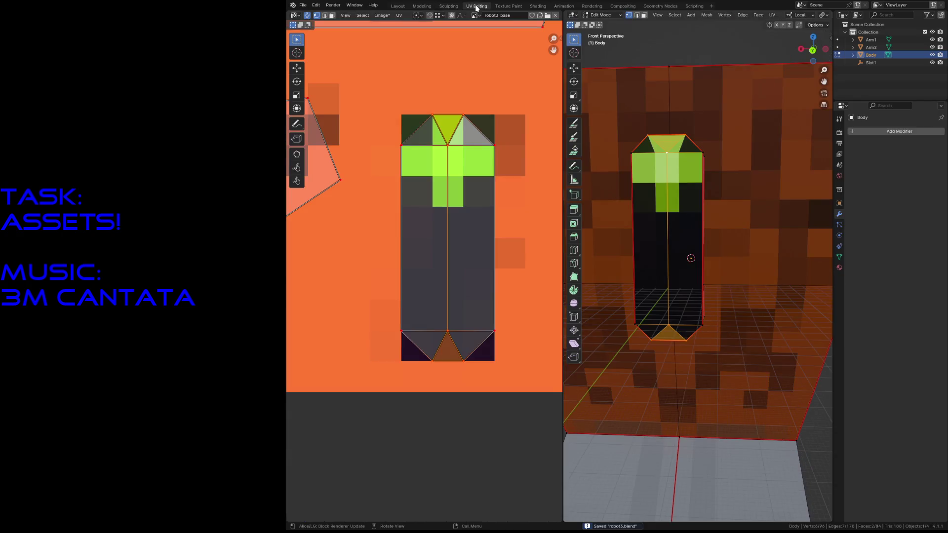
Check the slot's top edge and bottom triangle face in the UV editor, then save
{"action": "left_click", "coordinate": [464, 420]}
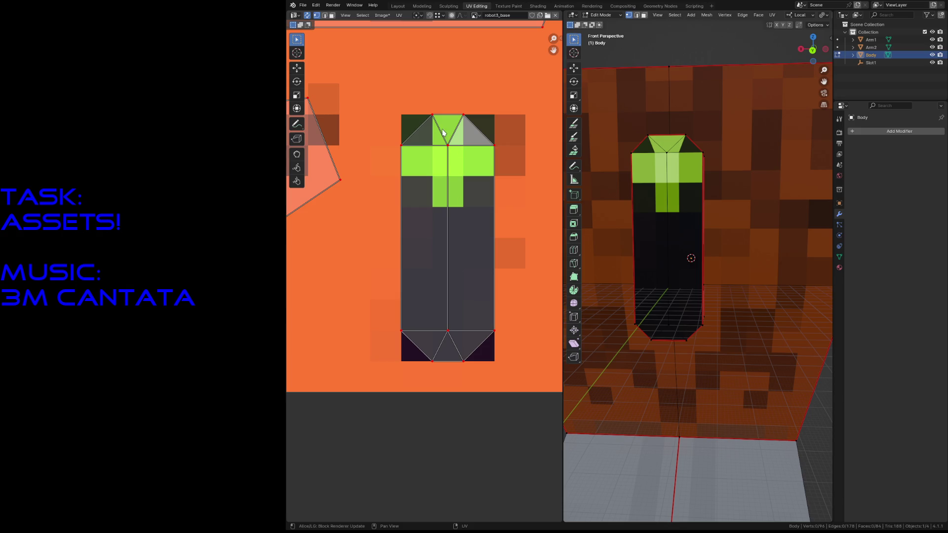
{"action": "left_click", "coordinate": [474, 125]}
{"action": "left_click", "coordinate": [451, 345]}
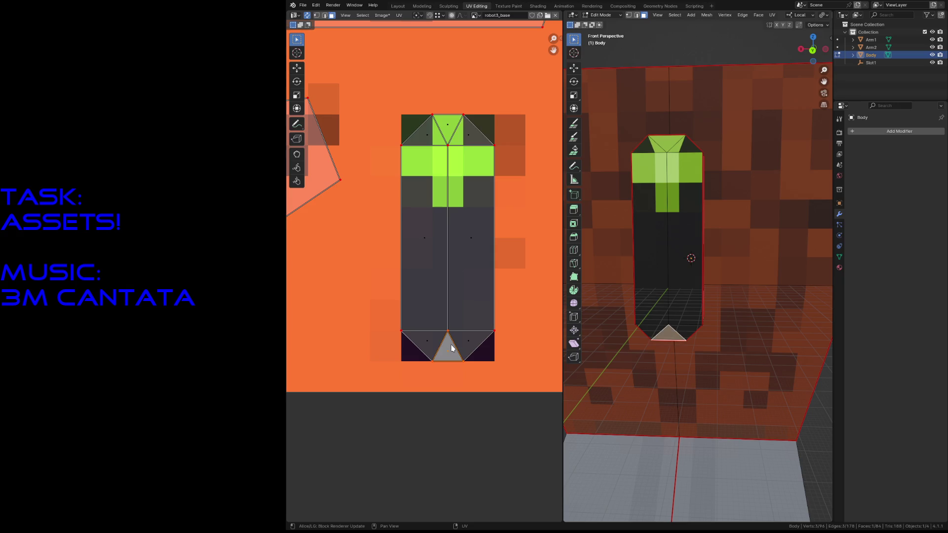
{"action": "scroll", "coordinate": [450, 344], "scroll_direction": "down", "scroll_amount": 1}
{"action": "scroll", "coordinate": [452, 345], "scroll_direction": "down", "scroll_amount": 3}
{"action": "scroll", "coordinate": [446, 231], "scroll_direction": "down", "scroll_amount": 2}
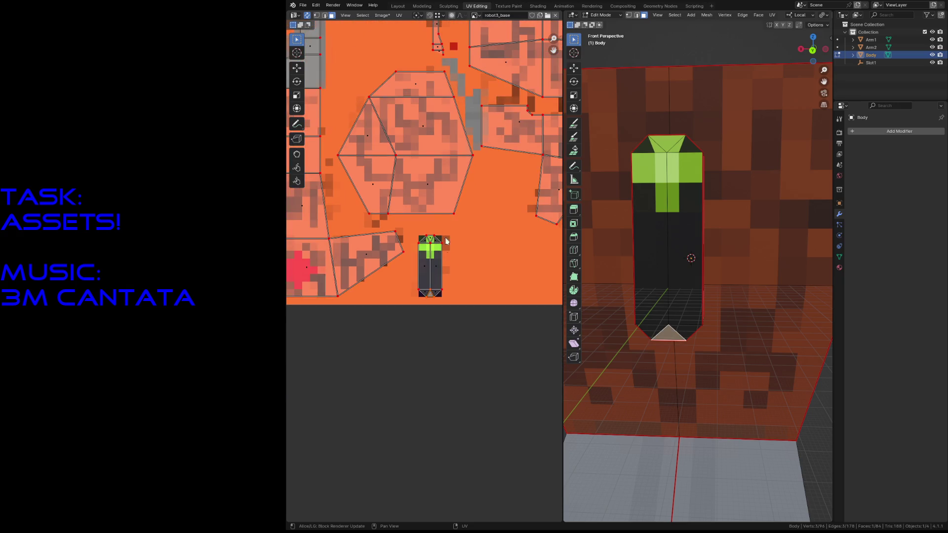
{"action": "left_click", "coordinate": [462, 336]}
{"action": "scroll", "coordinate": [461, 335], "scroll_direction": "down", "scroll_amount": 2}
{"action": "scroll", "coordinate": [462, 335], "scroll_direction": "up", "scroll_amount": 4}
{"action": "key", "text": "ctrl+s"}
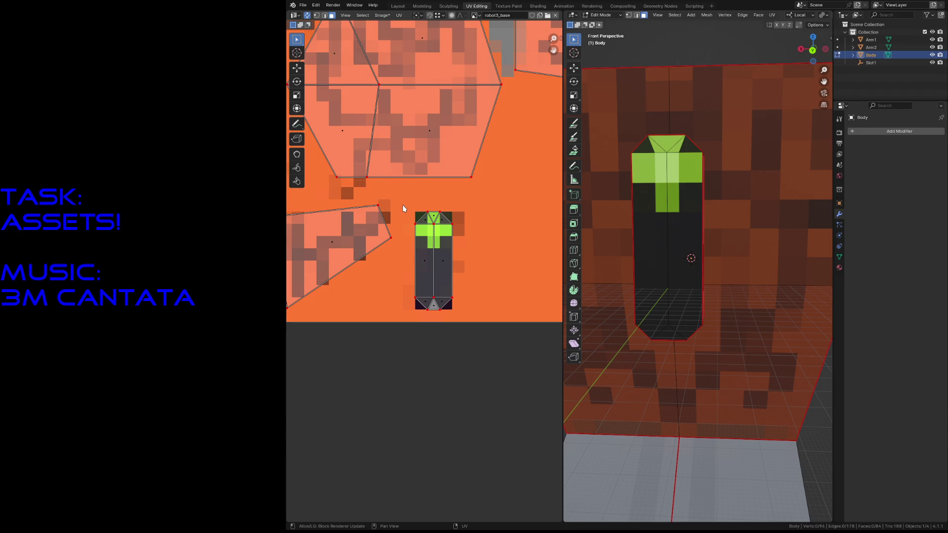
{"action": "scroll", "coordinate": [402, 205], "scroll_direction": "down", "scroll_amount": 3}
{"action": "scroll", "coordinate": [403, 206], "scroll_direction": "down", "scroll_amount": 1}
{"action": "scroll", "coordinate": [437, 331], "scroll_direction": "down", "scroll_amount": 1}
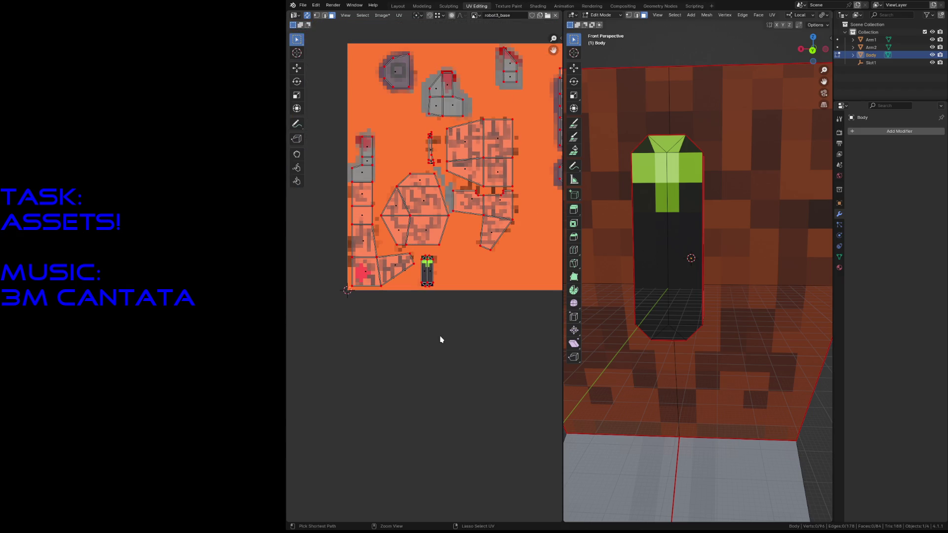
Fly back to view the whole robot from the front and return to Object Mode
{"action": "key", "text": "shift+grave"}
{"action": "key", "text": "s"}
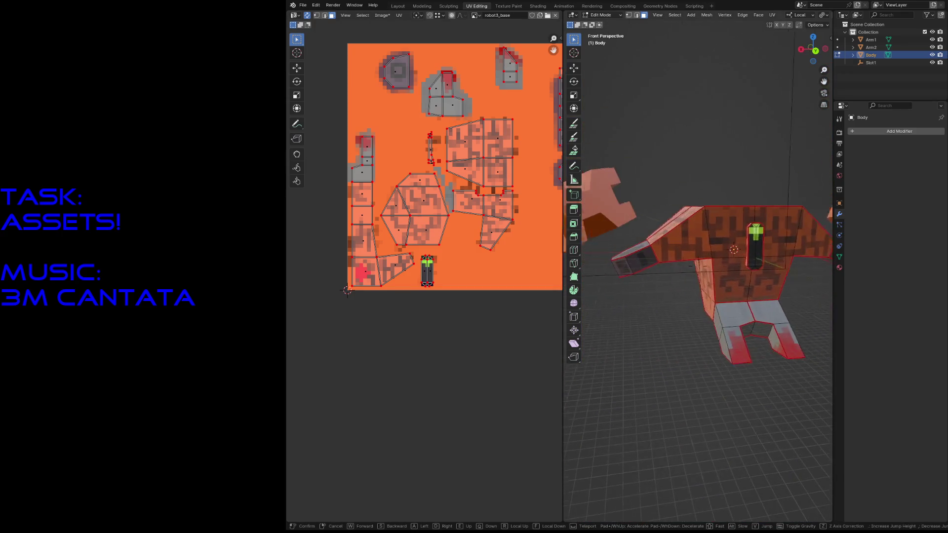
{"action": "left_click", "coordinate": [741, 265]}
{"action": "key", "text": "Tab"}
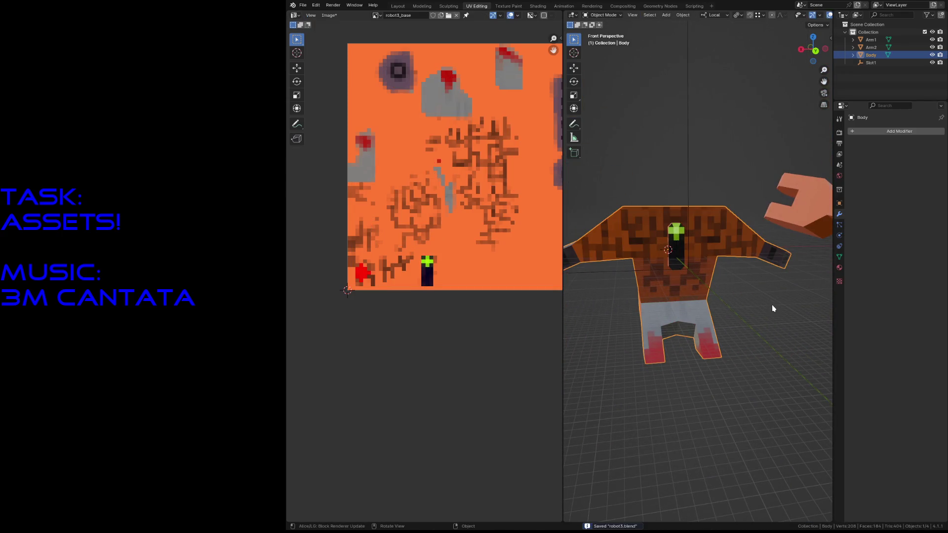
Deselect the body, fly the view up to the robot's front and save
{"action": "left_click", "coordinate": [773, 308]}
{"action": "key", "text": "shift+grave"}
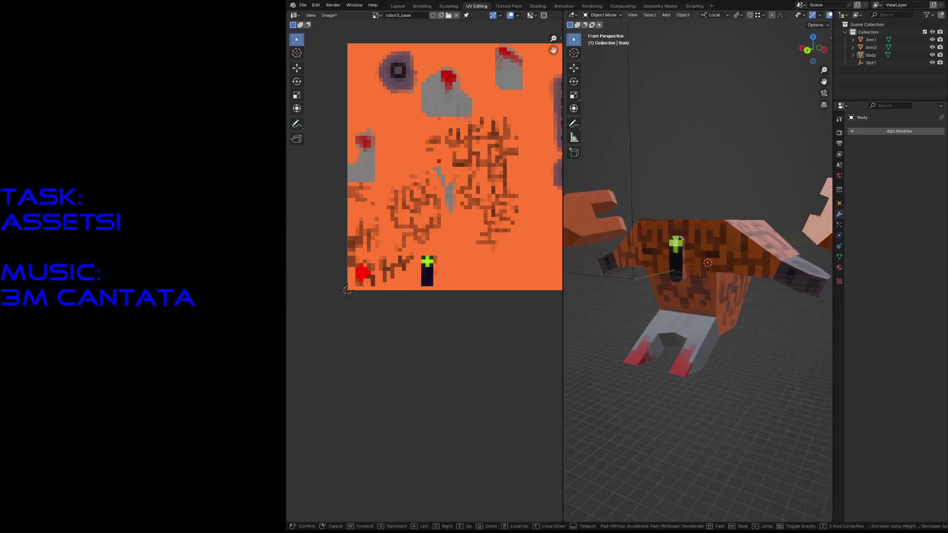
{"action": "key", "text": "w"}
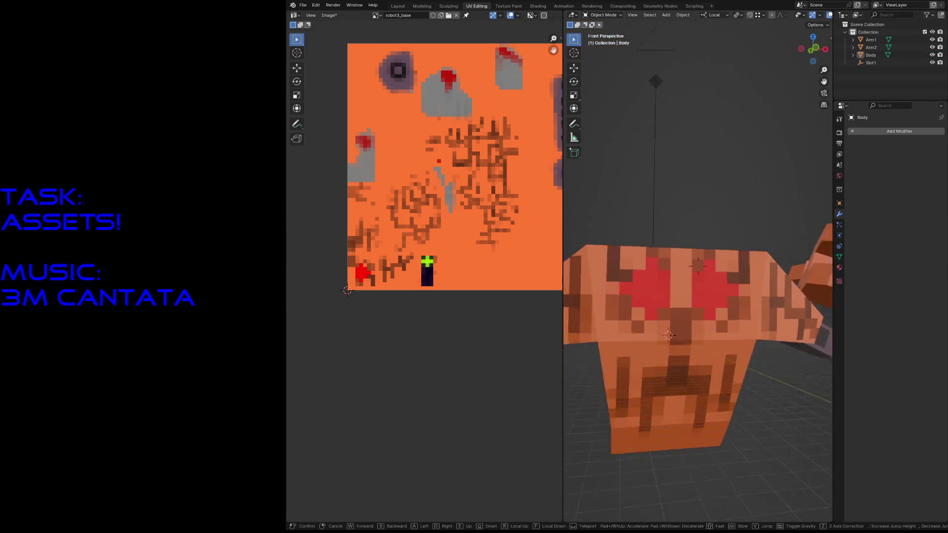
{"action": "key", "text": "Escape"}
{"action": "key", "text": "ctrl+s"}
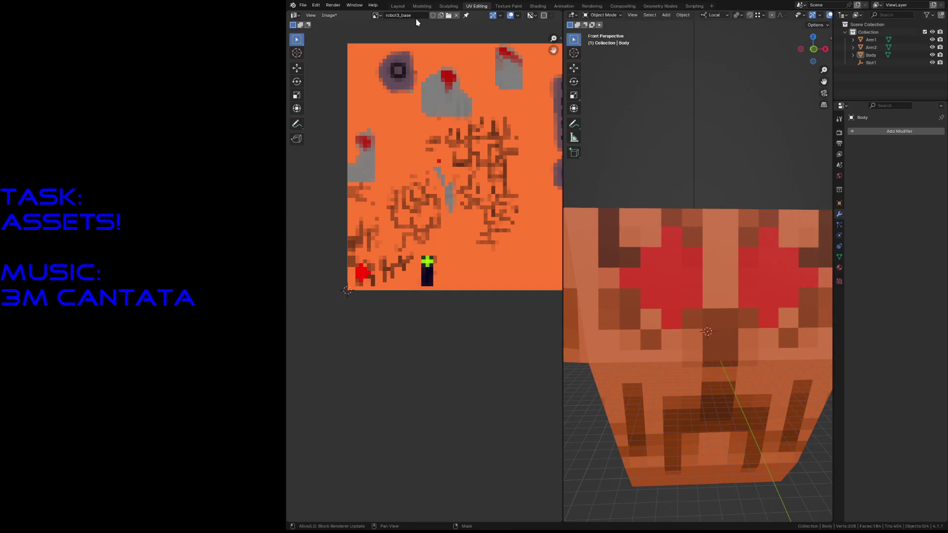
Display robot2_emit then robot3_emit in the image editor, then go to Texture Paint
{"action": "left_click", "coordinate": [377, 15]}
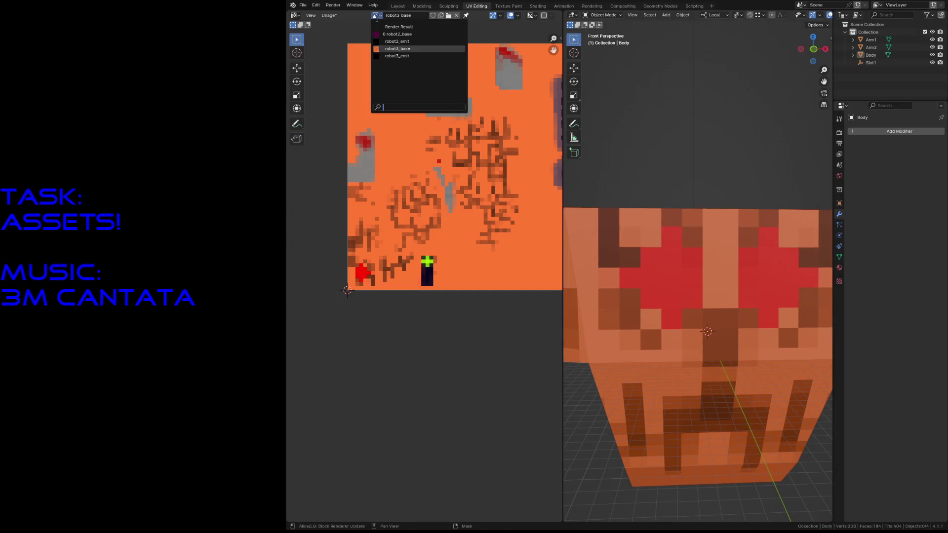
{"action": "left_click", "coordinate": [386, 43]}
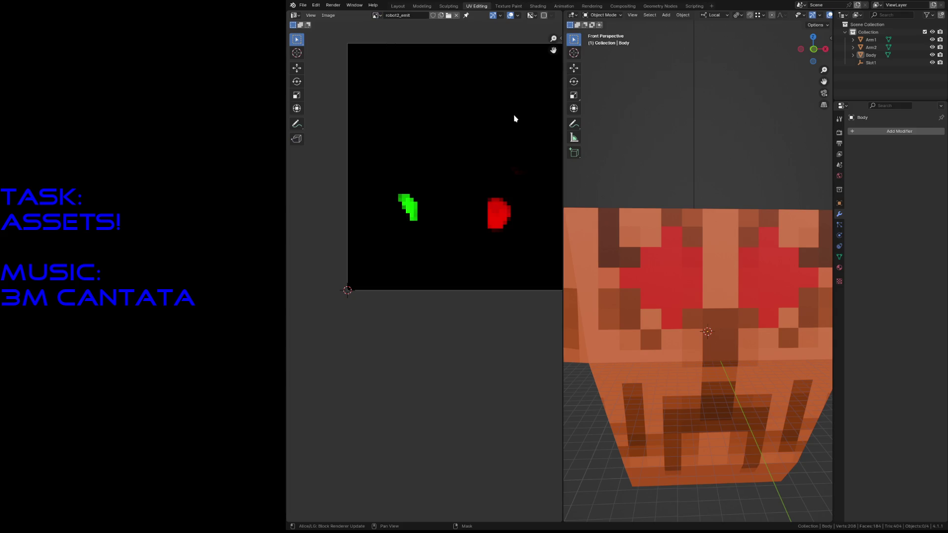
{"action": "left_click", "coordinate": [376, 16]}
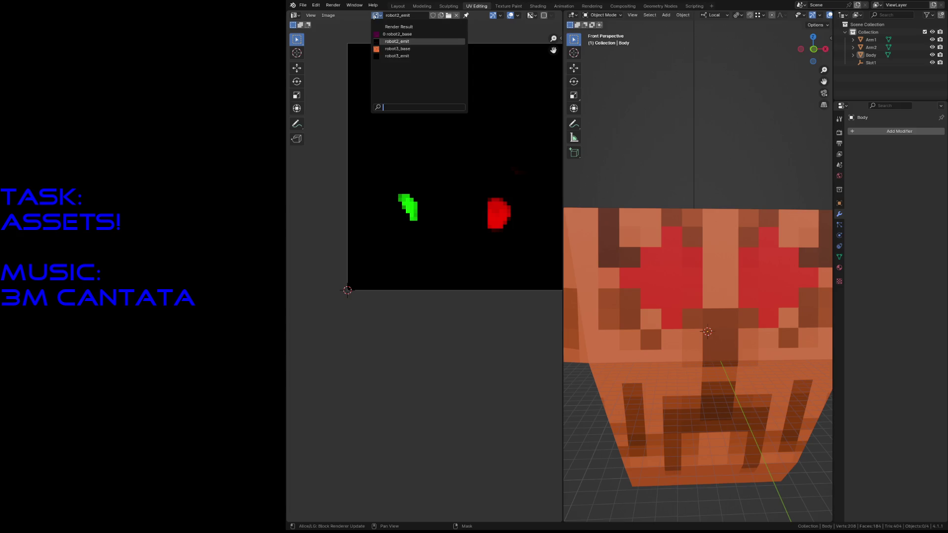
{"action": "left_click", "coordinate": [386, 56]}
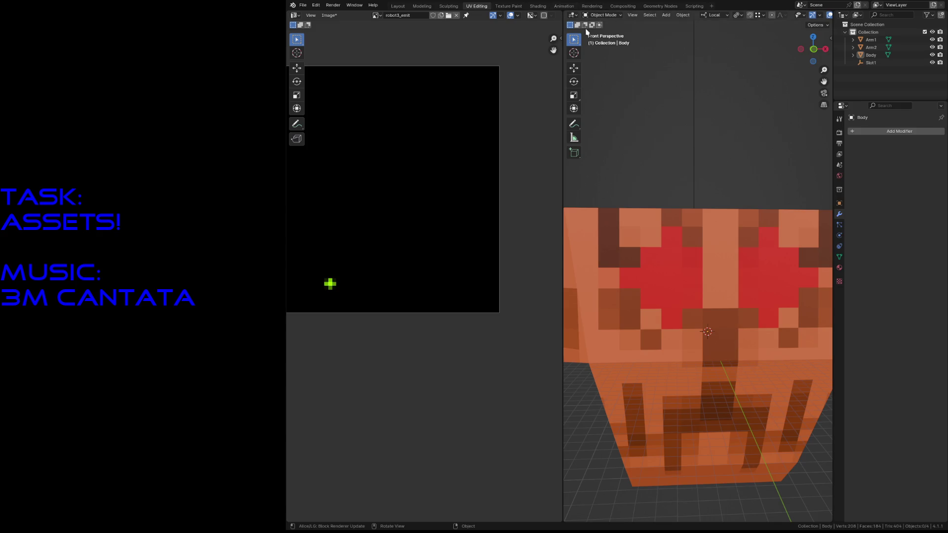
{"action": "left_click", "coordinate": [507, 6]}
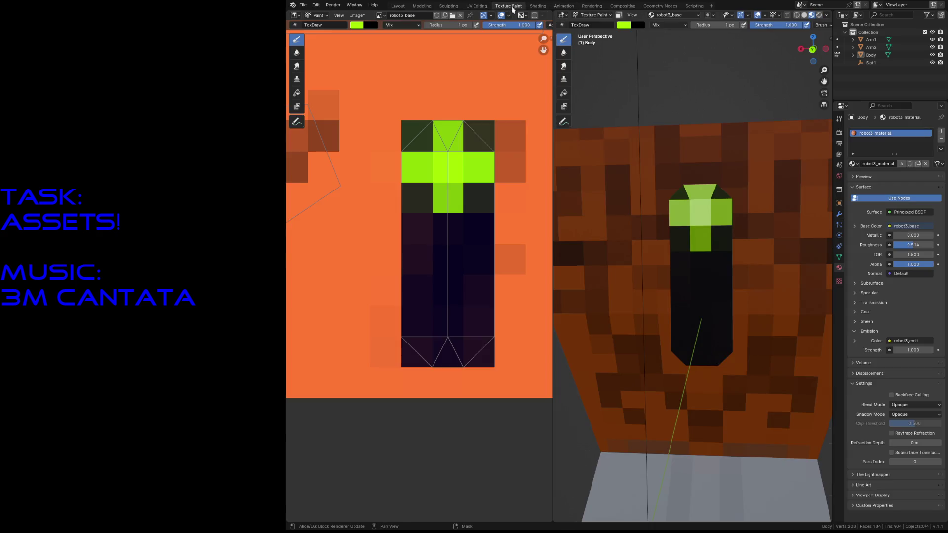
Pick red as paint colour, set brush radius 24 px, and display robot3_emit in the image editor
{"action": "left_click", "coordinate": [622, 27]}
{"action": "left_click", "coordinate": [632, 87]}
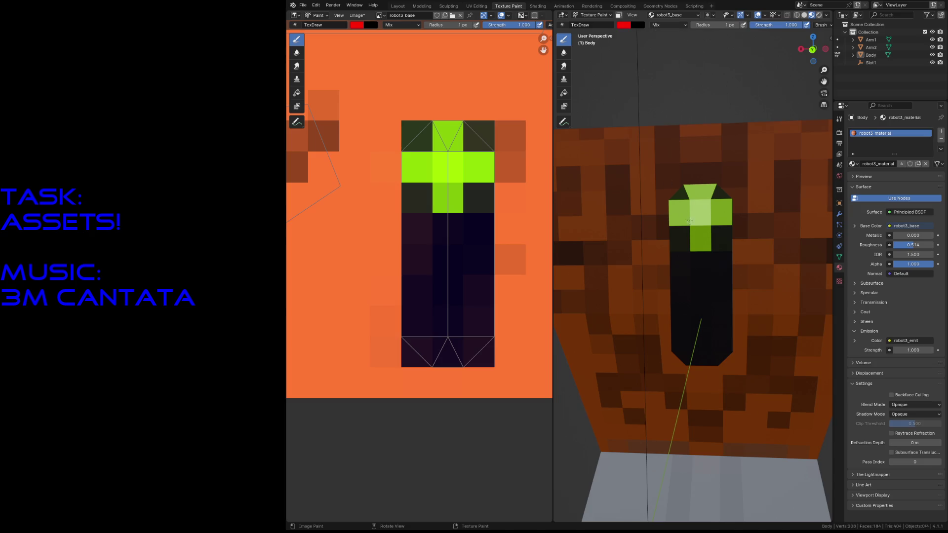
{"action": "key", "text": "shift+grave"}
{"action": "left_click", "coordinate": [645, 212]}
{"action": "key", "text": "f"}
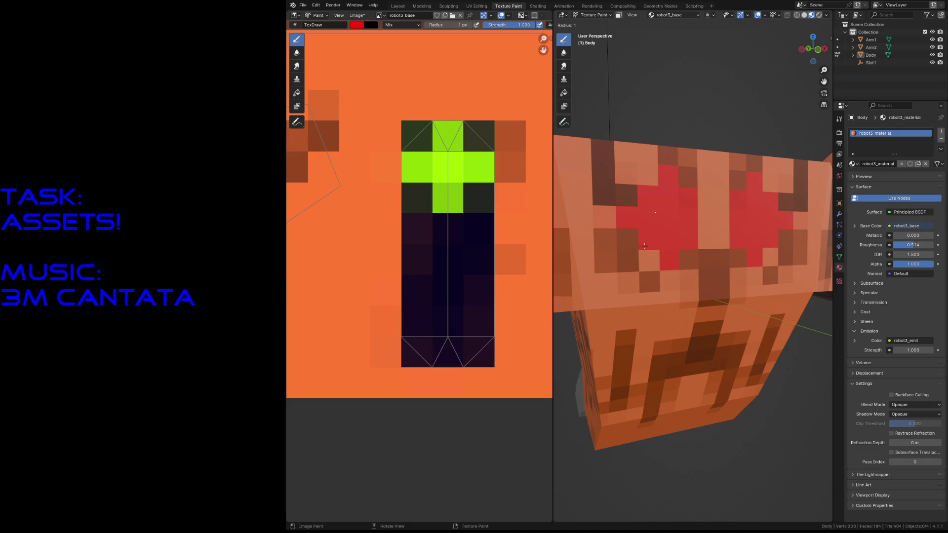
{"action": "left_click", "coordinate": [663, 215]}
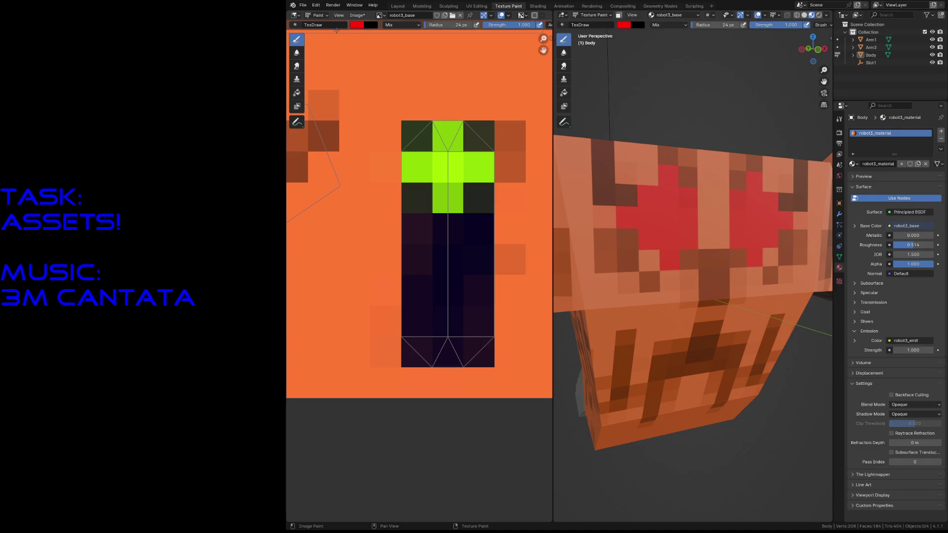
{"action": "left_click", "coordinate": [379, 16]}
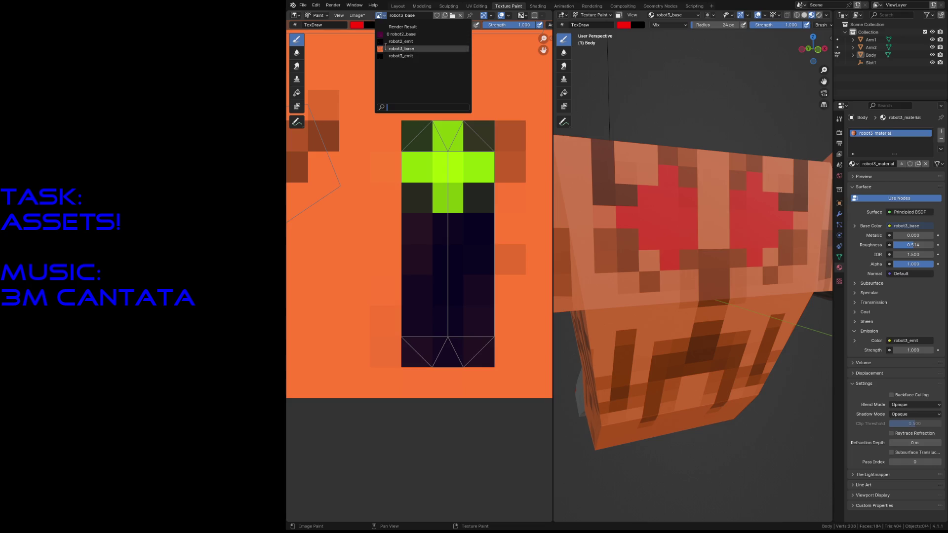
{"action": "left_click", "coordinate": [400, 56]}
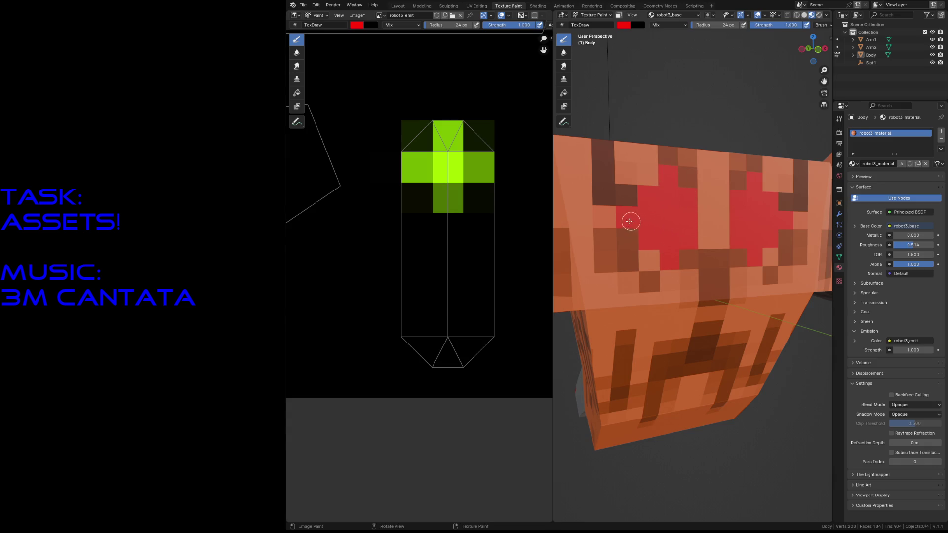
{"action": "scroll", "coordinate": [670, 238], "scroll_direction": "down", "scroll_amount": 2}
{"action": "scroll", "coordinate": [671, 222], "scroll_direction": "down", "scroll_amount": 4}
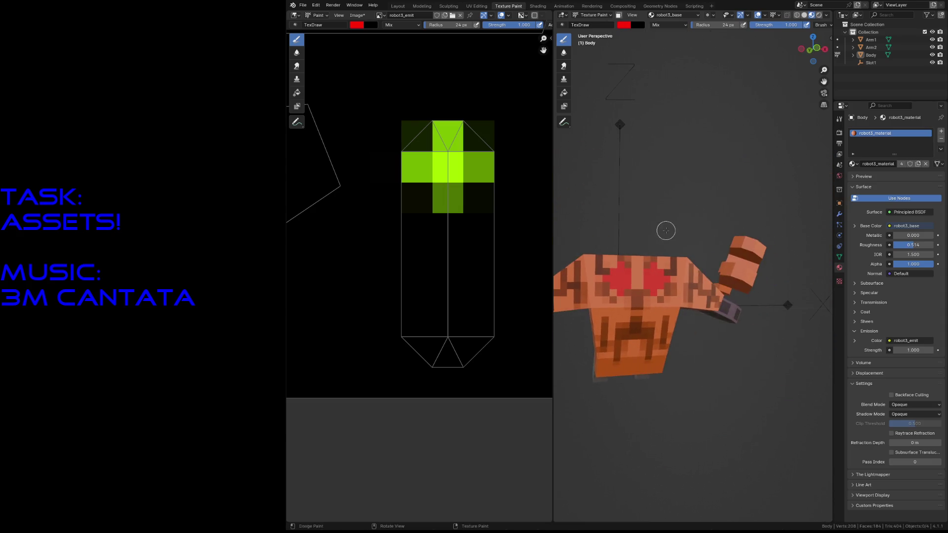
{"action": "scroll", "coordinate": [467, 163], "scroll_direction": "down", "scroll_amount": 3}
{"action": "scroll", "coordinate": [471, 164], "scroll_direction": "down", "scroll_amount": 3}
{"action": "scroll", "coordinate": [474, 166], "scroll_direction": "down", "scroll_amount": 2}
{"action": "scroll", "coordinate": [478, 167], "scroll_direction": "down", "scroll_amount": 3}
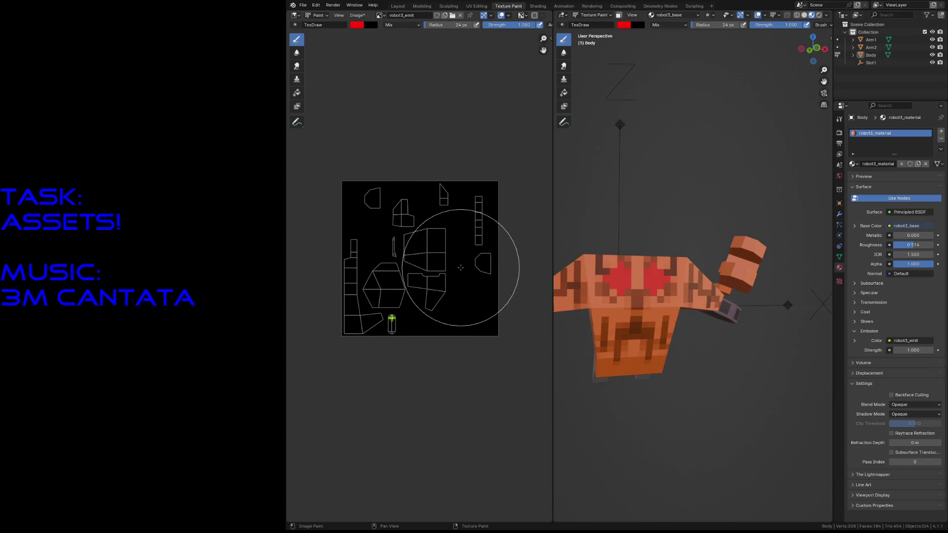
{"action": "scroll", "coordinate": [452, 259], "scroll_direction": "up", "scroll_amount": 2}
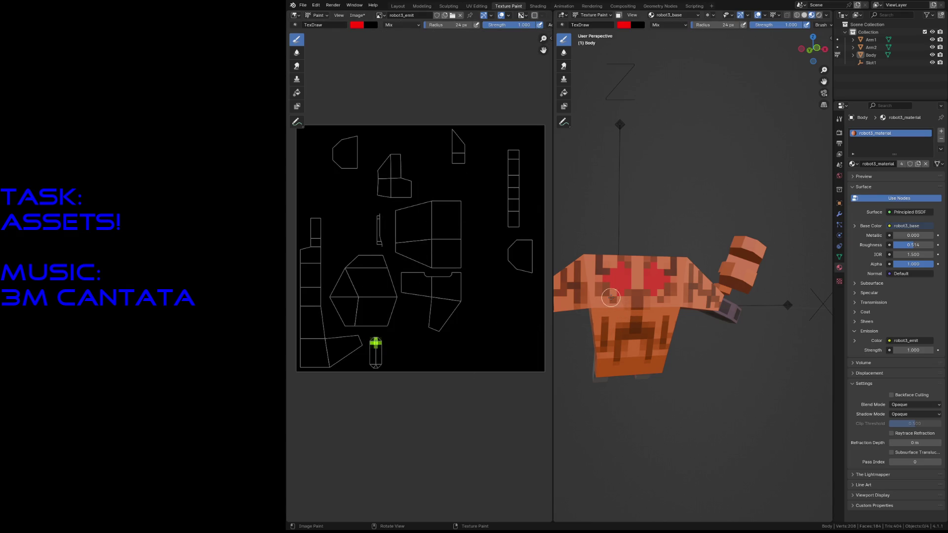
{"action": "key", "text": "Tab"}
{"action": "scroll", "coordinate": [415, 289], "scroll_direction": "down", "scroll_amount": 1}
{"action": "scroll", "coordinate": [416, 289], "scroll_direction": "up", "scroll_amount": 3}
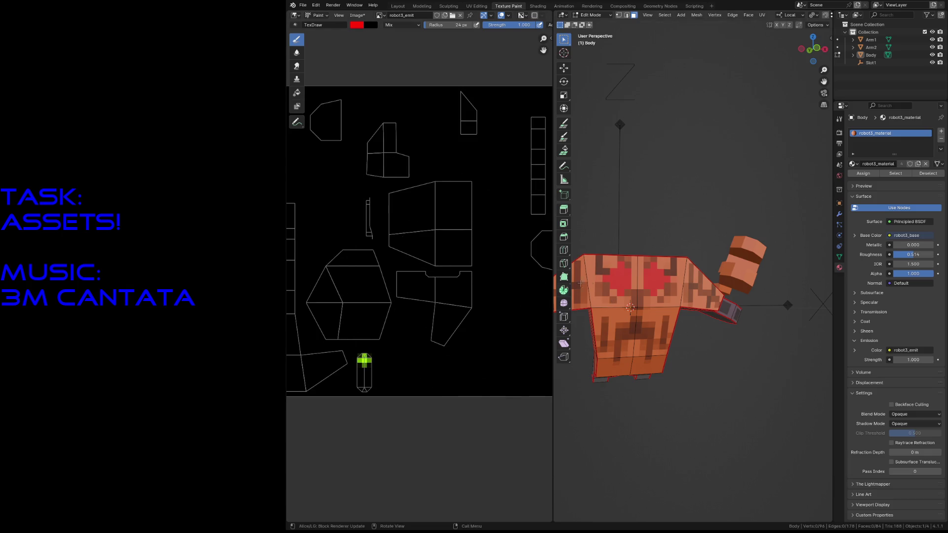
{"action": "middle_click_drag", "start_coordinate": [570, 288], "coordinate": [570, 288]}
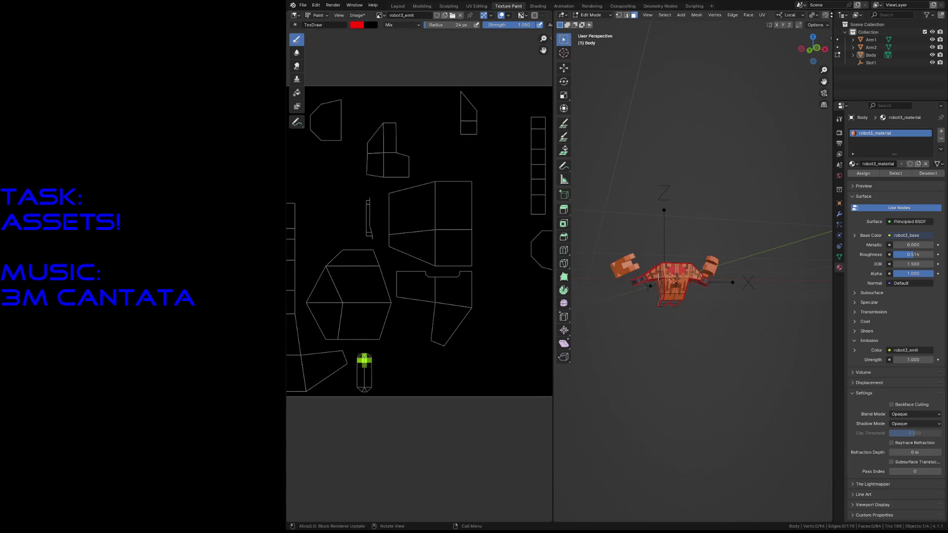
{"action": "key", "text": "shift+grave"}
{"action": "key", "text": "w"}
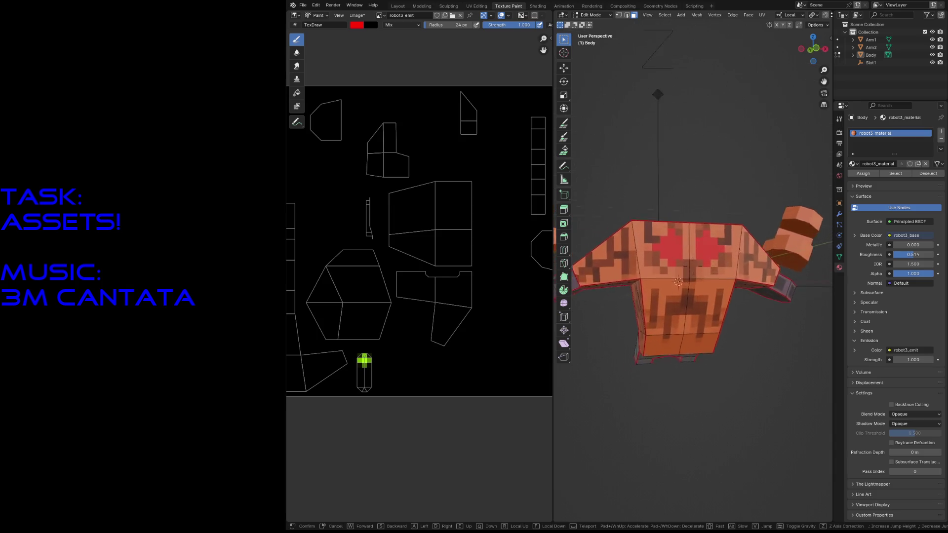
{"action": "left_click", "coordinate": [677, 280]}
{"action": "key", "text": "Tab"}
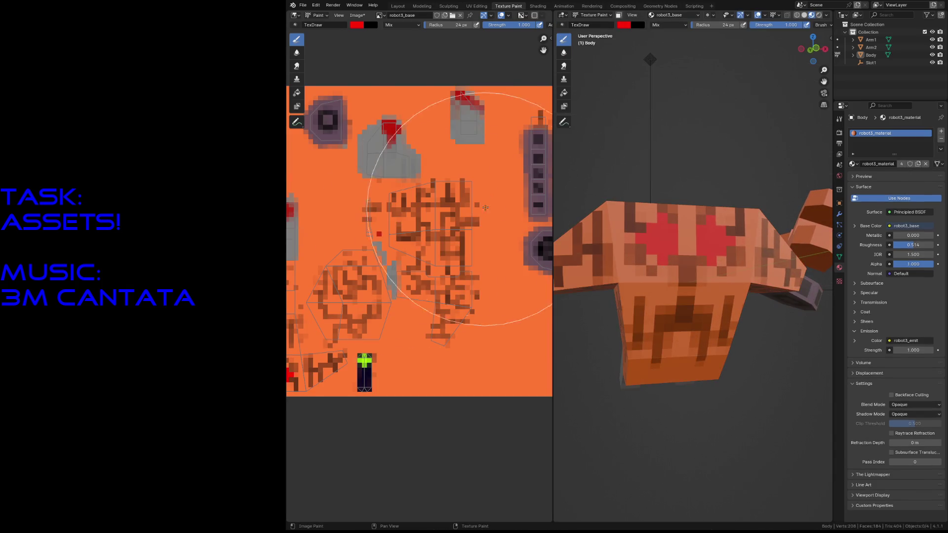
Switch editor and texture slot to robot3_emit and paint glow over both chest patches
{"action": "left_click", "coordinate": [380, 16]}
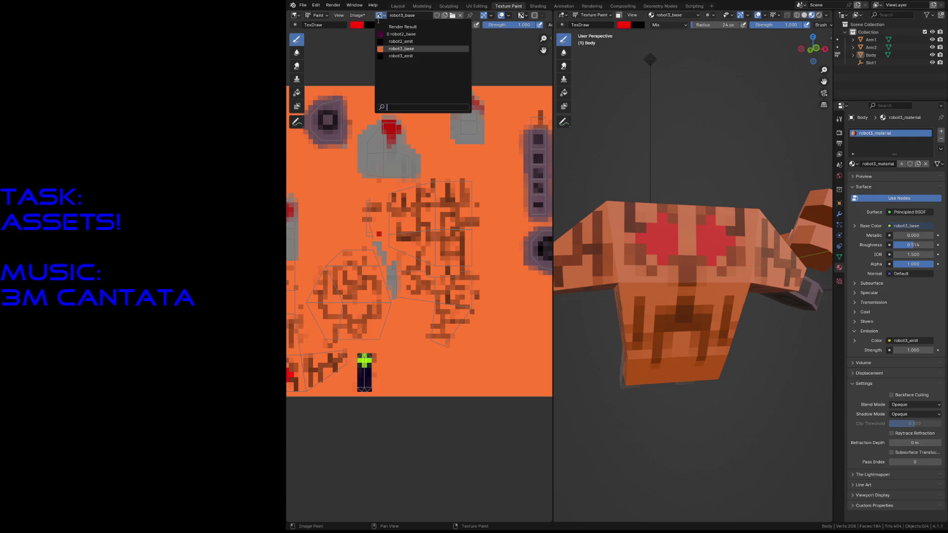
{"action": "left_click", "coordinate": [404, 56]}
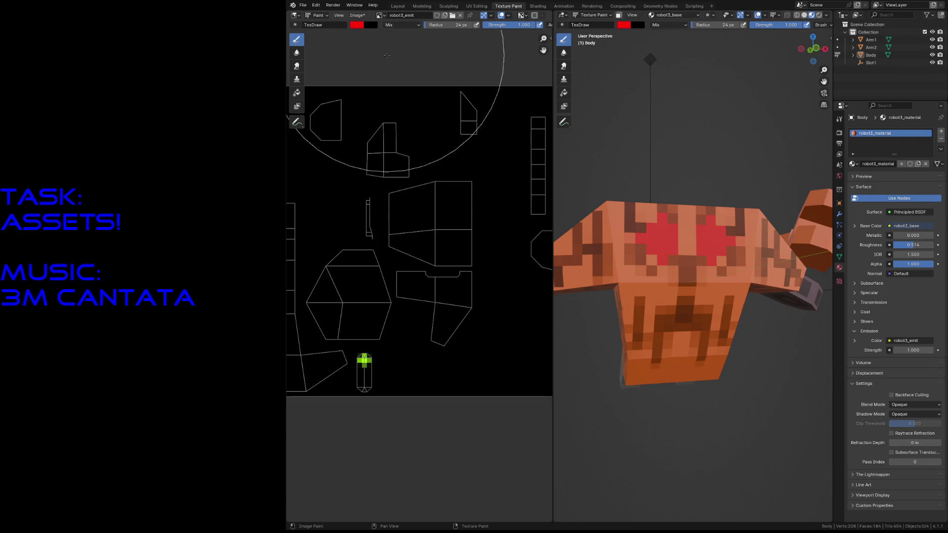
{"action": "left_click", "coordinate": [651, 15]}
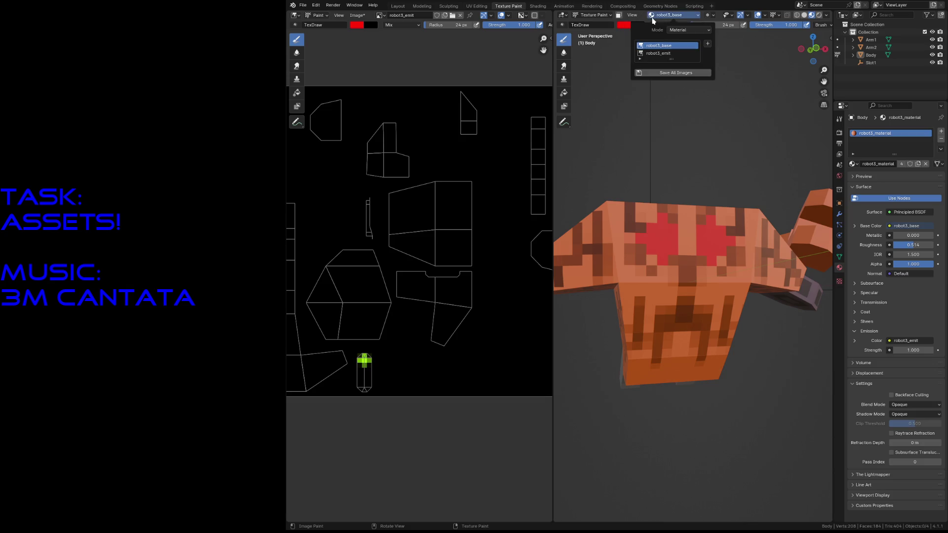
{"action": "left_click", "coordinate": [651, 53]}
{"action": "mouse_move", "coordinate": [656, 250]}
{"action": "left_mouse_down"}
{"action": "mouse_move", "coordinate": [662, 245]}
{"action": "mouse_move", "coordinate": [664, 259]}
{"action": "left_mouse_up"}
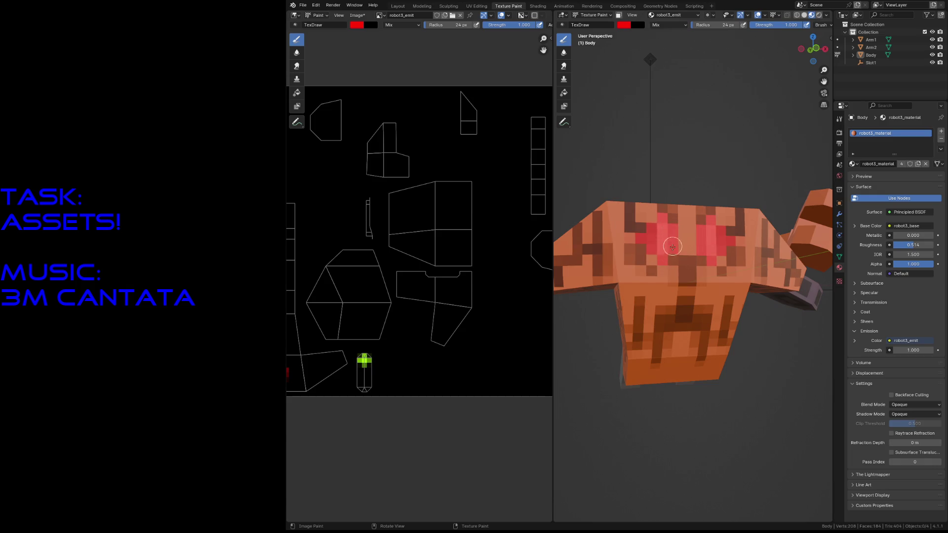
{"action": "left_click_drag", "start_coordinate": [671, 252], "coordinate": [654, 244]}
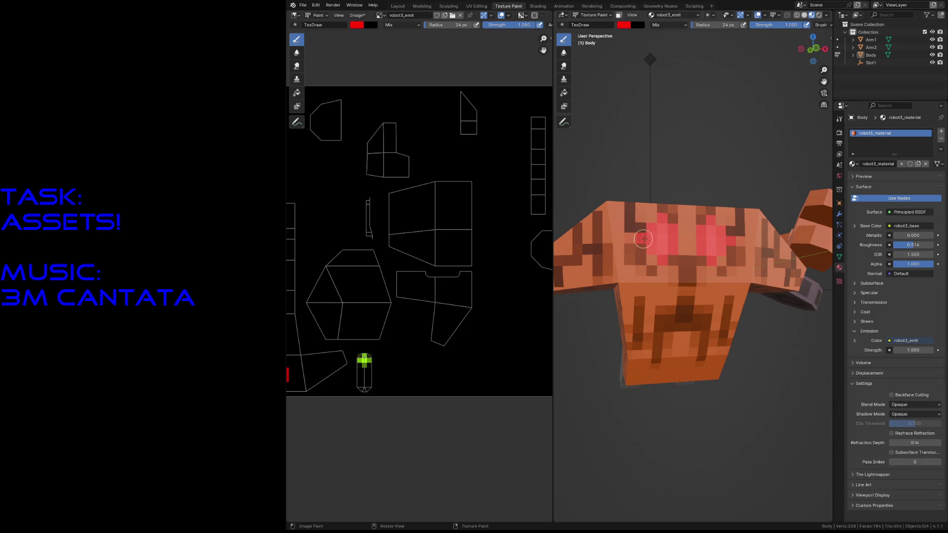
{"action": "mouse_move", "coordinate": [469, 262]}
{"action": "middle_mouse_down"}
{"action": "mouse_move", "coordinate": [368, 339]}
{"action": "mouse_move", "coordinate": [434, 233]}
{"action": "middle_mouse_up"}
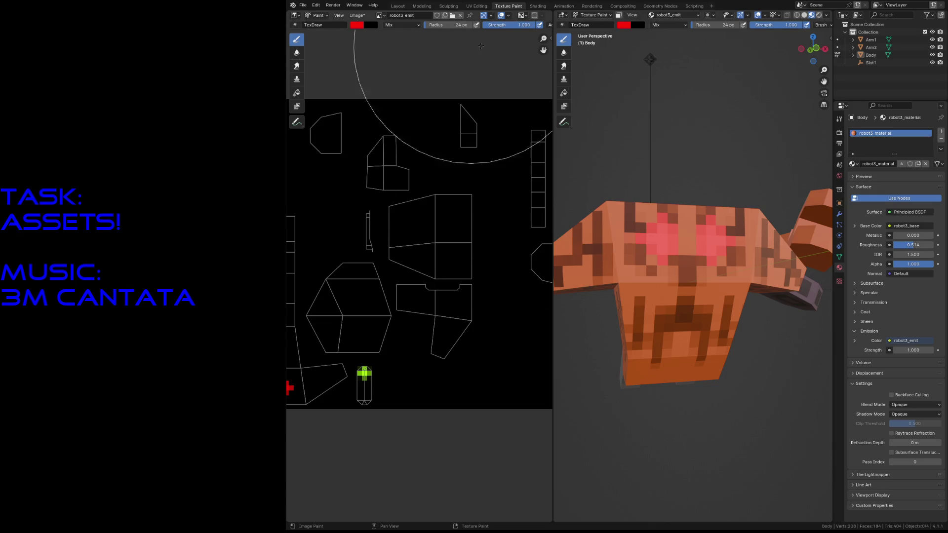
Return the paint slot to robot3_base and save the file
{"action": "left_click", "coordinate": [653, 17]}
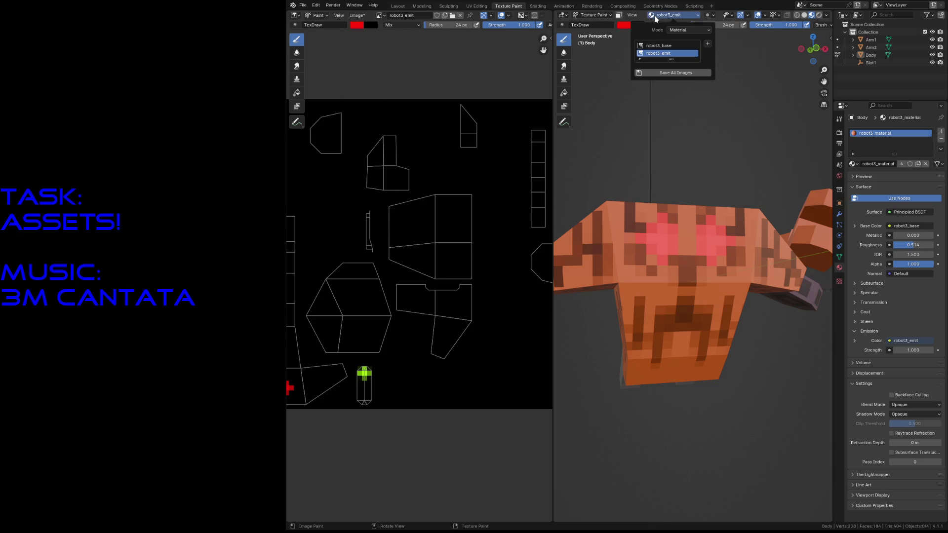
{"action": "left_click", "coordinate": [651, 45]}
{"action": "key", "text": "ctrl+s"}
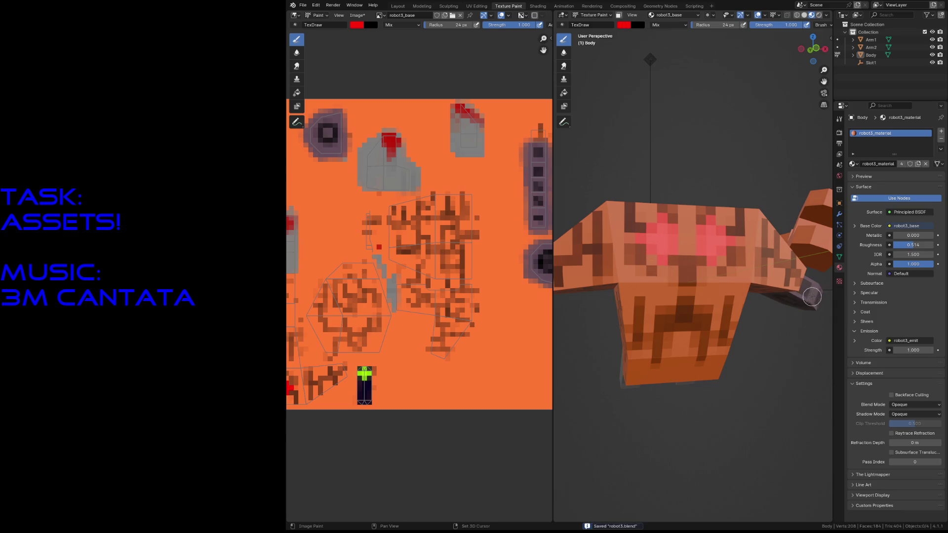
Sample black and paint dark strokes around the pink chest patches to sharpen their outlines
{"action": "key", "text": "s"}
{"action": "left_click_drag", "start_coordinate": [668, 208], "coordinate": [687, 240]}
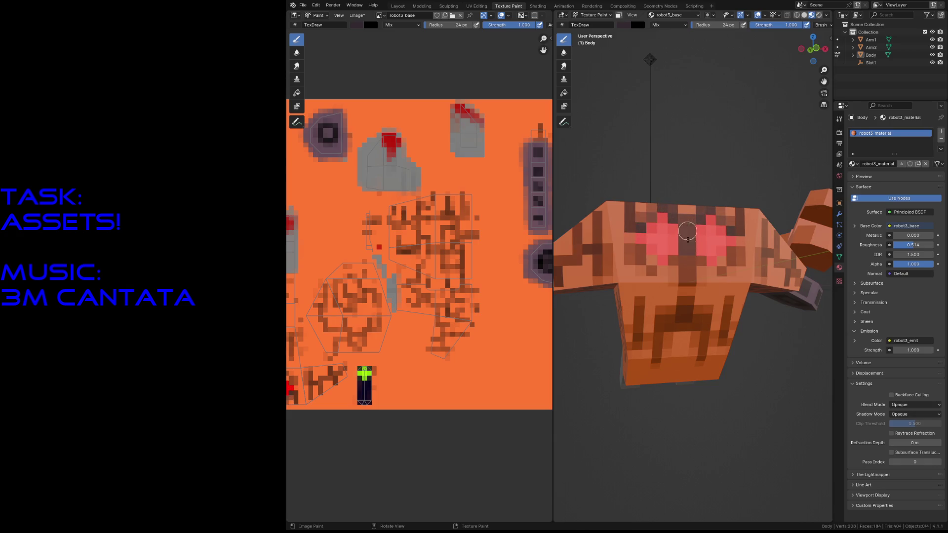
{"action": "left_click_drag", "start_coordinate": [641, 227], "coordinate": [633, 245]}
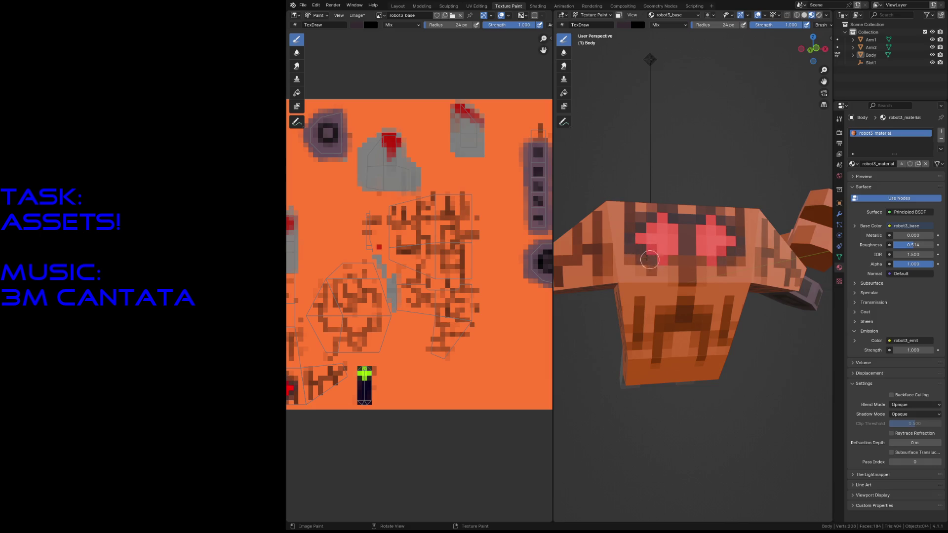
{"action": "left_click_drag", "start_coordinate": [653, 262], "coordinate": [676, 265]}
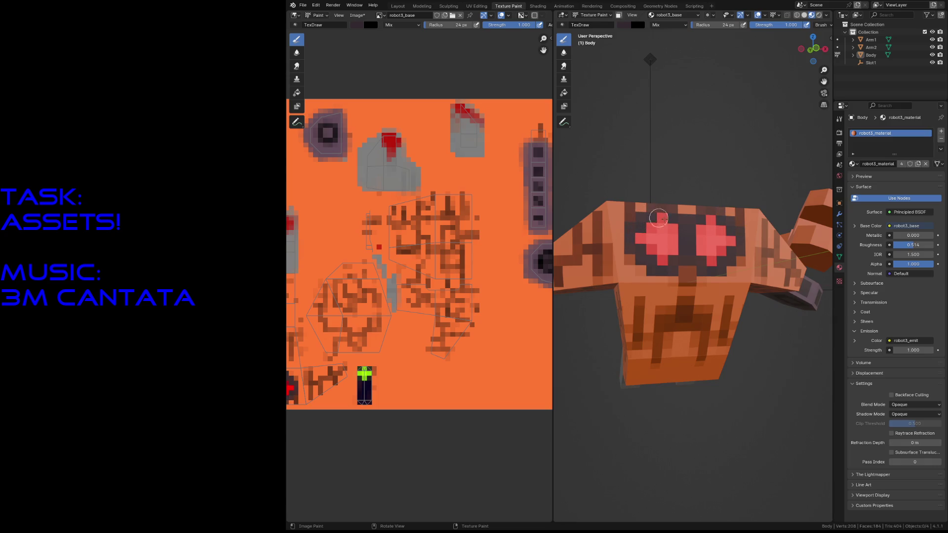
{"action": "key", "text": "shift+grave"}
{"action": "key", "text": "s"}
{"action": "key", "text": "w"}
{"action": "key", "text": "w"}
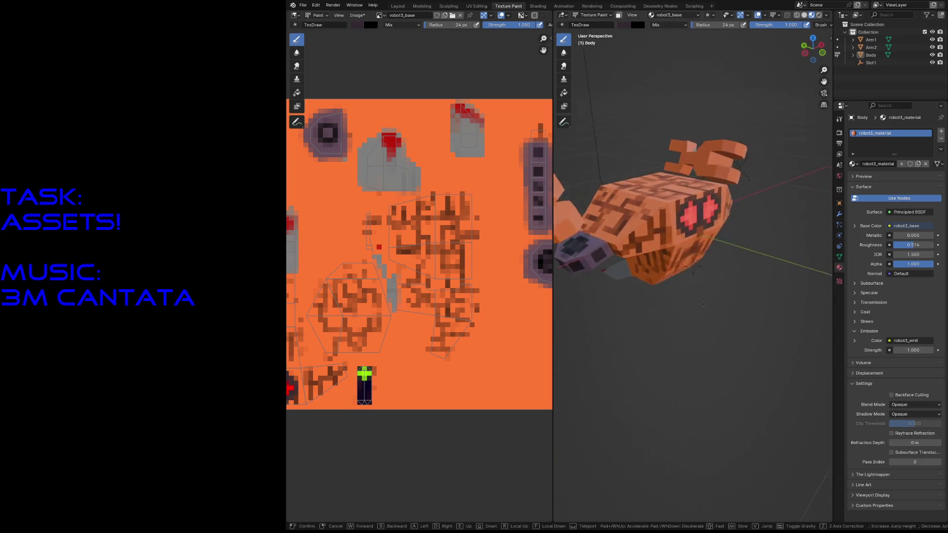
Paint a dark U-shaped frame on the robot's lower front, then sample grey as paint colour
{"action": "key", "text": "w"}
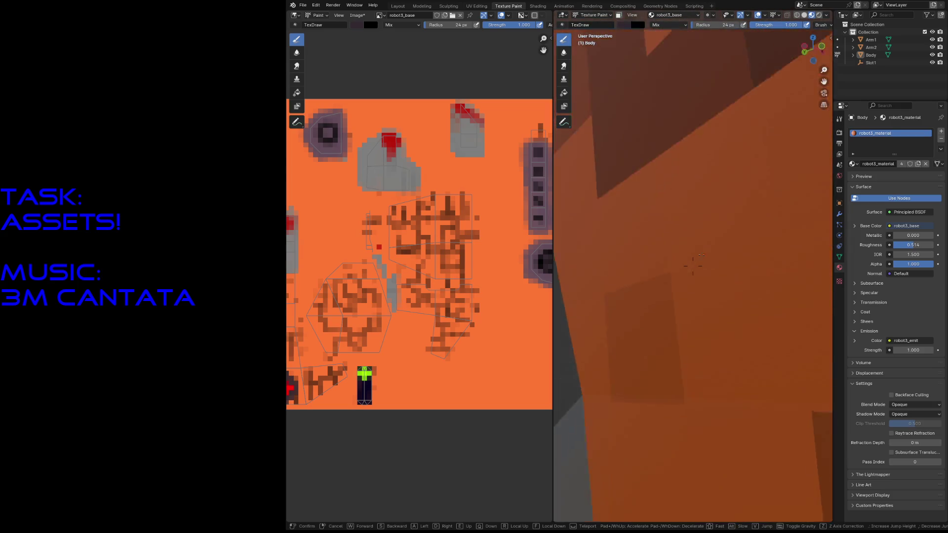
{"action": "key", "text": "w"}
{"action": "key", "text": "Return"}
{"action": "middle_click_drag", "start_coordinate": [775, 288], "coordinate": [797, 289]}
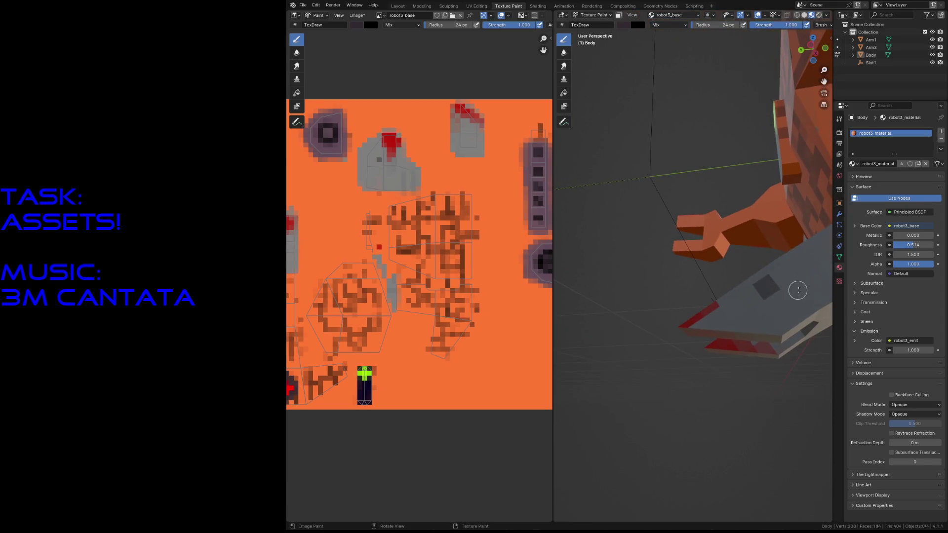
{"action": "key", "text": "shift+grave"}
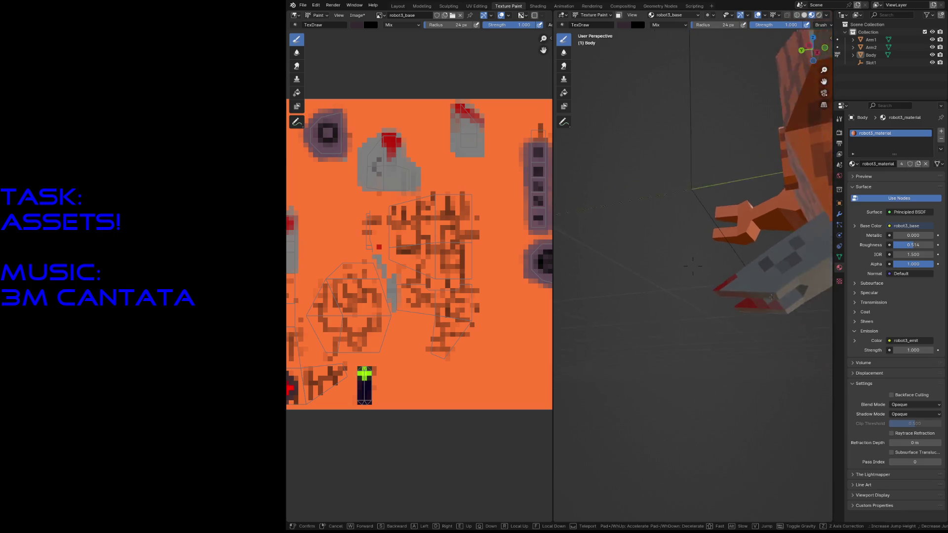
{"action": "key", "text": "w"}
{"action": "left_click", "coordinate": [678, 238]}
{"action": "mouse_move", "coordinate": [649, 235]}
{"action": "left_mouse_down"}
{"action": "mouse_move", "coordinate": [730, 245]}
{"action": "mouse_move", "coordinate": [657, 240]}
{"action": "mouse_move", "coordinate": [704, 263]}
{"action": "left_mouse_up"}
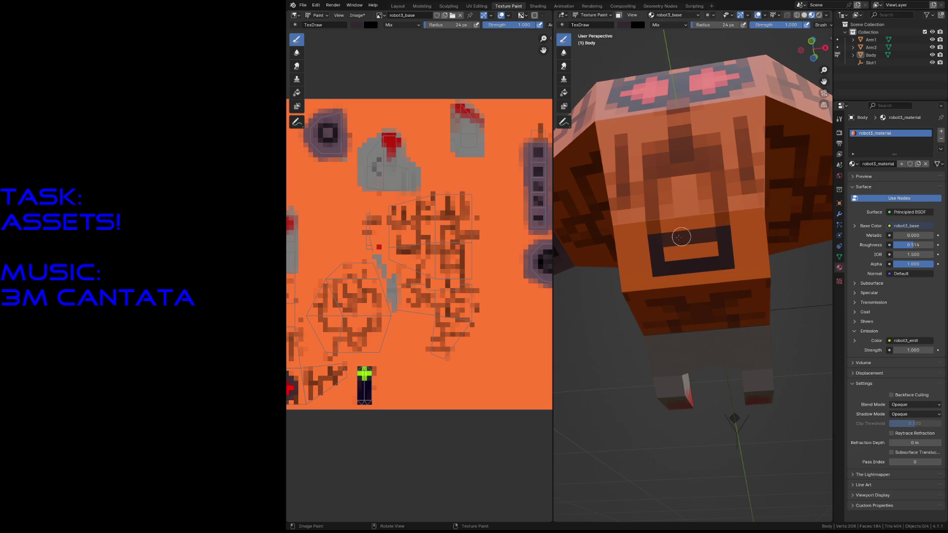
{"action": "key", "text": "s"}
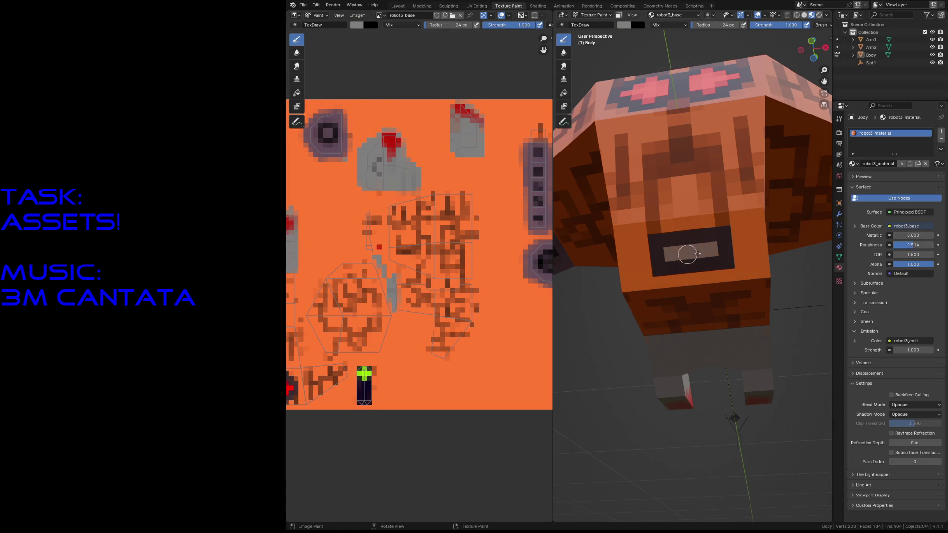
Walk the view around the robot to inspect the paintwork from all sides
{"action": "key", "text": "shift+grave"}
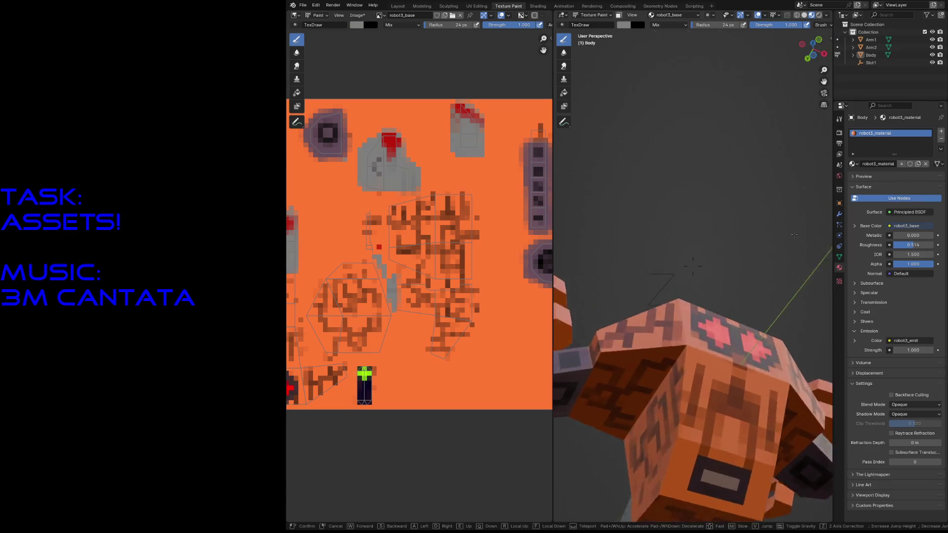
{"action": "key", "text": "s"}
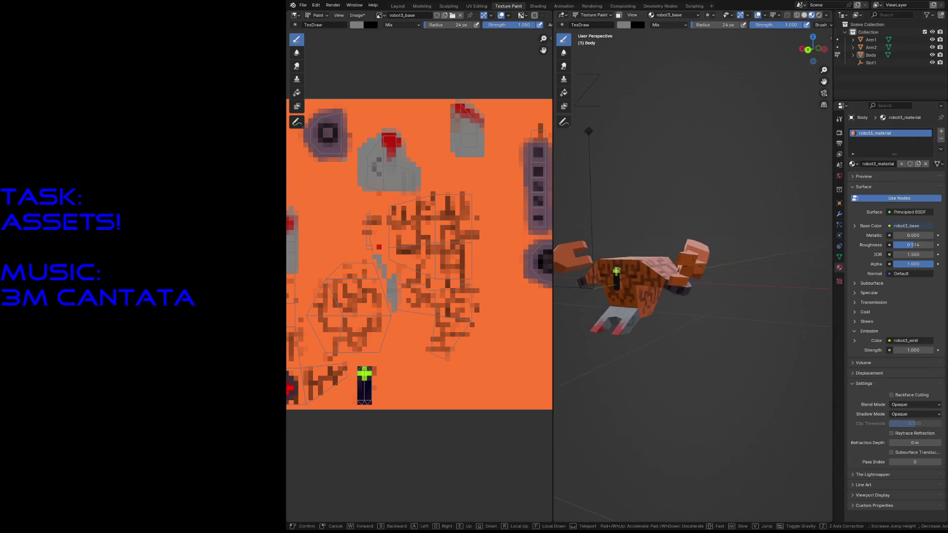
{"action": "key", "text": "w"}
{"action": "key", "text": "s"}
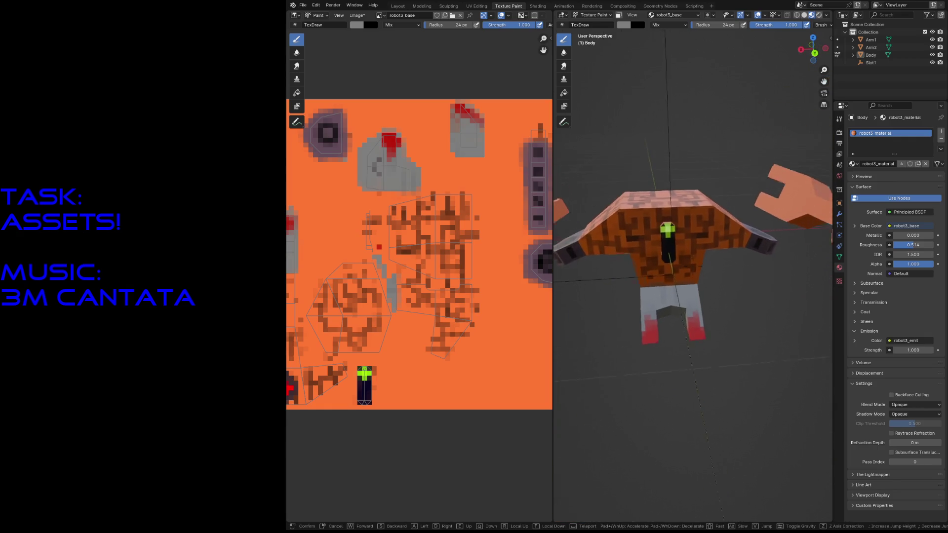
{"action": "key", "text": "w"}
{"action": "key", "text": "s"}
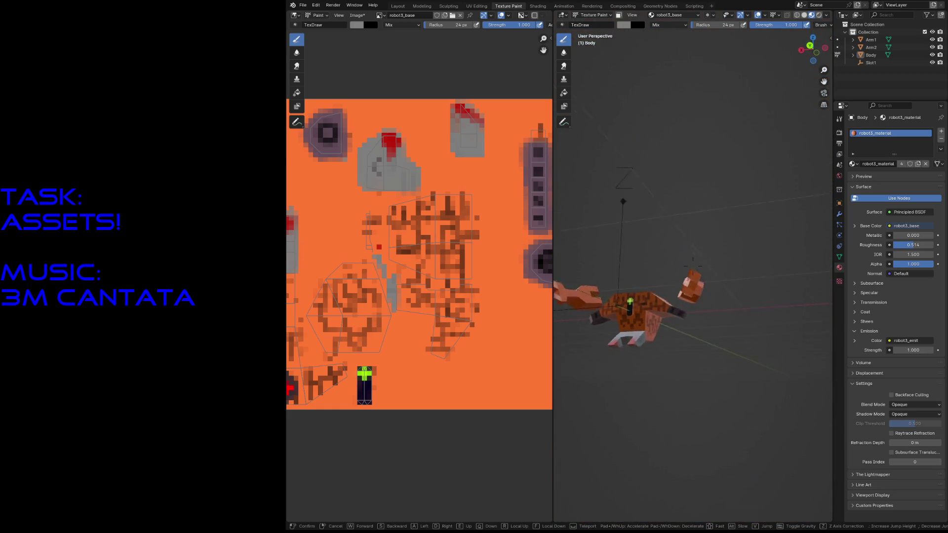
{"action": "key", "text": "w"}
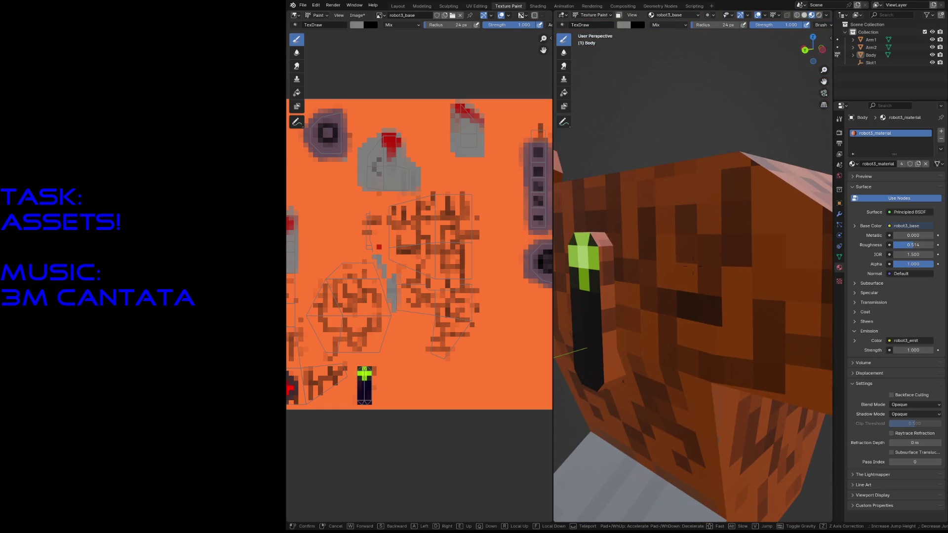
{"action": "key", "text": "s"}
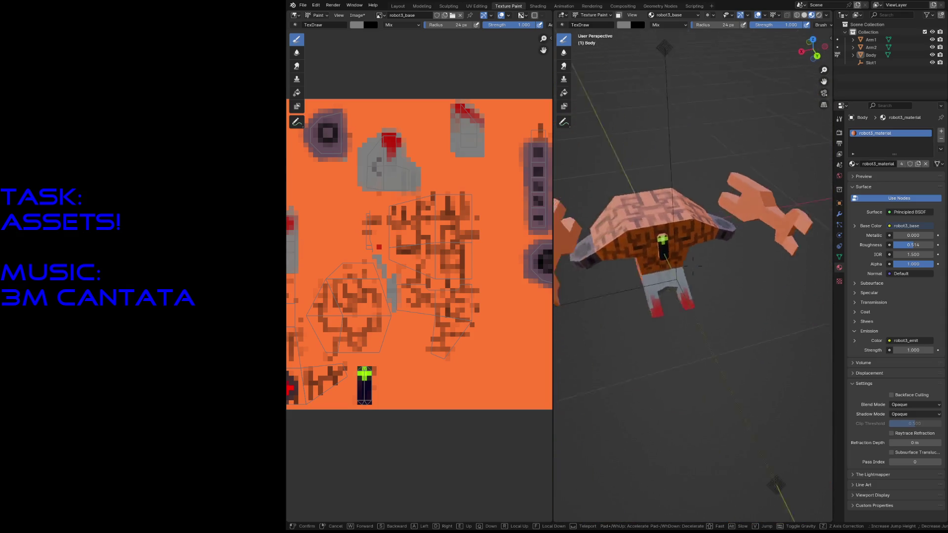
{"action": "key", "text": "a"}
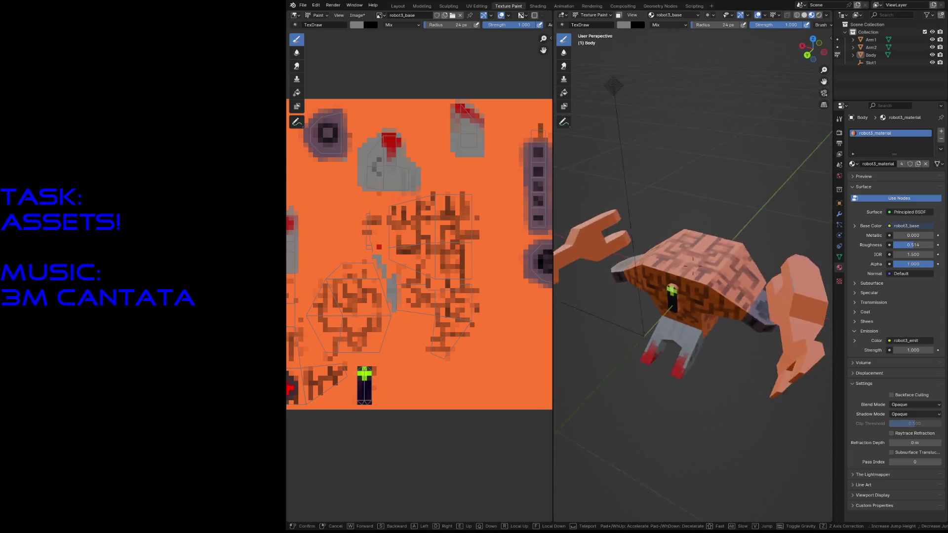
{"action": "key", "text": "w"}
{"action": "key", "text": "s"}
{"action": "key", "text": "w"}
{"action": "key", "text": "Return"}
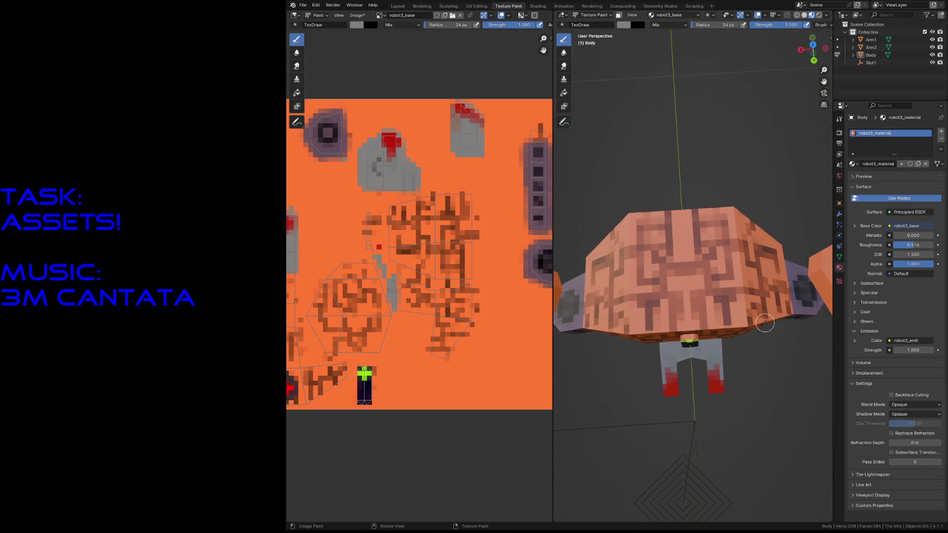
Paint a grey ring on the body's back with a near-black round port inside, then leave texture painting
{"action": "key", "text": "s"}
{"action": "left_click_drag", "start_coordinate": [688, 240], "coordinate": [717, 263]}
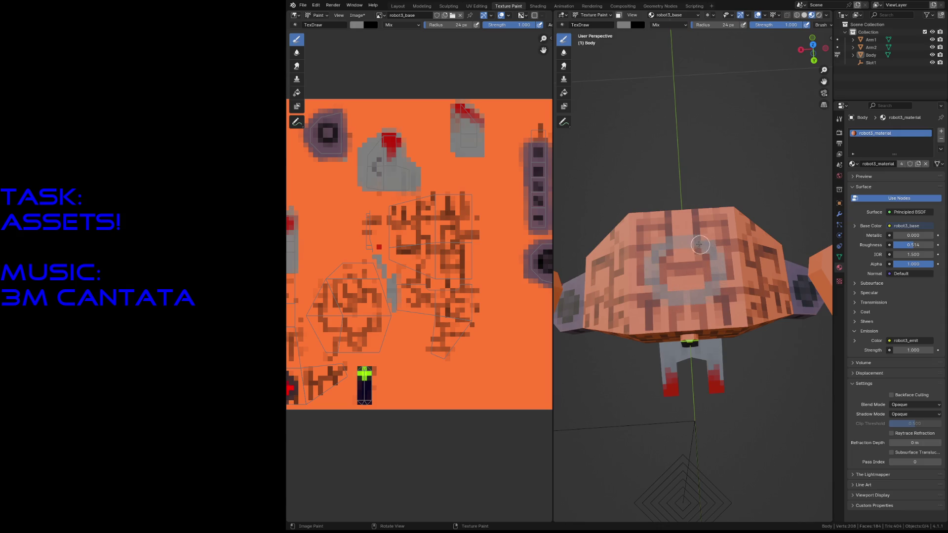
{"action": "key", "text": "s"}
{"action": "mouse_move", "coordinate": [686, 279]}
{"action": "left_mouse_down"}
{"action": "mouse_move", "coordinate": [692, 265]}
{"action": "mouse_move", "coordinate": [693, 276]}
{"action": "mouse_move", "coordinate": [681, 261]}
{"action": "left_mouse_up"}
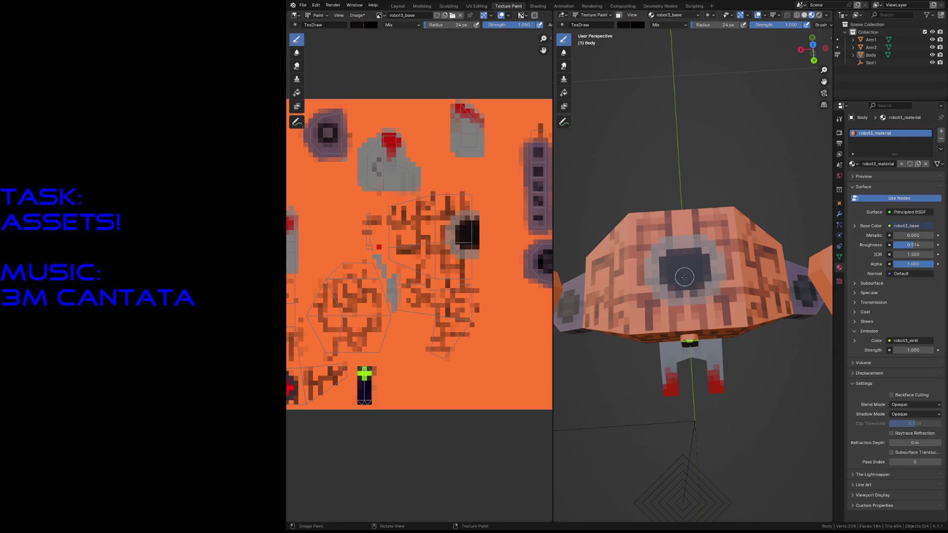
{"action": "mouse_move", "coordinate": [683, 282]}
{"action": "left_mouse_down"}
{"action": "mouse_move", "coordinate": [677, 239]}
{"action": "mouse_move", "coordinate": [662, 278]}
{"action": "left_mouse_up"}
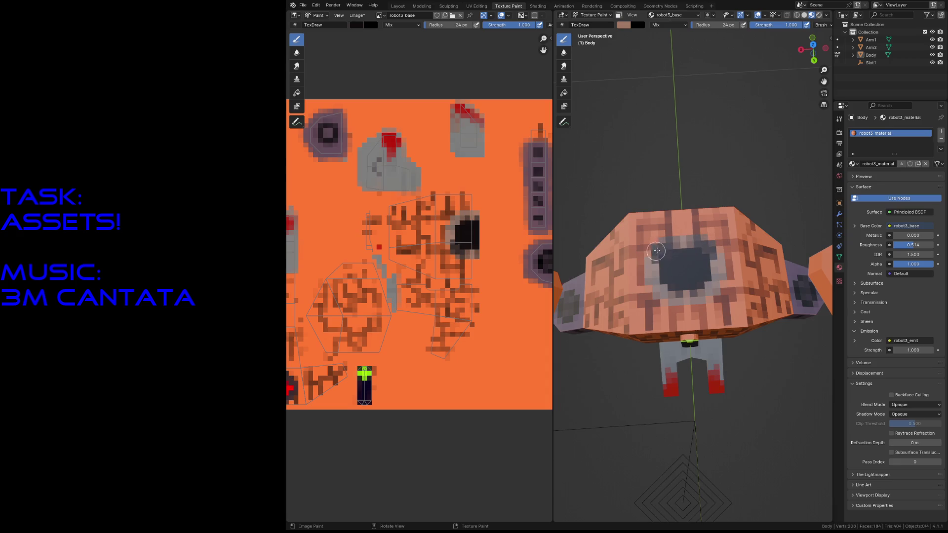
{"action": "key", "text": "ctrl+z"}
{"action": "key", "text": "ctrl+z"}
{"action": "key", "text": "ctrl+z"}
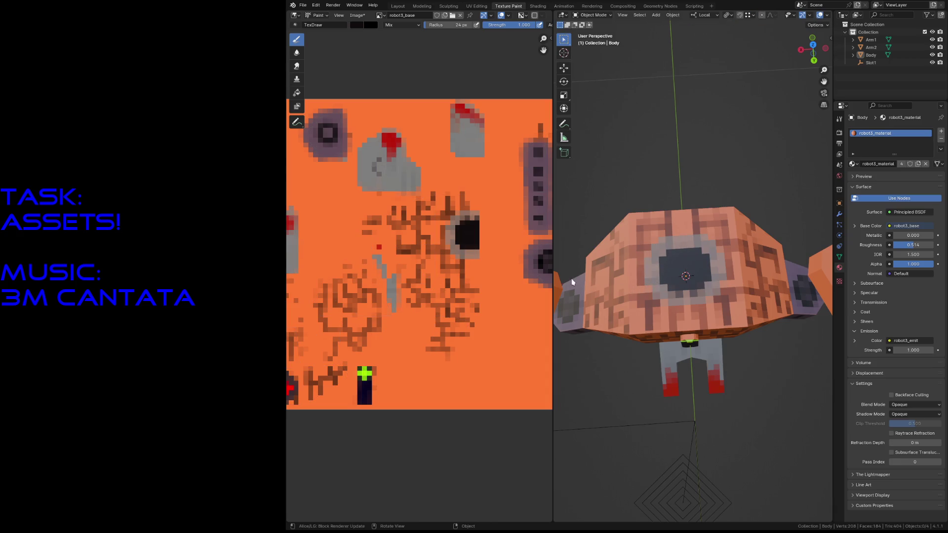
Sample grey, switch the body to Texture Paint mode and save the file
{"action": "key", "text": "s"}
{"action": "key", "text": "Tab"}
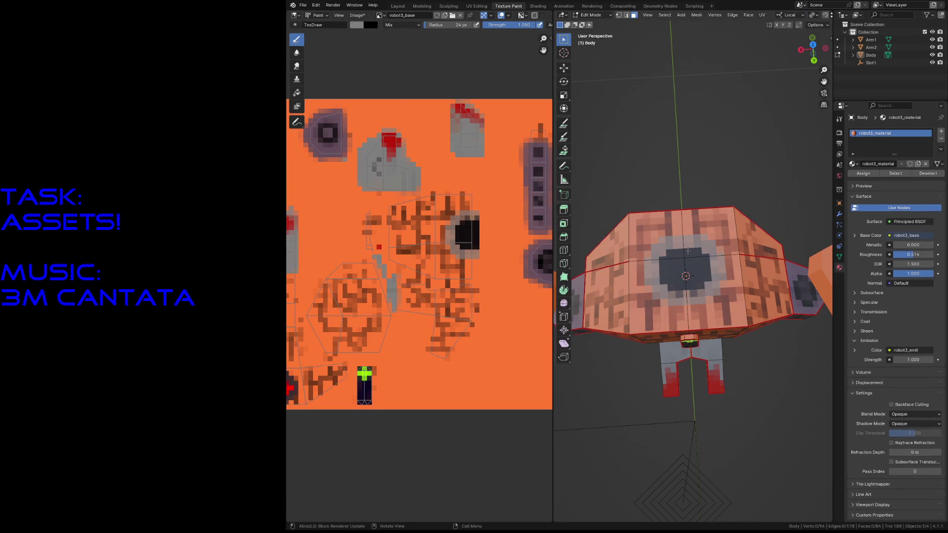
{"action": "key", "text": "Tab"}
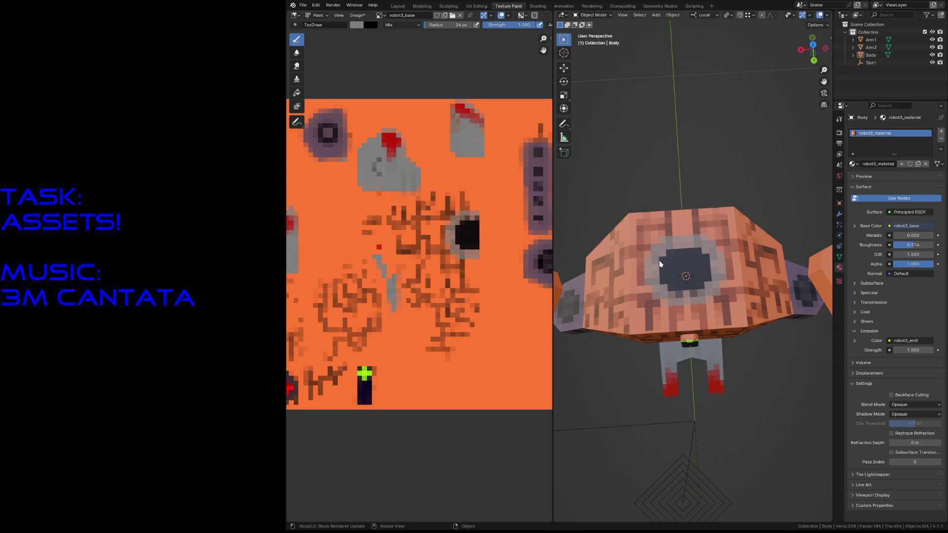
{"action": "left_click", "coordinate": [590, 16]}
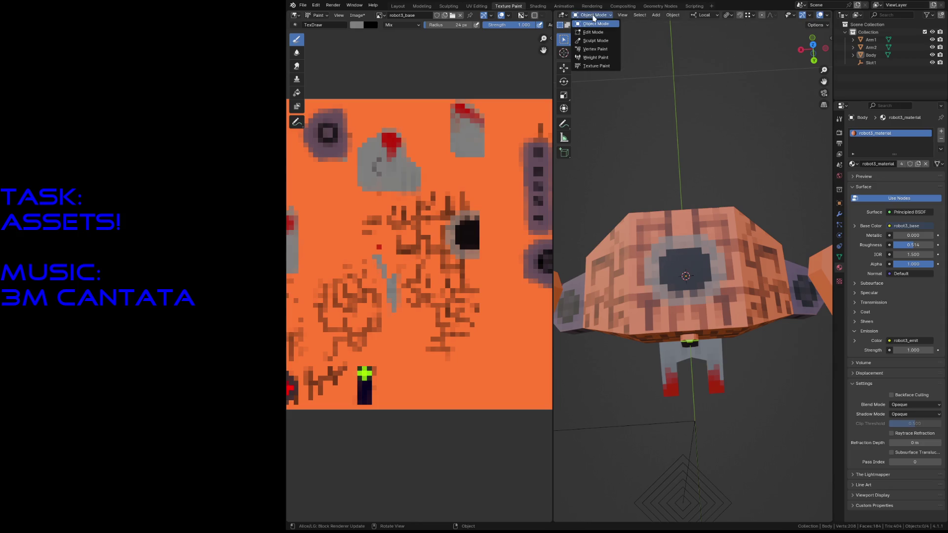
{"action": "left_click", "coordinate": [597, 66]}
{"action": "key", "text": "ctrl+s"}
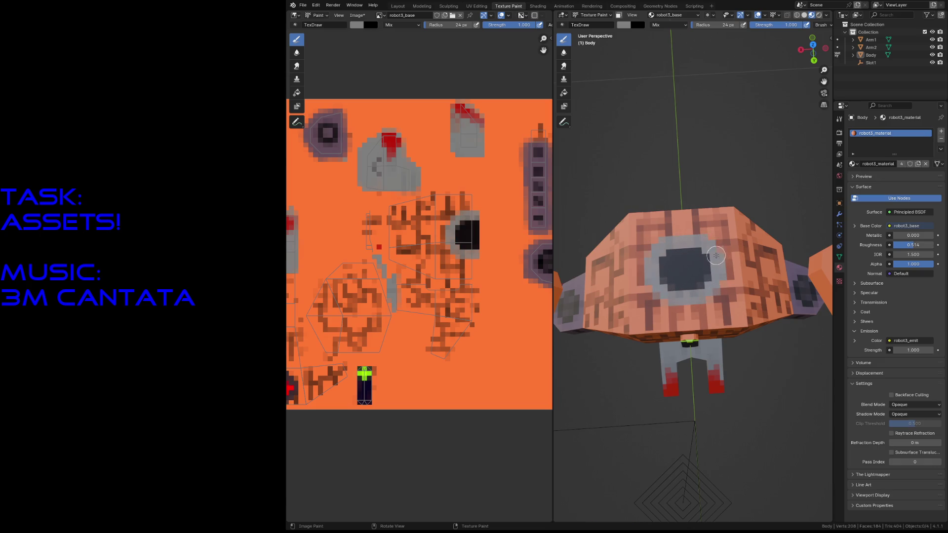
Undo light test strokes, set a 9 px brush and paint dark slot lines inside the back port
{"action": "left_click", "coordinate": [680, 262]}
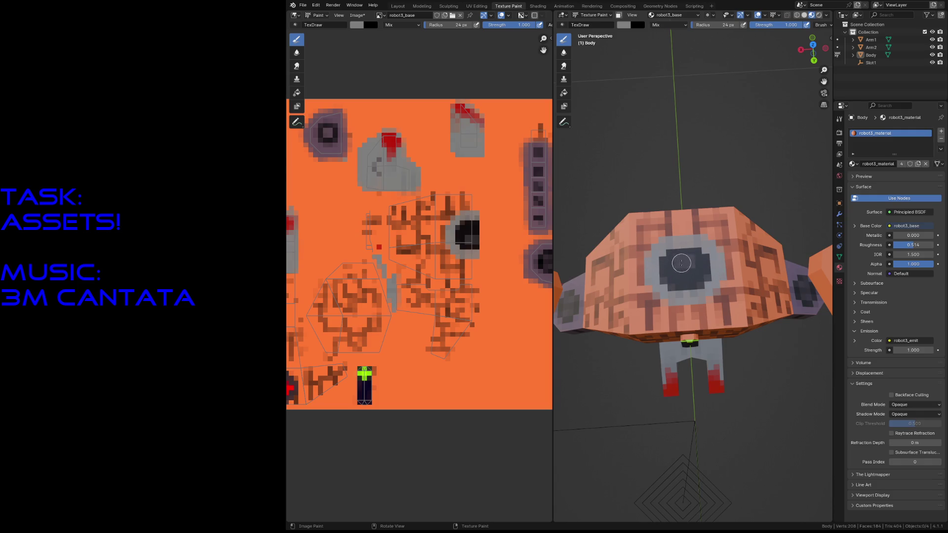
{"action": "mouse_move", "coordinate": [669, 268]}
{"action": "left_mouse_down"}
{"action": "mouse_move", "coordinate": [694, 264]}
{"action": "mouse_move", "coordinate": [687, 291]}
{"action": "left_mouse_up"}
{"action": "key", "text": "ctrl+z"}
{"action": "key", "text": "ctrl+z"}
{"action": "key", "text": "ctrl+z"}
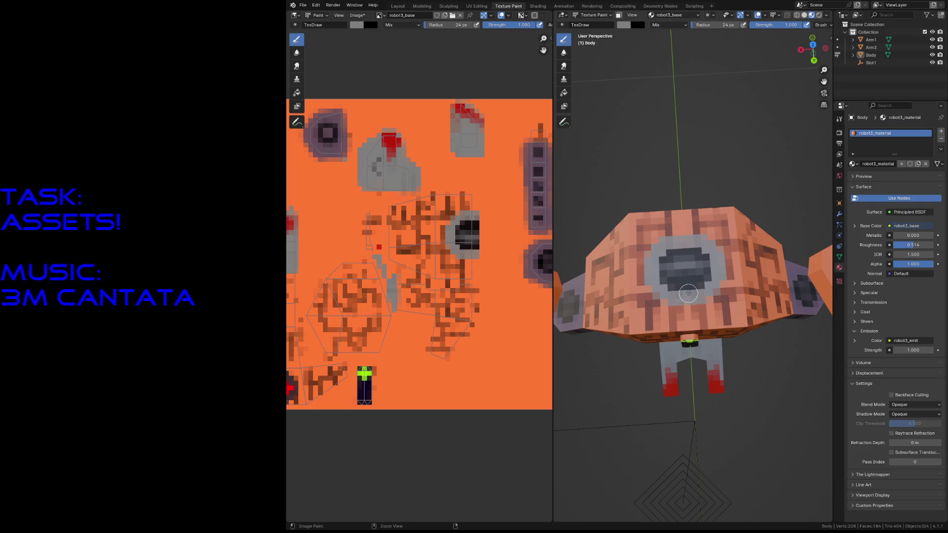
{"action": "key", "text": "ctrl+z"}
{"action": "key", "text": "f"}
{"action": "left_click", "coordinate": [689, 280]}
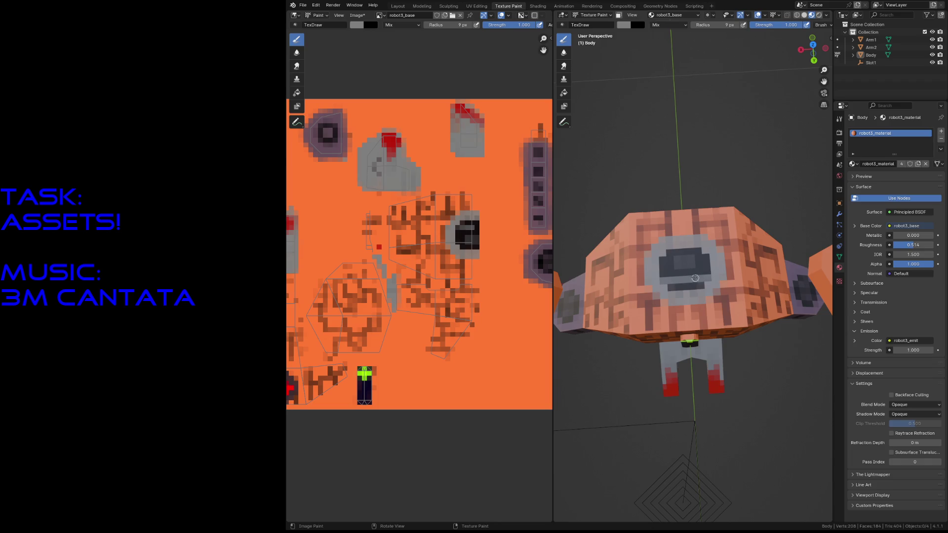
{"action": "mouse_move", "coordinate": [671, 254]}
{"action": "left_mouse_down"}
{"action": "mouse_move", "coordinate": [682, 256]}
{"action": "mouse_move", "coordinate": [677, 261]}
{"action": "left_mouse_up"}
{"action": "key", "text": "shift+grave"}
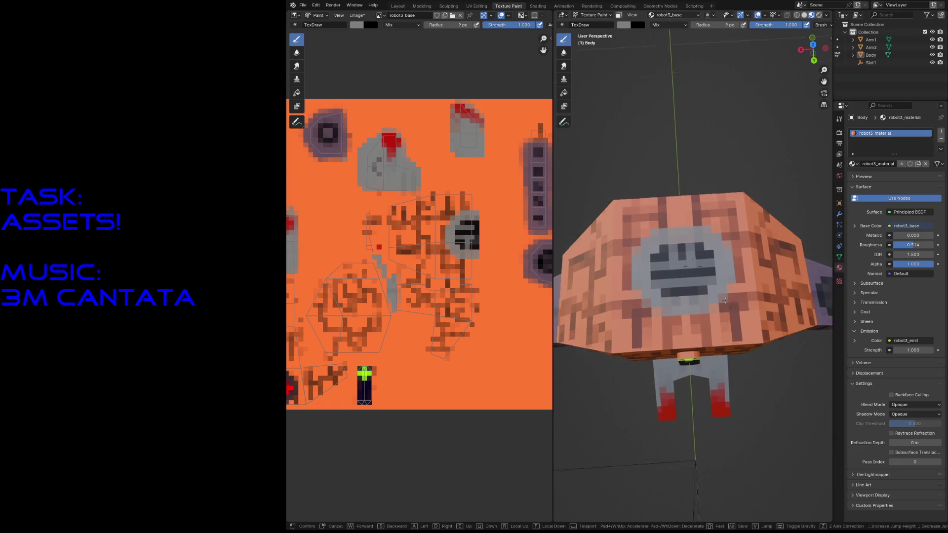
Walk the view around the robot to inspect it, then save the file
{"action": "key", "text": "w"}
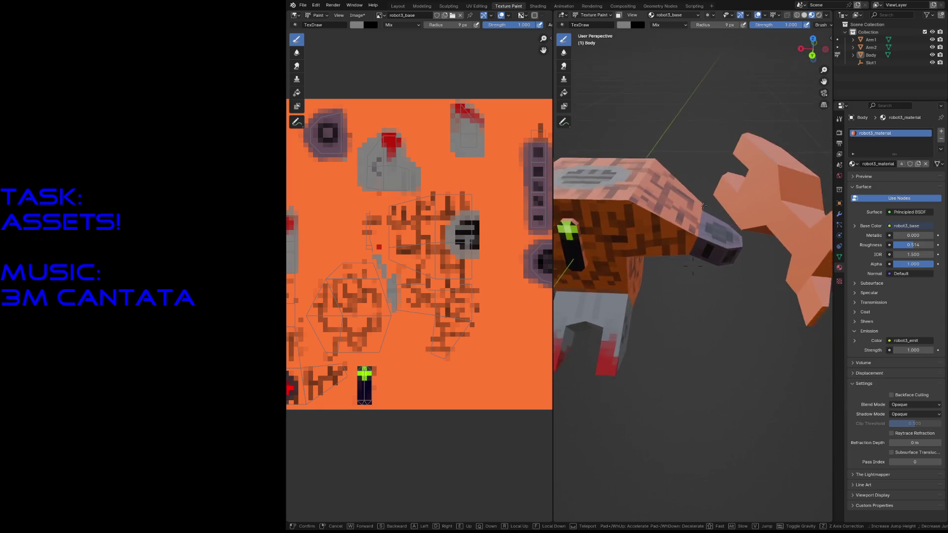
{"action": "key", "text": "s"}
{"action": "key", "text": "w"}
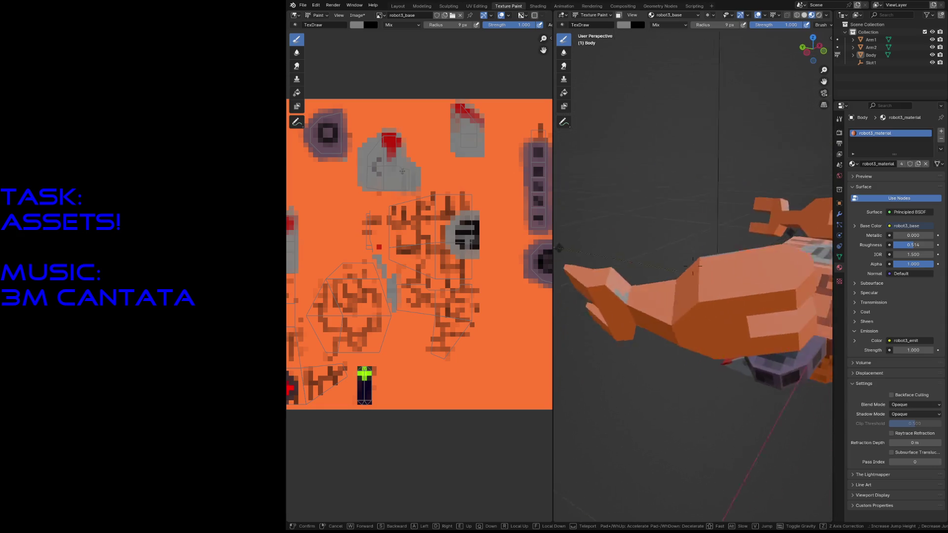
{"action": "key", "text": "w"}
{"action": "key", "text": "s"}
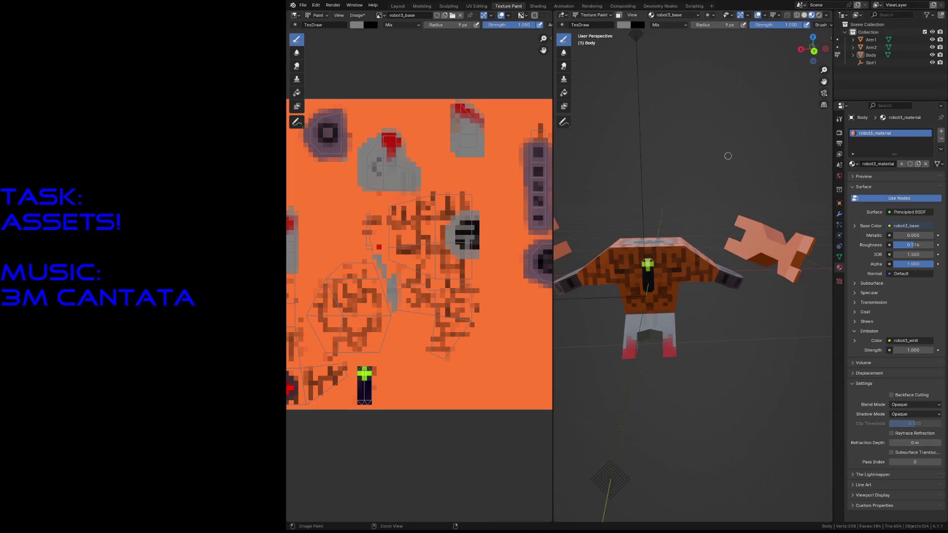
{"action": "key", "text": "w"}
{"action": "key", "text": "s"}
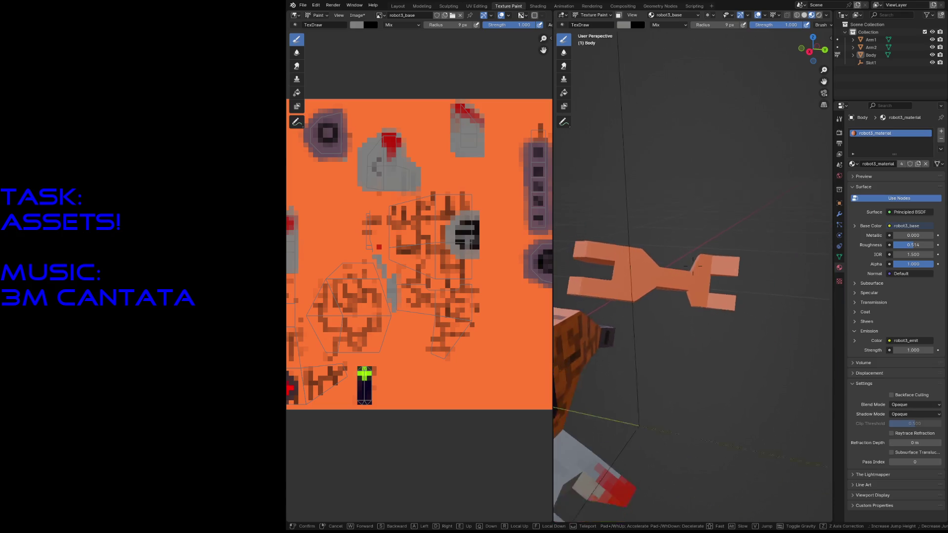
{"action": "left_click", "coordinate": [728, 156]}
{"action": "key", "text": "ctrl+s"}
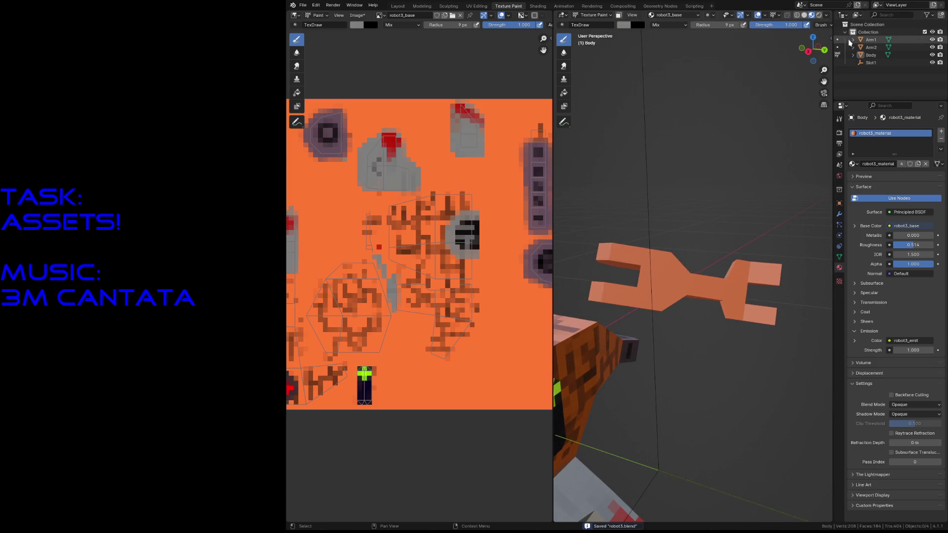
In the Layout workspace select the claw arm Arm1 as the object to paint
{"action": "left_click", "coordinate": [398, 6]}
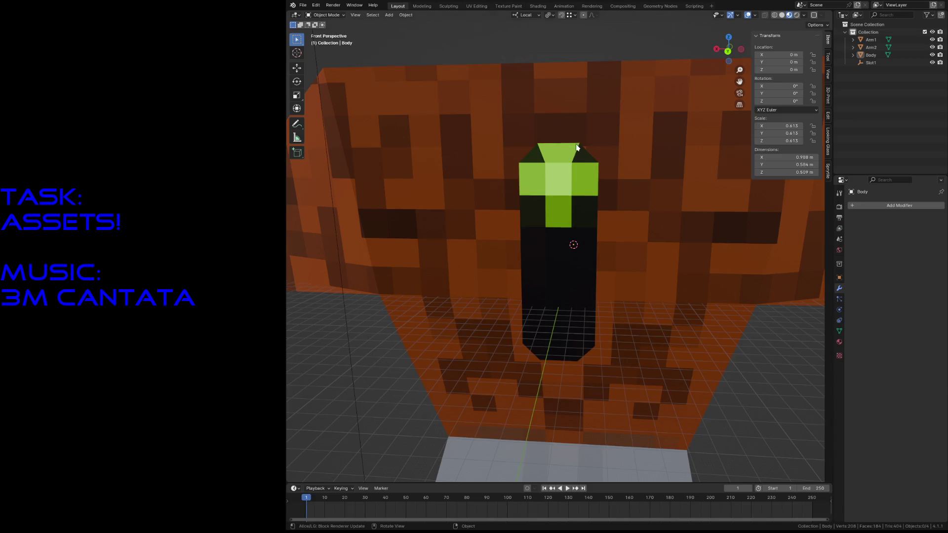
{"action": "key", "text": "shift+grave"}
{"action": "key", "text": "w"}
{"action": "key", "text": "s"}
{"action": "left_click", "coordinate": [575, 144]}
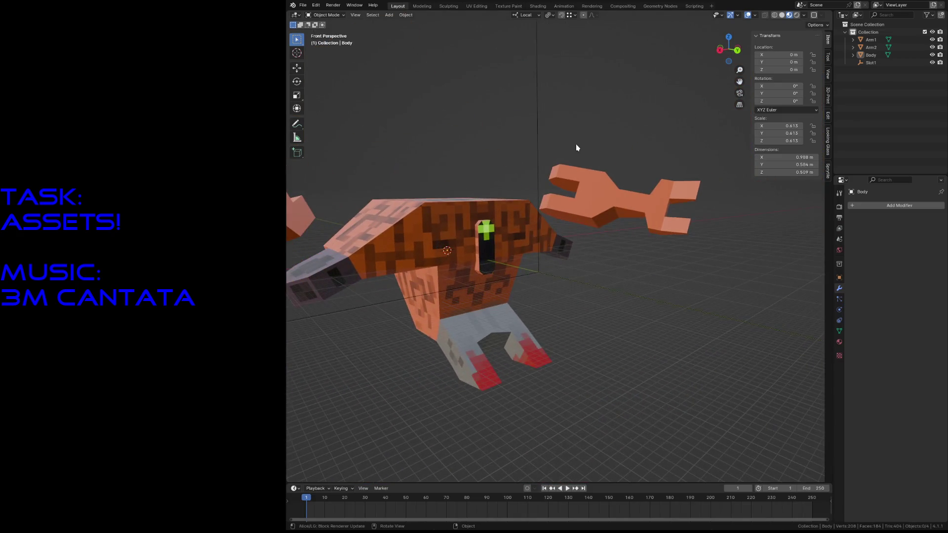
{"action": "left_click", "coordinate": [602, 182]}
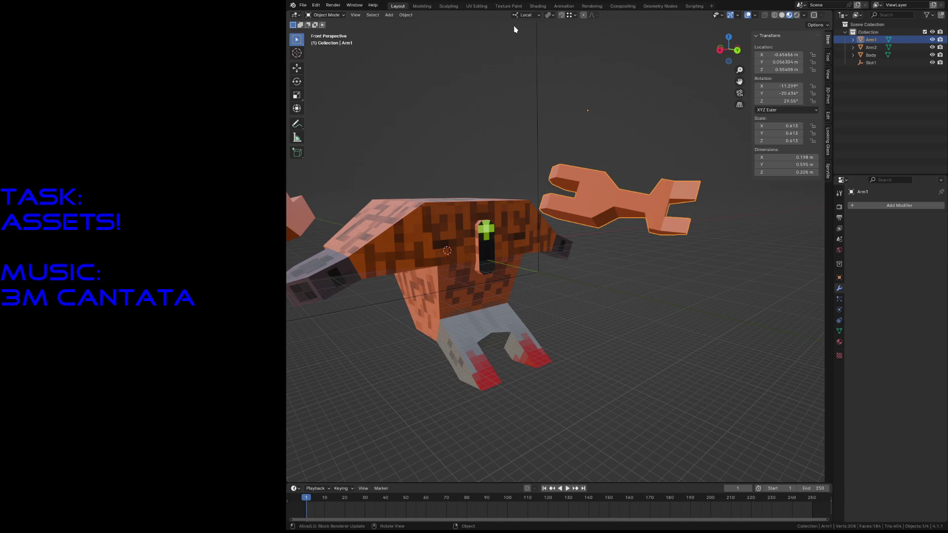
{"action": "left_click", "coordinate": [508, 6]}
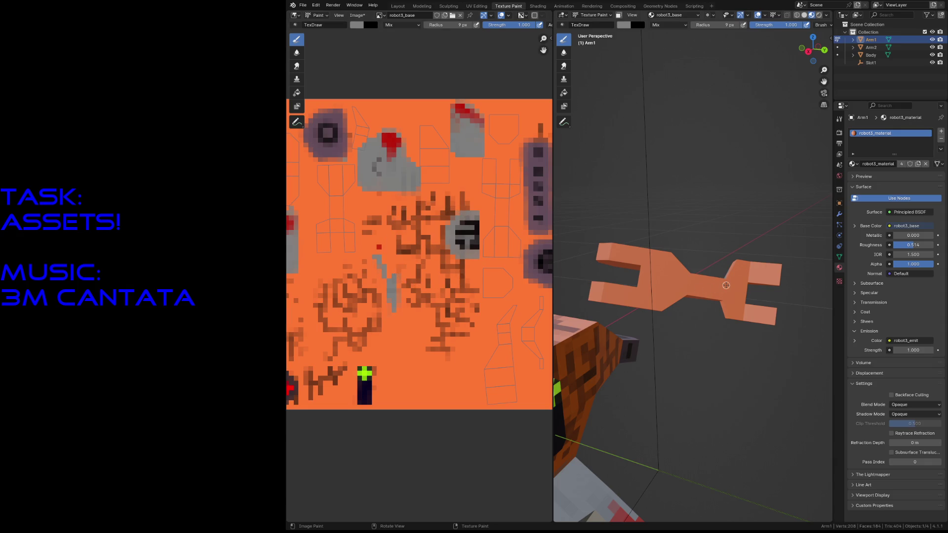
Sample grey, set the brush radius to 34 px and paint the claw's lower jaw grey
{"action": "key", "text": "s"}
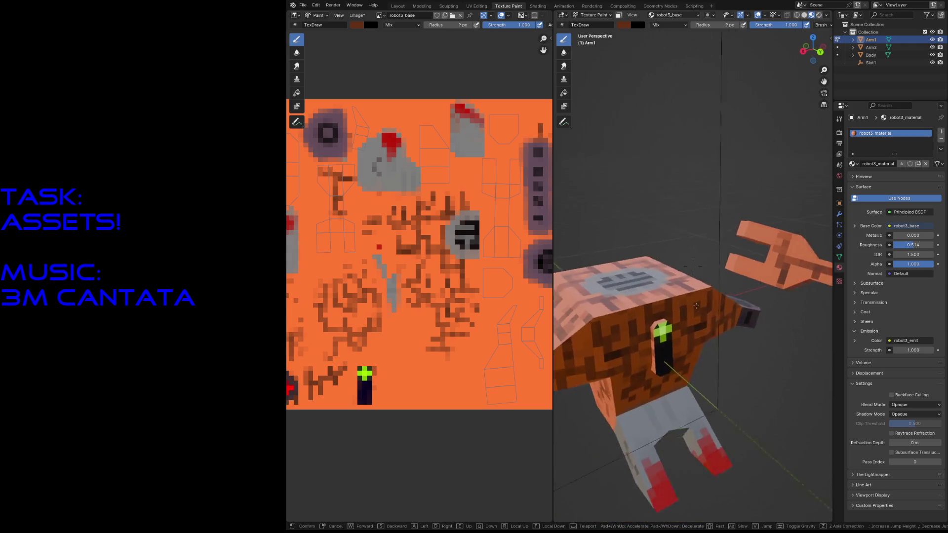
{"action": "middle_click_drag", "start_coordinate": [716, 301], "coordinate": [718, 330]}
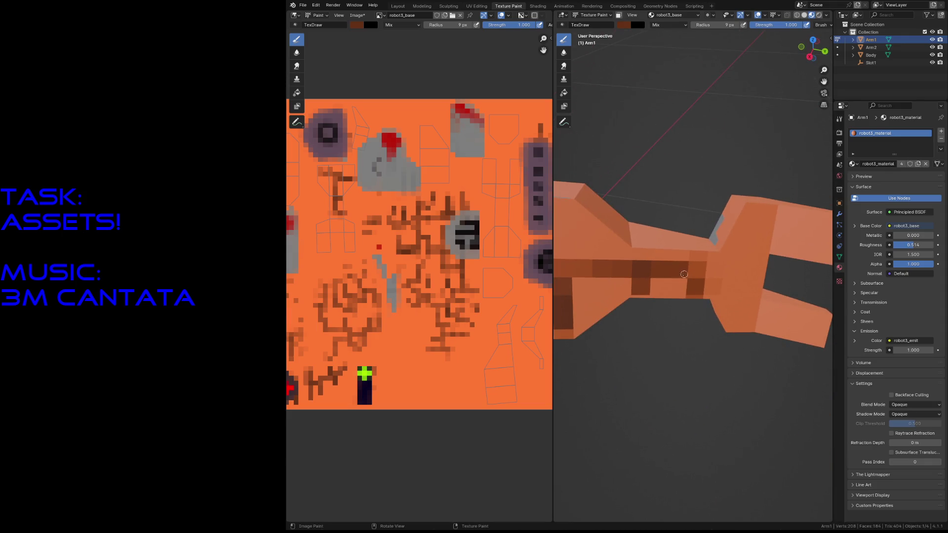
{"action": "key", "text": "s"}
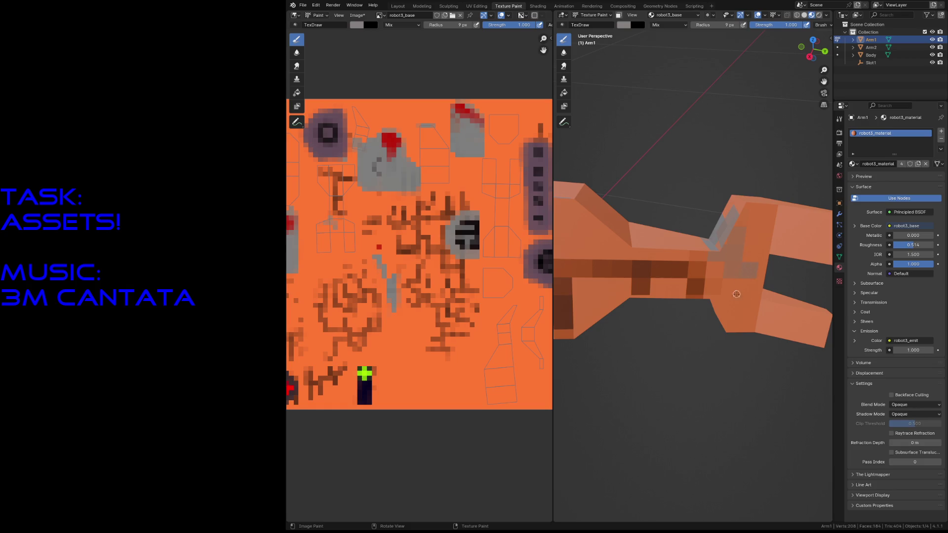
{"action": "scroll", "coordinate": [756, 278], "scroll_direction": "down", "scroll_amount": 3}
{"action": "key", "text": "f"}
{"action": "left_click", "coordinate": [705, 279]}
{"action": "key", "text": "f"}
{"action": "left_click", "coordinate": [699, 275]}
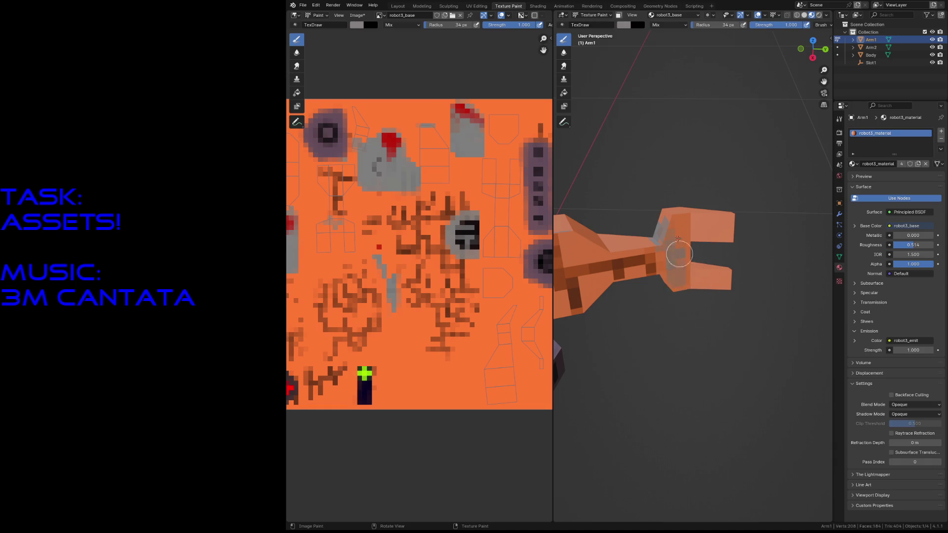
{"action": "mouse_move", "coordinate": [677, 239]}
{"action": "left_mouse_down"}
{"action": "mouse_move", "coordinate": [716, 273]}
{"action": "mouse_move", "coordinate": [689, 212]}
{"action": "mouse_move", "coordinate": [671, 270]}
{"action": "mouse_move", "coordinate": [727, 277]}
{"action": "left_mouse_up"}
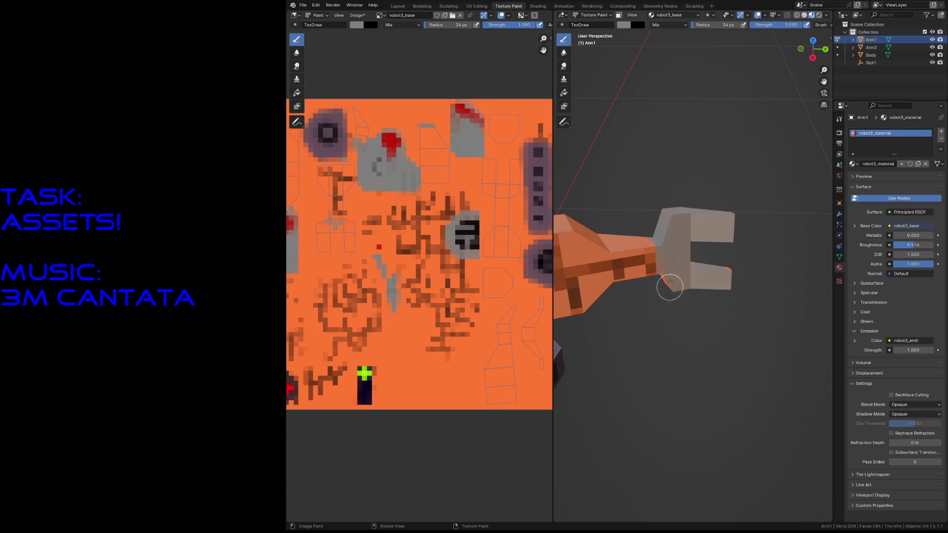
{"action": "key", "text": "shift+grave"}
{"action": "key", "text": "w"}
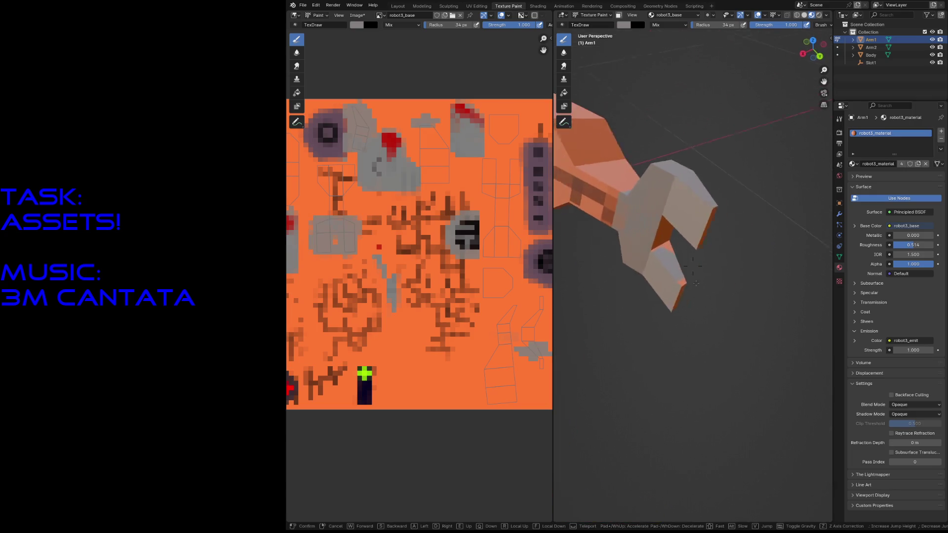
Paint the arm's lower prong and the upper prong's top edge grey
{"action": "left_click", "coordinate": [715, 257]}
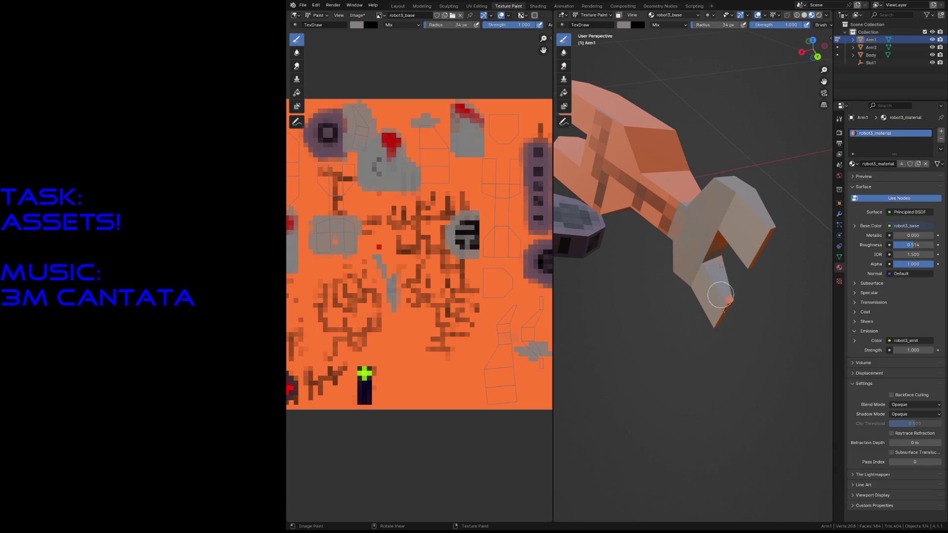
{"action": "key", "text": "shift+grave"}
{"action": "key", "text": "w"}
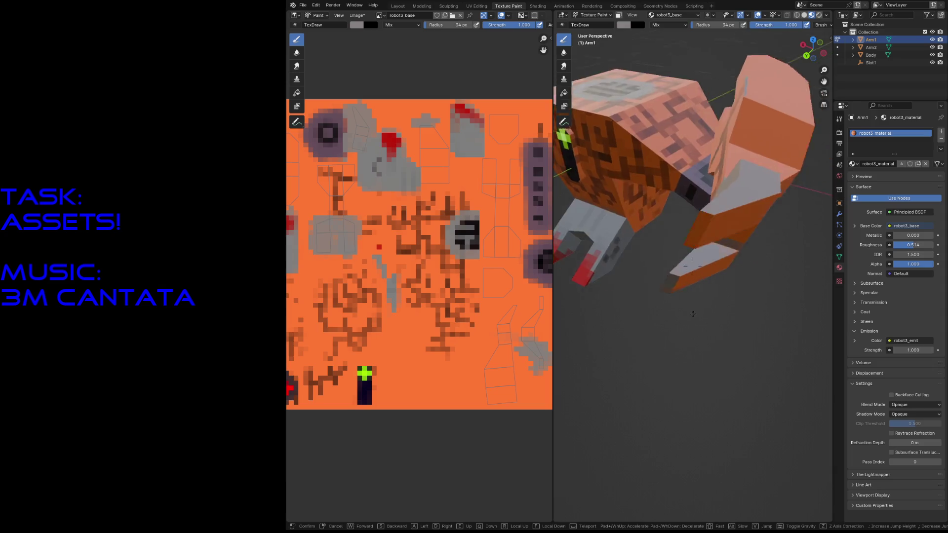
{"action": "left_click", "coordinate": [644, 234]}
{"action": "mouse_move", "coordinate": [644, 235]}
{"action": "left_mouse_down"}
{"action": "mouse_move", "coordinate": [603, 233]}
{"action": "mouse_move", "coordinate": [617, 228]}
{"action": "mouse_move", "coordinate": [630, 264]}
{"action": "mouse_move", "coordinate": [664, 195]}
{"action": "mouse_move", "coordinate": [684, 197]}
{"action": "mouse_move", "coordinate": [700, 249]}
{"action": "mouse_move", "coordinate": [700, 180]}
{"action": "mouse_move", "coordinate": [680, 169]}
{"action": "mouse_move", "coordinate": [665, 123]}
{"action": "mouse_move", "coordinate": [617, 180]}
{"action": "mouse_move", "coordinate": [664, 174]}
{"action": "mouse_move", "coordinate": [610, 143]}
{"action": "mouse_move", "coordinate": [660, 212]}
{"action": "mouse_move", "coordinate": [609, 246]}
{"action": "mouse_move", "coordinate": [587, 146]}
{"action": "left_mouse_up"}
{"action": "middle_click_drag", "start_coordinate": [587, 145], "coordinate": [662, 146]}
{"action": "mouse_move", "coordinate": [700, 204]}
{"action": "left_mouse_down"}
{"action": "mouse_move", "coordinate": [689, 232]}
{"action": "mouse_move", "coordinate": [695, 241]}
{"action": "mouse_move", "coordinate": [698, 218]}
{"action": "mouse_move", "coordinate": [704, 239]}
{"action": "mouse_move", "coordinate": [642, 321]}
{"action": "mouse_move", "coordinate": [660, 286]}
{"action": "mouse_move", "coordinate": [652, 321]}
{"action": "mouse_move", "coordinate": [682, 353]}
{"action": "mouse_move", "coordinate": [677, 363]}
{"action": "left_mouse_up"}
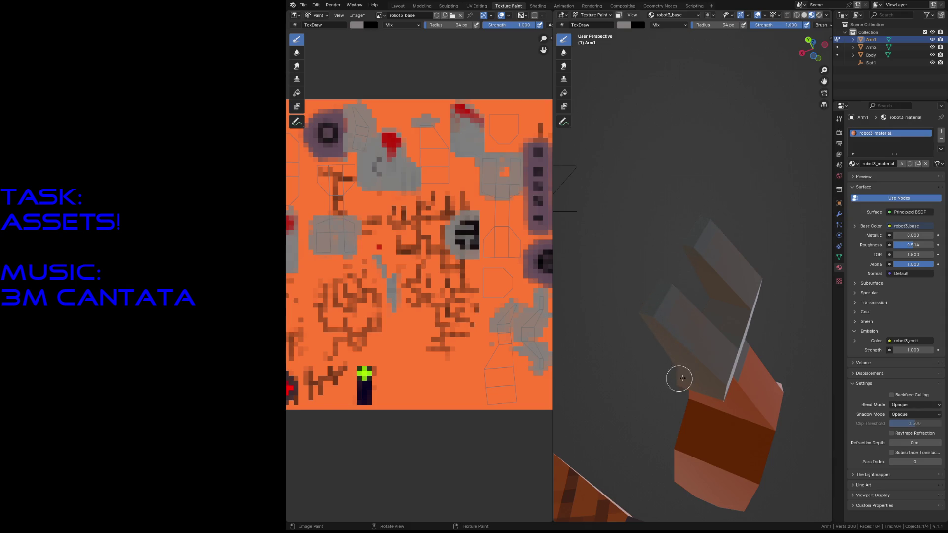
Move in close and paint a small grey patch on the arm
{"action": "key", "text": "shift+grave"}
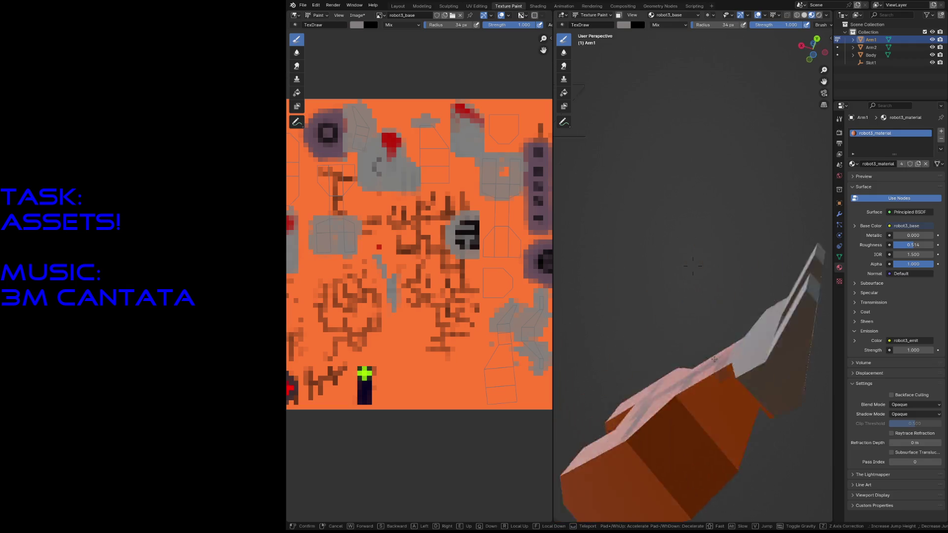
{"action": "key", "text": "w"}
{"action": "key", "text": "s"}
{"action": "key", "text": "w"}
{"action": "left_click", "coordinate": [756, 393]}
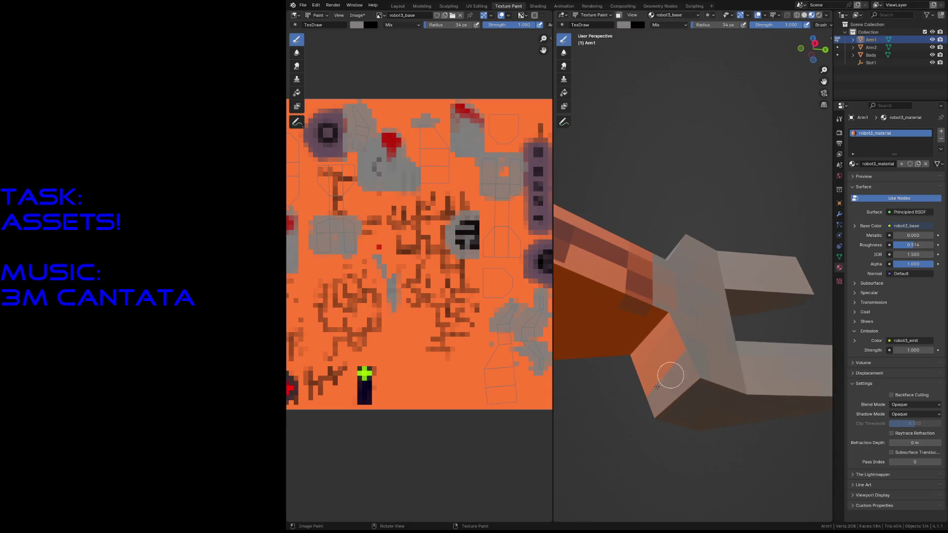
{"action": "mouse_move", "coordinate": [666, 357]}
{"action": "left_mouse_down"}
{"action": "mouse_move", "coordinate": [645, 374]}
{"action": "mouse_move", "coordinate": [643, 345]}
{"action": "left_mouse_up"}
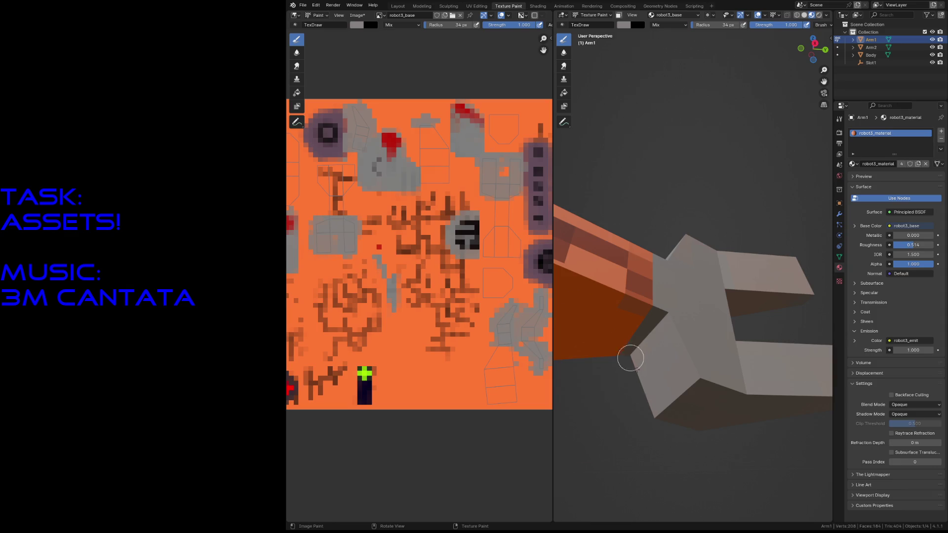
Inspect the arm from several angles and save robot3.blend
{"action": "key", "text": "shift+grave"}
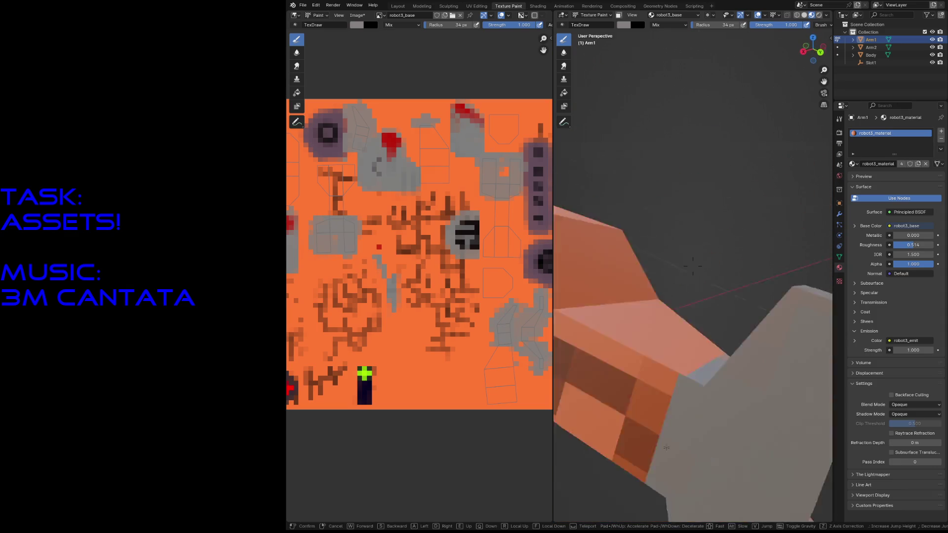
{"action": "key", "text": "w"}
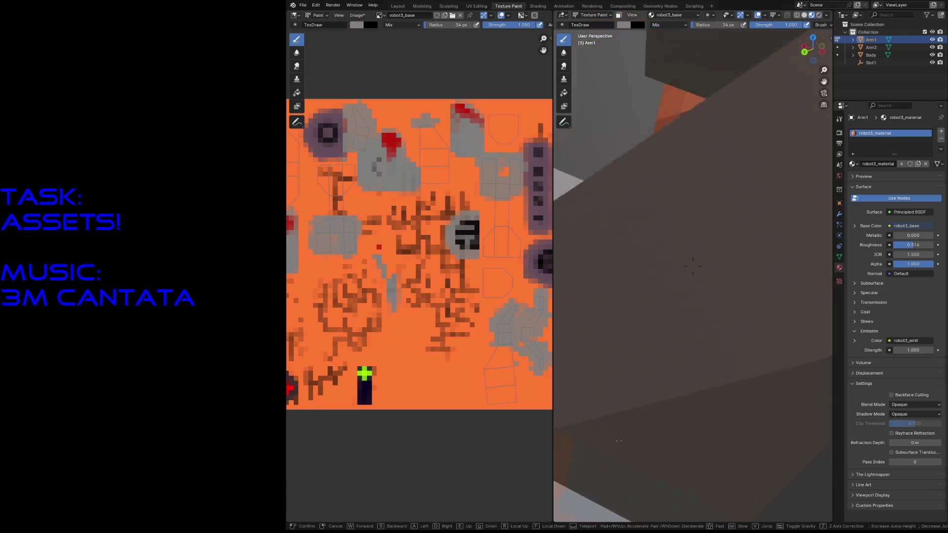
{"action": "left_click", "coordinate": [709, 360]}
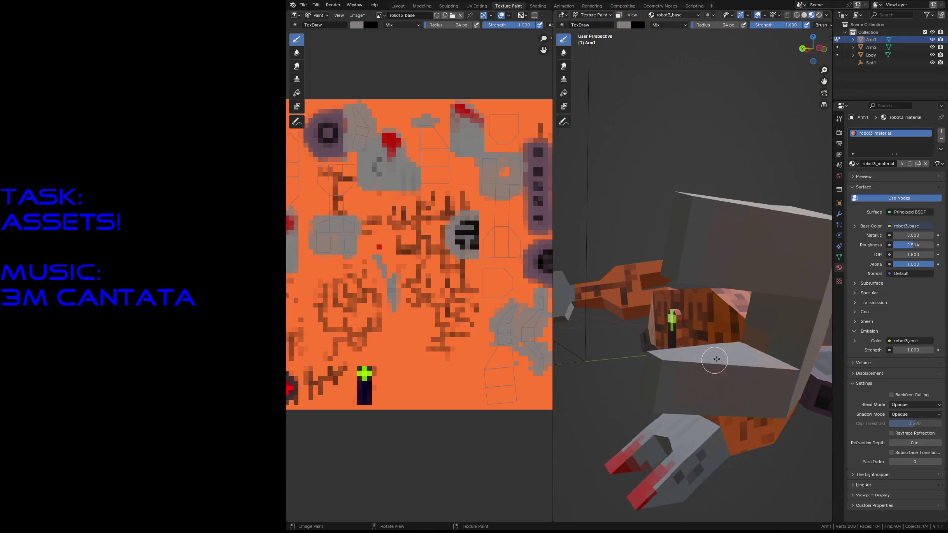
{"action": "middle_click_drag", "start_coordinate": [749, 336], "coordinate": [721, 305]}
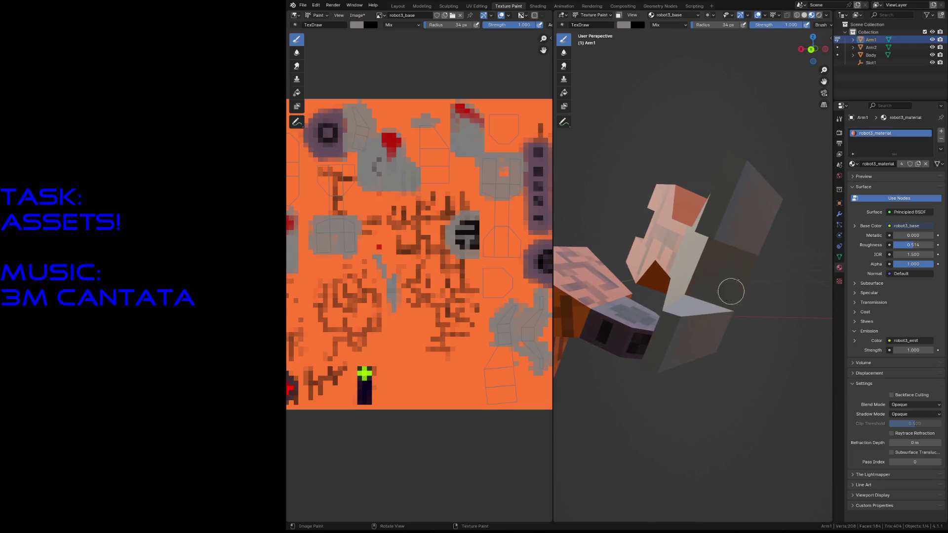
{"action": "key", "text": "shift+grave"}
{"action": "key", "text": "Escape"}
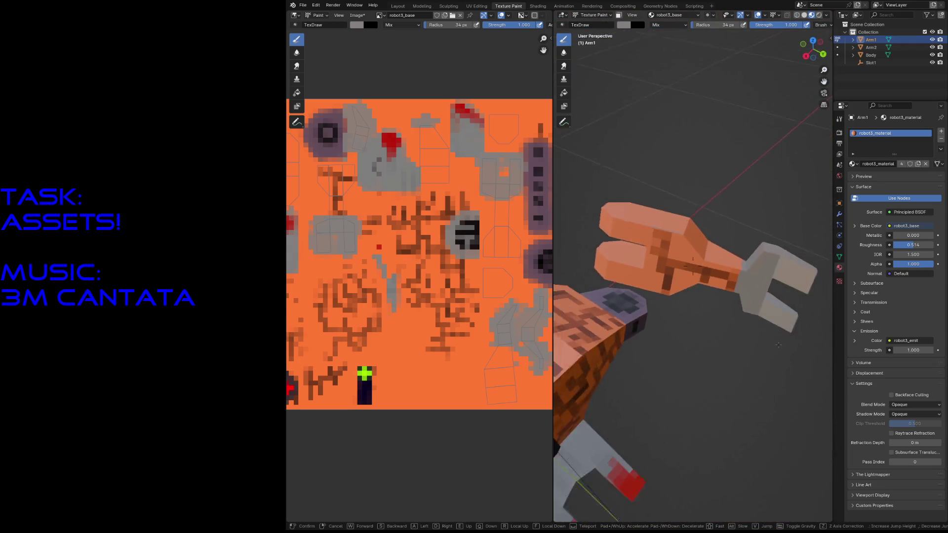
{"action": "middle_click_drag", "start_coordinate": [768, 341], "coordinate": [759, 344]}
{"action": "key", "text": "ctrl+s"}
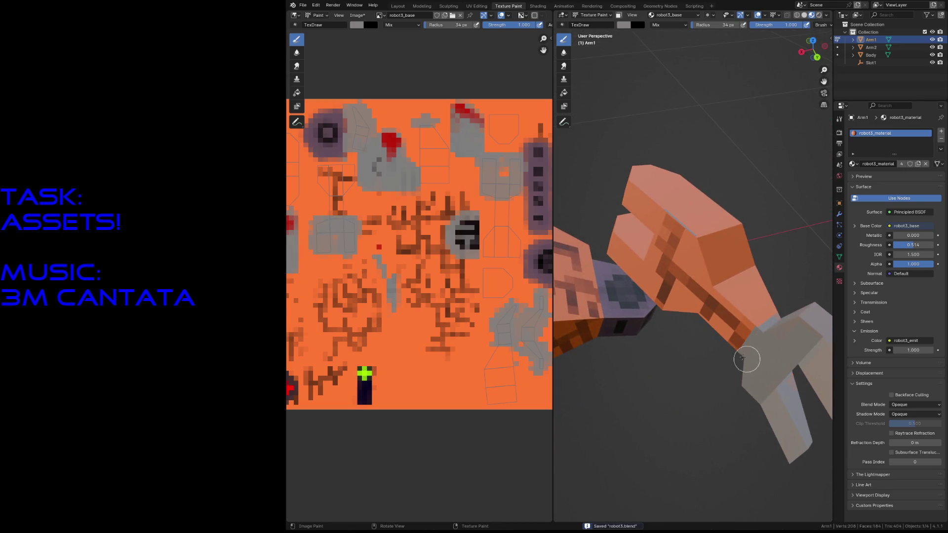
Pick bright yellow and paint a band around the forearm above the claw
{"action": "left_click", "coordinate": [624, 26]}
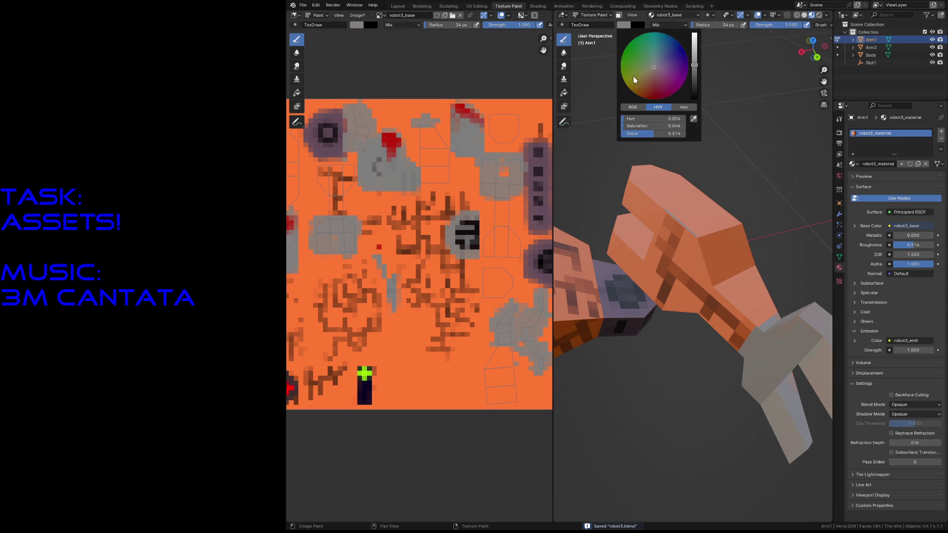
{"action": "left_click_drag", "start_coordinate": [635, 74], "coordinate": [627, 85]}
{"action": "left_click_drag", "start_coordinate": [694, 66], "coordinate": [694, 35]}
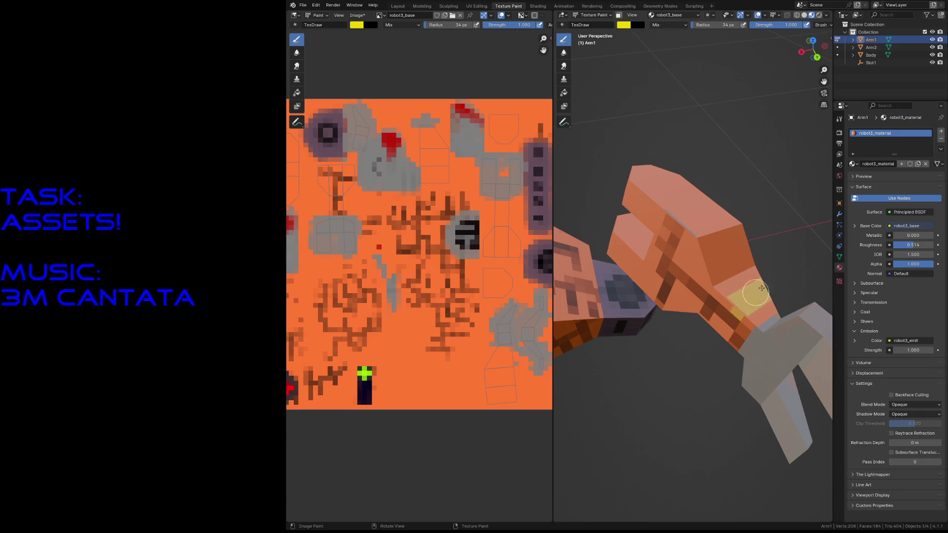
{"action": "left_click_drag", "start_coordinate": [732, 298], "coordinate": [752, 279]}
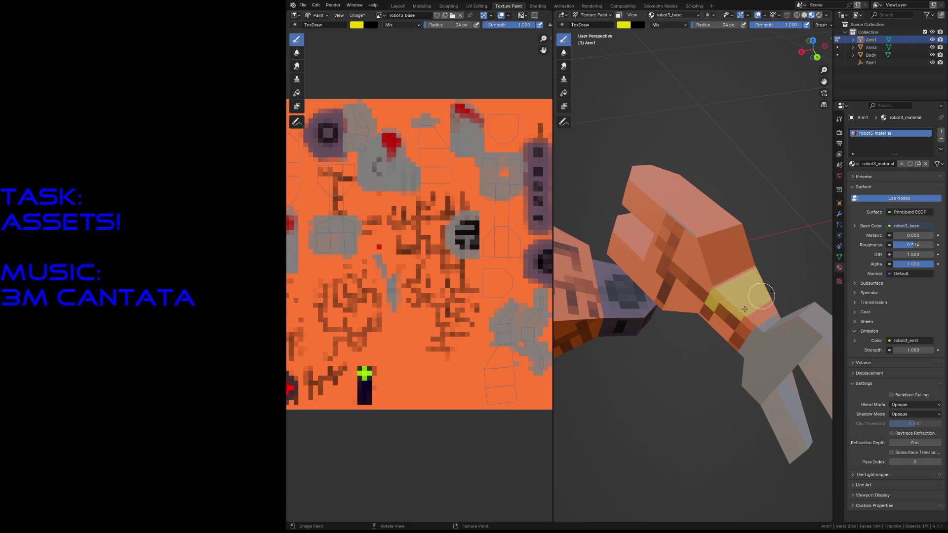
{"action": "mouse_move", "coordinate": [725, 330]}
{"action": "left_mouse_down"}
{"action": "mouse_move", "coordinate": [735, 328]}
{"action": "mouse_move", "coordinate": [722, 310]}
{"action": "mouse_move", "coordinate": [725, 338]}
{"action": "mouse_move", "coordinate": [712, 306]}
{"action": "left_mouse_up"}
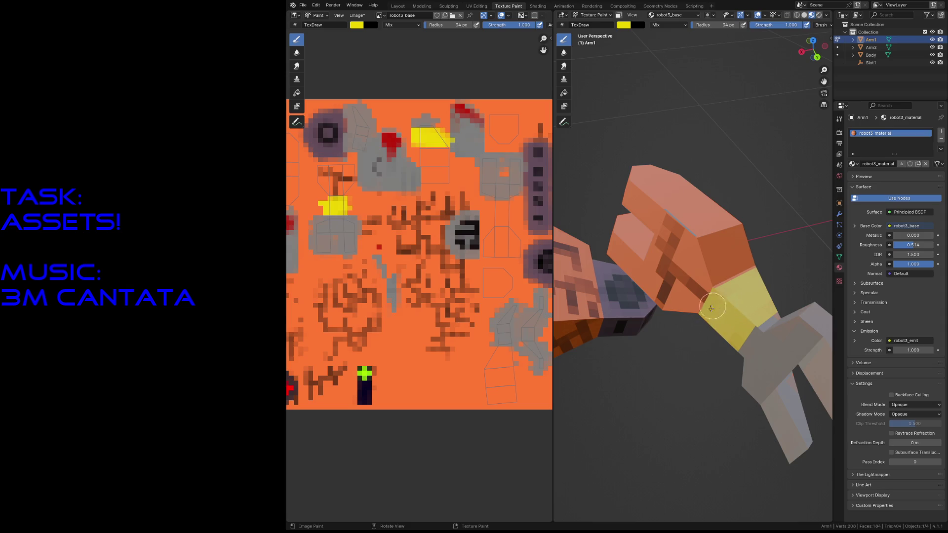
{"action": "middle_click_drag", "start_coordinate": [747, 311], "coordinate": [702, 269]}
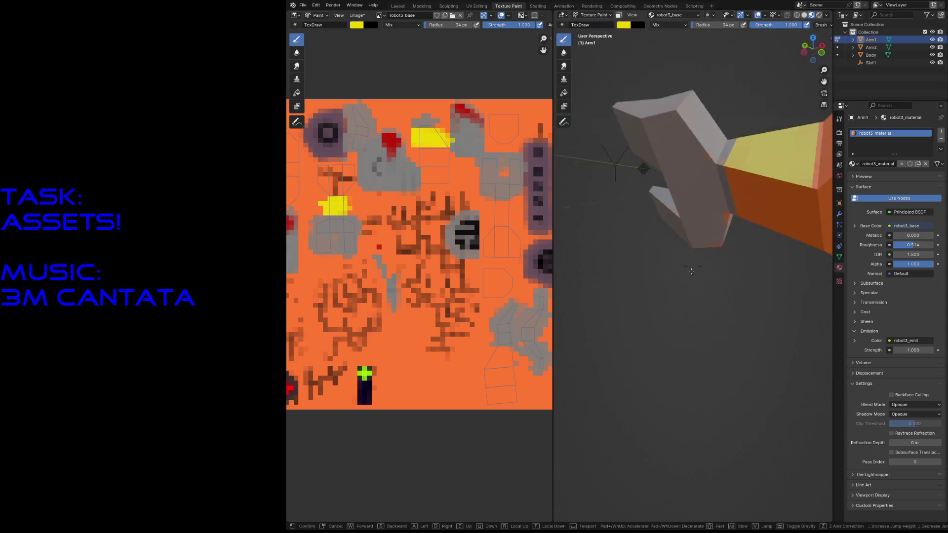
{"action": "mouse_move", "coordinate": [625, 237]}
{"action": "left_mouse_down"}
{"action": "mouse_move", "coordinate": [615, 207]}
{"action": "mouse_move", "coordinate": [658, 254]}
{"action": "left_mouse_up"}
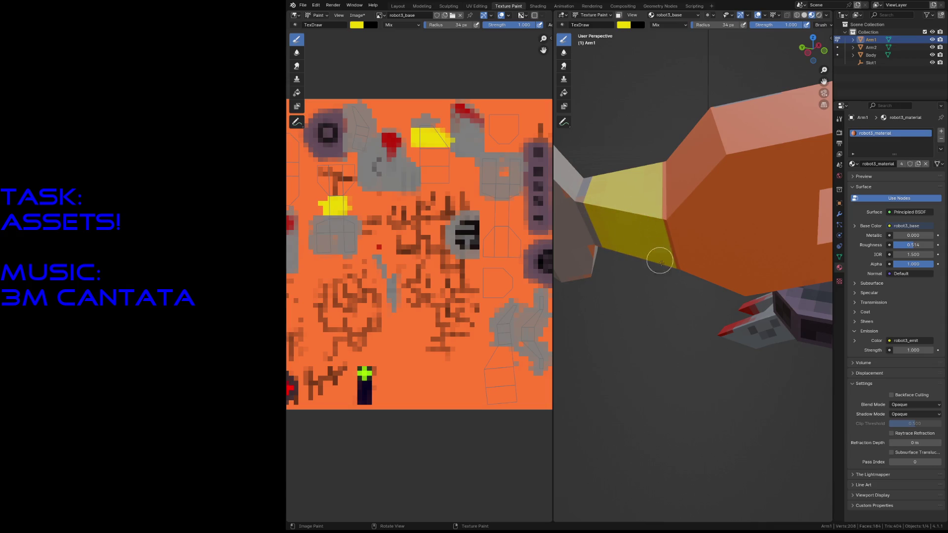
Sample the claw's grey colour and fly the view back in close to the arm
{"action": "key", "text": "shift+grave"}
{"action": "left_click", "coordinate": [656, 235]}
{"action": "key", "text": "s"}
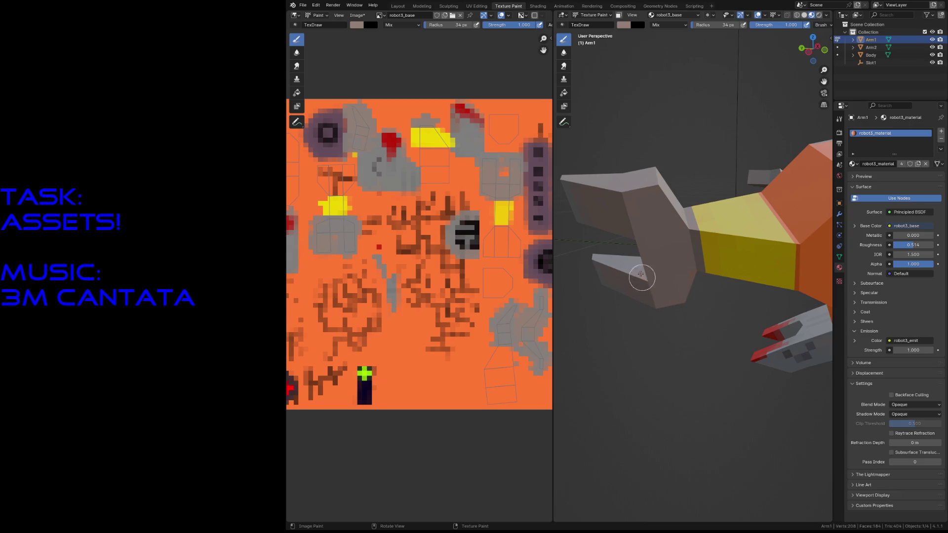
{"action": "key", "text": "shift+grave"}
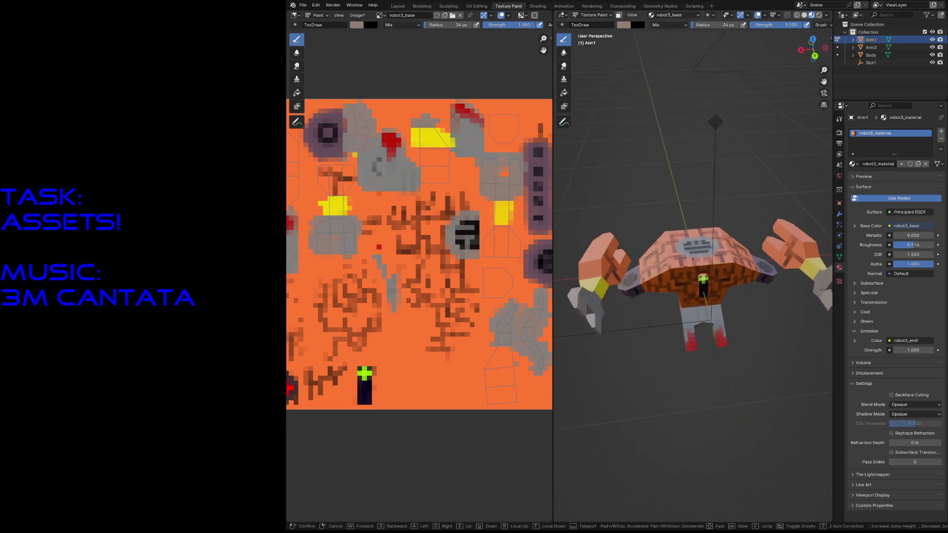
{"action": "key", "text": "w"}
{"action": "left_click", "coordinate": [694, 266]}
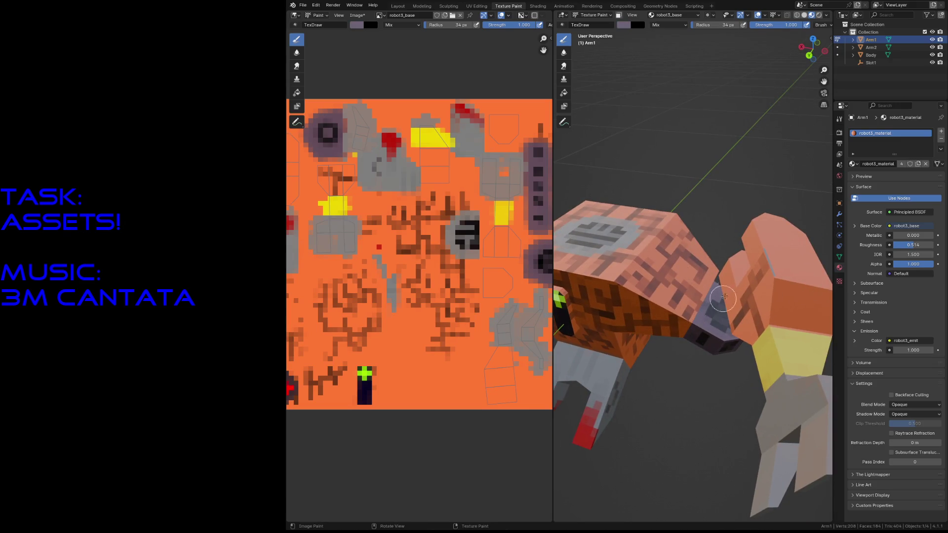
{"action": "key", "text": "shift+grave"}
{"action": "key", "text": "w"}
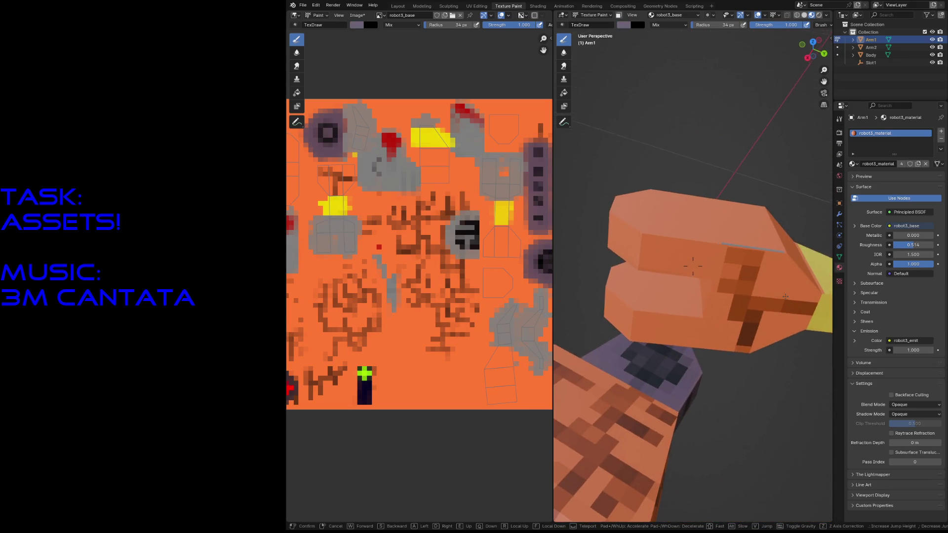
{"action": "left_click", "coordinate": [694, 266]}
Brush grey over the arm's upper block, its top-edge strip and the block junction
{"action": "left_click_drag", "start_coordinate": [698, 272], "coordinate": [689, 311]}
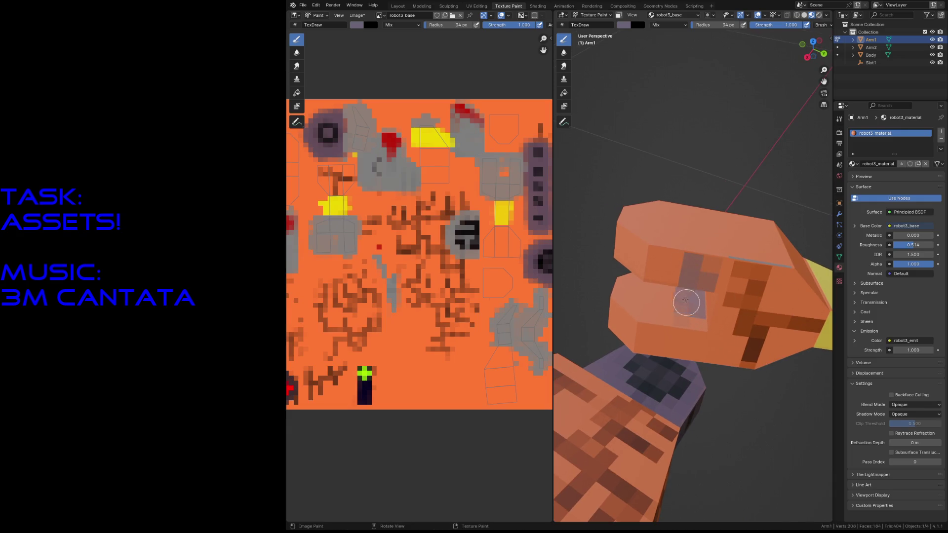
{"action": "mouse_move", "coordinate": [639, 355]}
{"action": "left_mouse_down"}
{"action": "mouse_move", "coordinate": [659, 316]}
{"action": "mouse_move", "coordinate": [681, 346]}
{"action": "mouse_move", "coordinate": [700, 319]}
{"action": "mouse_move", "coordinate": [685, 296]}
{"action": "mouse_move", "coordinate": [616, 302]}
{"action": "mouse_move", "coordinate": [646, 350]}
{"action": "mouse_move", "coordinate": [677, 349]}
{"action": "mouse_move", "coordinate": [701, 306]}
{"action": "mouse_move", "coordinate": [673, 296]}
{"action": "mouse_move", "coordinate": [643, 259]}
{"action": "mouse_move", "coordinate": [689, 255]}
{"action": "mouse_move", "coordinate": [709, 232]}
{"action": "mouse_move", "coordinate": [673, 255]}
{"action": "mouse_move", "coordinate": [689, 201]}
{"action": "mouse_move", "coordinate": [615, 231]}
{"action": "mouse_move", "coordinate": [630, 245]}
{"action": "left_mouse_up"}
{"action": "mouse_move", "coordinate": [667, 273]}
{"action": "left_mouse_down"}
{"action": "mouse_move", "coordinate": [663, 262]}
{"action": "mouse_move", "coordinate": [716, 282]}
{"action": "left_mouse_up"}
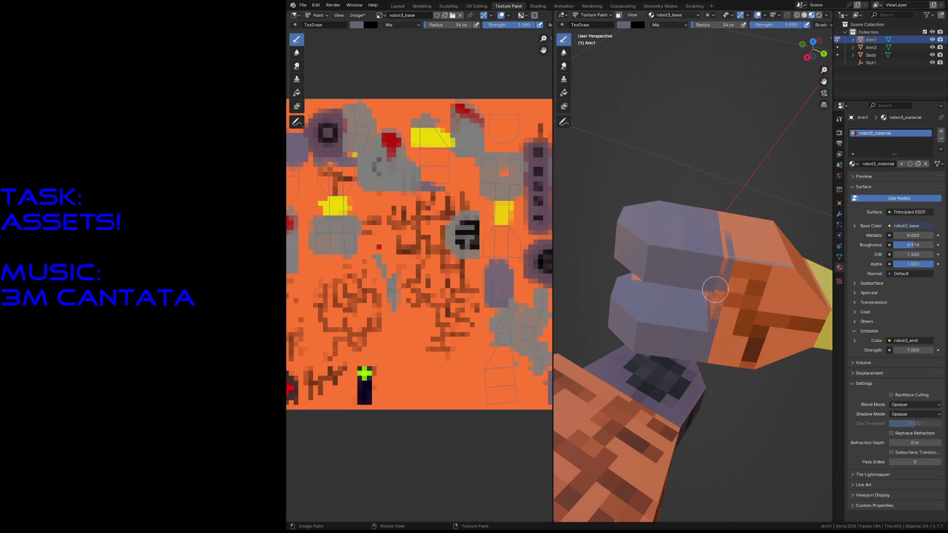
{"action": "left_click_drag", "start_coordinate": [719, 229], "coordinate": [718, 206]}
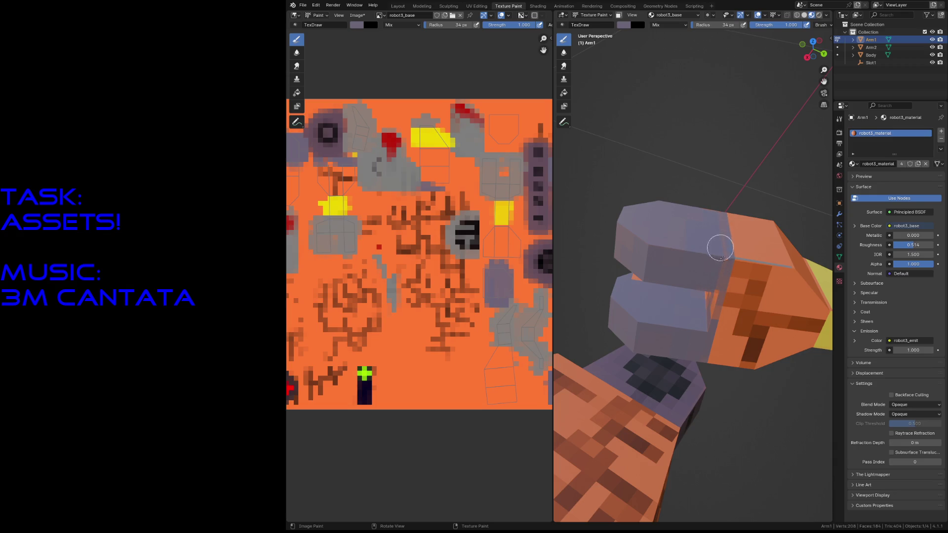
{"action": "left_click_drag", "start_coordinate": [723, 248], "coordinate": [715, 299]}
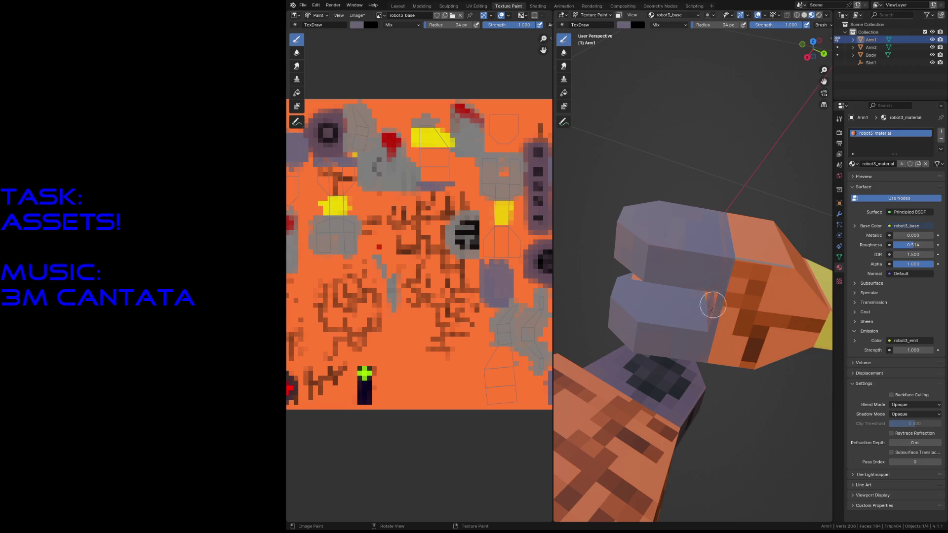
Reposition with walk navigation and cover the upper-left and lower orange blocks in grey-blue
{"action": "key", "text": "shift+grave"}
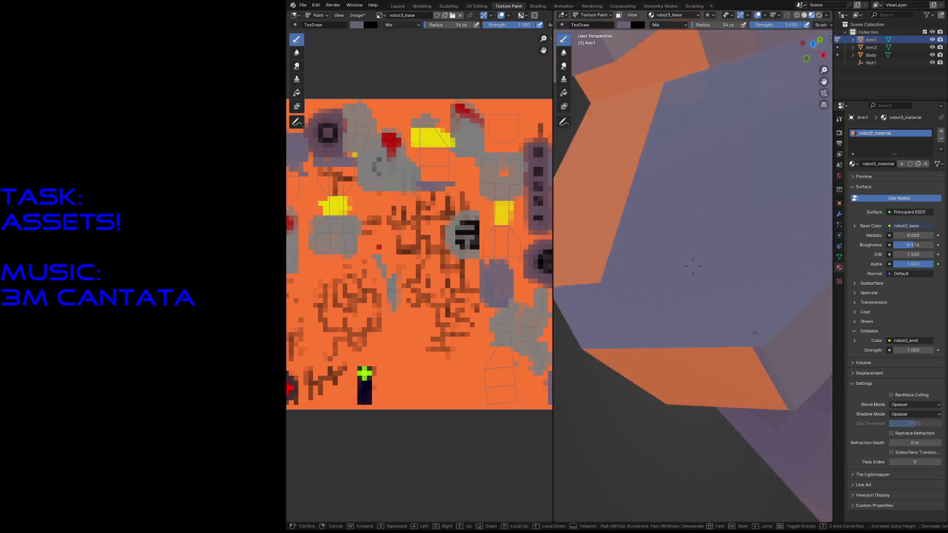
{"action": "key", "text": "w"}
{"action": "key", "text": "s"}
{"action": "left_click", "coordinate": [664, 222]}
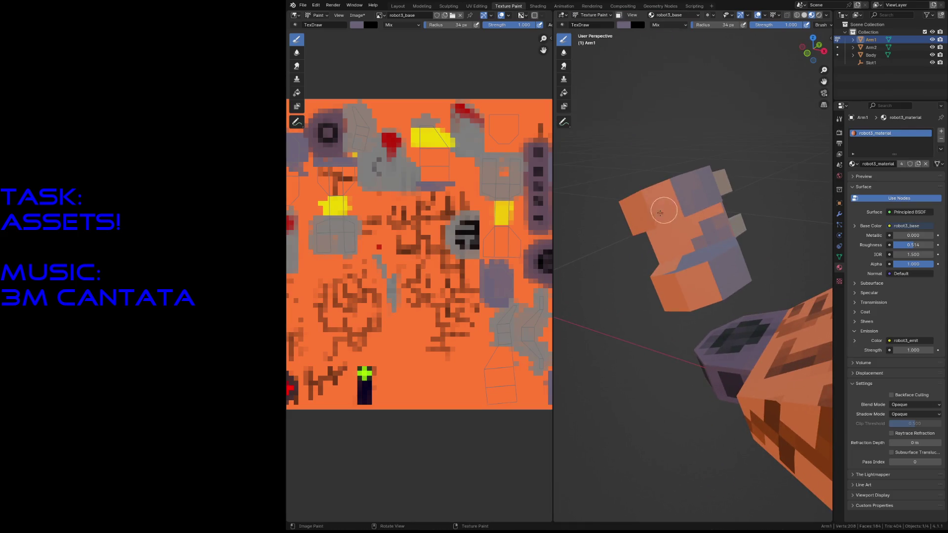
{"action": "left_click_drag", "start_coordinate": [663, 222], "coordinate": [639, 195]}
{"action": "left_click_drag", "start_coordinate": [638, 228], "coordinate": [708, 204]}
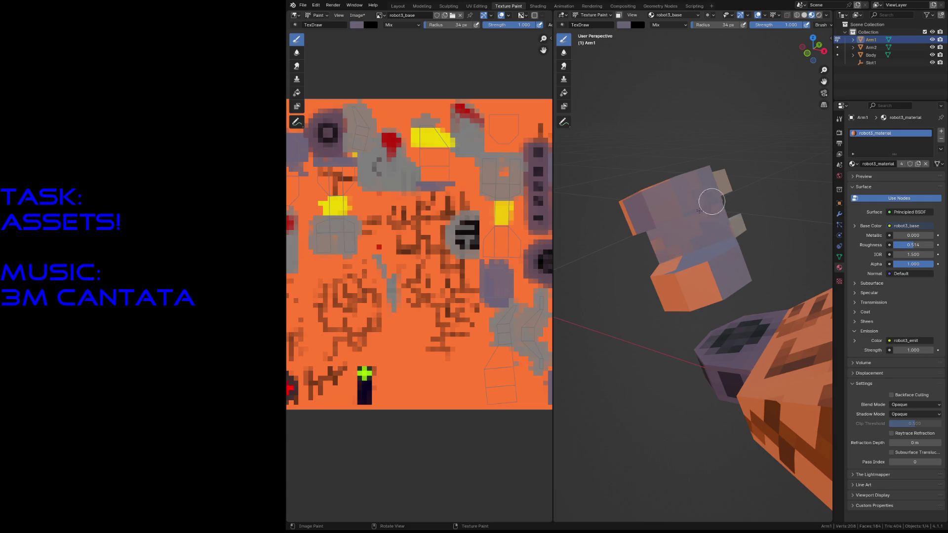
{"action": "left_click_drag", "start_coordinate": [679, 249], "coordinate": [697, 223]}
{"action": "mouse_move", "coordinate": [690, 259]}
{"action": "left_mouse_down"}
{"action": "mouse_move", "coordinate": [670, 285]}
{"action": "mouse_move", "coordinate": [702, 297]}
{"action": "mouse_move", "coordinate": [709, 275]}
{"action": "mouse_move", "coordinate": [661, 277]}
{"action": "left_mouse_up"}
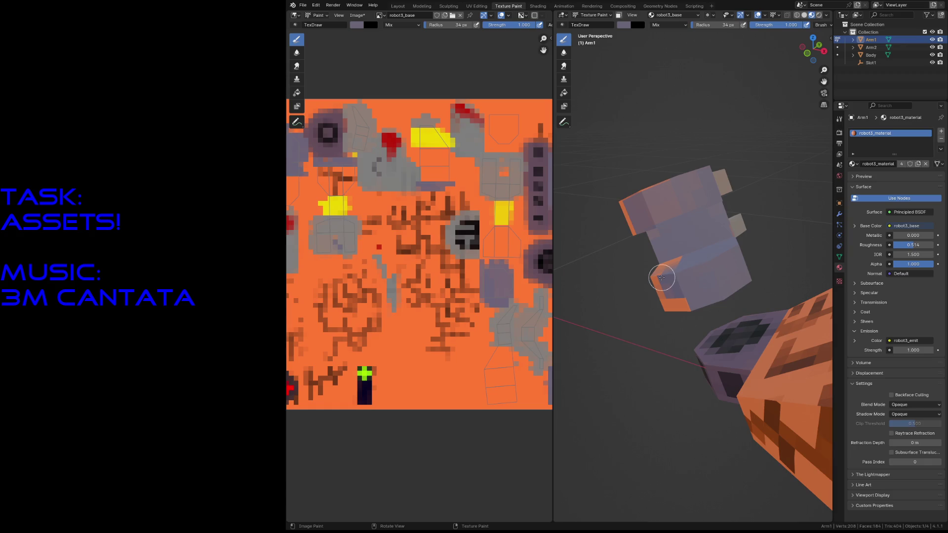
{"action": "mouse_move", "coordinate": [677, 275]}
{"action": "left_mouse_down"}
{"action": "mouse_move", "coordinate": [665, 301]}
{"action": "mouse_move", "coordinate": [678, 292]}
{"action": "mouse_move", "coordinate": [670, 264]}
{"action": "left_mouse_up"}
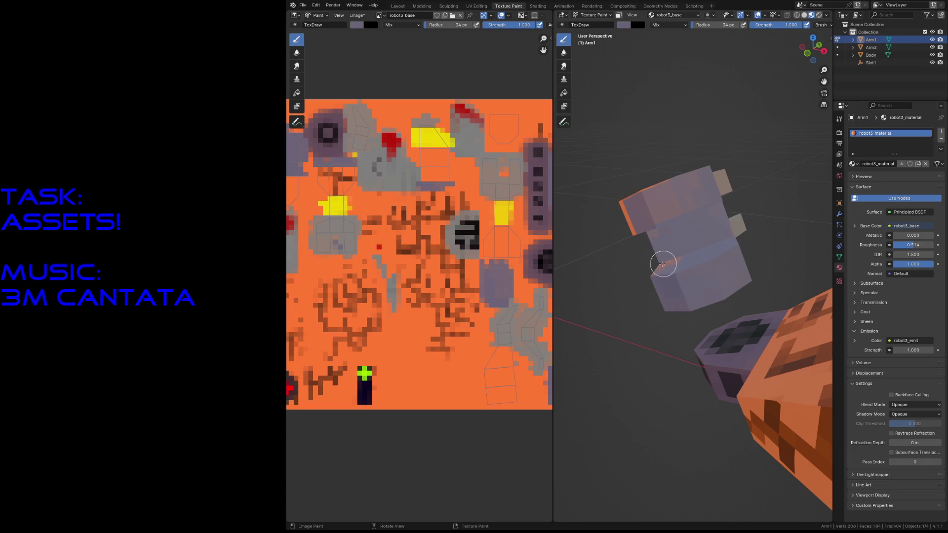
Walk closer and paint grey-blue over the lower block's orange bands and a small leftover patch
{"action": "key", "text": "shift+grave"}
{"action": "key", "text": "w"}
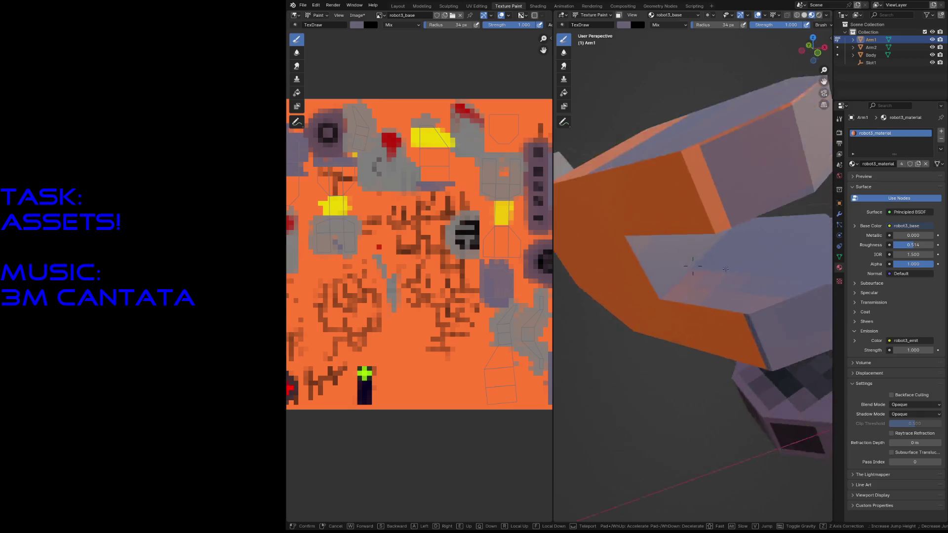
{"action": "key", "text": "s"}
{"action": "left_click", "coordinate": [692, 267]}
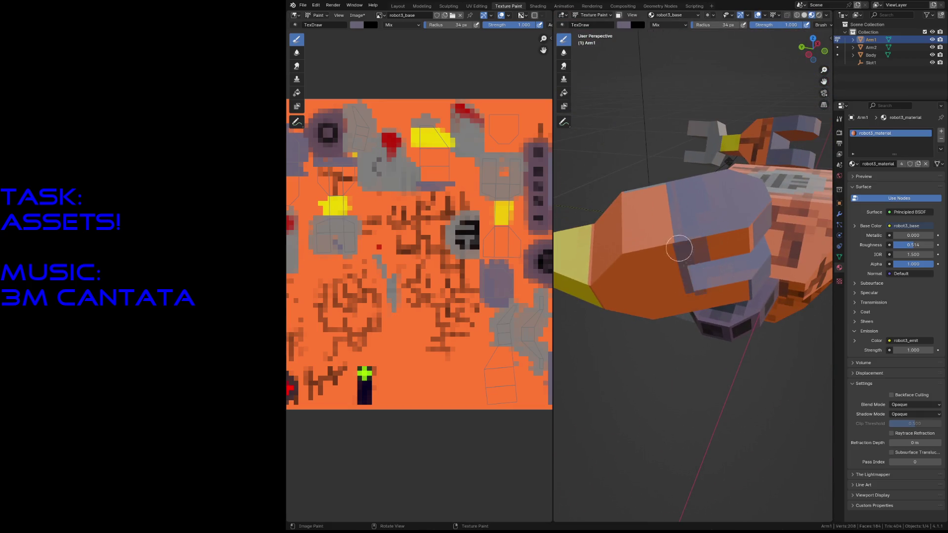
{"action": "mouse_move", "coordinate": [700, 312]}
{"action": "left_mouse_down"}
{"action": "mouse_move", "coordinate": [707, 271]}
{"action": "mouse_move", "coordinate": [734, 292]}
{"action": "mouse_move", "coordinate": [748, 237]}
{"action": "left_mouse_up"}
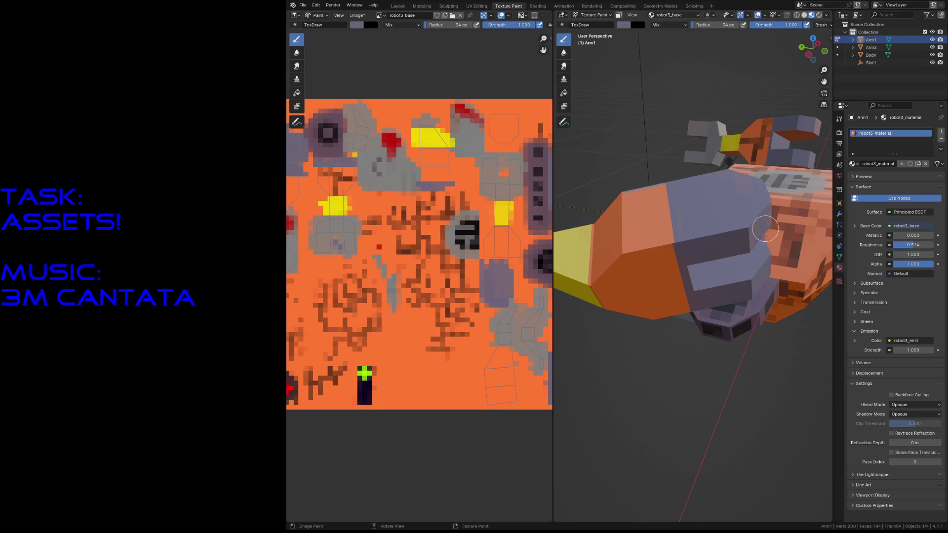
{"action": "middle_click_drag", "start_coordinate": [767, 218], "coordinate": [658, 198]}
{"action": "left_click_drag", "start_coordinate": [657, 199], "coordinate": [659, 186]}
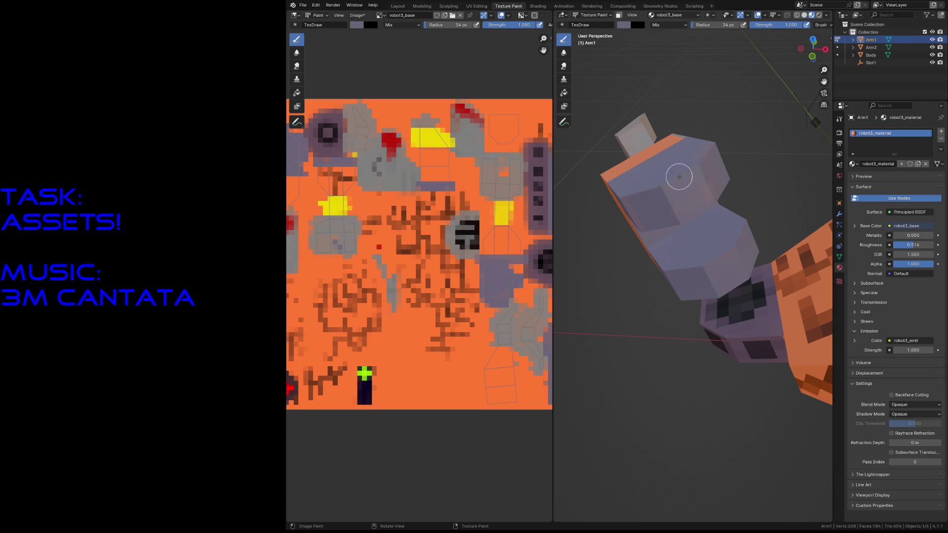
{"action": "key", "text": "shift+grave"}
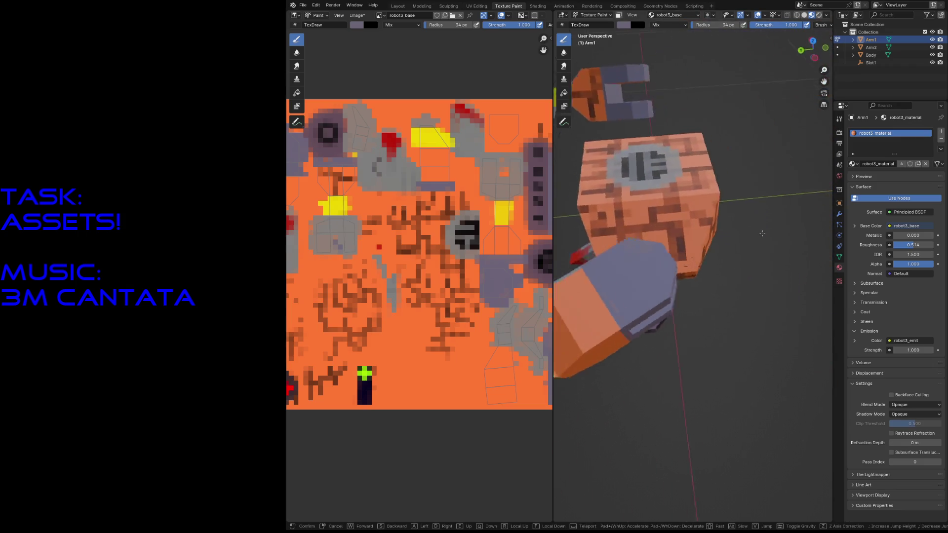
{"action": "key", "text": "w"}
{"action": "key", "text": "s"}
{"action": "key", "text": "w"}
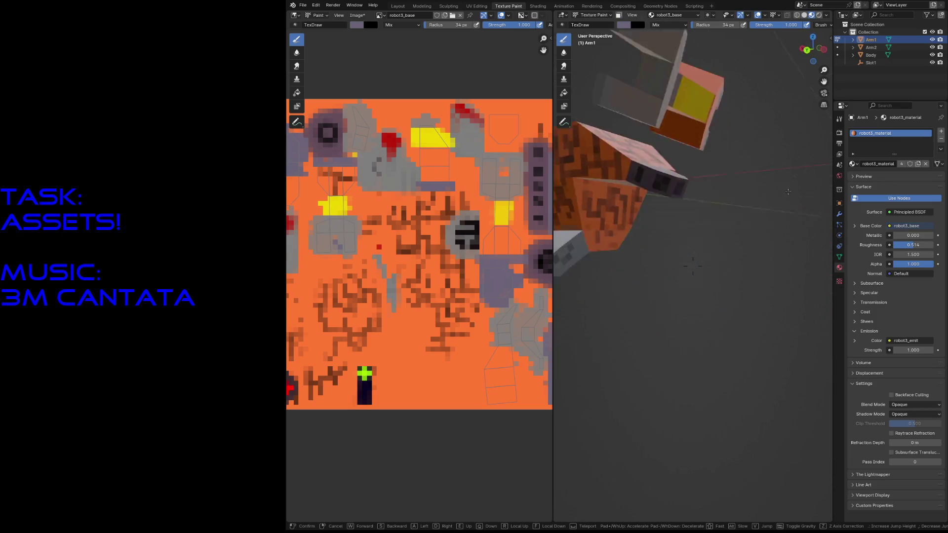
{"action": "key", "text": "s"}
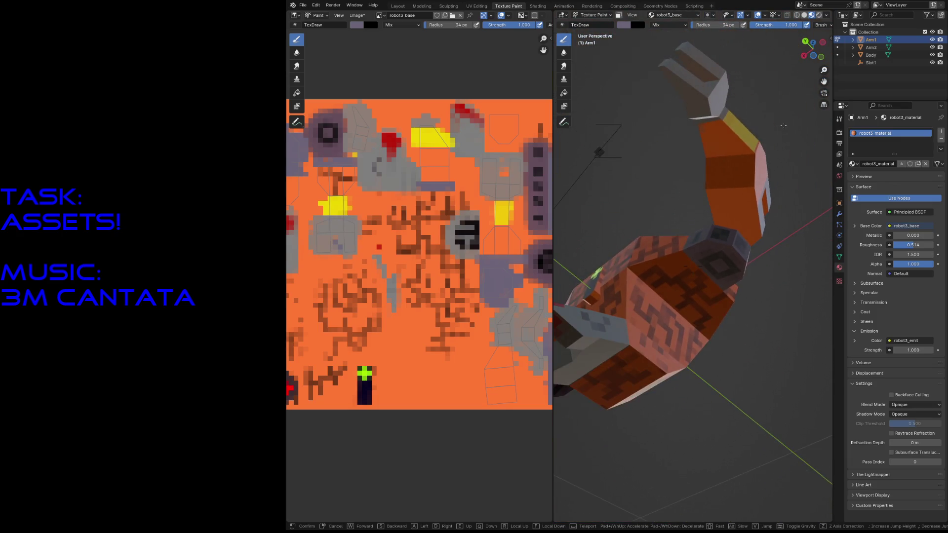
{"action": "key", "text": "w"}
{"action": "key", "text": "s"}
{"action": "key", "text": "w"}
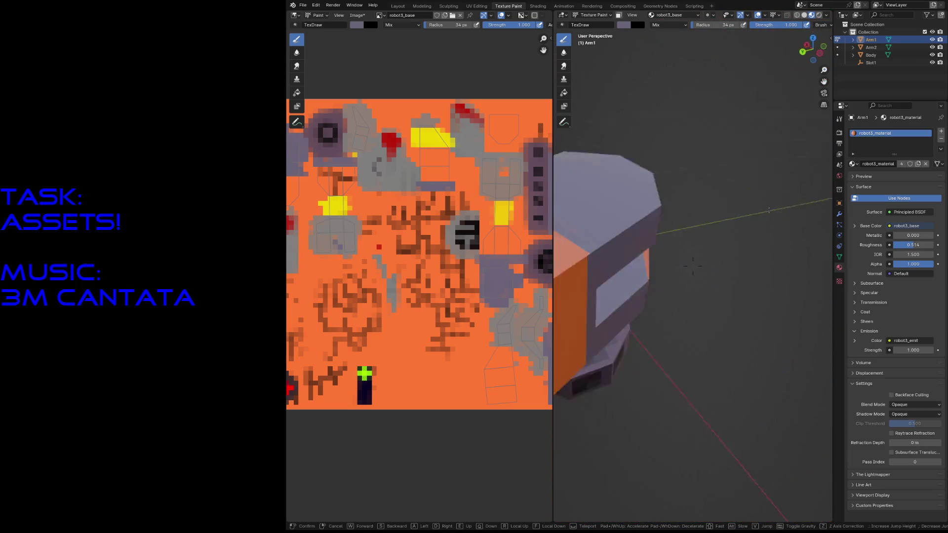
{"action": "key", "text": "s"}
{"action": "key", "text": "w"}
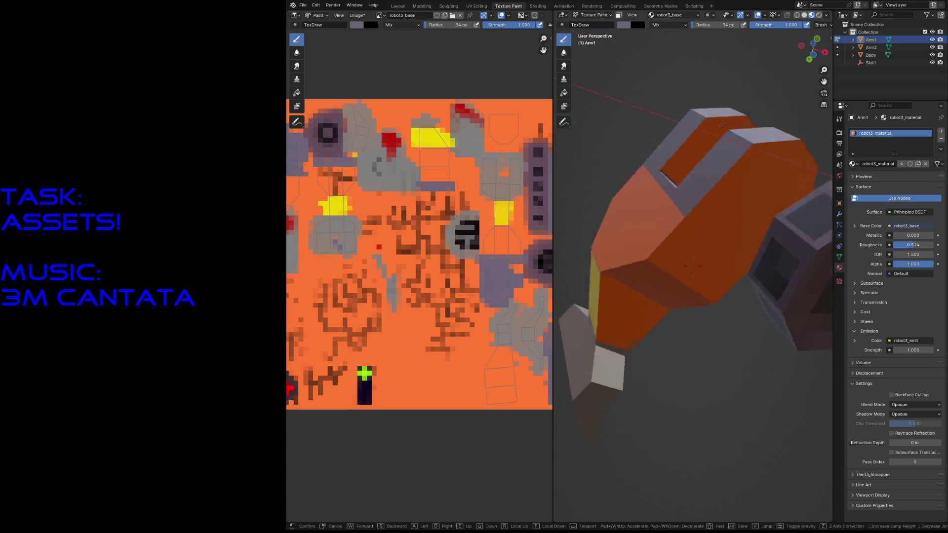
Paint the orange part's underside dark grey and fill a UV island grey in the Image Editor
{"action": "left_click", "coordinate": [692, 267]}
{"action": "mouse_move", "coordinate": [677, 256]}
{"action": "left_mouse_down"}
{"action": "mouse_move", "coordinate": [673, 248]}
{"action": "mouse_move", "coordinate": [649, 300]}
{"action": "mouse_move", "coordinate": [688, 268]}
{"action": "mouse_move", "coordinate": [723, 269]}
{"action": "mouse_move", "coordinate": [704, 302]}
{"action": "mouse_move", "coordinate": [748, 274]}
{"action": "left_mouse_up"}
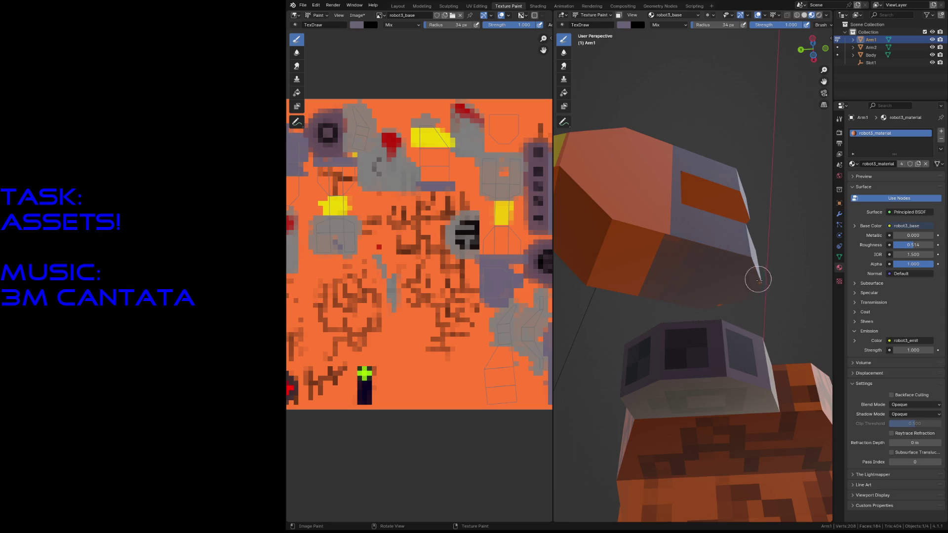
{"action": "left_click_drag", "start_coordinate": [766, 279], "coordinate": [757, 266]}
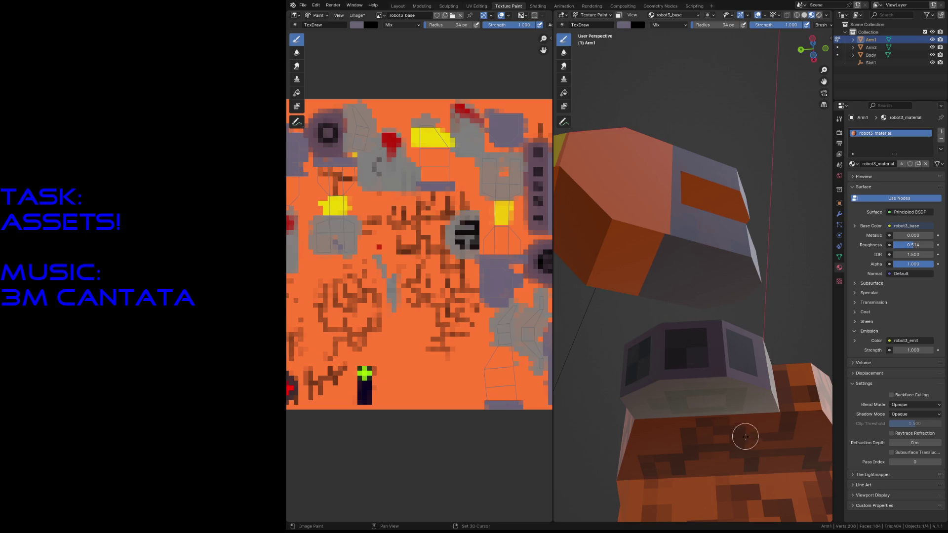
Sample dark brown from the body and scribble dark strokes across the arm's orange face and top
{"action": "key", "text": "s"}
{"action": "left_click_drag", "start_coordinate": [623, 267], "coordinate": [638, 182]}
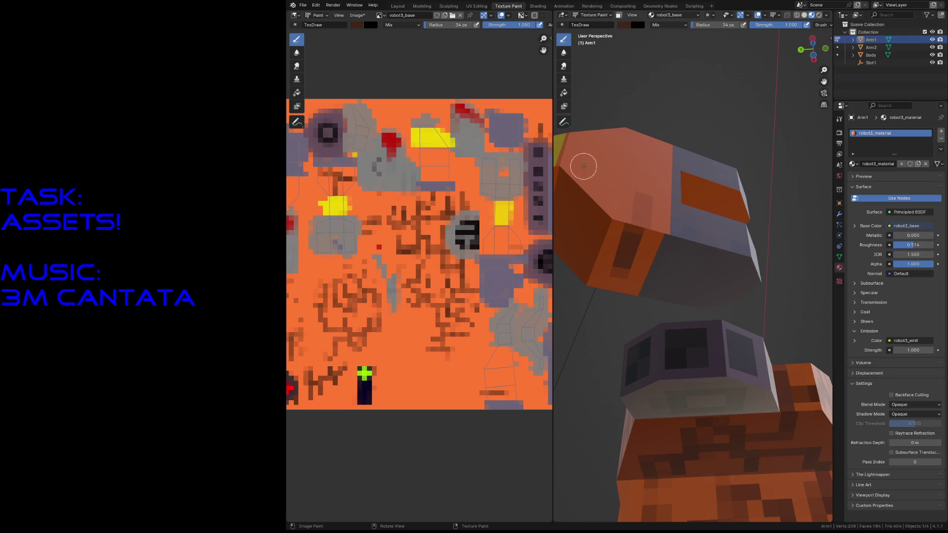
{"action": "mouse_move", "coordinate": [587, 159]}
{"action": "left_mouse_down"}
{"action": "mouse_move", "coordinate": [626, 145]}
{"action": "mouse_move", "coordinate": [670, 215]}
{"action": "left_mouse_up"}
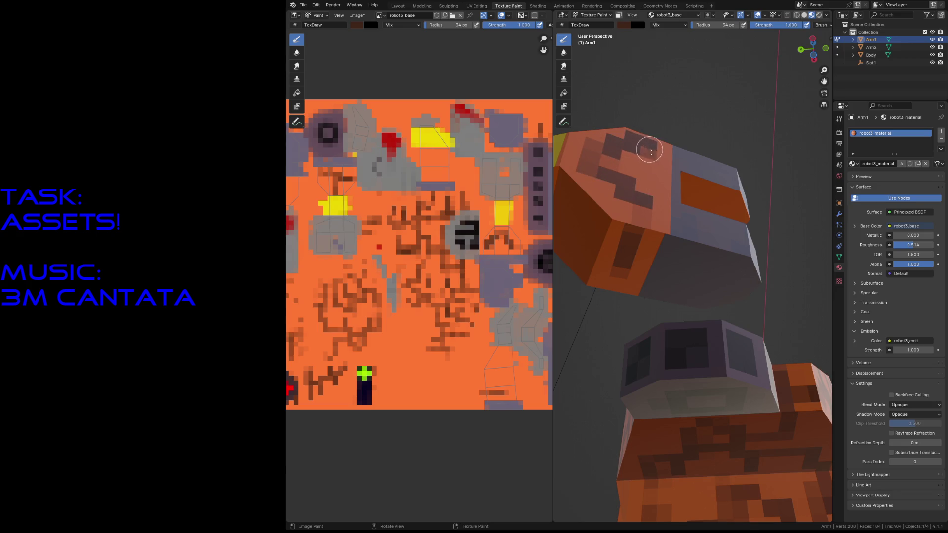
{"action": "middle_click_drag", "start_coordinate": [669, 216], "coordinate": [693, 213]}
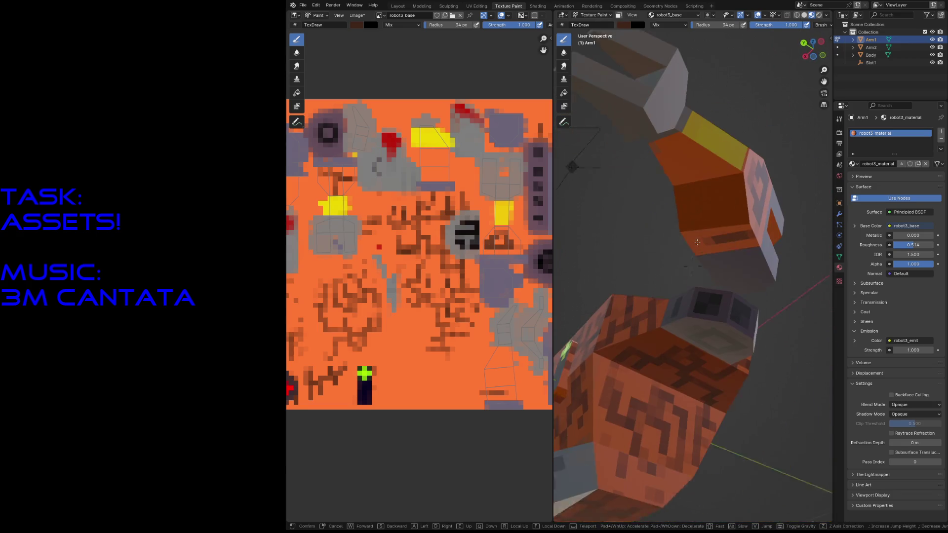
Add dark marks to the front face, sample the band's yellow and spread it over the orange face
{"action": "left_click_drag", "start_coordinate": [692, 214], "coordinate": [714, 208]}
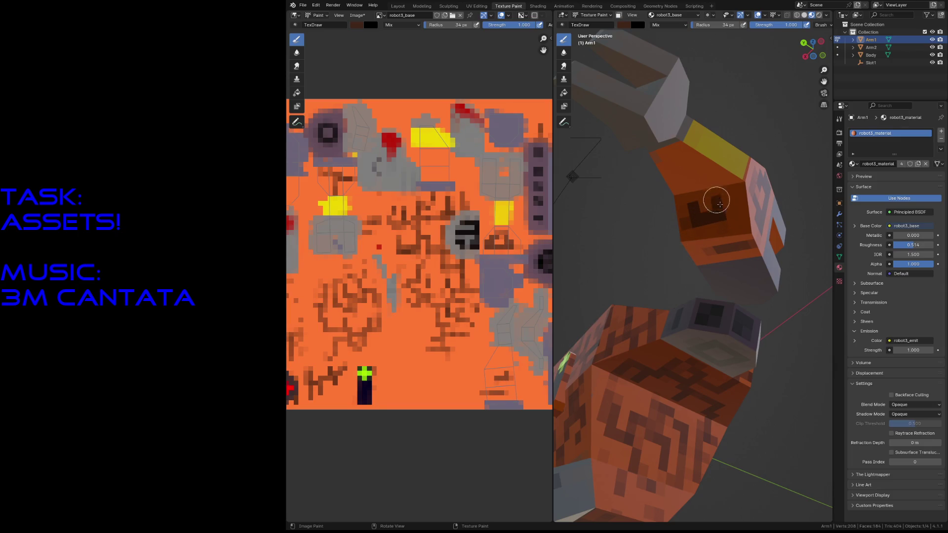
{"action": "key", "text": "s"}
{"action": "mouse_move", "coordinate": [708, 153]}
{"action": "left_mouse_down"}
{"action": "mouse_move", "coordinate": [657, 170]}
{"action": "mouse_move", "coordinate": [730, 167]}
{"action": "left_mouse_up"}
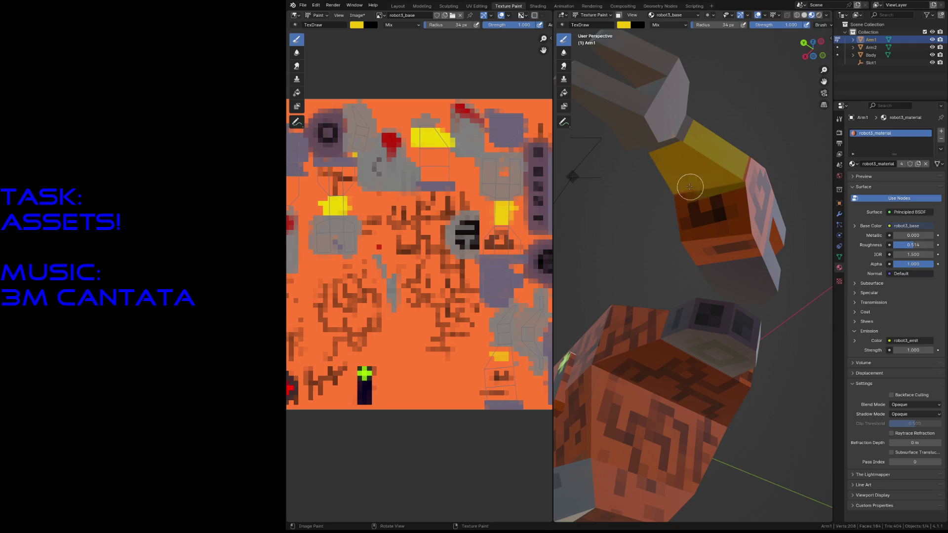
{"action": "left_click_drag", "start_coordinate": [691, 186], "coordinate": [696, 172]}
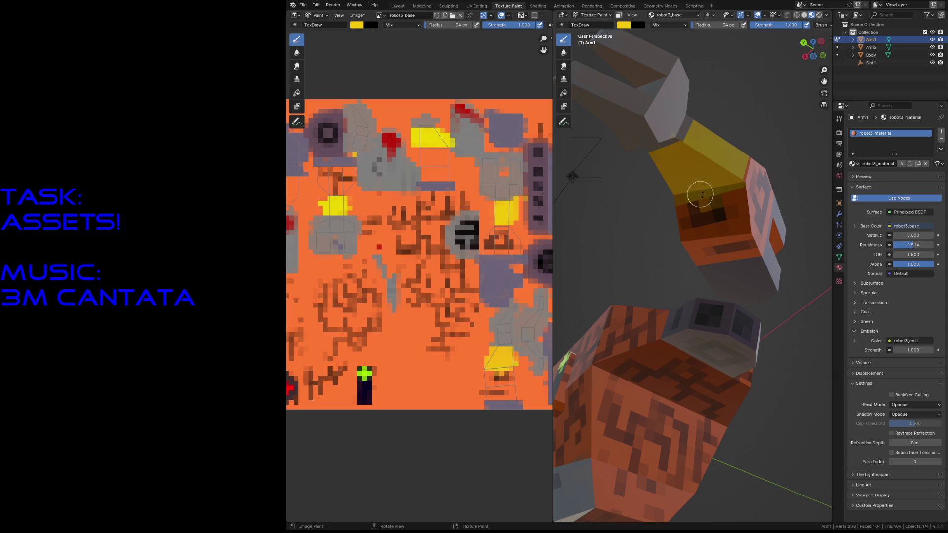
Sample the tan colour and walk the view around the body and arm to inspect the result
{"action": "key", "text": "s"}
{"action": "key", "text": "shift+grave"}
{"action": "key", "text": "s"}
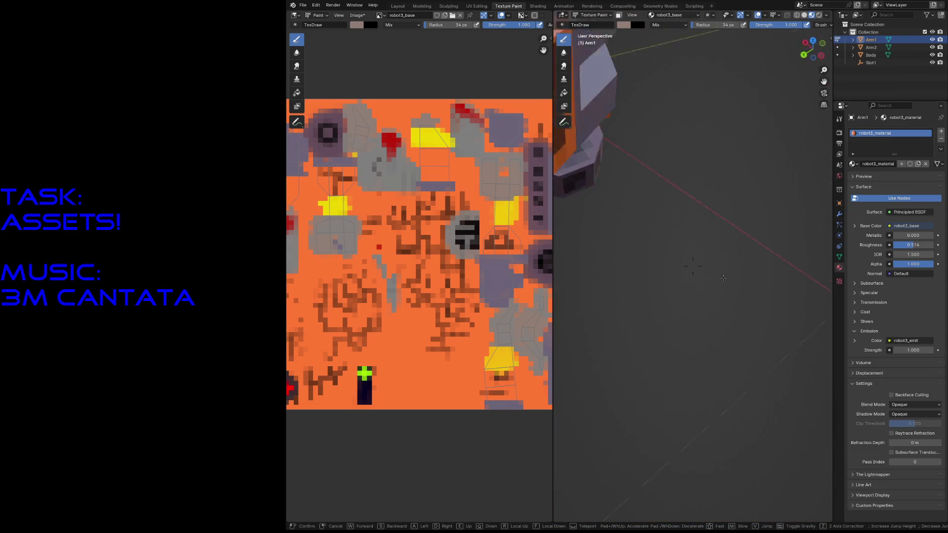
{"action": "key", "text": "w"}
{"action": "key", "text": "s"}
{"action": "left_click", "coordinate": [693, 268]}
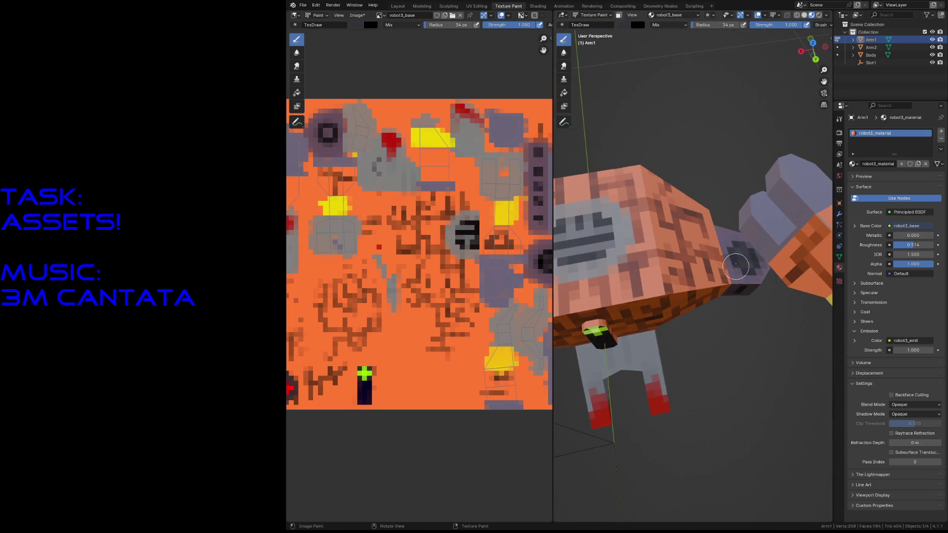
{"action": "key", "text": "shift+grave"}
{"action": "key", "text": "w"}
{"action": "left_click", "coordinate": [693, 268]}
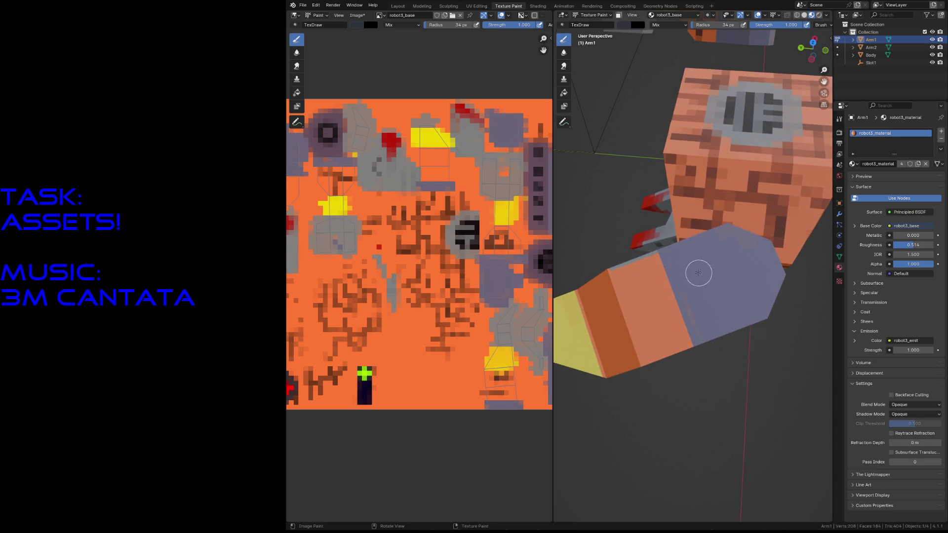
Sample a dark colour and paint a blocky pixel pattern on the arm's grey-blue end face, then fly around to check it
{"action": "key", "text": "s"}
{"action": "mouse_move", "coordinate": [739, 261]}
{"action": "middle_mouse_down"}
{"action": "mouse_move", "coordinate": [716, 267]}
{"action": "mouse_move", "coordinate": [698, 230]}
{"action": "middle_mouse_up"}
{"action": "key", "text": "s"}
{"action": "mouse_move", "coordinate": [689, 225]}
{"action": "left_mouse_down"}
{"action": "mouse_move", "coordinate": [666, 244]}
{"action": "mouse_move", "coordinate": [686, 276]}
{"action": "mouse_move", "coordinate": [697, 222]}
{"action": "mouse_move", "coordinate": [677, 222]}
{"action": "mouse_move", "coordinate": [668, 244]}
{"action": "mouse_move", "coordinate": [689, 271]}
{"action": "left_mouse_up"}
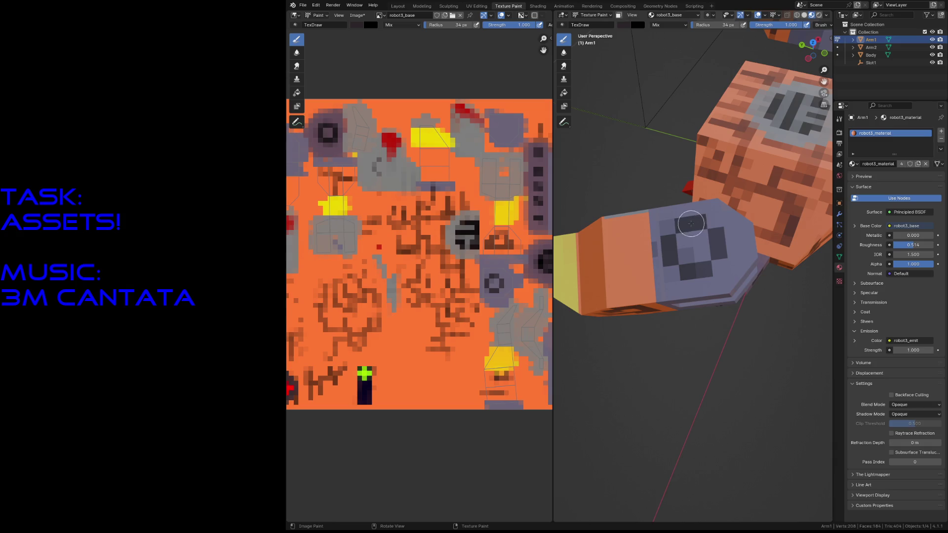
{"action": "mouse_move", "coordinate": [695, 268]}
{"action": "left_mouse_down"}
{"action": "mouse_move", "coordinate": [705, 245]}
{"action": "mouse_move", "coordinate": [683, 254]}
{"action": "left_mouse_up"}
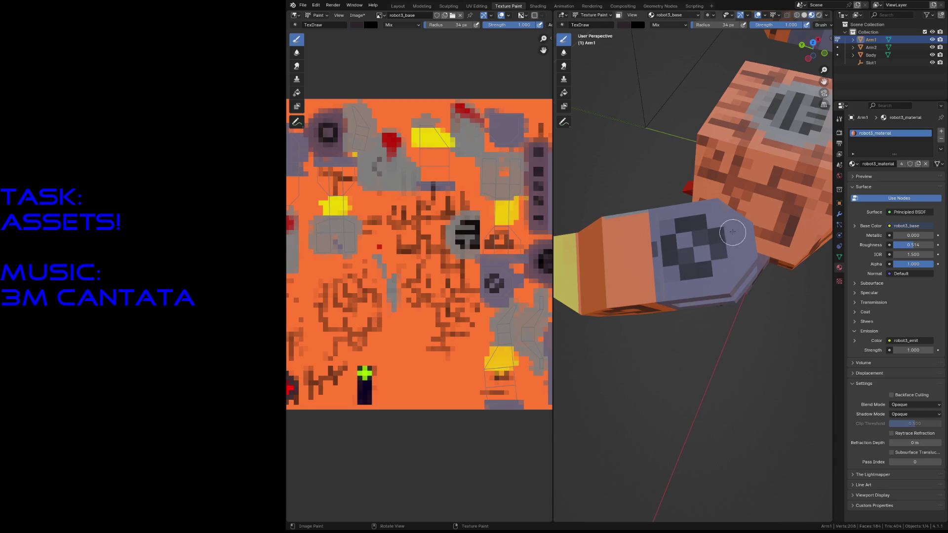
{"action": "key", "text": "shift+grave"}
{"action": "key", "text": "s"}
{"action": "key", "text": "w"}
{"action": "key", "text": "s"}
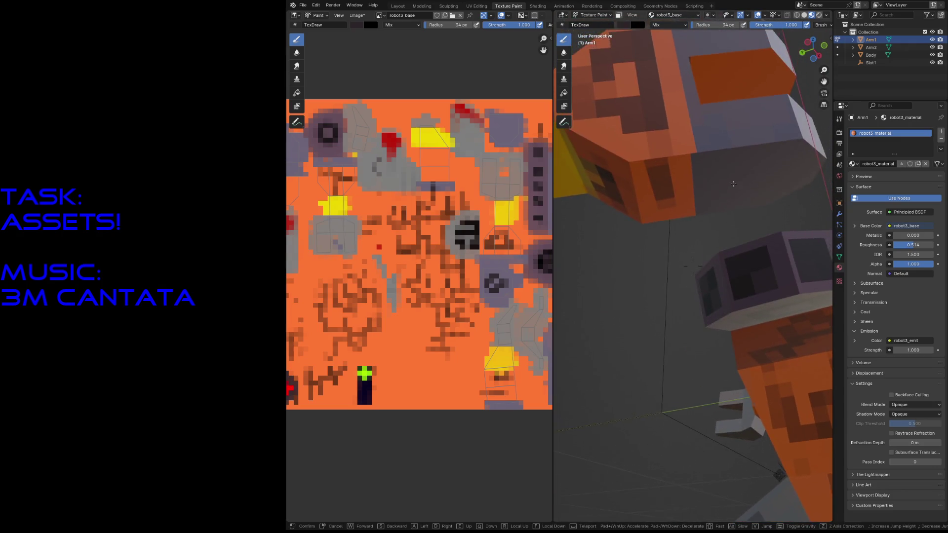
Paint dark patches and squares onto the grey shoulder cube faces with the TexDraw brush
{"action": "left_click", "coordinate": [733, 183]}
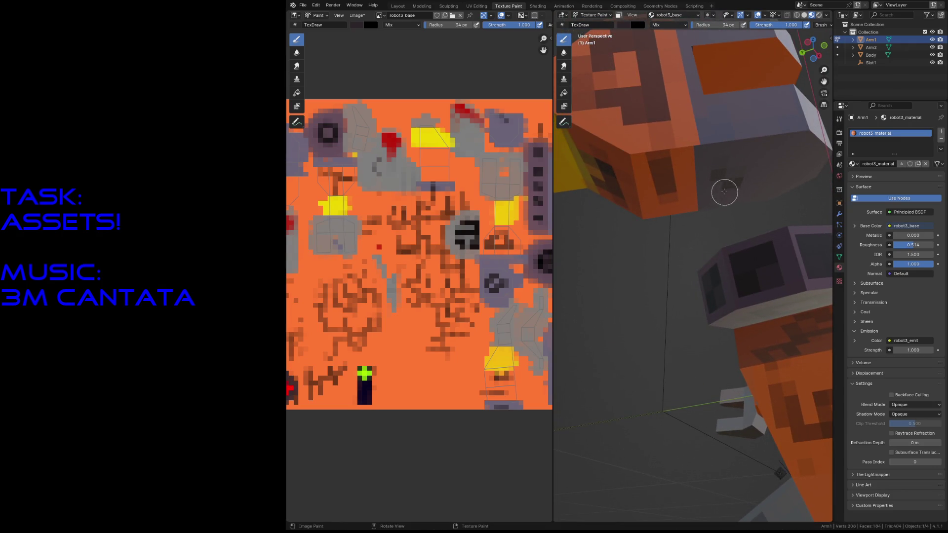
{"action": "left_click_drag", "start_coordinate": [717, 191], "coordinate": [734, 177]}
{"action": "left_click_drag", "start_coordinate": [769, 156], "coordinate": [782, 170]}
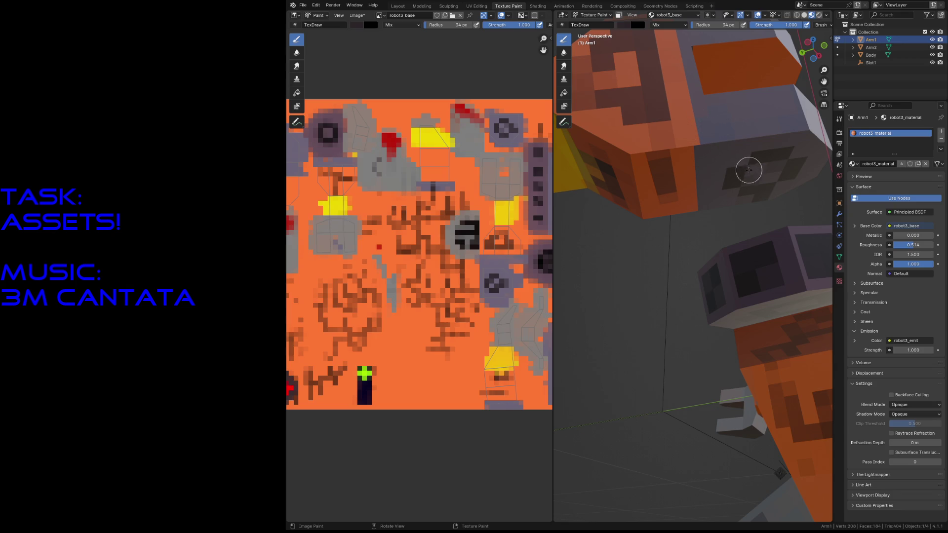
{"action": "left_click_drag", "start_coordinate": [753, 180], "coordinate": [772, 168]}
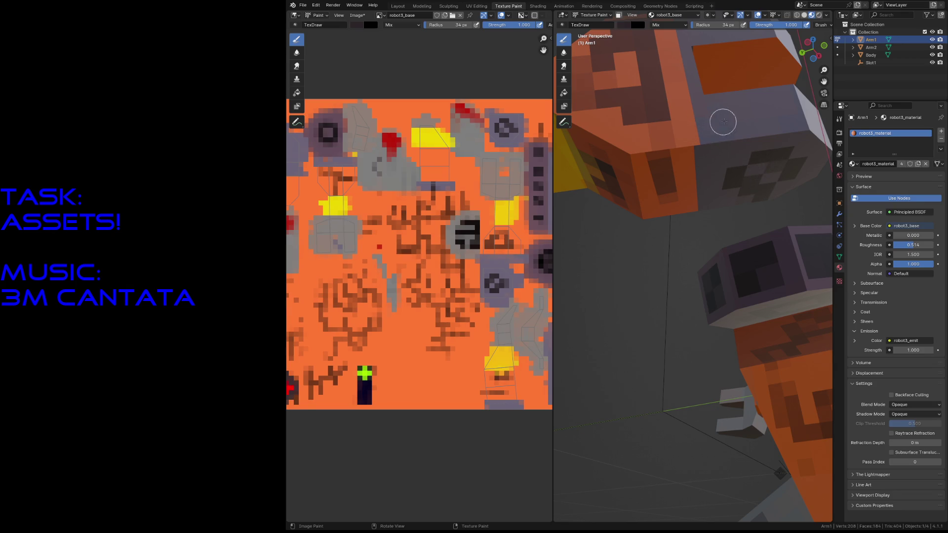
{"action": "left_click_drag", "start_coordinate": [727, 107], "coordinate": [763, 109]}
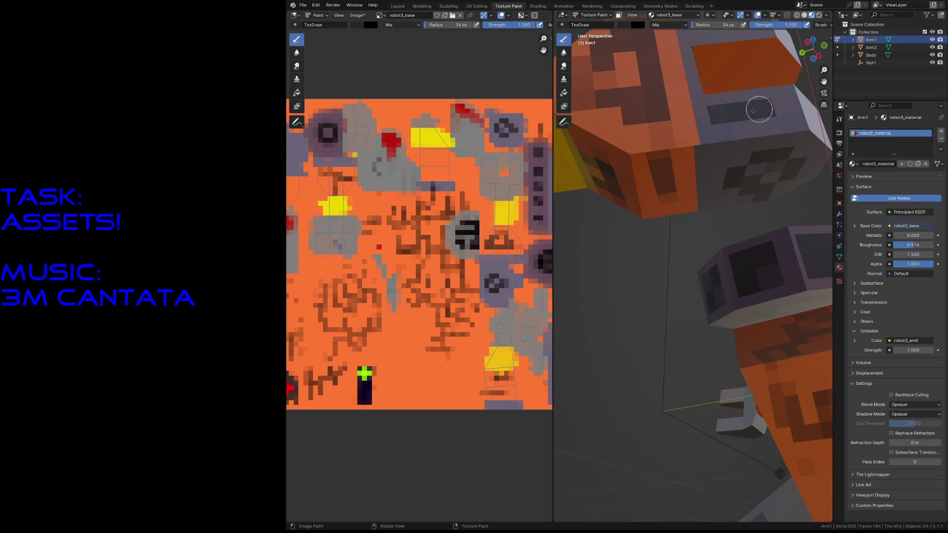
Orbit to another side of the arm and add a dark patch on that grey cube face
{"action": "middle_click_drag", "start_coordinate": [759, 113], "coordinate": [655, 201]}
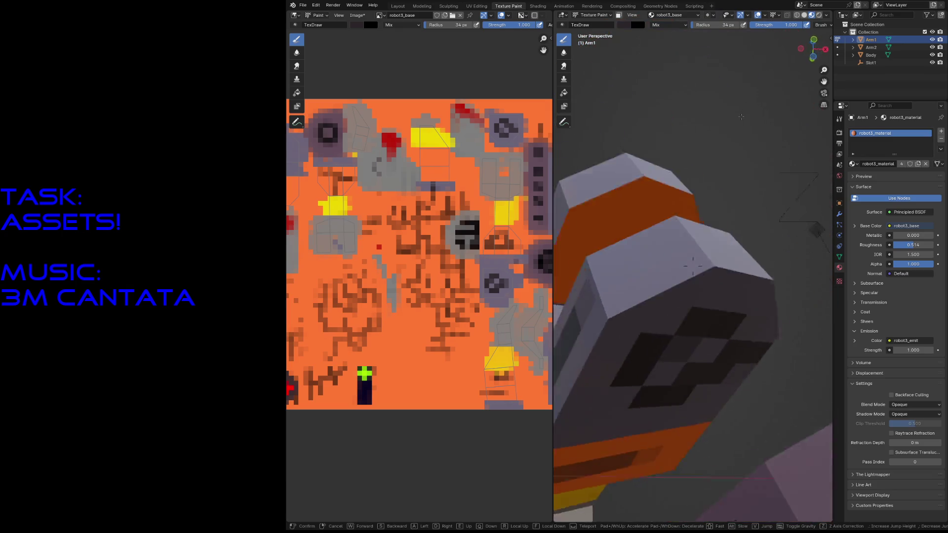
{"action": "left_click_drag", "start_coordinate": [636, 208], "coordinate": [646, 204]}
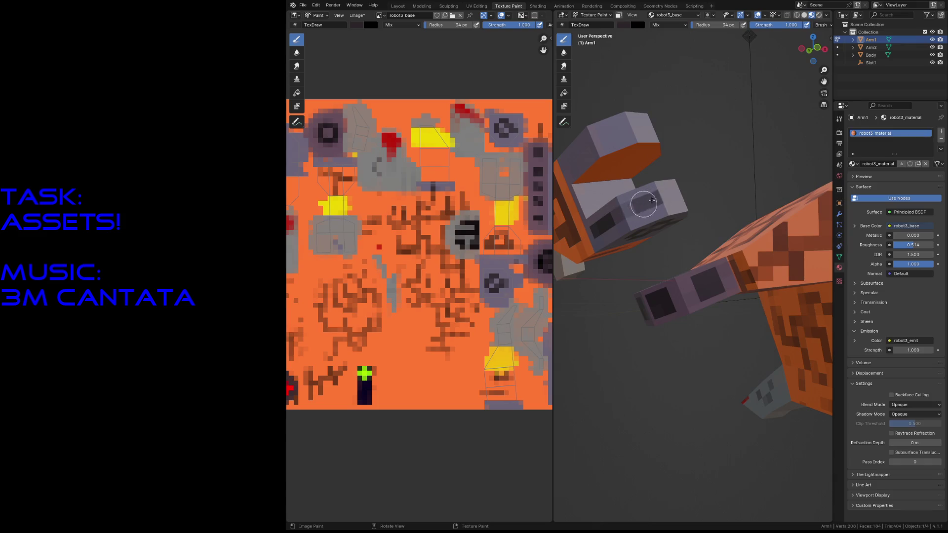
{"action": "middle_click_drag", "start_coordinate": [673, 195], "coordinate": [598, 261]}
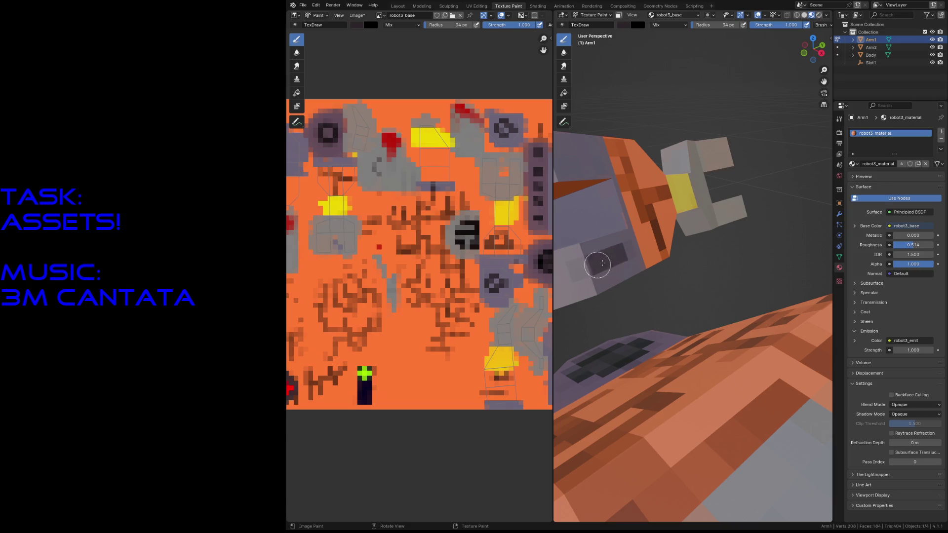
{"action": "middle_click_drag", "start_coordinate": [598, 261], "coordinate": [641, 258]}
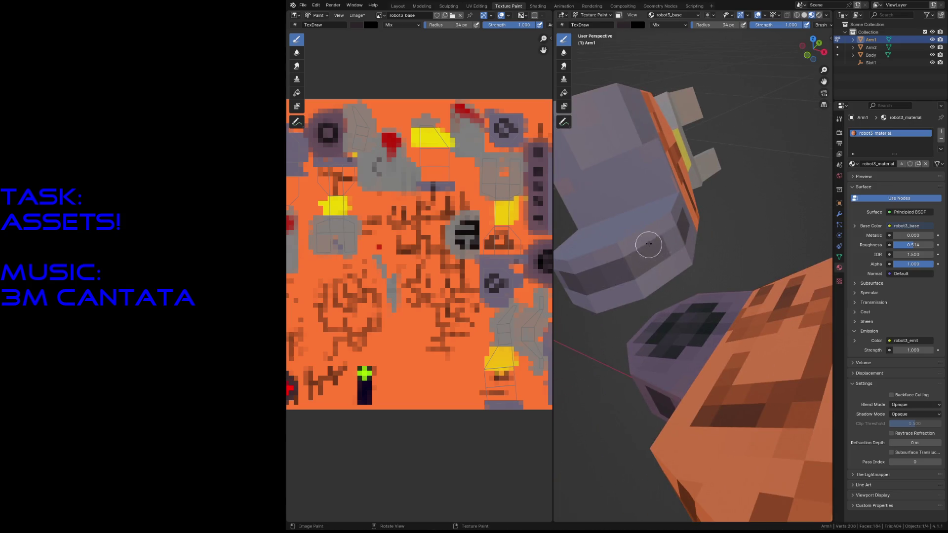
Walk in close toward the orange arm part and sample the grey of the arm surface
{"action": "key", "text": "shift+grave"}
{"action": "left_click", "coordinate": [655, 238]}
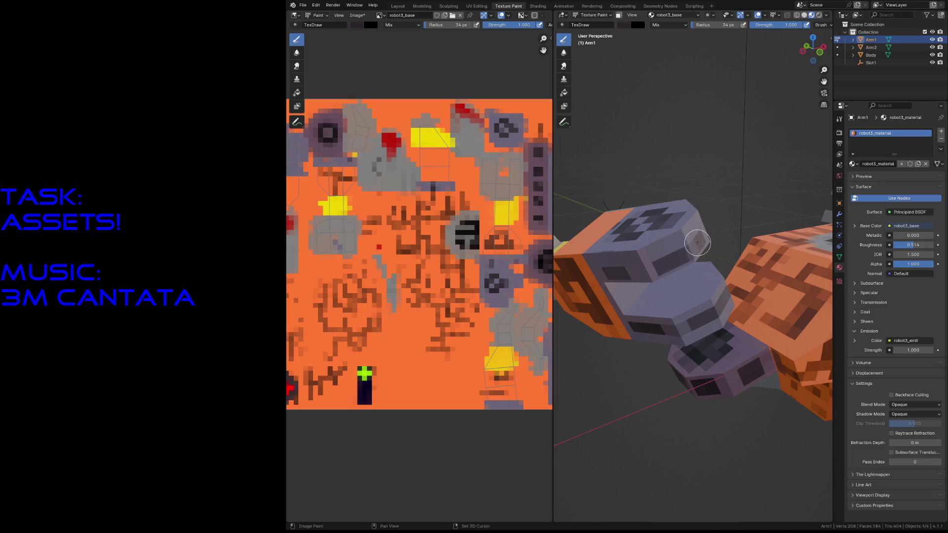
{"action": "key", "text": "shift+grave"}
{"action": "left_click", "coordinate": [667, 258]}
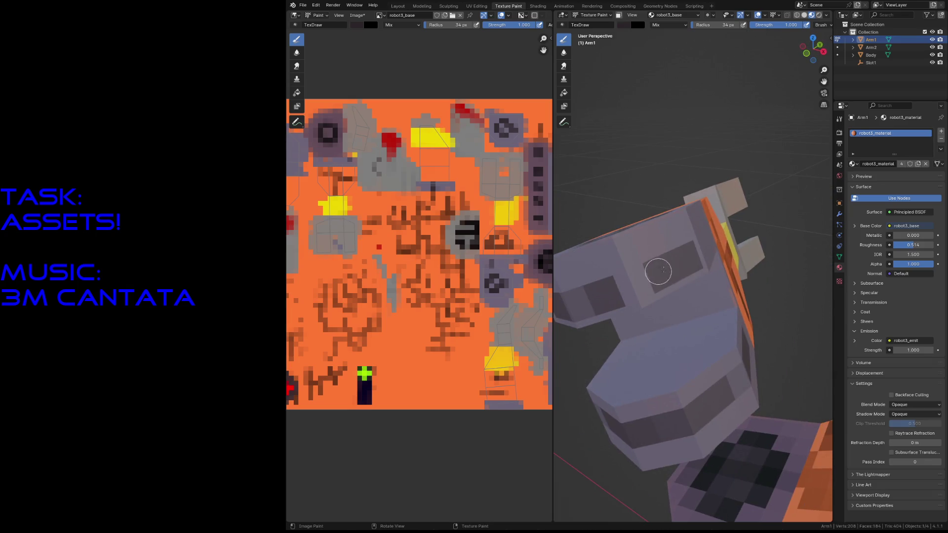
{"action": "middle_click_drag", "start_coordinate": [679, 263], "coordinate": [578, 264]}
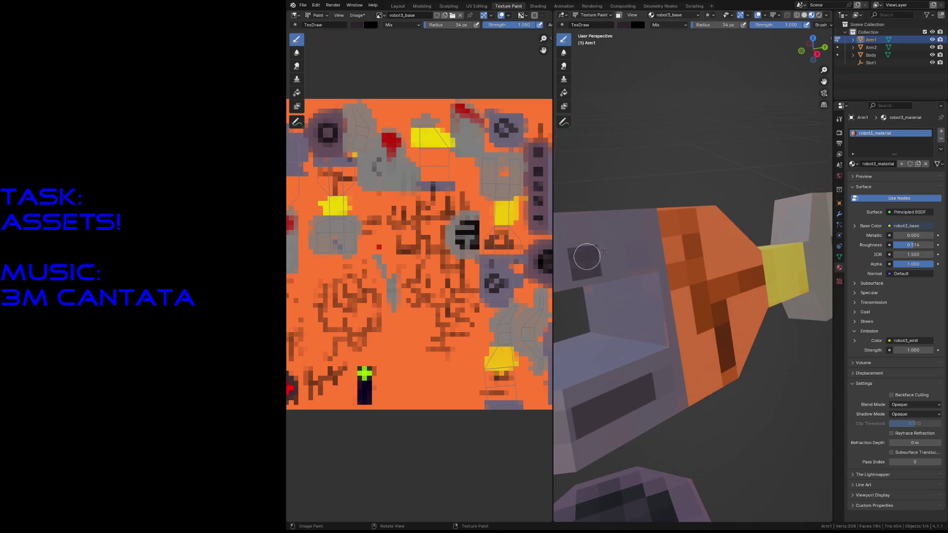
{"action": "key", "text": "s"}
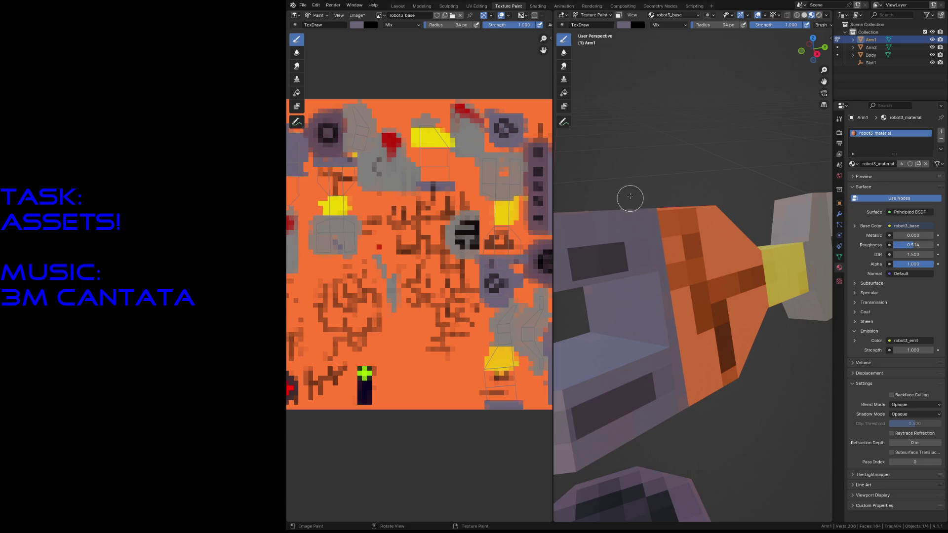
{"action": "middle_click_drag", "start_coordinate": [612, 314], "coordinate": [636, 311]}
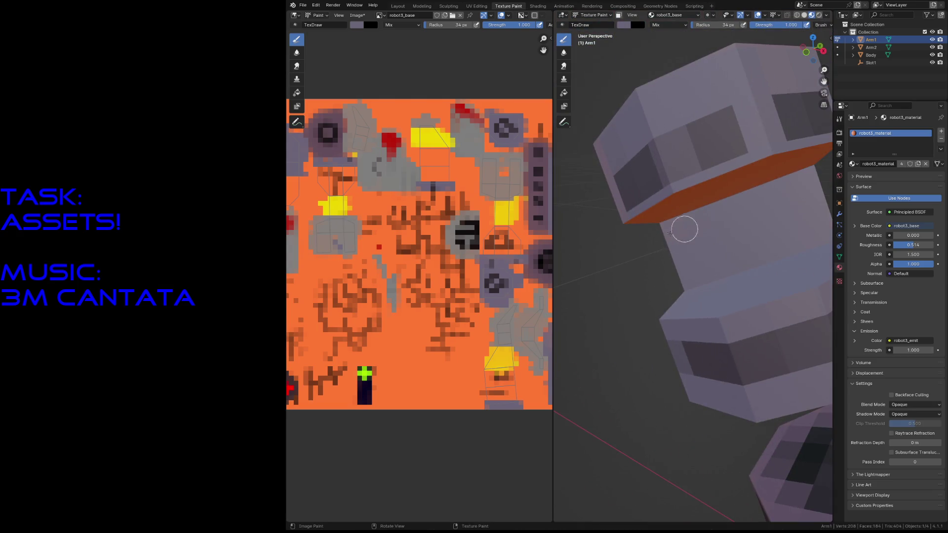
Fly the view in and out of the arm to settle just above the orange band
{"action": "key", "text": "shift+grave"}
{"action": "key", "text": "w"}
{"action": "key", "text": "s"}
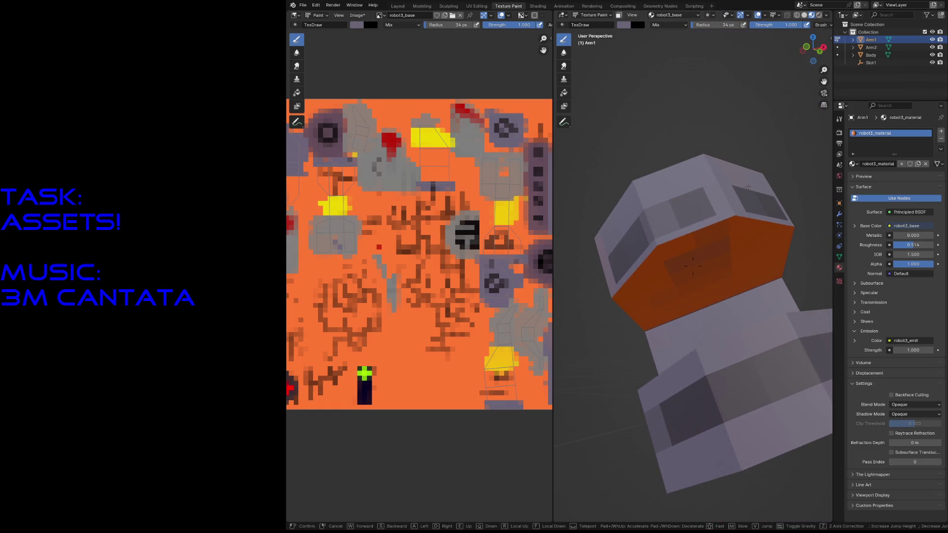
{"action": "key", "text": "w"}
{"action": "key", "text": "s"}
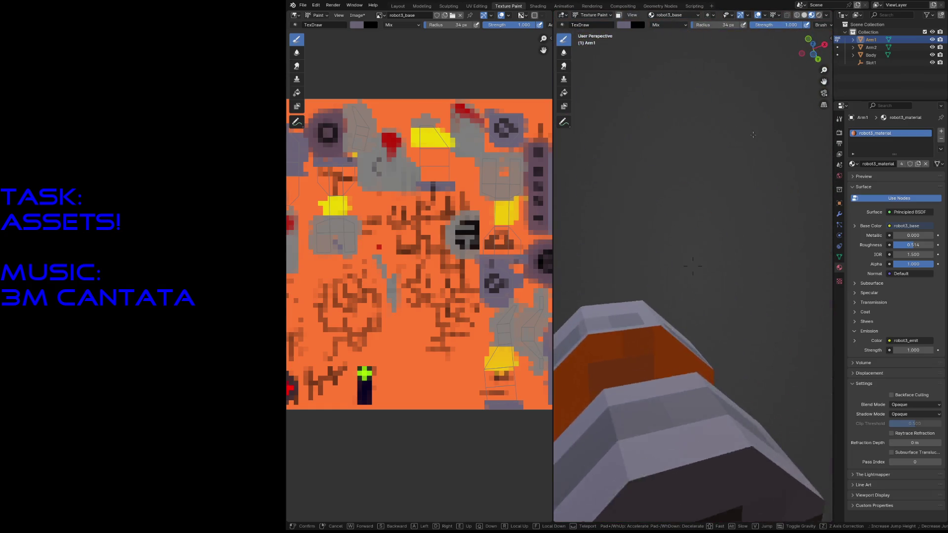
{"action": "key", "text": "w"}
{"action": "key", "text": "w"}
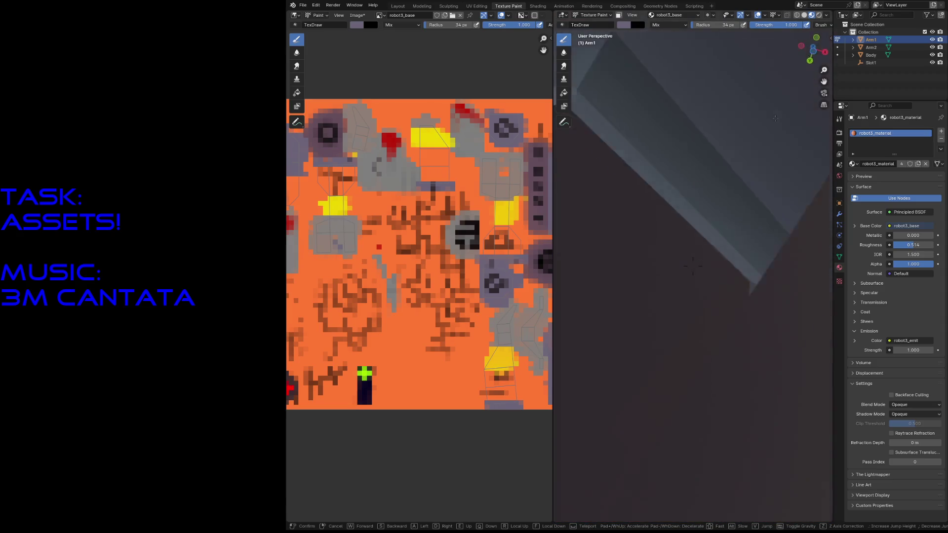
{"action": "key", "text": "s"}
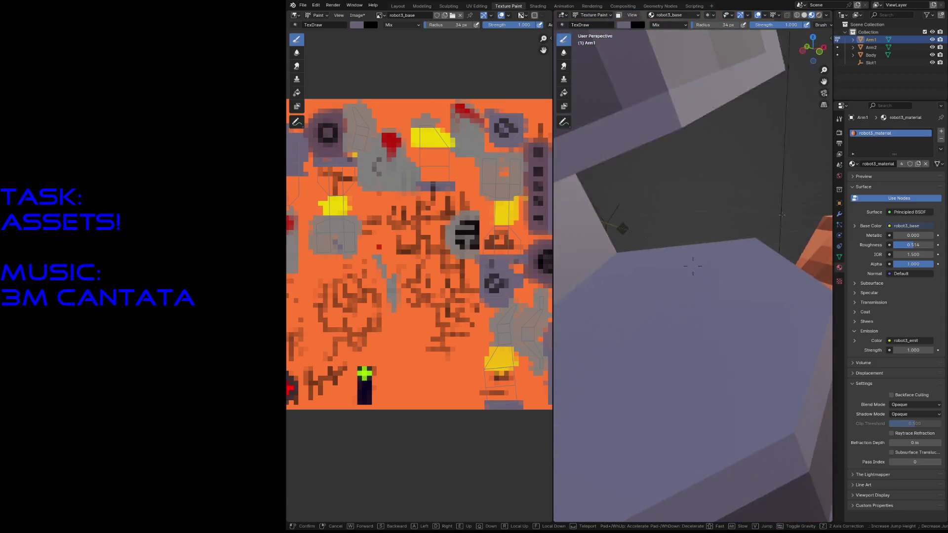
{"action": "left_click", "coordinate": [771, 183]}
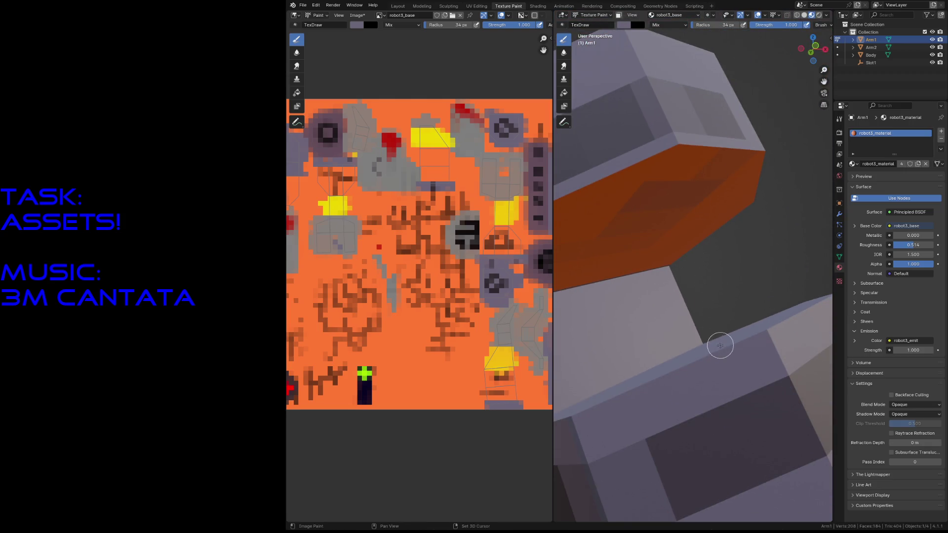
Stroke dark zigzags across the orange arm bands, enlarging the brush with F for the wider bands
{"action": "left_click_drag", "start_coordinate": [652, 245], "coordinate": [708, 205]}
{"action": "left_click_drag", "start_coordinate": [700, 245], "coordinate": [751, 159]}
{"action": "key", "text": "f"}
{"action": "left_click_drag", "start_coordinate": [684, 208], "coordinate": [595, 244]}
{"action": "key", "text": "s"}
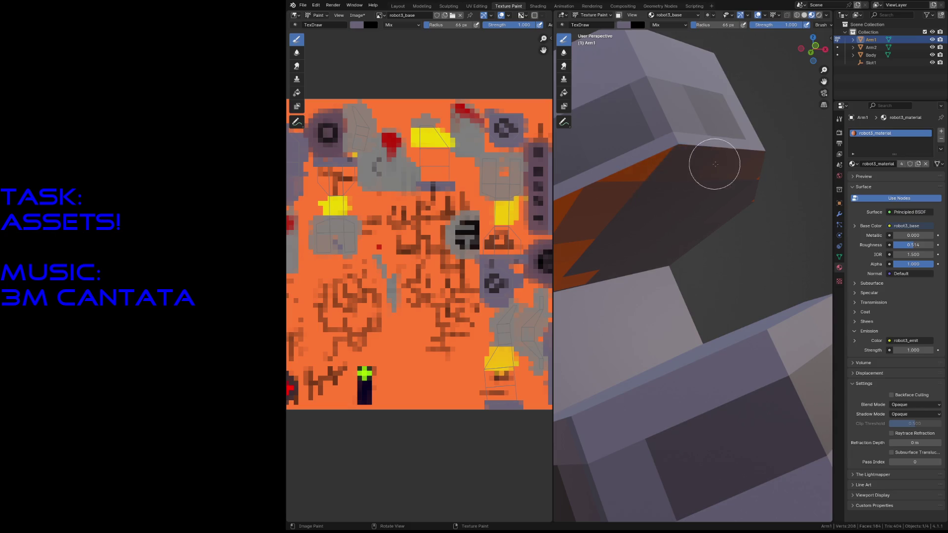
{"action": "left_click_drag", "start_coordinate": [661, 213], "coordinate": [748, 169]}
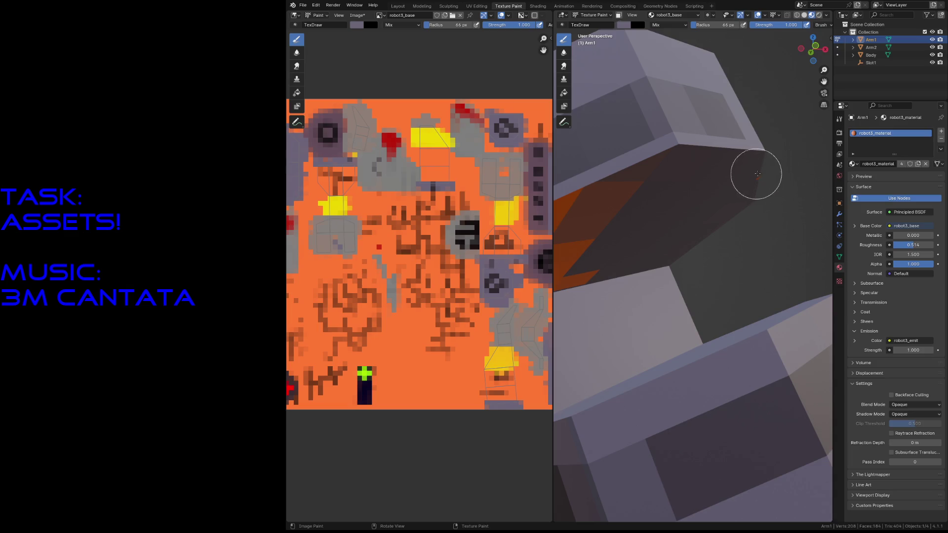
Orbit to the arm's orange side and paint its top edge band dark brown
{"action": "middle_click_drag", "start_coordinate": [758, 180], "coordinate": [755, 229]}
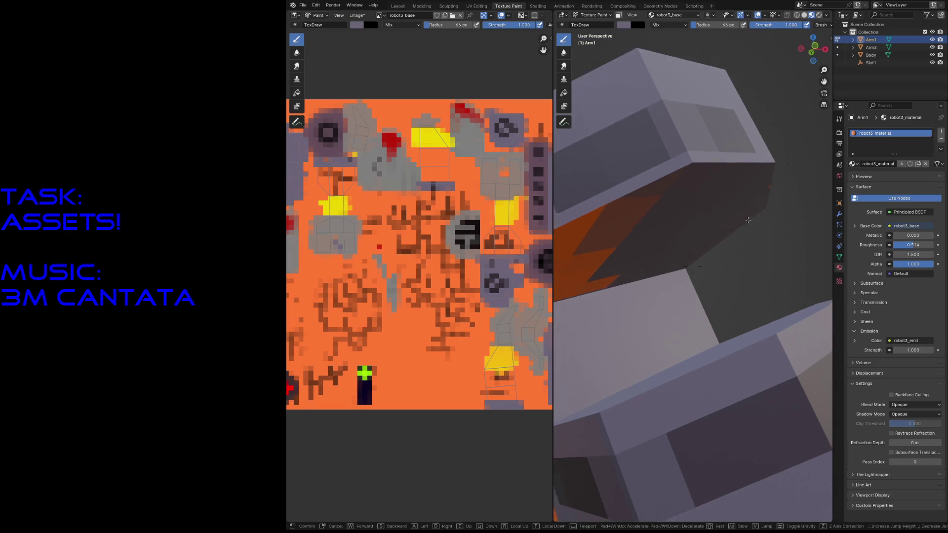
{"action": "left_click_drag", "start_coordinate": [719, 273], "coordinate": [737, 250]}
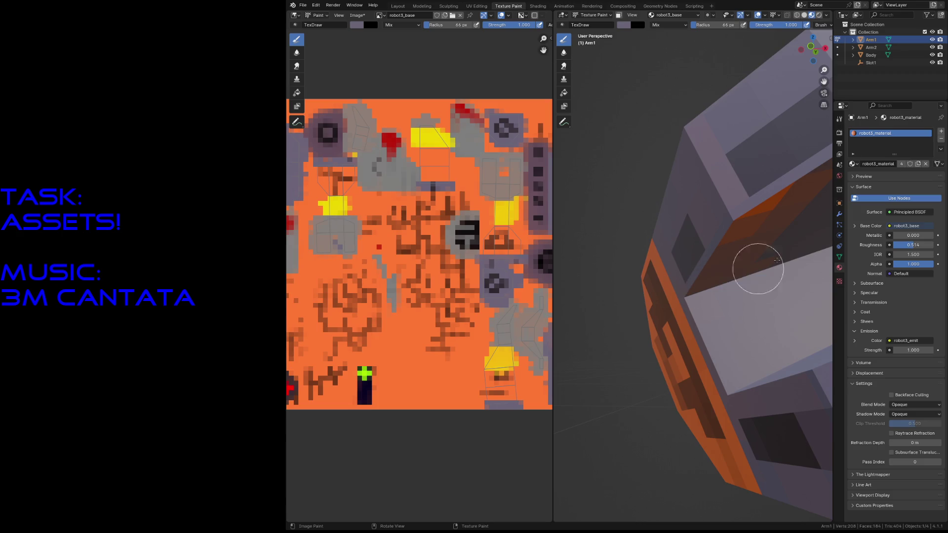
{"action": "middle_click_drag", "start_coordinate": [737, 250], "coordinate": [703, 219]}
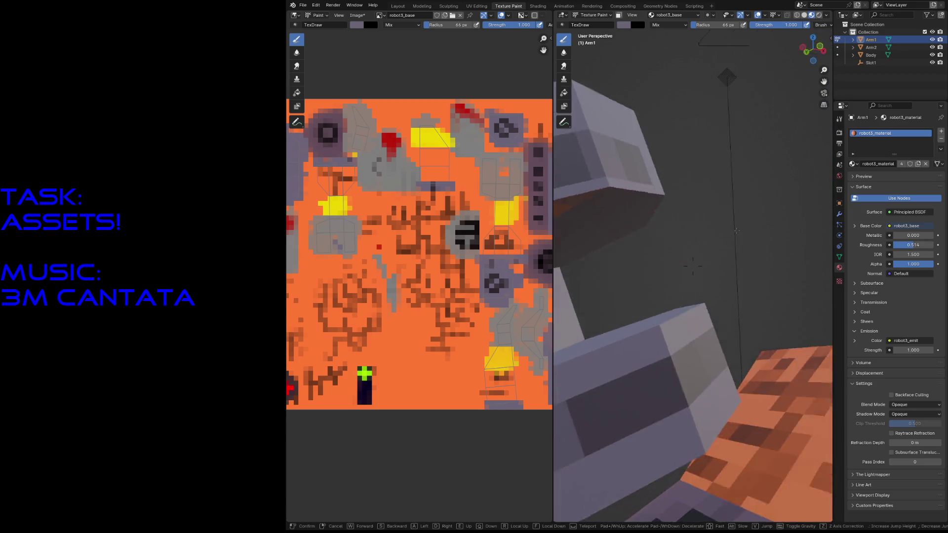
{"action": "mouse_move", "coordinate": [704, 219]}
{"action": "left_mouse_down"}
{"action": "mouse_move", "coordinate": [708, 163]}
{"action": "mouse_move", "coordinate": [624, 212]}
{"action": "mouse_move", "coordinate": [744, 155]}
{"action": "left_mouse_up"}
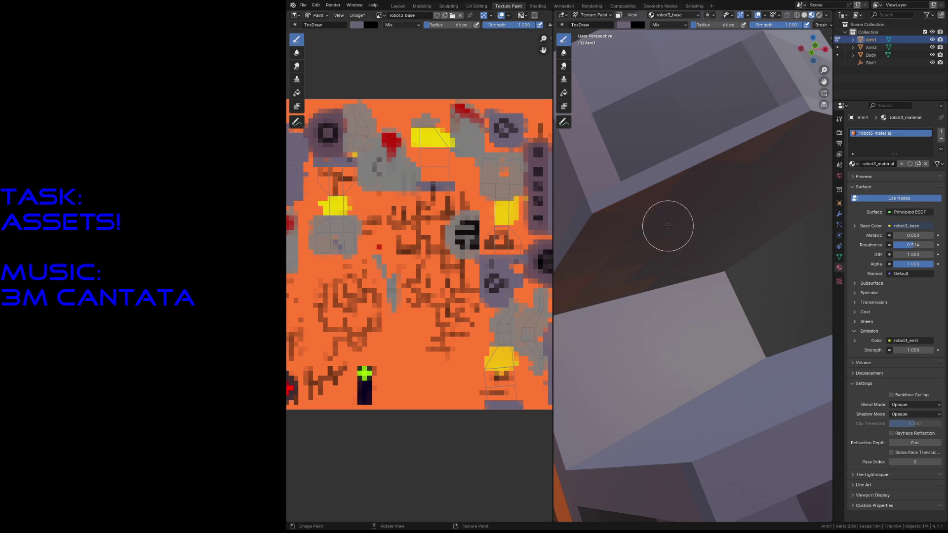
{"action": "scroll", "coordinate": [422, 274], "scroll_direction": "down", "scroll_amount": 1}
{"action": "scroll", "coordinate": [412, 224], "scroll_direction": "down", "scroll_amount": 1}
{"action": "key", "text": "f"}
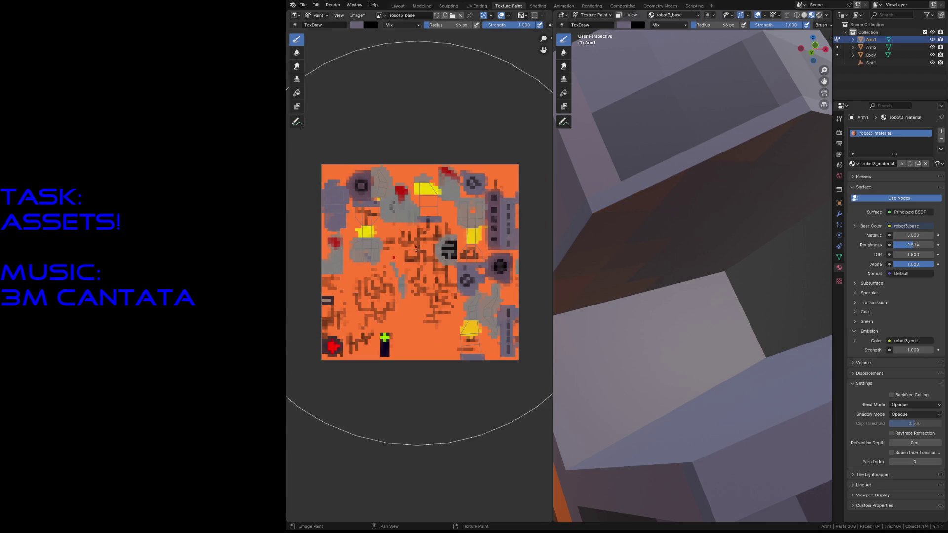
Adjust the brush radius with F down to 1 px and check the brush colour settings
{"action": "left_click", "coordinate": [466, 297]}
{"action": "key", "text": "f"}
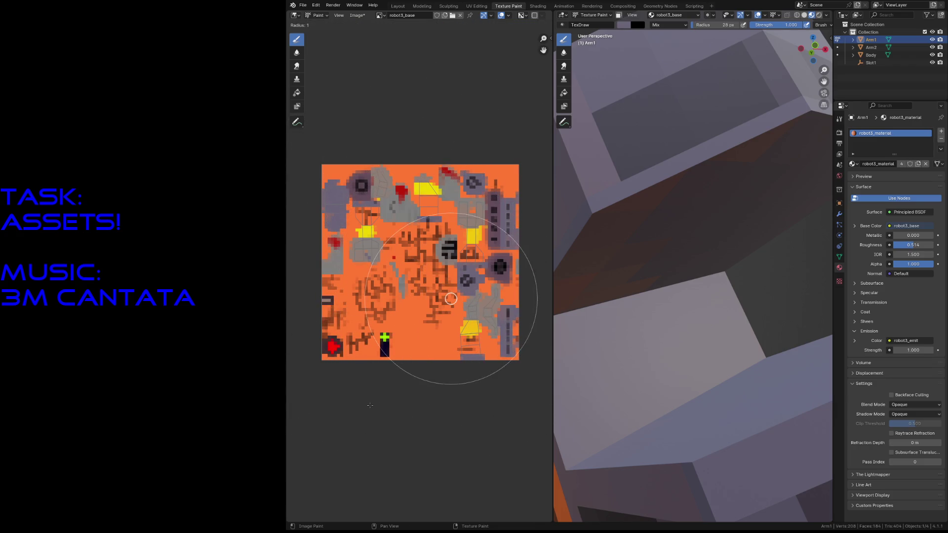
{"action": "left_click", "coordinate": [370, 405]}
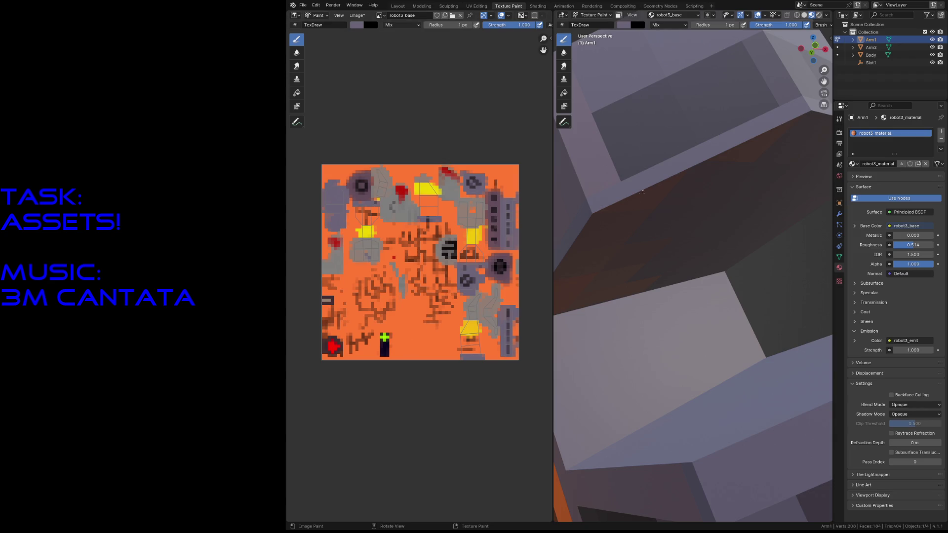
{"action": "key", "text": "f"}
{"action": "left_click", "coordinate": [641, 208]}
{"action": "left_click", "coordinate": [624, 26]}
{"action": "scroll", "coordinate": [469, 274], "scroll_direction": "up", "scroll_amount": 2}
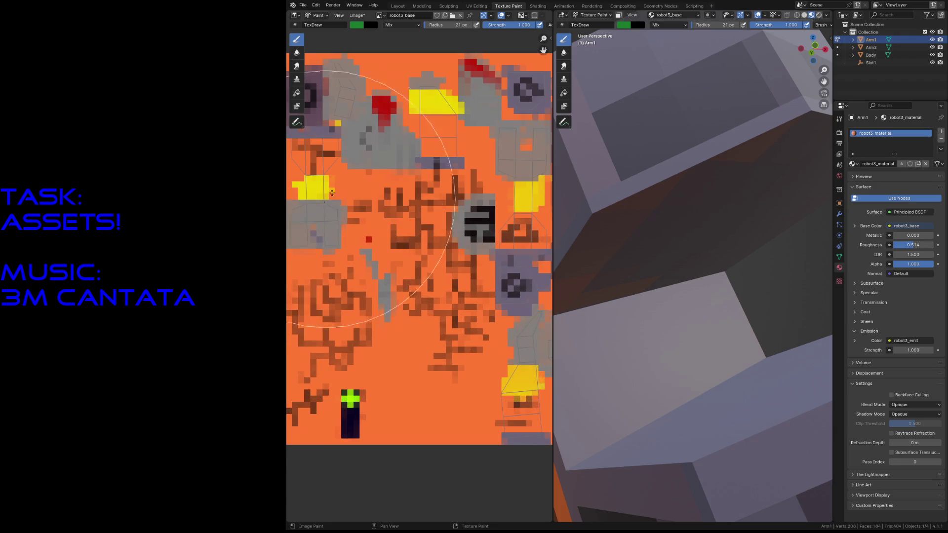
{"action": "scroll", "coordinate": [469, 274], "scroll_direction": "up", "scroll_amount": 2}
{"action": "scroll", "coordinate": [468, 274], "scroll_direction": "up", "scroll_amount": 2}
{"action": "scroll", "coordinate": [469, 274], "scroll_direction": "up", "scroll_amount": 2}
{"action": "scroll", "coordinate": [447, 261], "scroll_direction": "up", "scroll_amount": 2}
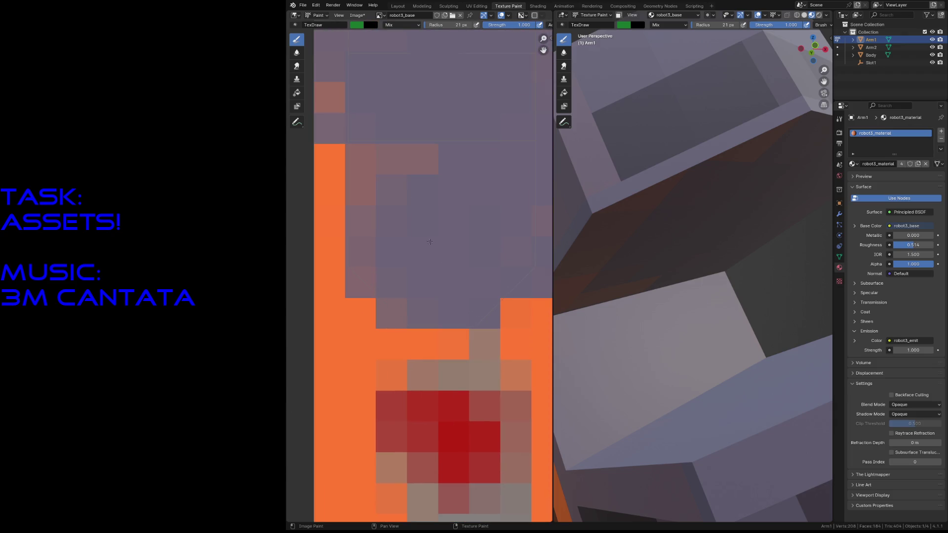
{"action": "scroll", "coordinate": [424, 180], "scroll_direction": "down", "scroll_amount": 3}
{"action": "scroll", "coordinate": [424, 180], "scroll_direction": "down", "scroll_amount": 2}
{"action": "key", "text": "f"}
{"action": "left_click", "coordinate": [425, 179]}
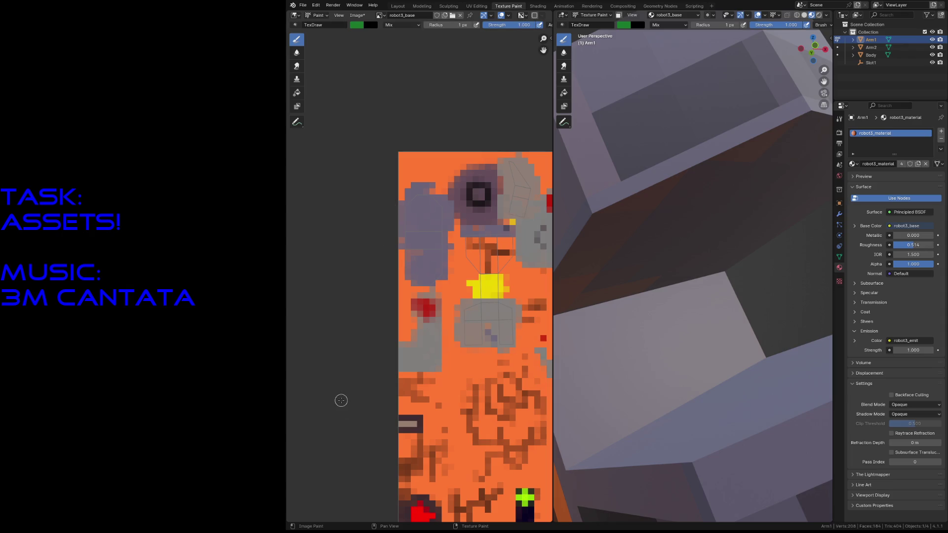
{"action": "scroll", "coordinate": [440, 264], "scroll_direction": "up", "scroll_amount": 4}
{"action": "scroll", "coordinate": [442, 263], "scroll_direction": "up", "scroll_amount": 2}
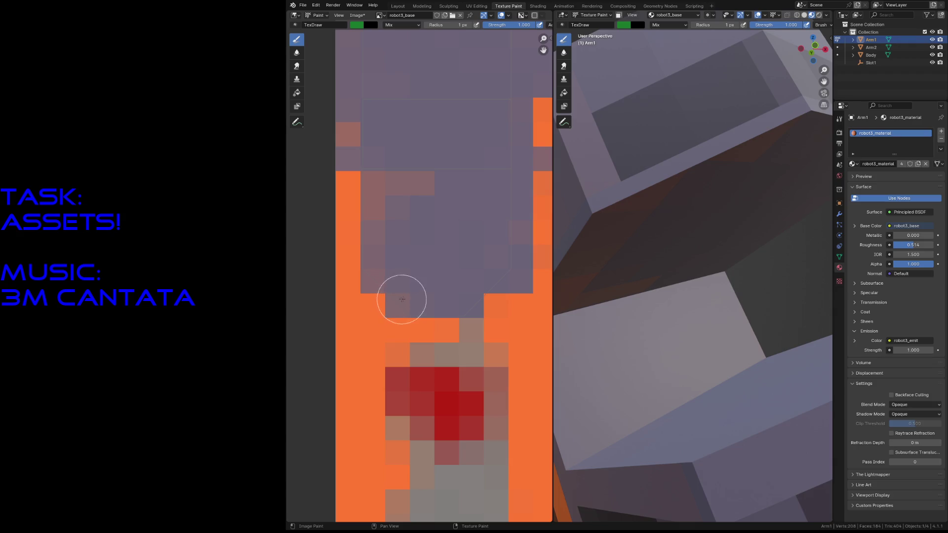
Sample the grey-purple and paint matching pixels along the plate edge in the robot3_base texture
{"action": "key", "text": "s"}
{"action": "mouse_move", "coordinate": [381, 286]}
{"action": "left_mouse_down"}
{"action": "mouse_move", "coordinate": [351, 258]}
{"action": "mouse_move", "coordinate": [377, 233]}
{"action": "mouse_move", "coordinate": [368, 195]}
{"action": "mouse_move", "coordinate": [402, 173]}
{"action": "mouse_move", "coordinate": [390, 180]}
{"action": "mouse_move", "coordinate": [416, 197]}
{"action": "mouse_move", "coordinate": [393, 201]}
{"action": "mouse_move", "coordinate": [536, 239]}
{"action": "mouse_move", "coordinate": [512, 245]}
{"action": "left_mouse_up"}
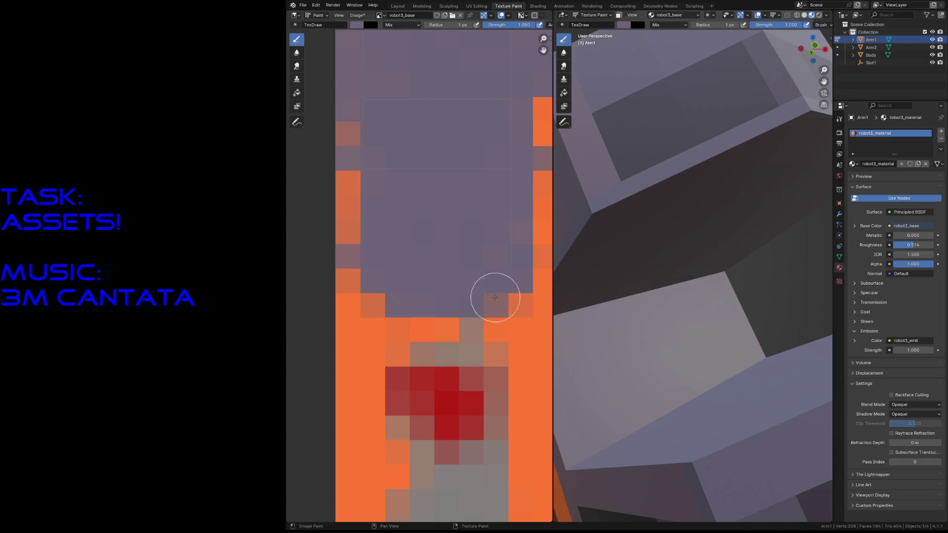
{"action": "left_click_drag", "start_coordinate": [500, 298], "coordinate": [474, 277]}
{"action": "key", "text": "shift+grave"}
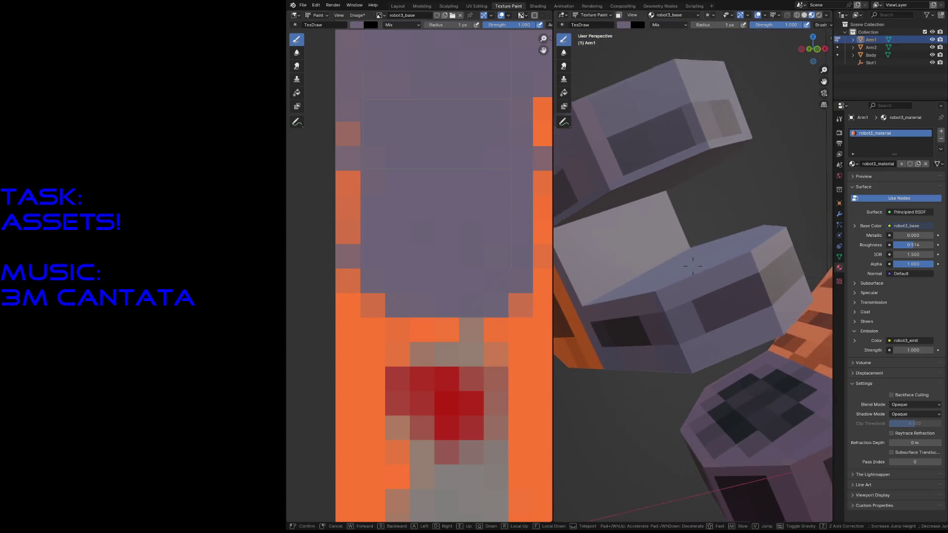
Walk the view to face the yellow wrist band, sample its yellow and enlarge the brush
{"action": "key", "text": "w"}
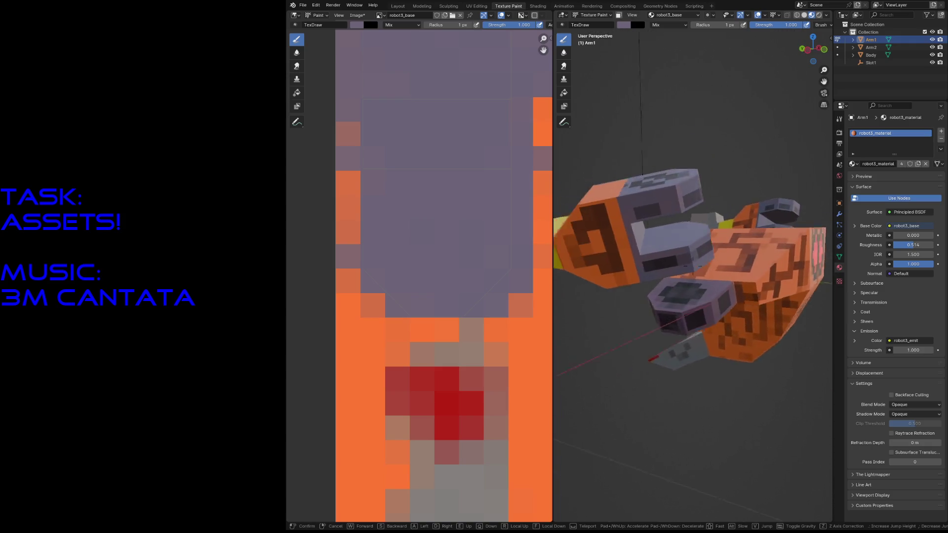
{"action": "key", "text": "w"}
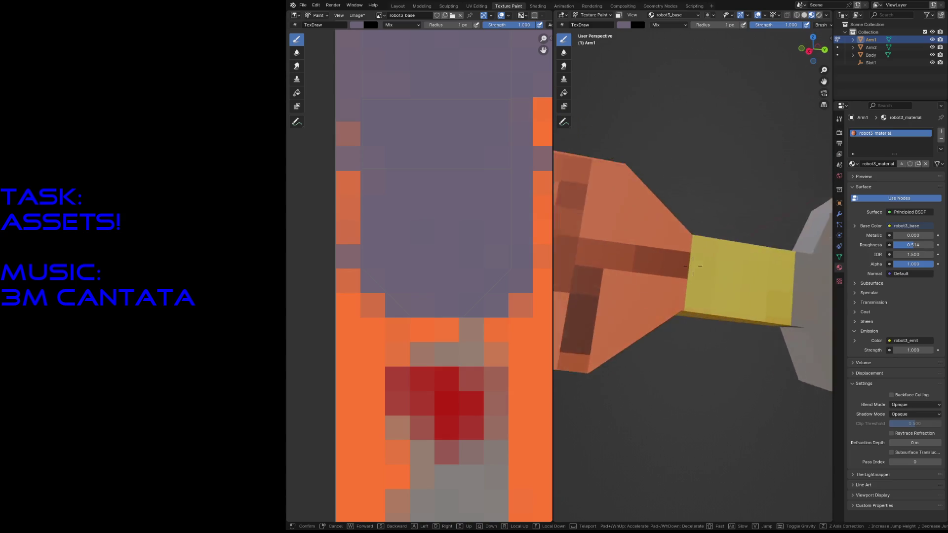
{"action": "left_click", "coordinate": [683, 338]}
{"action": "key", "text": "s"}
{"action": "key", "text": "f"}
{"action": "left_click", "coordinate": [722, 275]}
Darken the brush yellow to about half brightness in the colour picker
{"action": "left_click", "coordinate": [624, 24]}
{"action": "left_click", "coordinate": [628, 26]}
{"action": "left_click", "coordinate": [644, 71]}
{"action": "left_click_drag", "start_coordinate": [698, 77], "coordinate": [694, 67]}
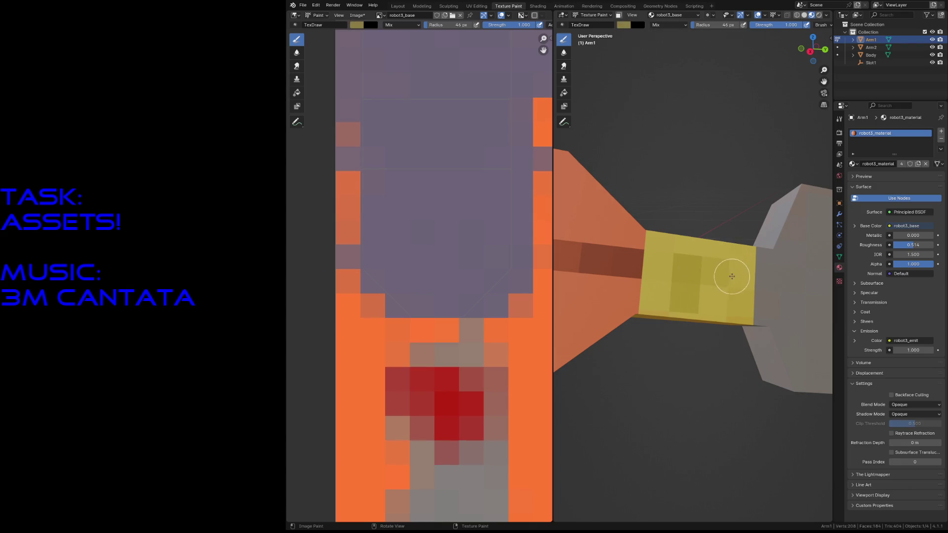
Fly around the robot to review the yellow band and save robot3.blend with Ctrl+S
{"action": "key", "text": "shift+grave"}
{"action": "left_click", "coordinate": [635, 307]}
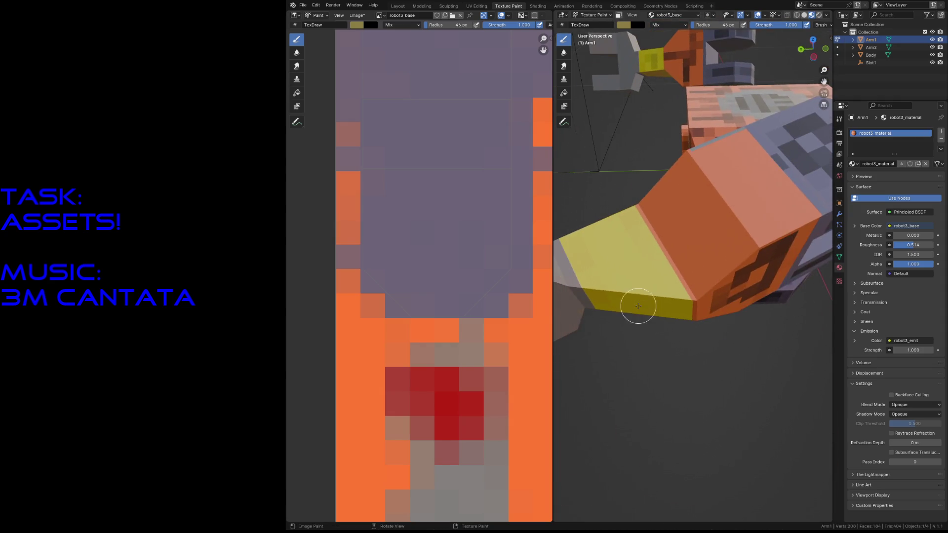
{"action": "key", "text": "shift+grave"}
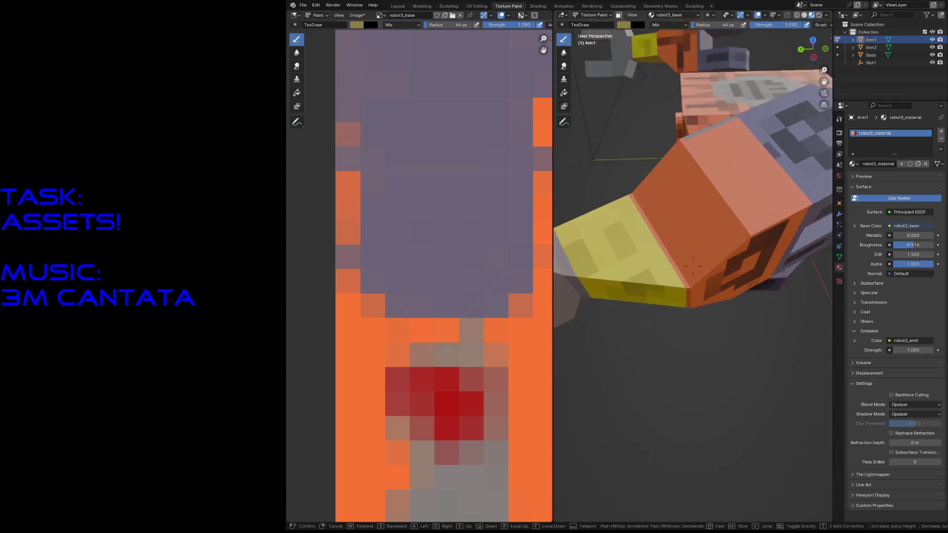
{"action": "left_click", "coordinate": [693, 224]}
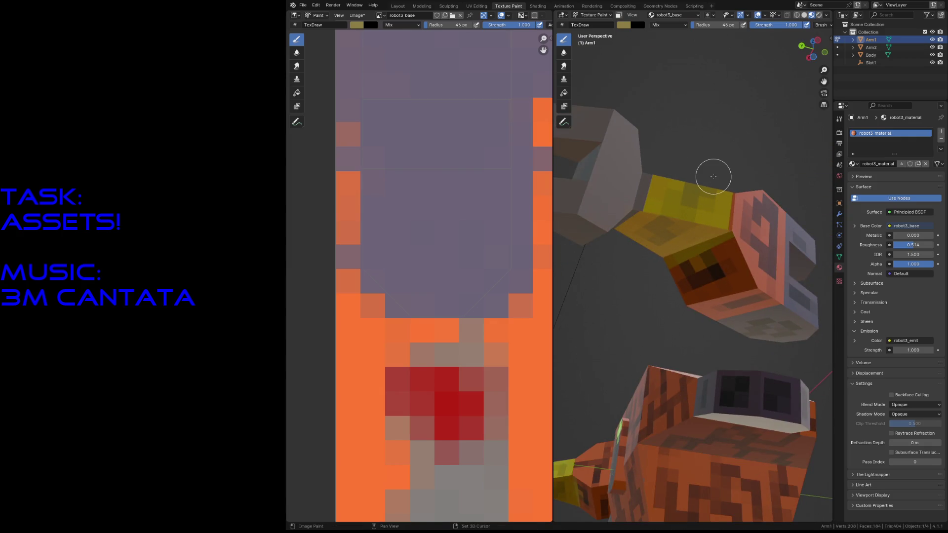
{"action": "key", "text": "shift+grave"}
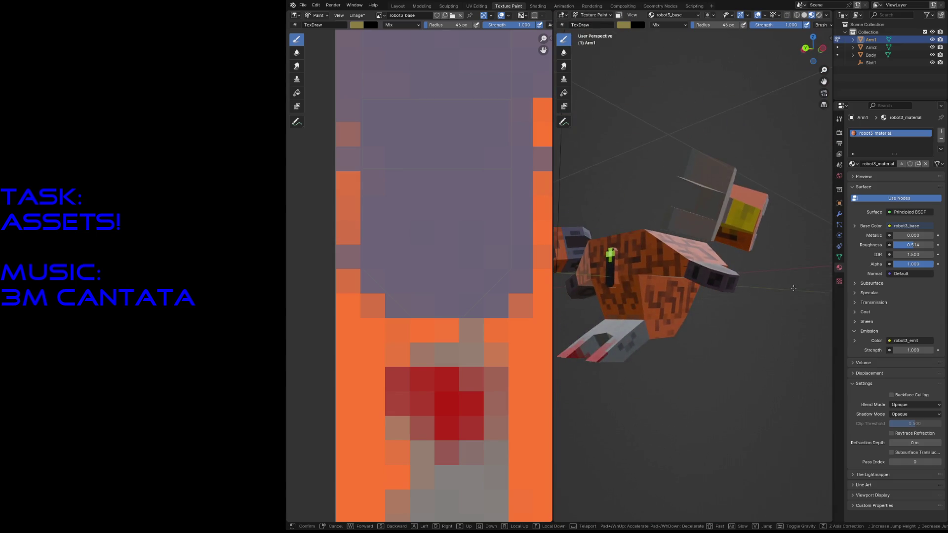
{"action": "key", "text": "w"}
{"action": "left_click", "coordinate": [795, 311]}
{"action": "key", "text": "ctrl+s"}
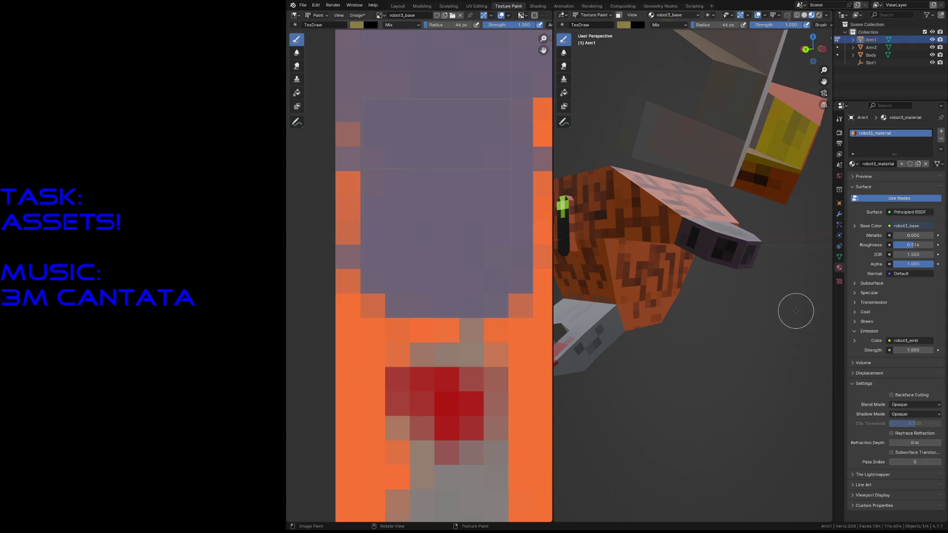
Set the brush colour to dark red and paint the claw tip and both prong tips
{"action": "key", "text": "shift+grave"}
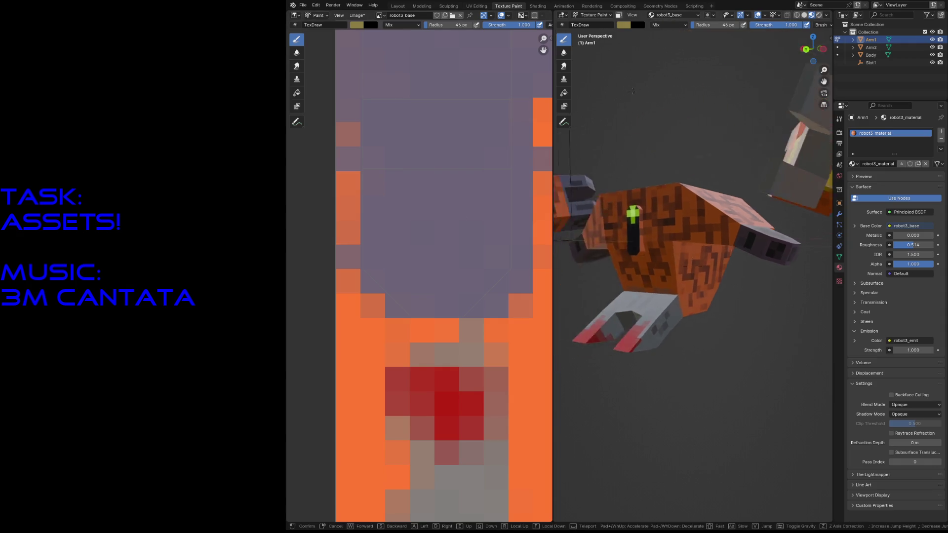
{"action": "key", "text": "Escape"}
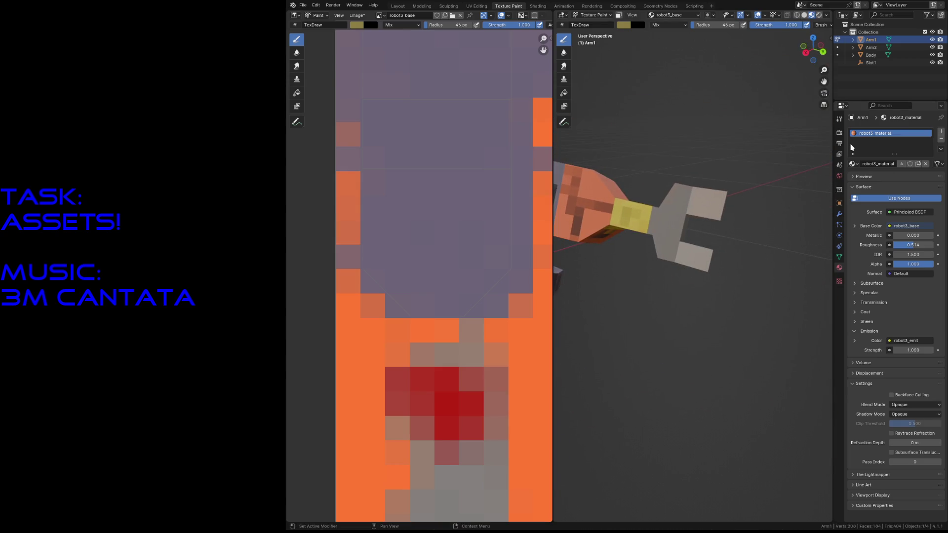
{"action": "left_click", "coordinate": [625, 26]}
{"action": "left_click", "coordinate": [656, 95]}
{"action": "left_click_drag", "start_coordinate": [726, 190], "coordinate": [724, 197]}
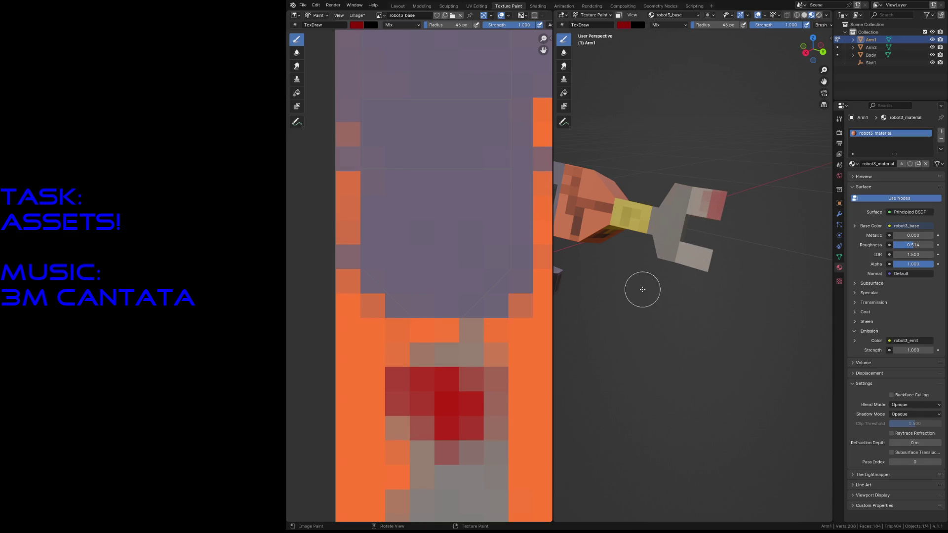
{"action": "mouse_move", "coordinate": [700, 197]}
{"action": "left_mouse_down"}
{"action": "mouse_move", "coordinate": [719, 201]}
{"action": "mouse_move", "coordinate": [705, 267]}
{"action": "left_mouse_up"}
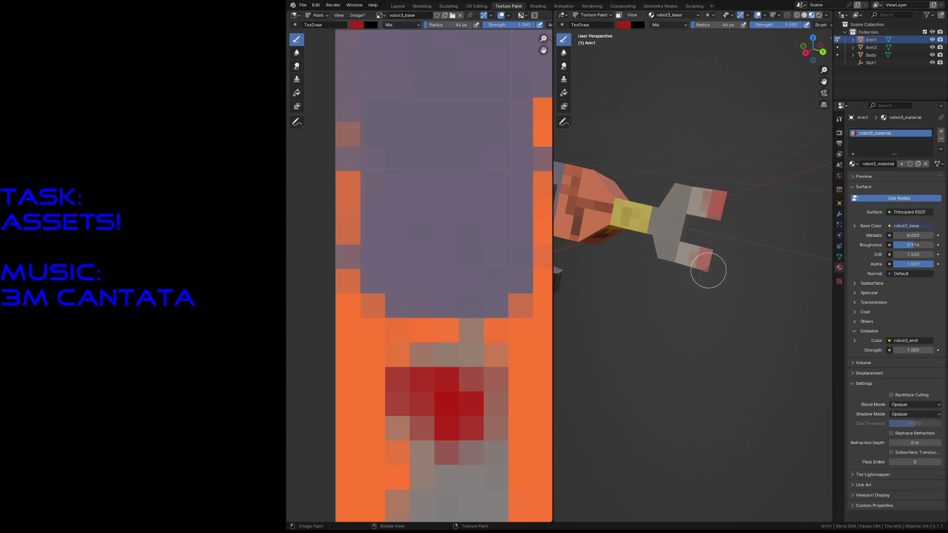
Spread the red over the prong tips, check the whole robot from the front, and save robot3.blend
{"action": "key", "text": "shift+grave"}
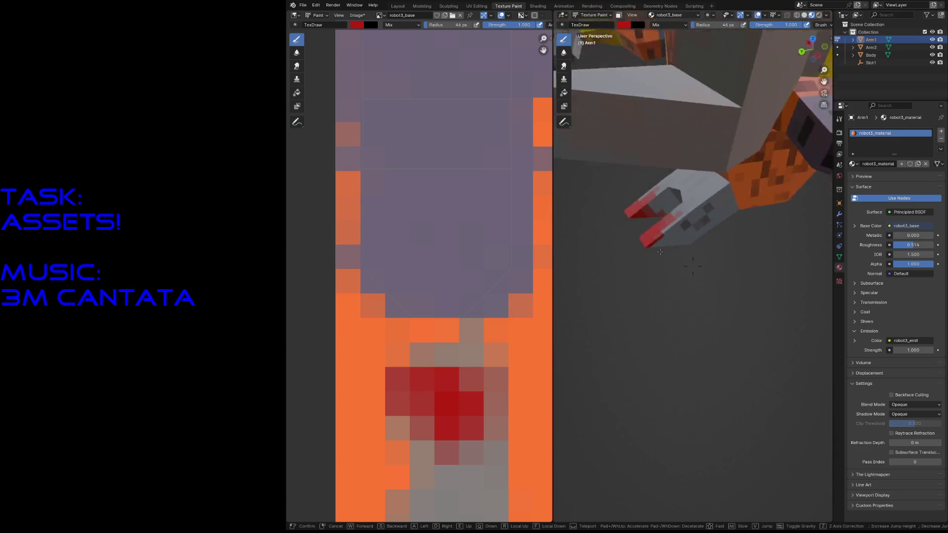
{"action": "left_click", "coordinate": [682, 186]}
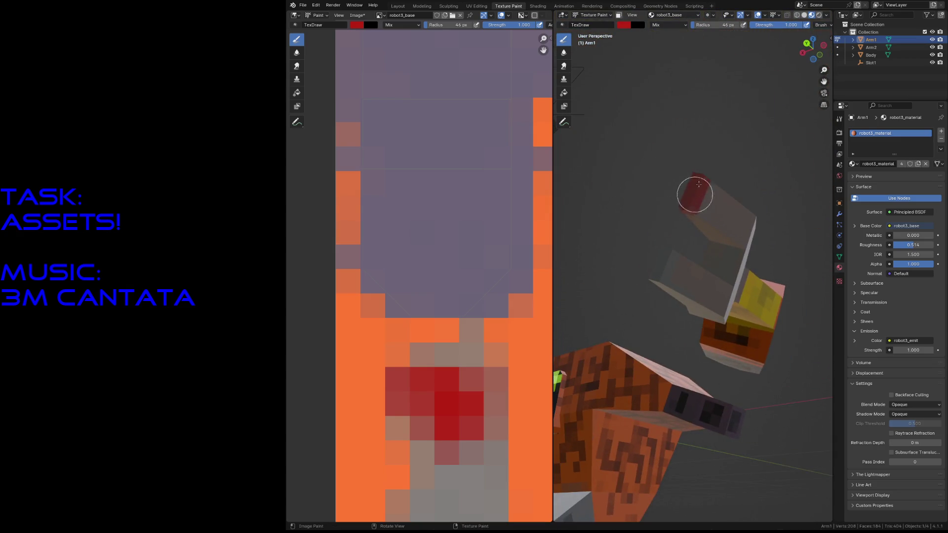
{"action": "left_click_drag", "start_coordinate": [698, 201], "coordinate": [662, 275]}
{"action": "middle_click_drag", "start_coordinate": [663, 274], "coordinate": [707, 246]}
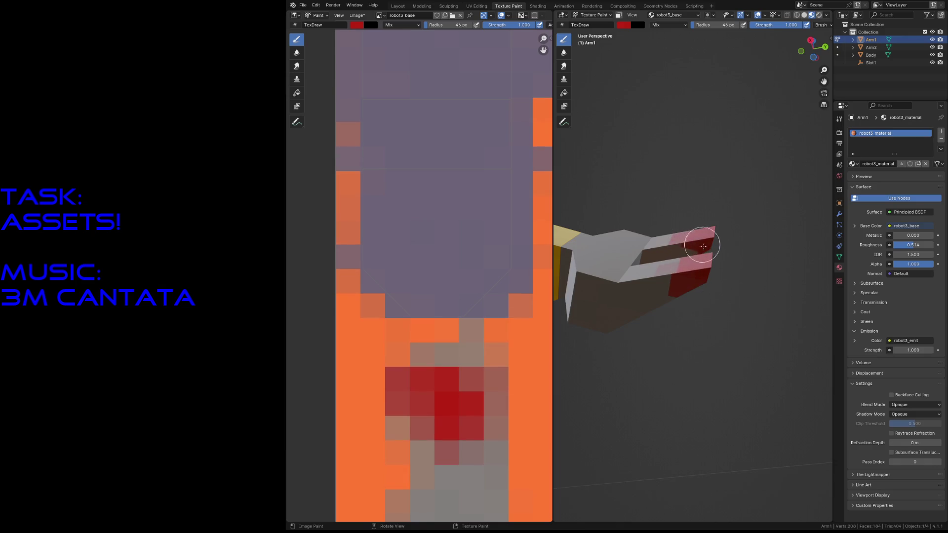
{"action": "key", "text": "shift+grave"}
{"action": "key", "text": "s"}
{"action": "left_click", "coordinate": [626, 262]}
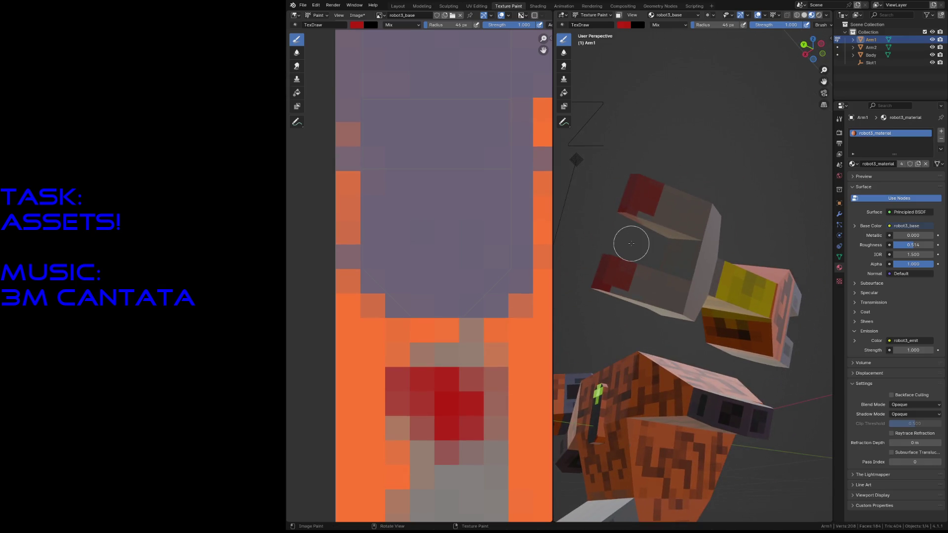
{"action": "key", "text": "shift+grave"}
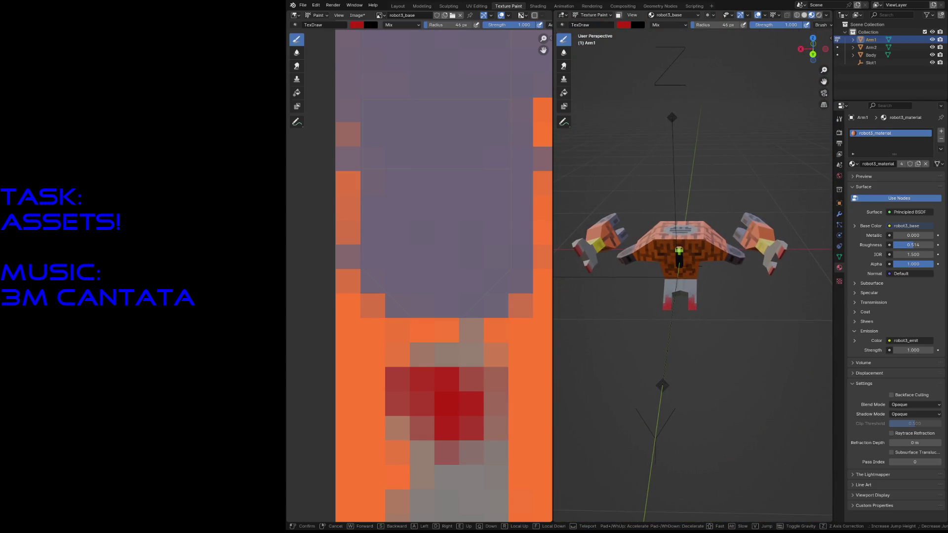
{"action": "left_click", "coordinate": [704, 353]}
{"action": "key", "text": "ctrl+s"}
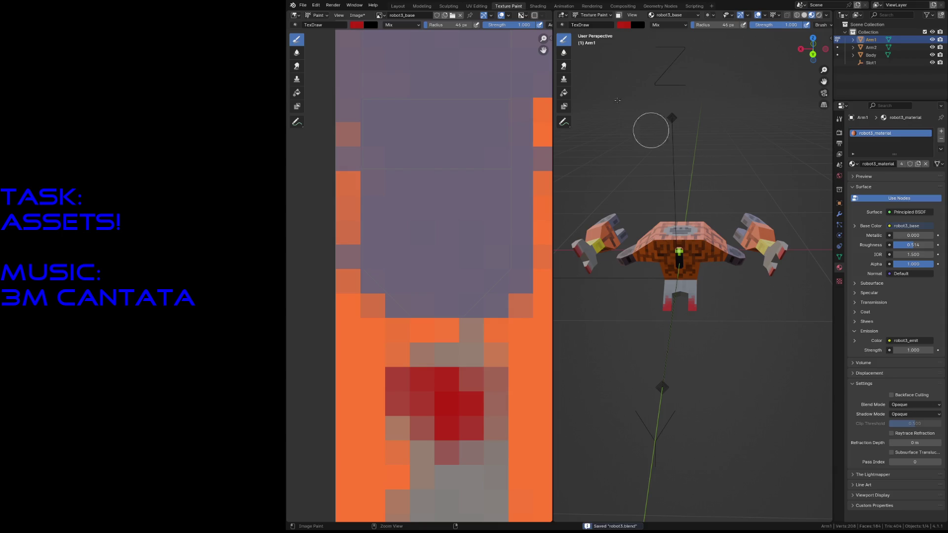
In the Layout workspace, select both claw arms and shift them along their local Z axis
{"action": "left_click", "coordinate": [397, 7]}
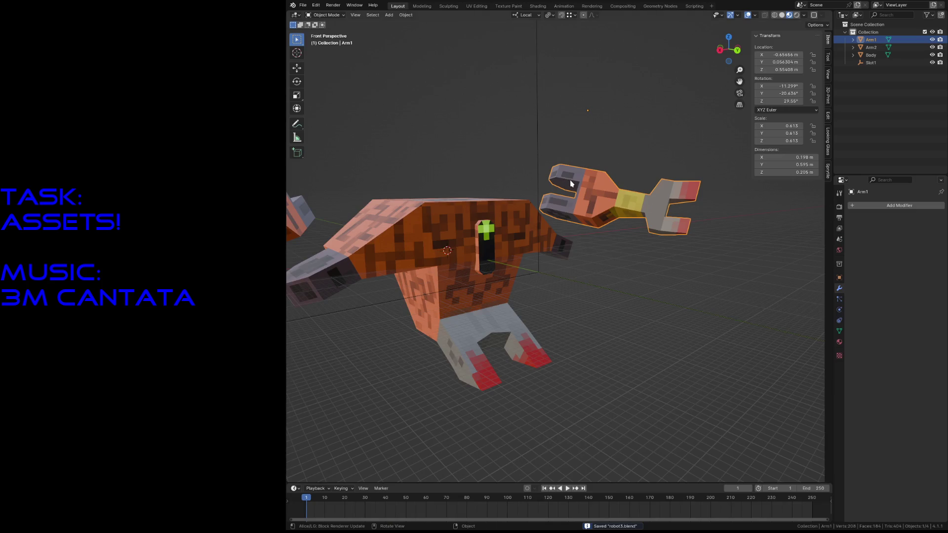
{"action": "middle_click_drag", "start_coordinate": [592, 182], "coordinate": [474, 185]}
{"action": "left_click", "coordinate": [393, 222]}
{"action": "key", "text": "g"}
{"action": "key", "text": "z"}
{"action": "key", "text": "z"}
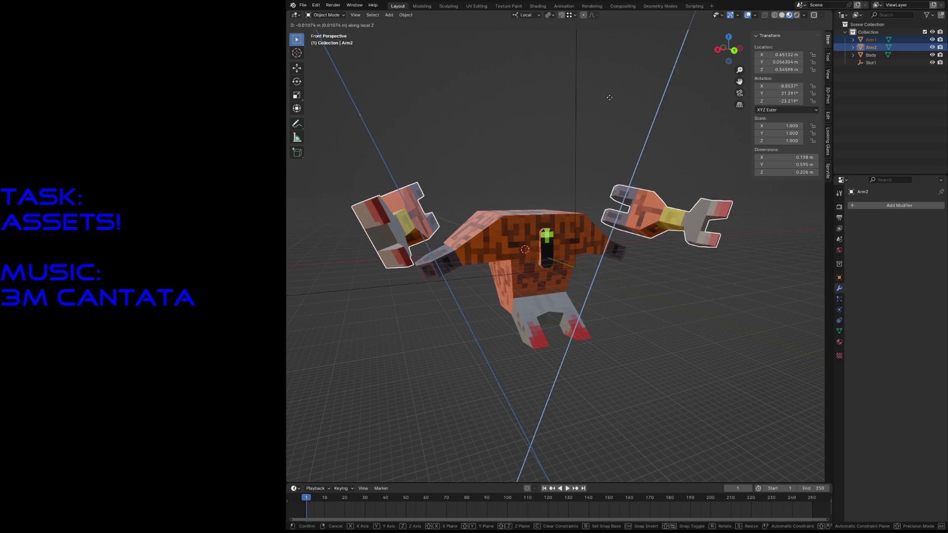
{"action": "left_click", "coordinate": [597, 153]}
Adjust both arms further along local Z and inspect them up close
{"action": "key", "text": "shift+grave"}
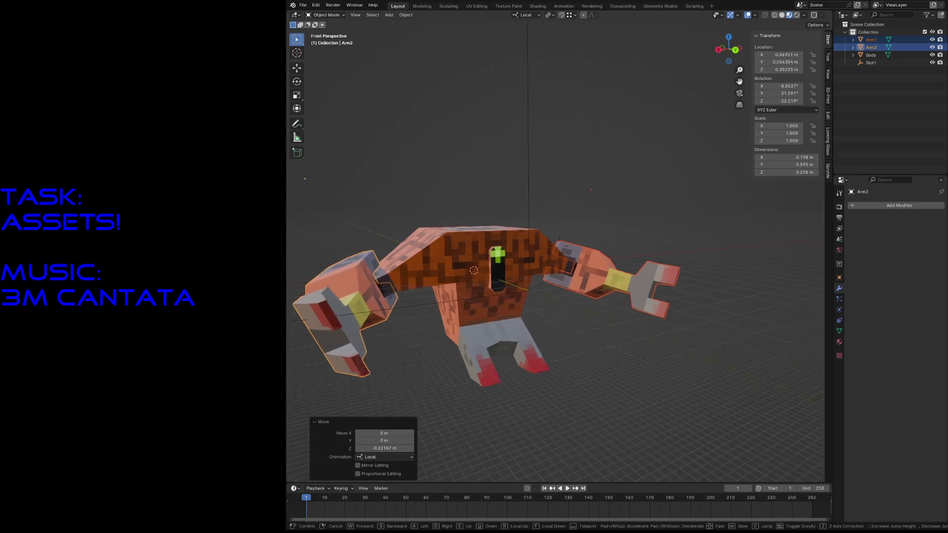
{"action": "key", "text": "w"}
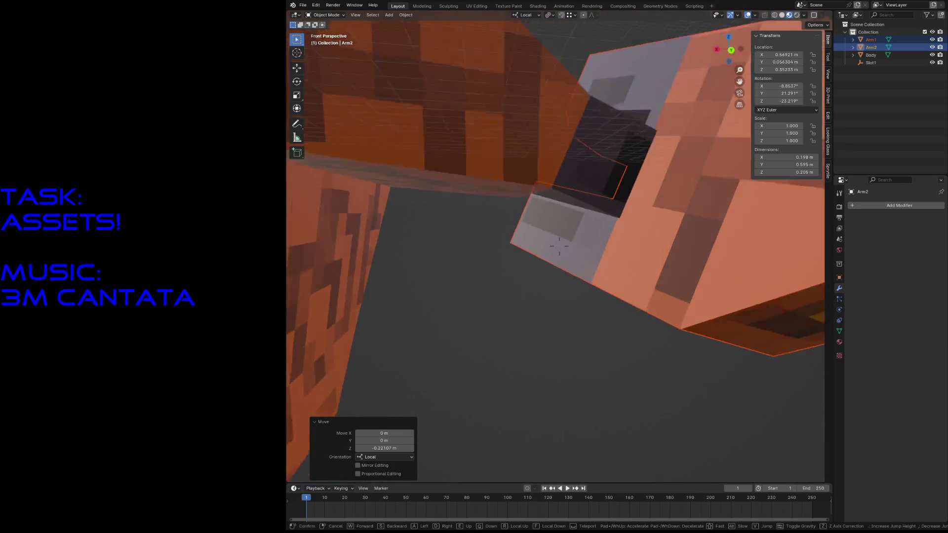
{"action": "left_click", "coordinate": [642, 71]}
{"action": "key", "text": "g"}
{"action": "key", "text": "z"}
{"action": "key", "text": "z"}
{"action": "left_click", "coordinate": [641, 84]}
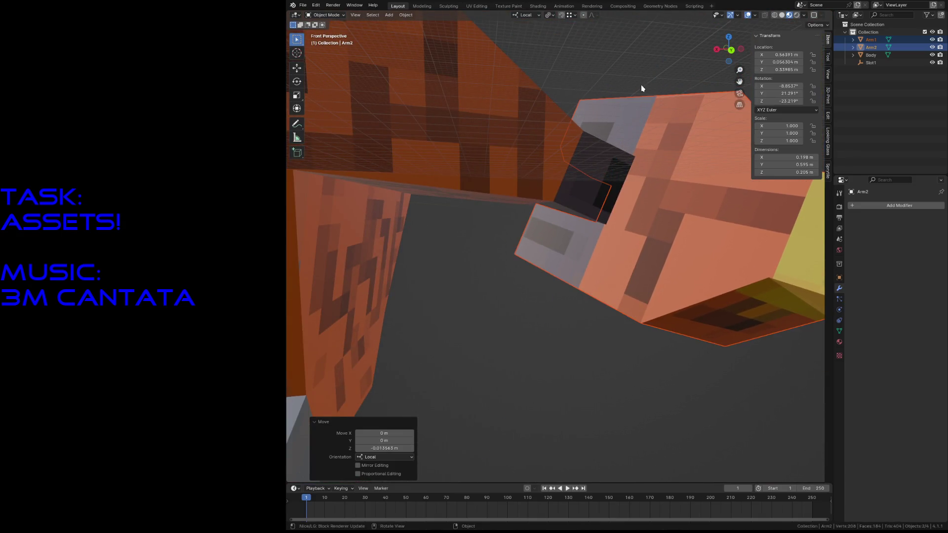
{"action": "key", "text": "shift+grave"}
{"action": "key", "text": "s"}
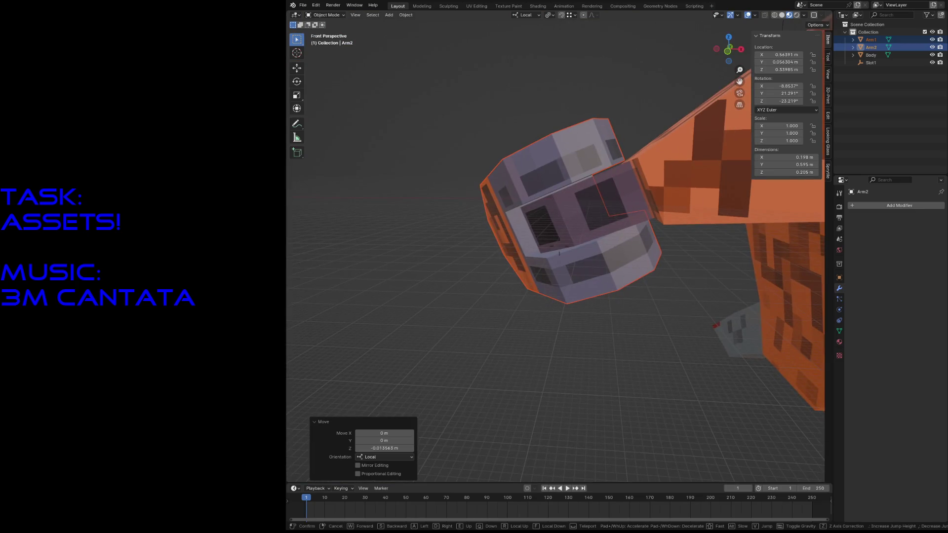
{"action": "key", "text": "w"}
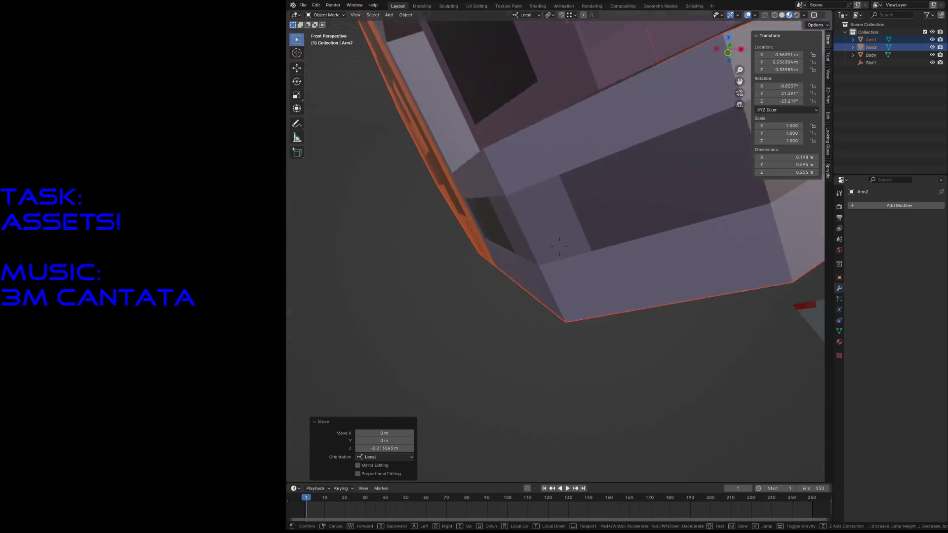
{"action": "key", "text": "s"}
{"action": "key", "text": "s"}
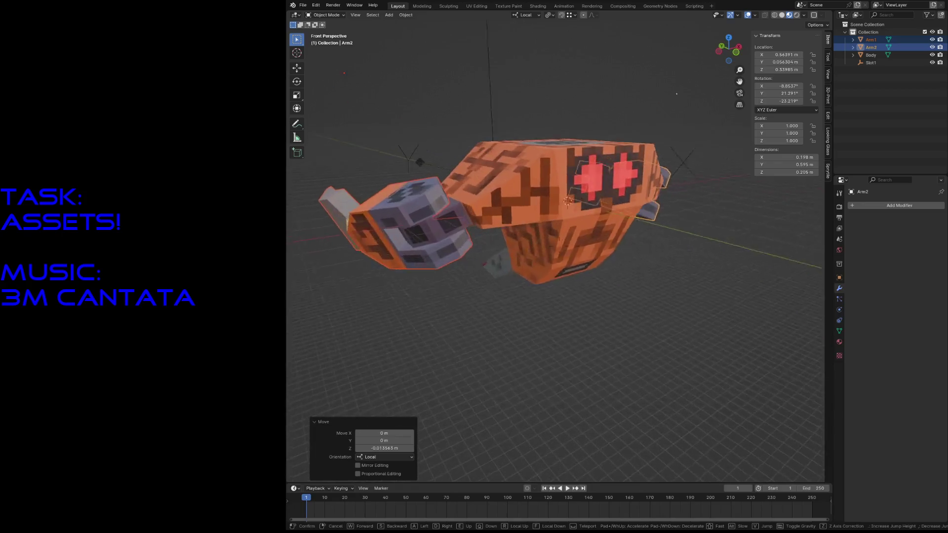
{"action": "left_click", "coordinate": [636, 85]}
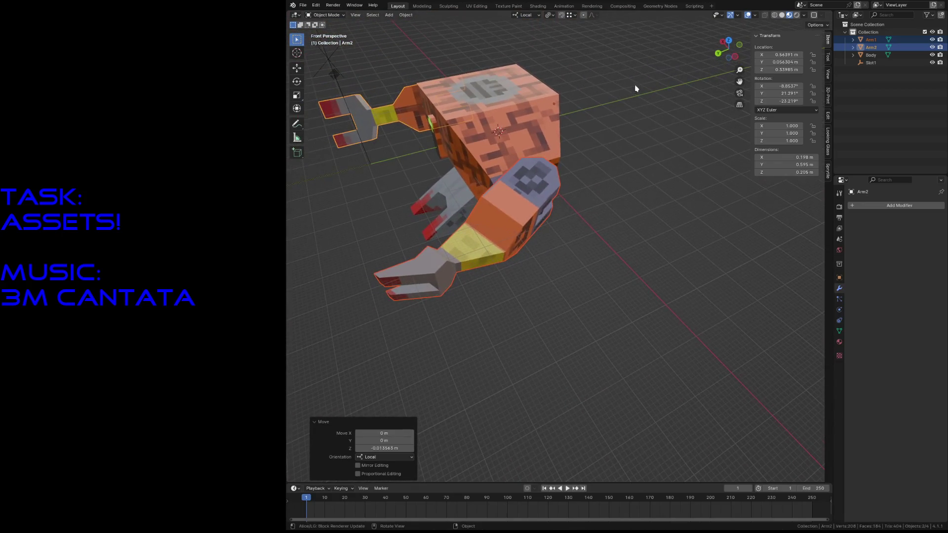
Try rotating Arm1 about local Z and moving both arms along local Y, undoing each trial
{"action": "left_click", "coordinate": [532, 172]}
{"action": "key", "text": "r"}
{"action": "key", "text": "z"}
{"action": "key", "text": "z"}
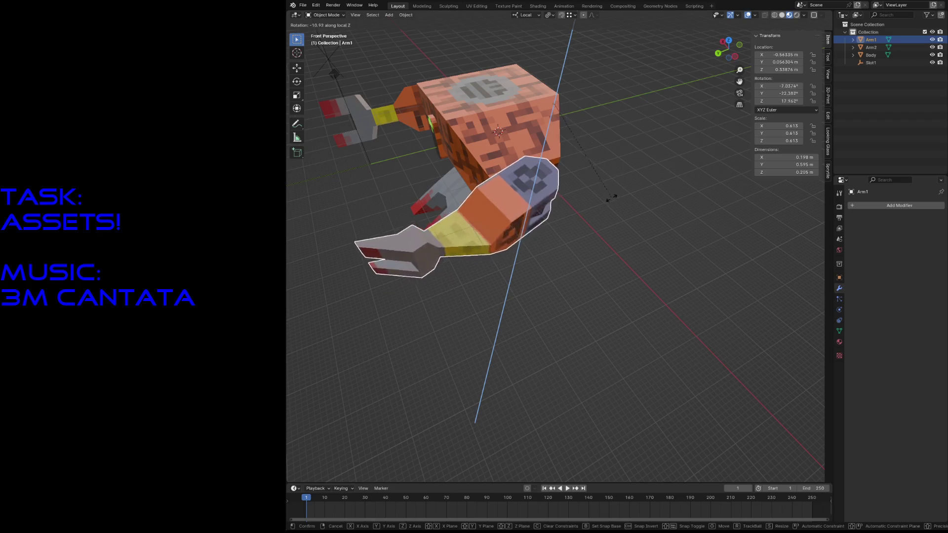
{"action": "left_click", "coordinate": [585, 203]}
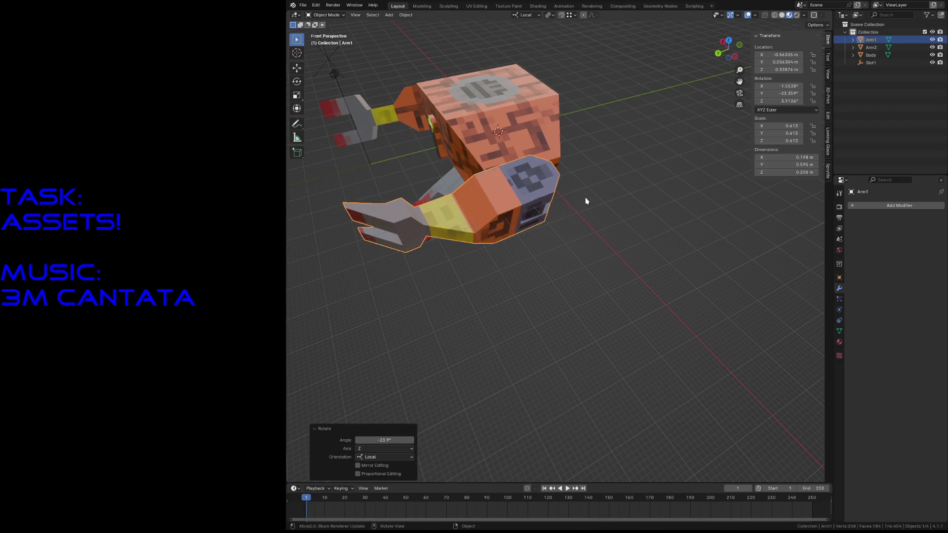
{"action": "key", "text": "ctrl+z"}
{"action": "left_click", "coordinate": [406, 119], "text": "shift"}
{"action": "left_click", "coordinate": [504, 217], "text": "shift"}
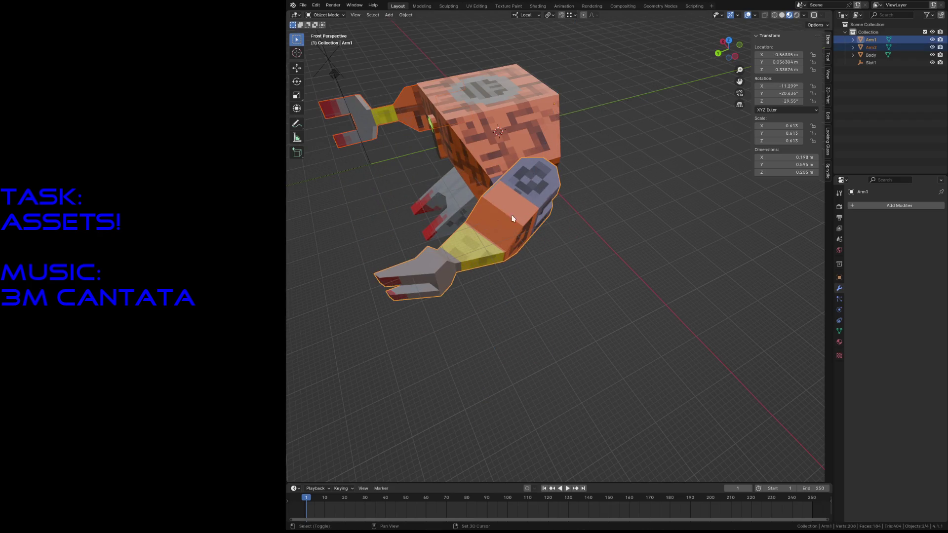
{"action": "key", "text": "g"}
{"action": "key", "text": "y"}
{"action": "key", "text": "y"}
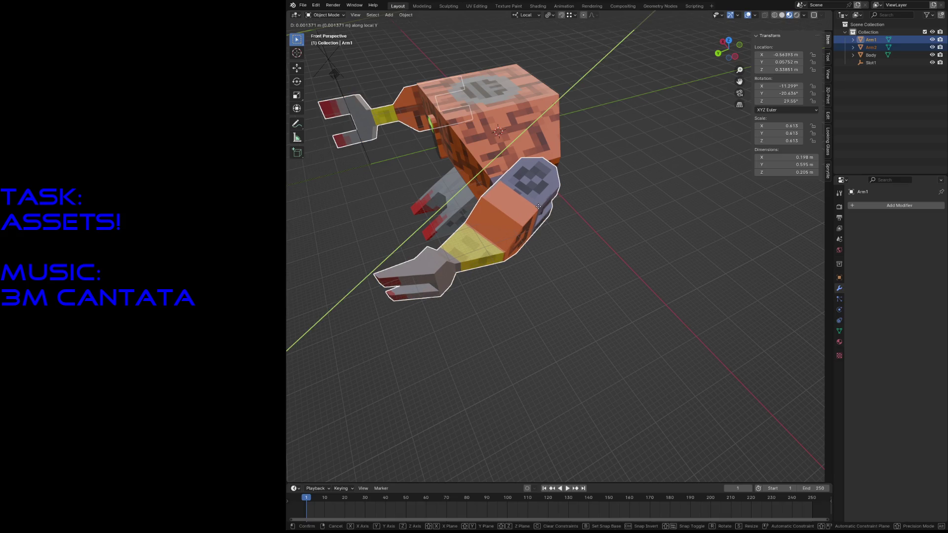
{"action": "key", "text": "Return"}
{"action": "key", "text": "ctrl+z"}
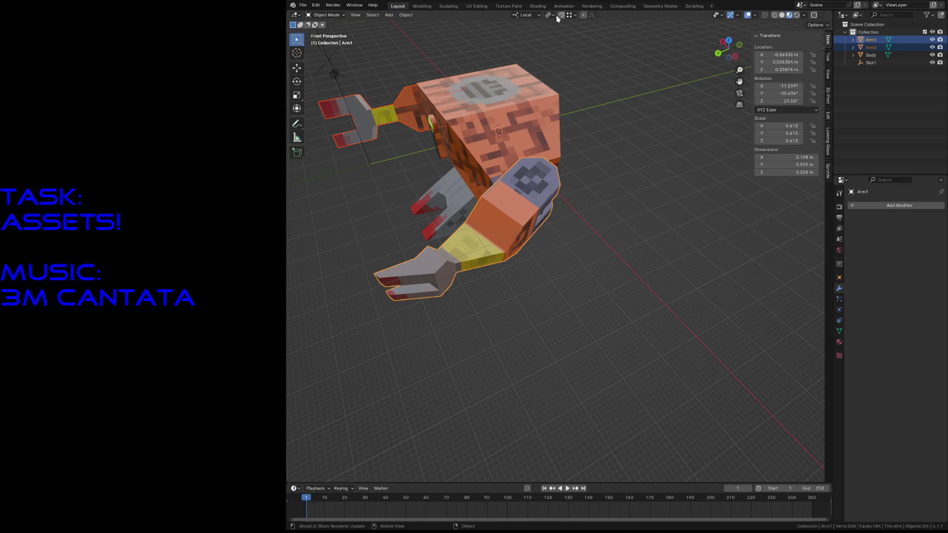
Set Transform Orientation to Global and nudge Arm1 along the world Y axis
{"action": "left_click", "coordinate": [534, 14]}
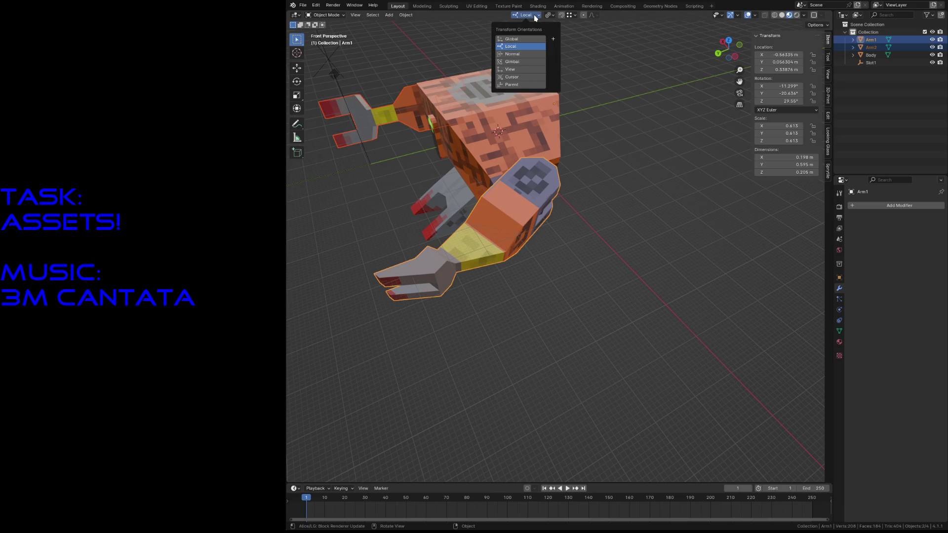
{"action": "left_click", "coordinate": [520, 39]}
{"action": "key", "text": "g"}
{"action": "key", "text": "y"}
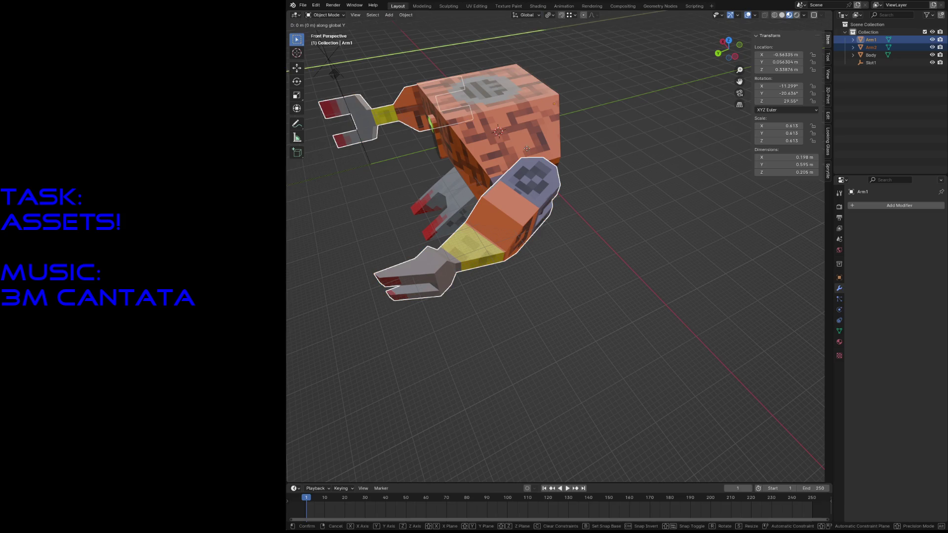
{"action": "left_click", "coordinate": [522, 158]}
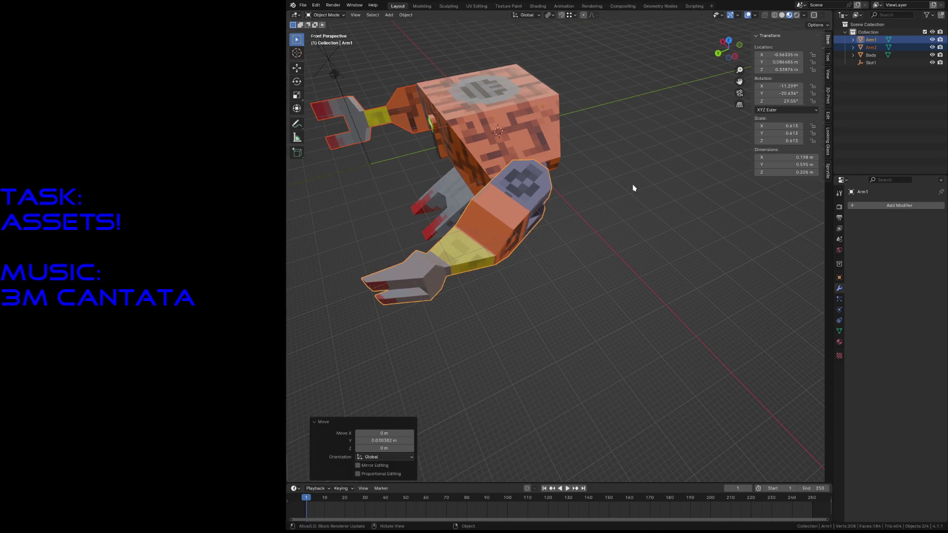
Check the robot from underneath and save robot3.blend
{"action": "key", "text": "shift+grave"}
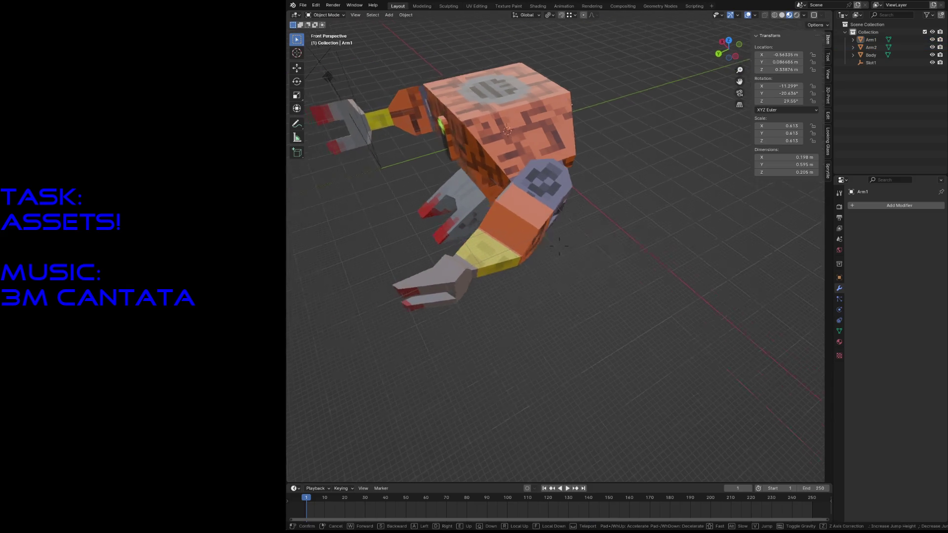
{"action": "key", "text": "w"}
{"action": "key", "text": "s"}
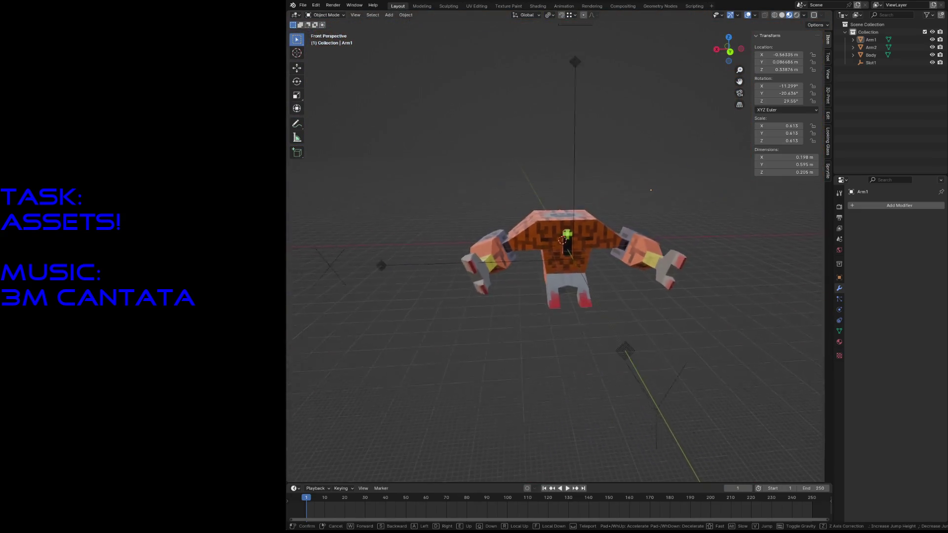
{"action": "left_click", "coordinate": [604, 136]}
{"action": "key", "text": "ctrl+s"}
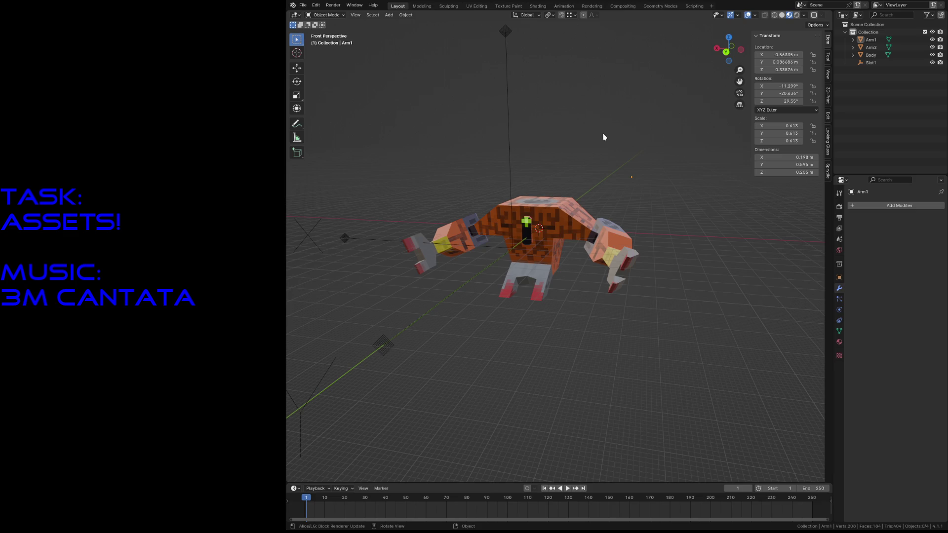
{"action": "key", "text": "ctrl+s"}
{"action": "left_click", "coordinate": [609, 226]}
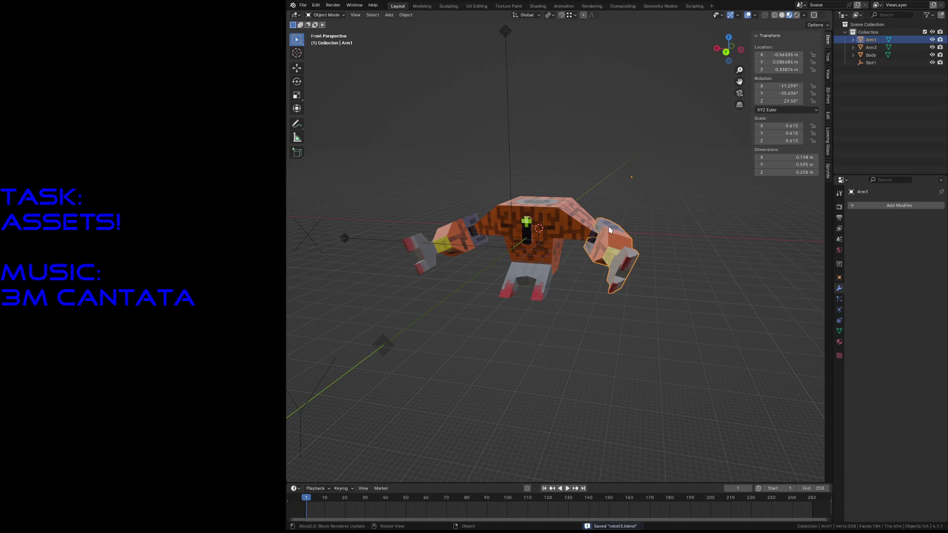
With both arms selected, set Transform Orientation to Local, trial a local-Z rotation and revert it
{"action": "left_click", "coordinate": [465, 233], "text": "shift"}
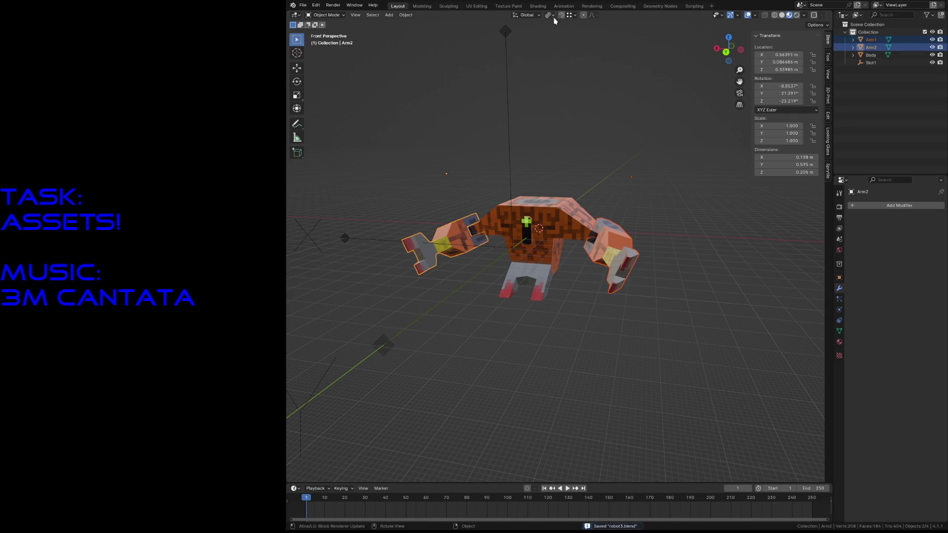
{"action": "left_click", "coordinate": [530, 15]}
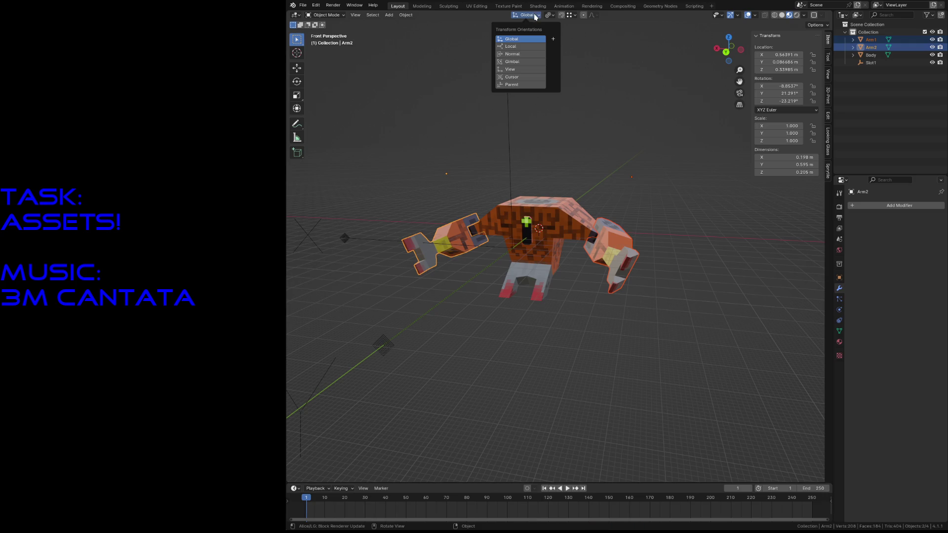
{"action": "left_click", "coordinate": [515, 47]}
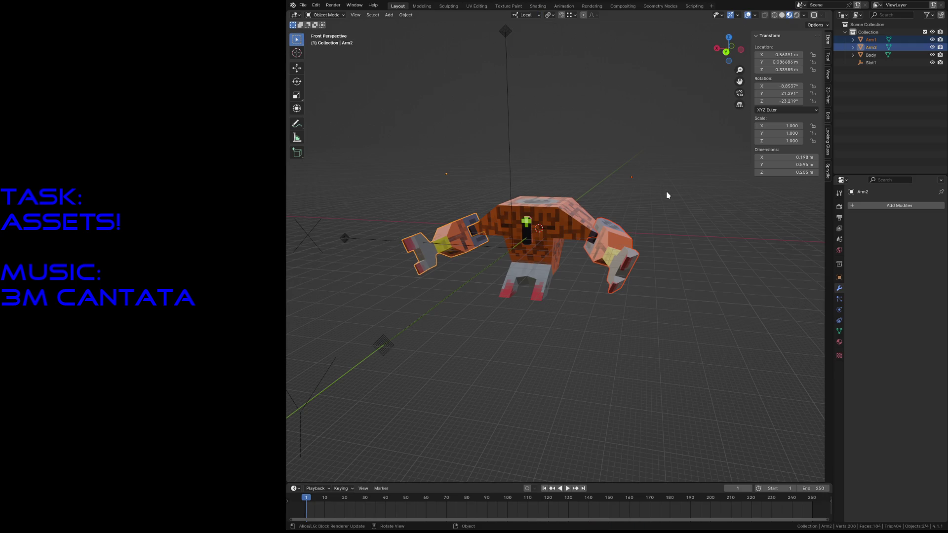
{"action": "key", "text": "r"}
{"action": "key", "text": "z"}
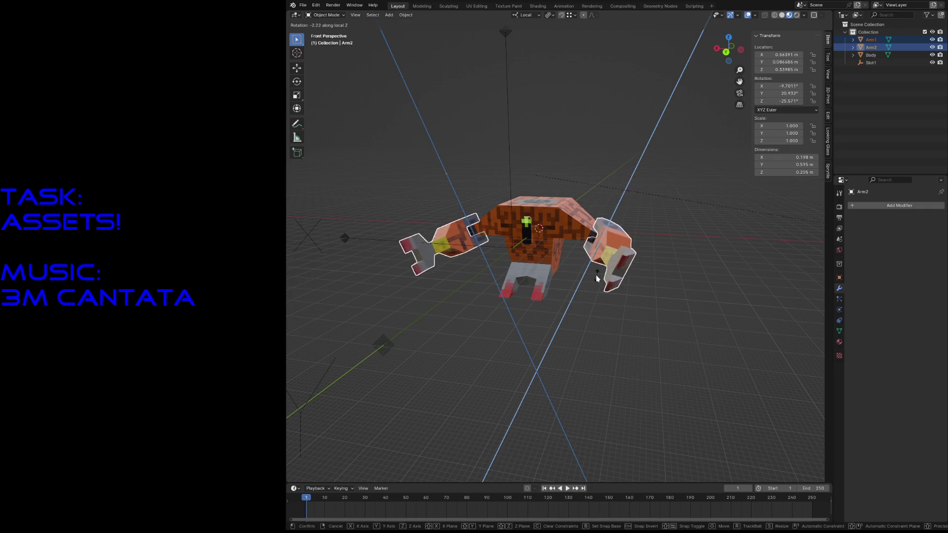
{"action": "left_click", "coordinate": [618, 332]}
{"action": "key", "text": "ctrl+z"}
{"action": "key", "text": "ctrl+z"}
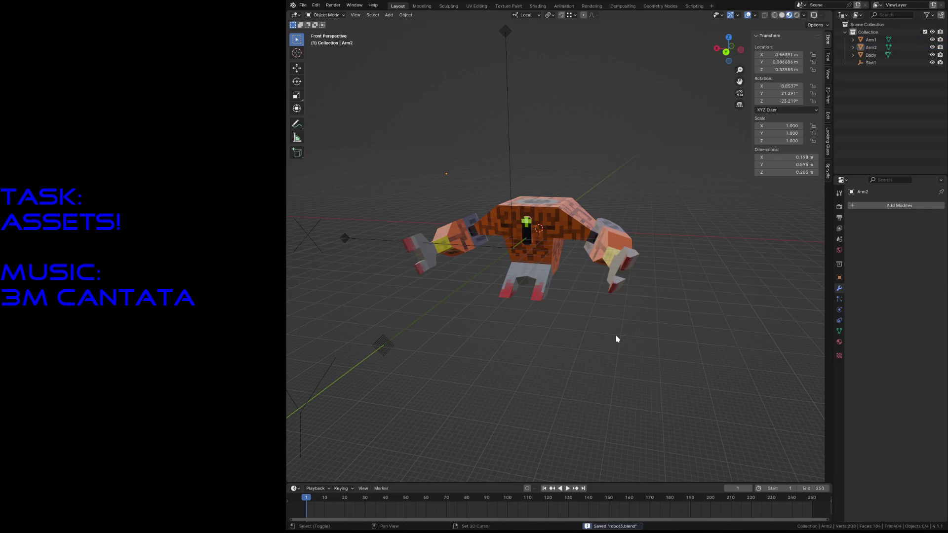
Look down on the robot, clear the arm selection, and save the blend file
{"action": "key", "text": "shift+grave"}
{"action": "key", "text": "w"}
{"action": "key", "text": "s"}
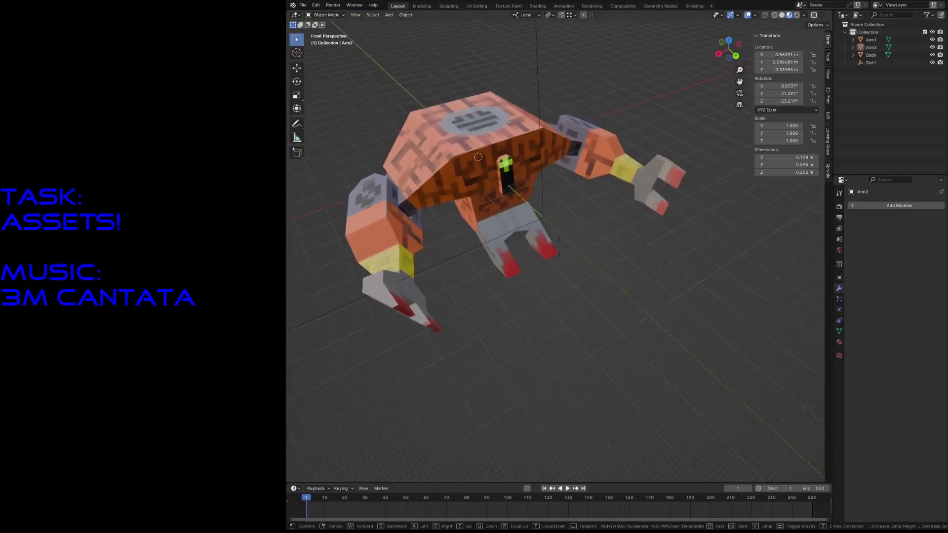
{"action": "key", "text": "Return"}
{"action": "key", "text": "ctrl+s"}
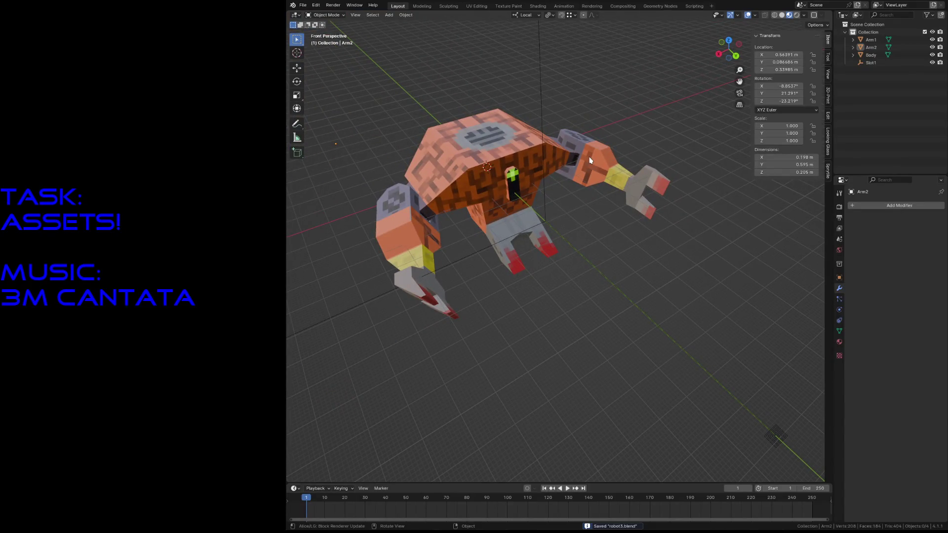
{"action": "left_click", "coordinate": [589, 156]}
{"action": "left_click", "coordinate": [401, 229], "text": "shift"}
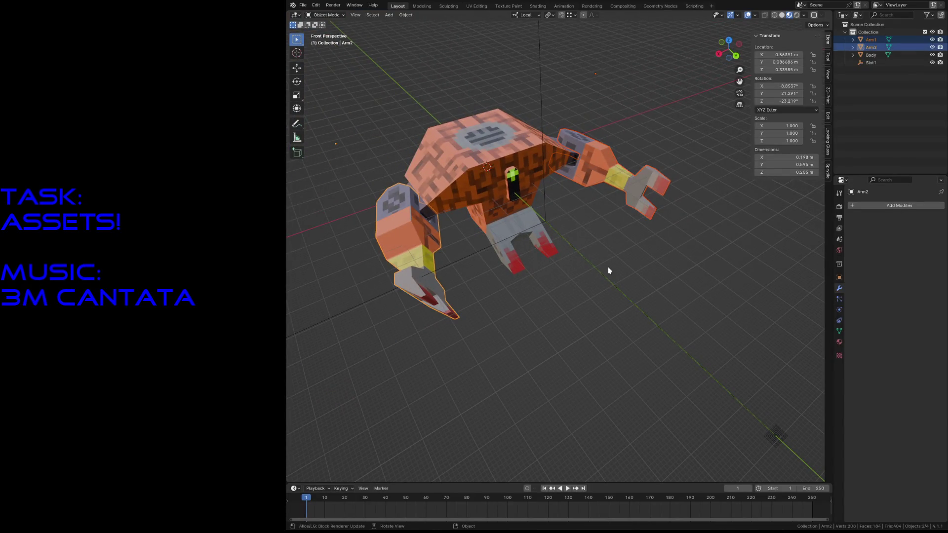
{"action": "key", "text": "alt+a"}
{"action": "key", "text": "ctrl+s"}
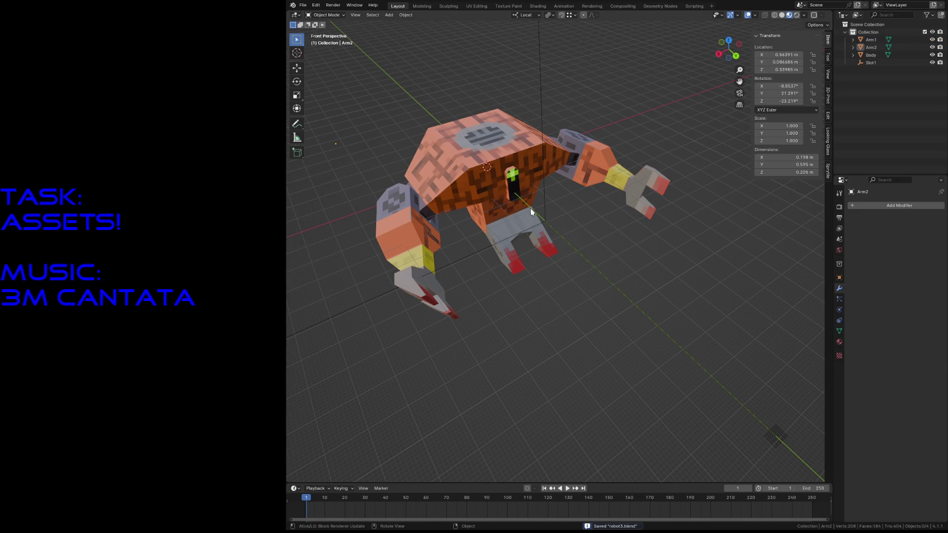
Walk the view through and around the robot's body to inspect the Slot1 empty
{"action": "middle_click_drag", "start_coordinate": [705, 405], "coordinate": [699, 393]}
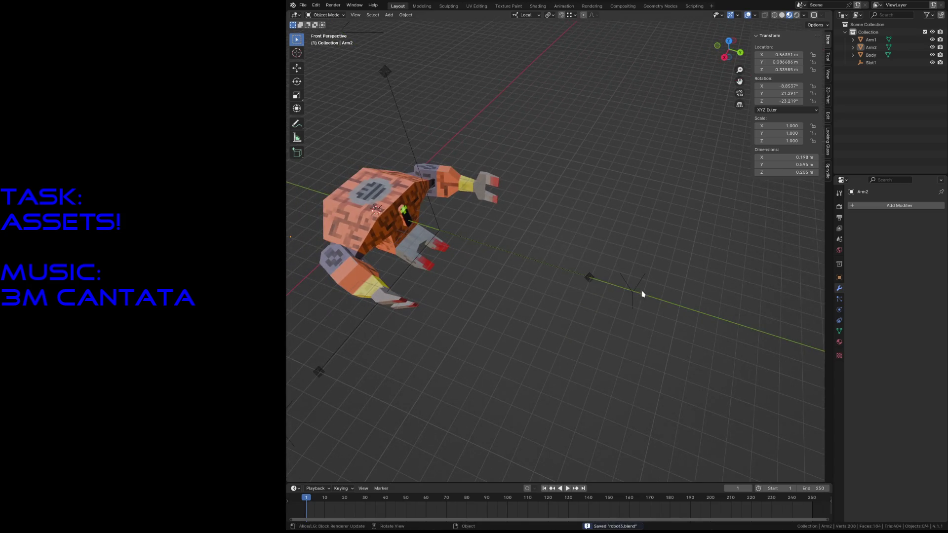
{"action": "left_click", "coordinate": [626, 288]}
{"action": "key", "text": "alt+a"}
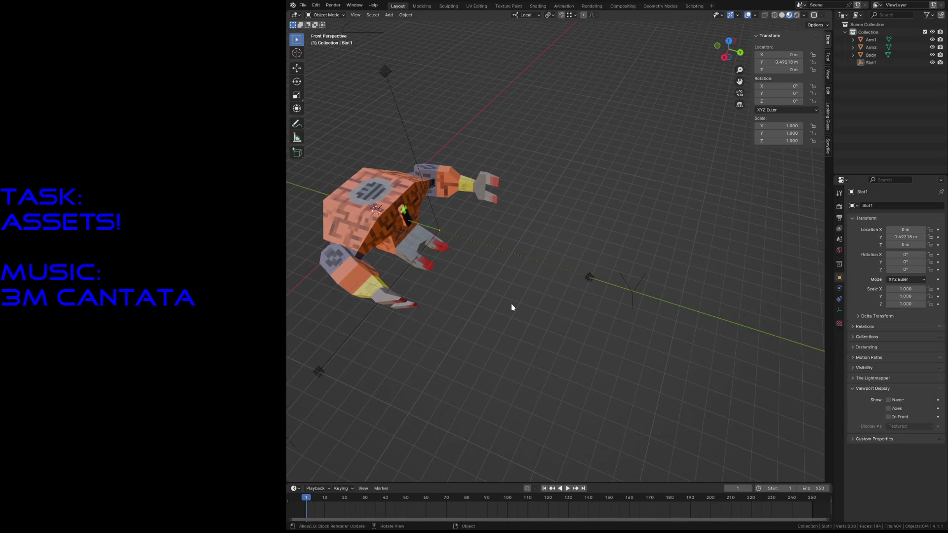
{"action": "key", "text": "shift+grave"}
{"action": "key", "text": "w"}
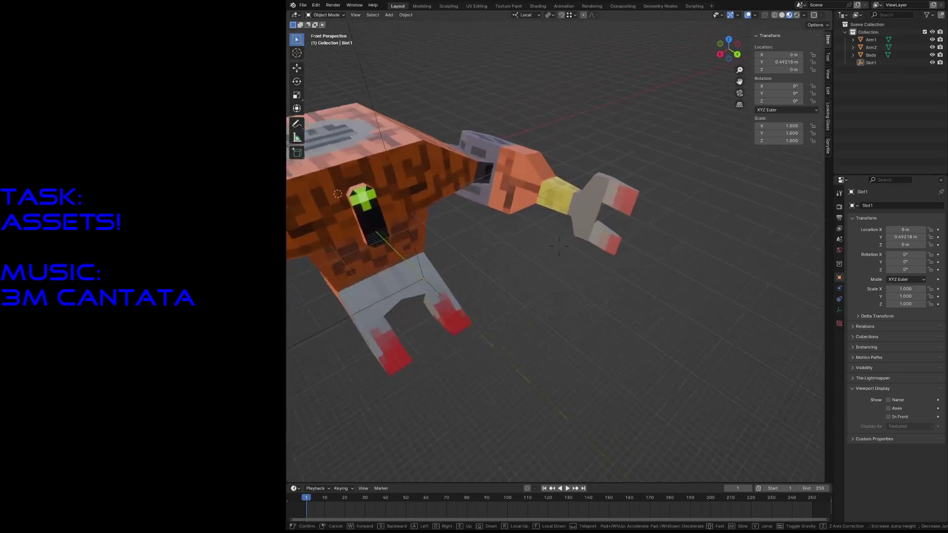
{"action": "key", "text": "w"}
{"action": "key", "text": "s"}
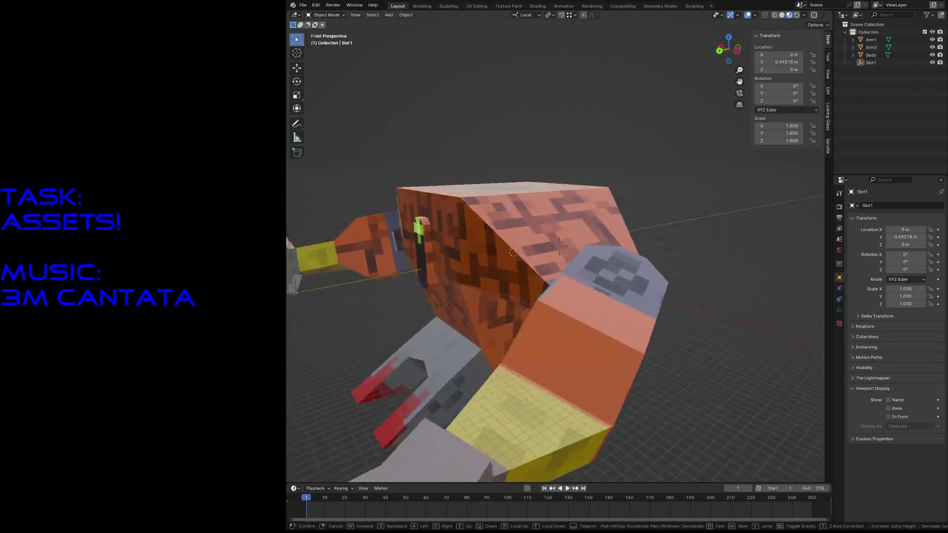
{"action": "key", "text": "w"}
{"action": "key", "text": "s"}
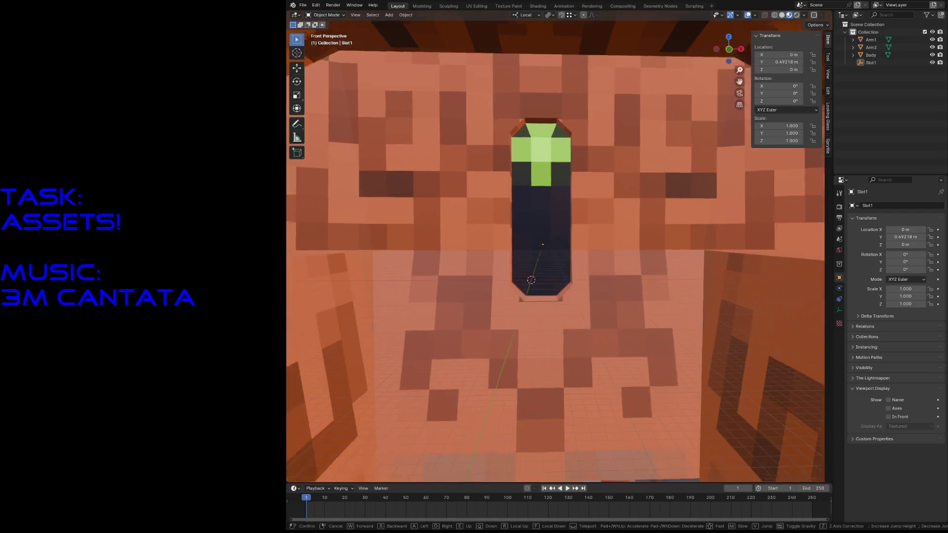
{"action": "key", "text": "w"}
{"action": "key", "text": "s"}
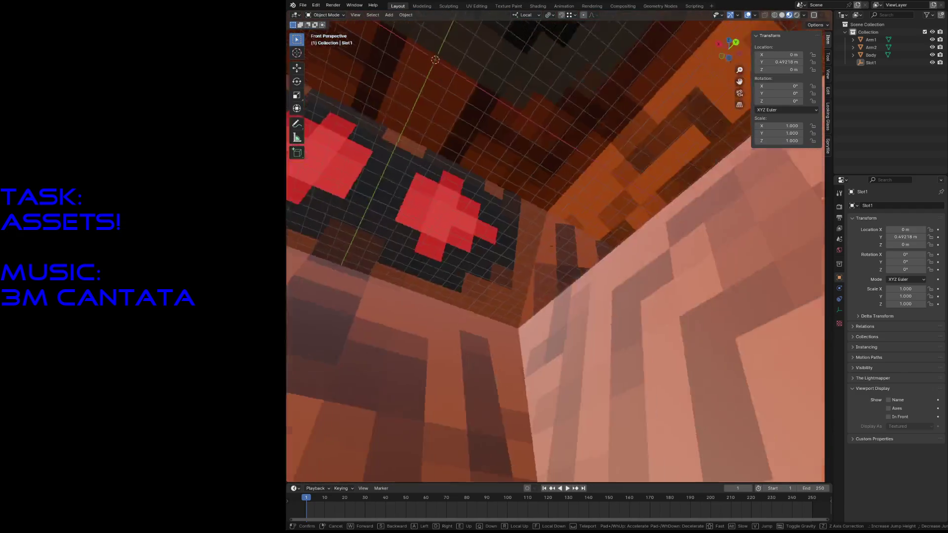
{"action": "key", "text": "s"}
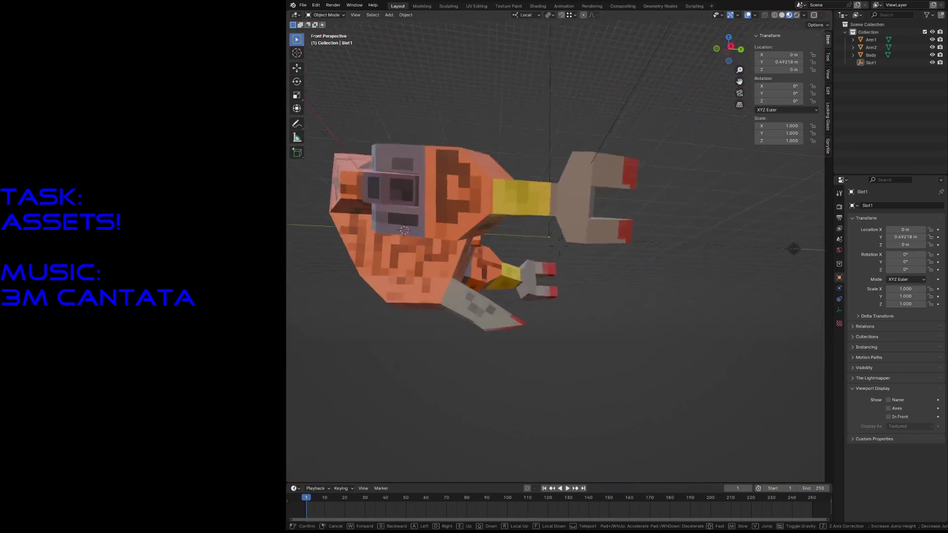
{"action": "key", "text": "w"}
{"action": "key", "text": "s"}
{"action": "key", "text": "s"}
{"action": "left_click", "coordinate": [512, 308]}
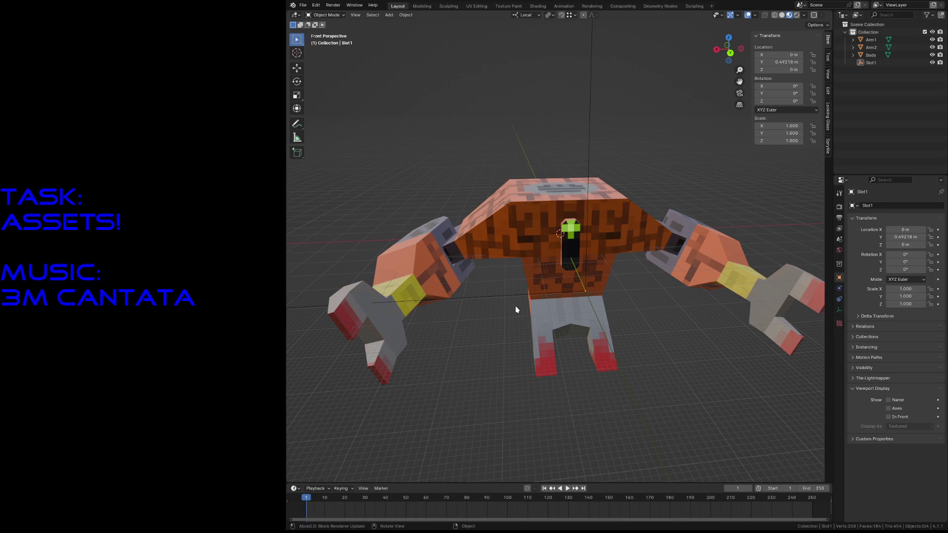
Select both arms and switch to the Animation workspace
{"action": "left_click", "coordinate": [438, 264]}
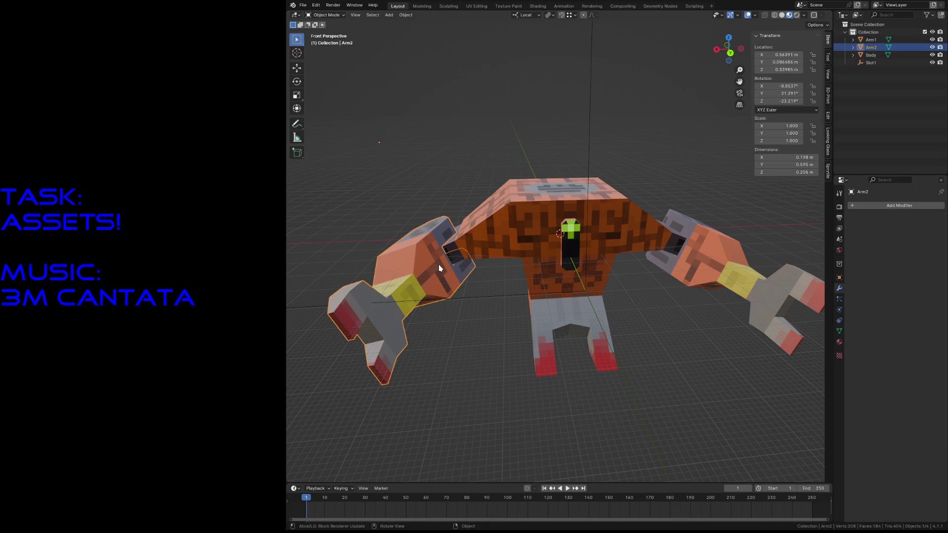
{"action": "left_click", "coordinate": [702, 266], "text": "shift"}
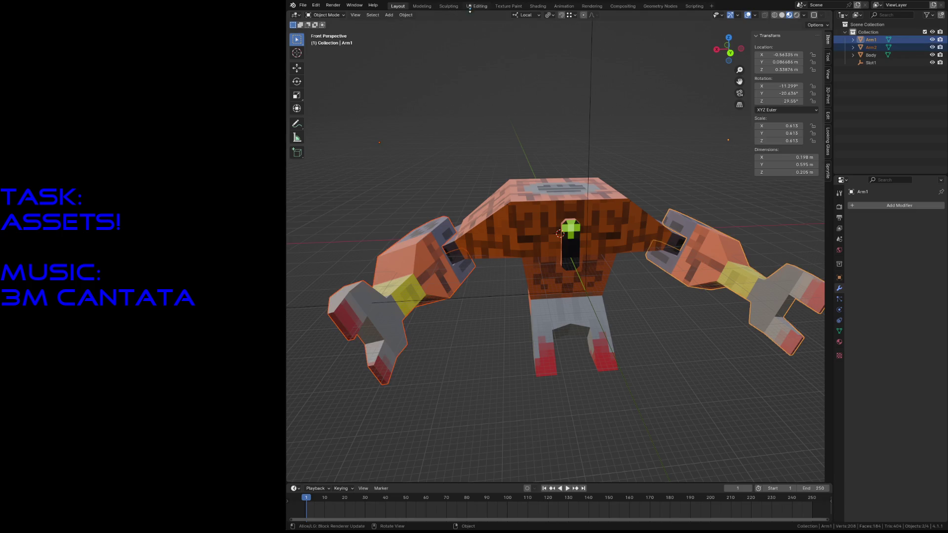
{"action": "left_click", "coordinate": [563, 5]}
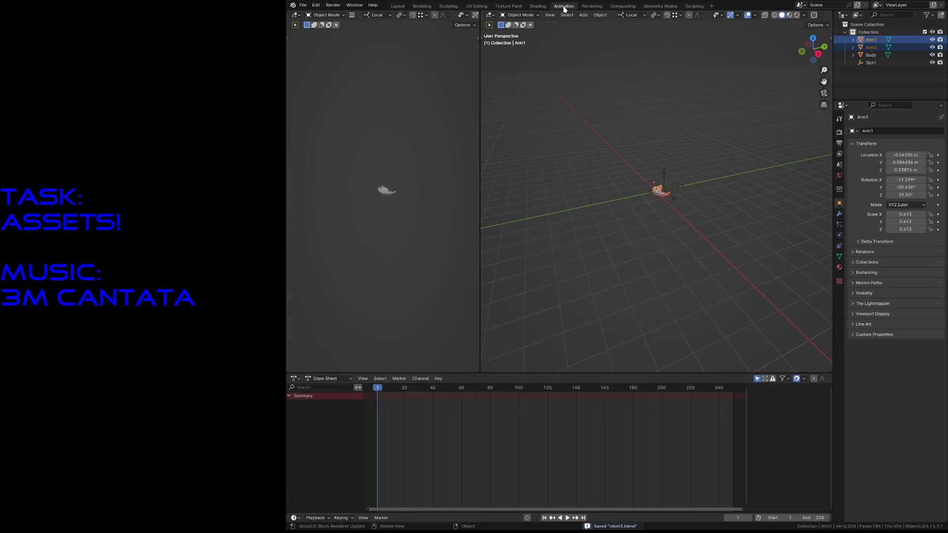
Move in close and insert transform keyframes for both arms at frame 1
{"action": "key", "text": "shift+grave"}
{"action": "key", "text": "w"}
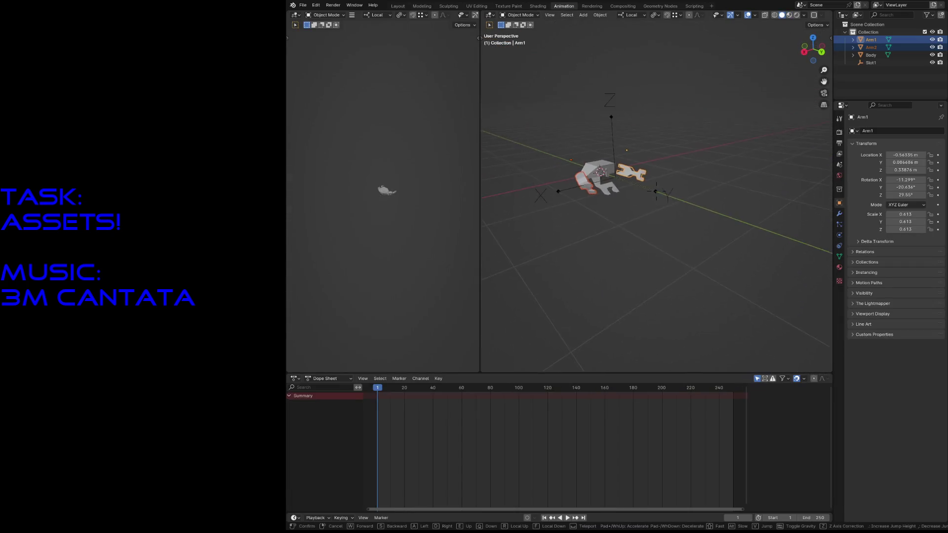
{"action": "key", "text": "w"}
{"action": "key", "text": "Escape"}
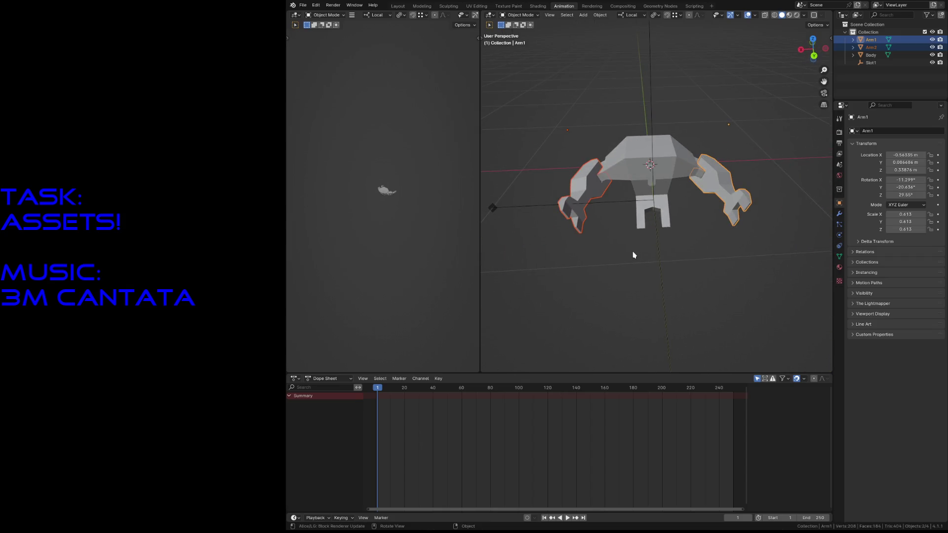
{"action": "key", "text": "i"}
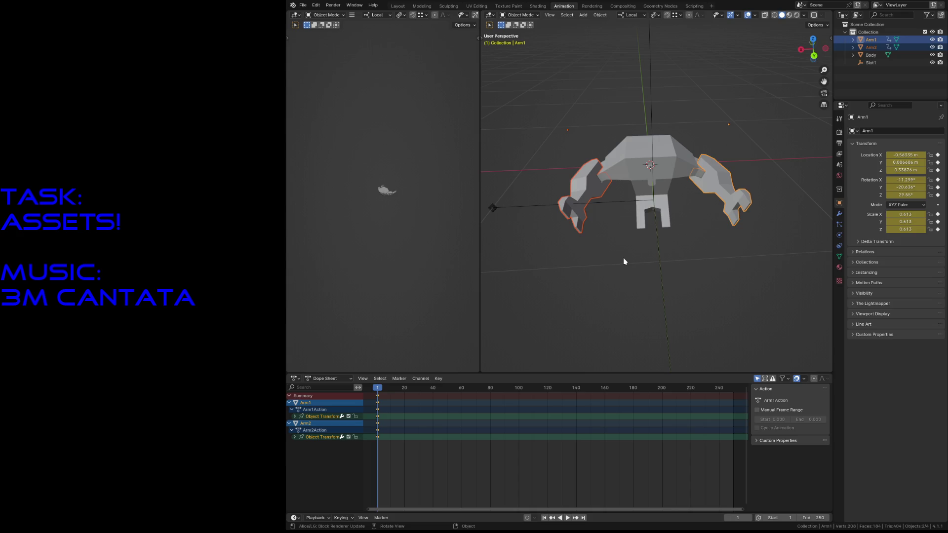
Select Arm2 alone and move the playhead to frame 10
{"action": "left_click", "coordinate": [624, 261]}
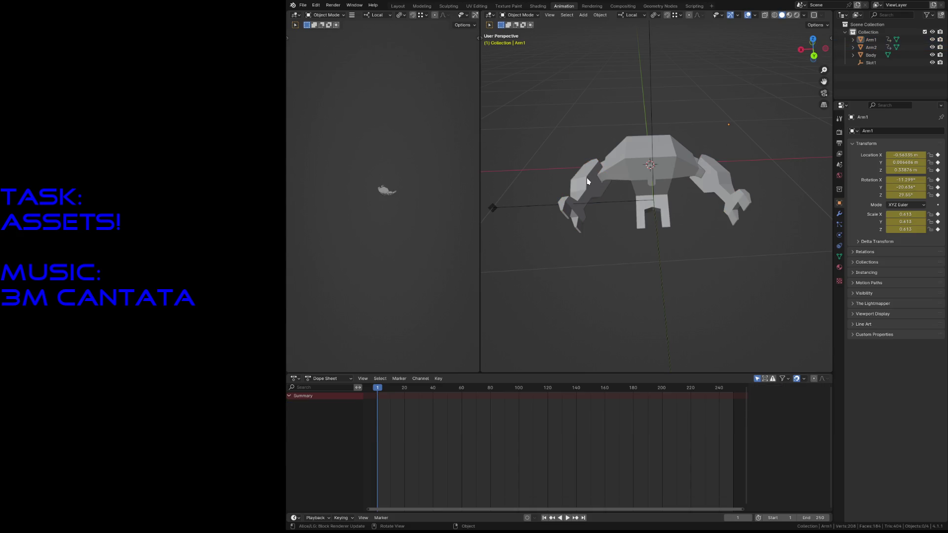
{"action": "left_click", "coordinate": [738, 214]}
{"action": "left_click", "coordinate": [591, 190]}
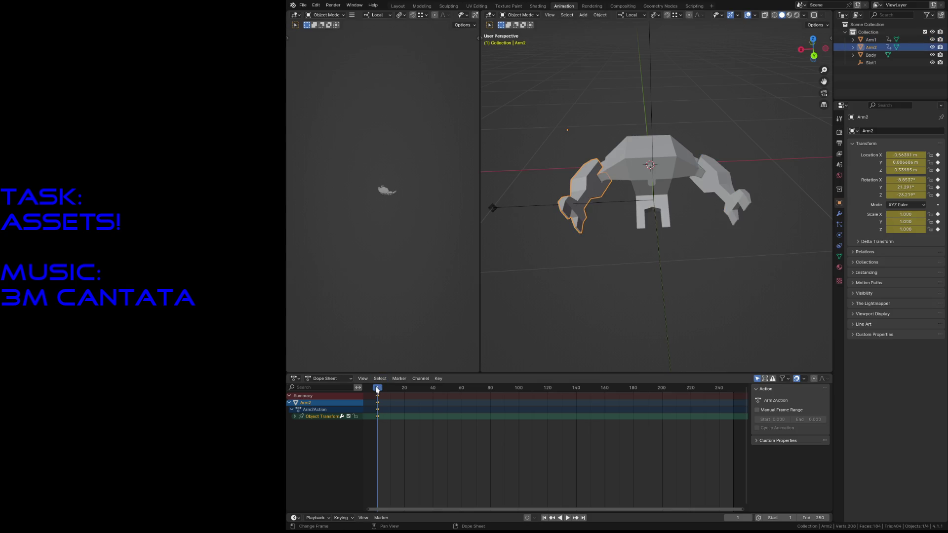
{"action": "left_click_drag", "start_coordinate": [377, 388], "coordinate": [390, 389]}
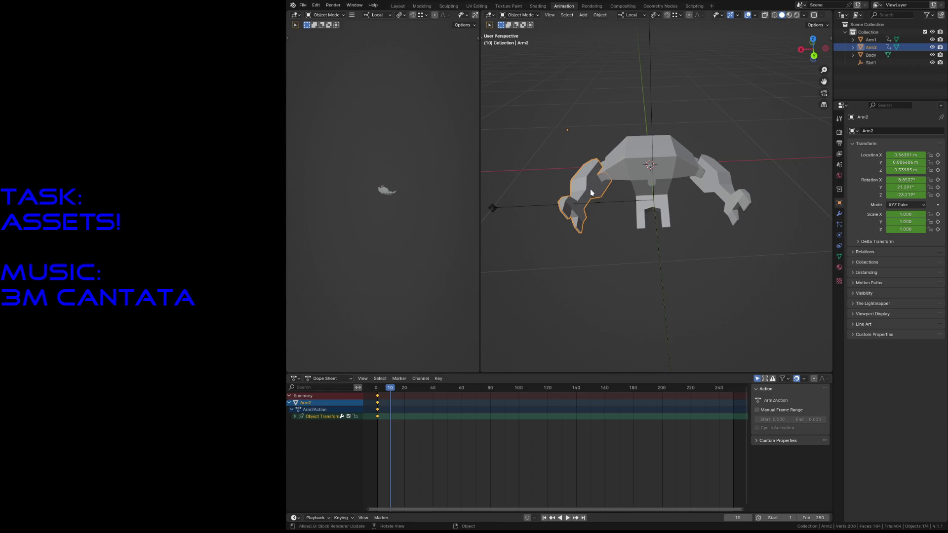
Swing the left arm and then the right arm around their local Z axes into a new pose
{"action": "key", "text": "r"}
{"action": "key", "text": "z"}
{"action": "key", "text": "z"}
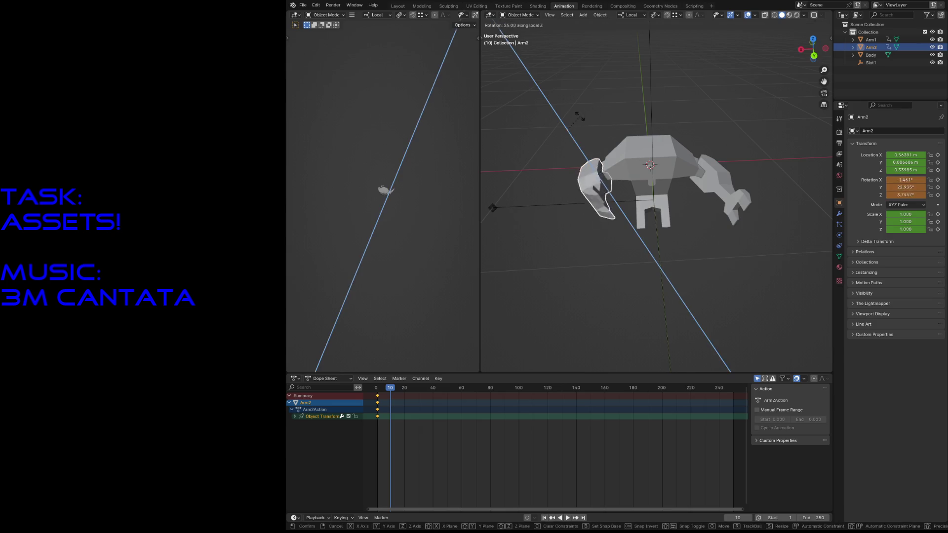
{"action": "left_click", "coordinate": [577, 119]}
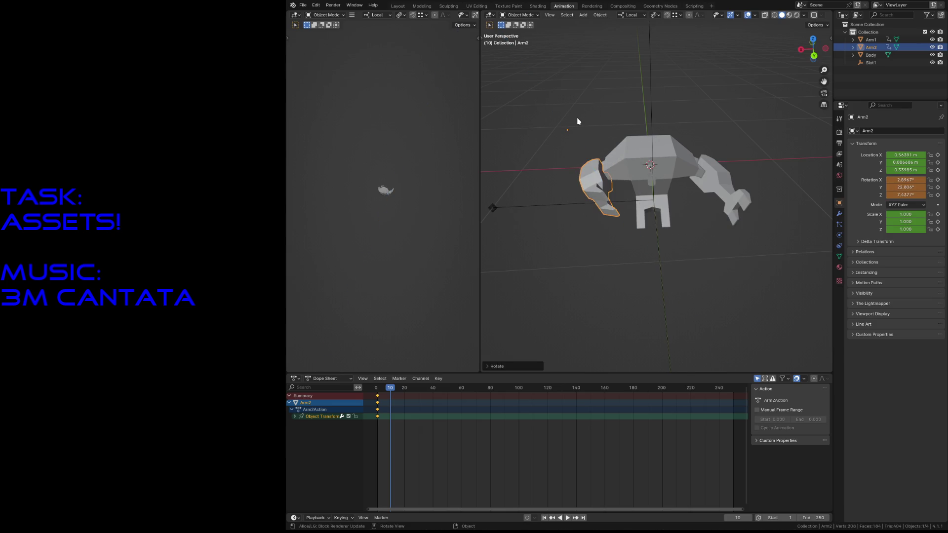
{"action": "left_click", "coordinate": [711, 178]}
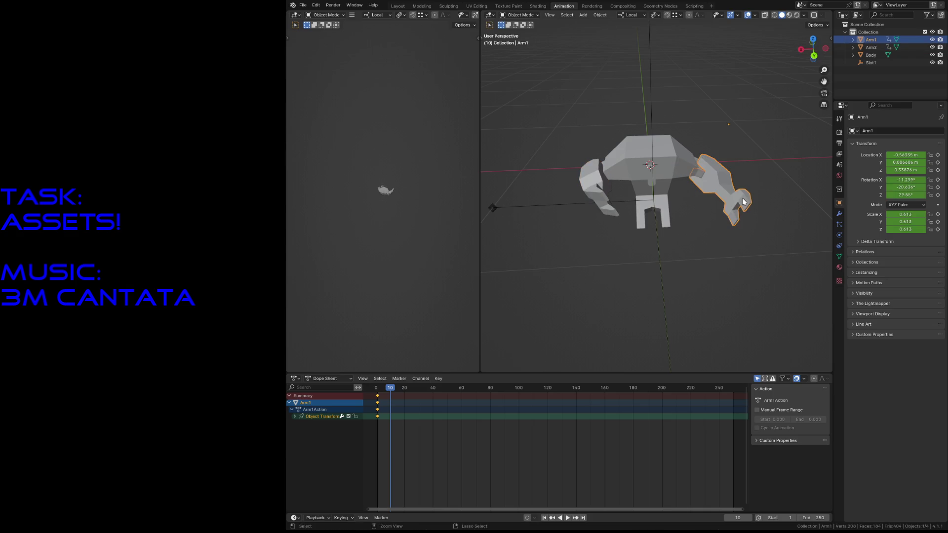
{"action": "key", "text": "r"}
{"action": "key", "text": "z"}
{"action": "key", "text": "z"}
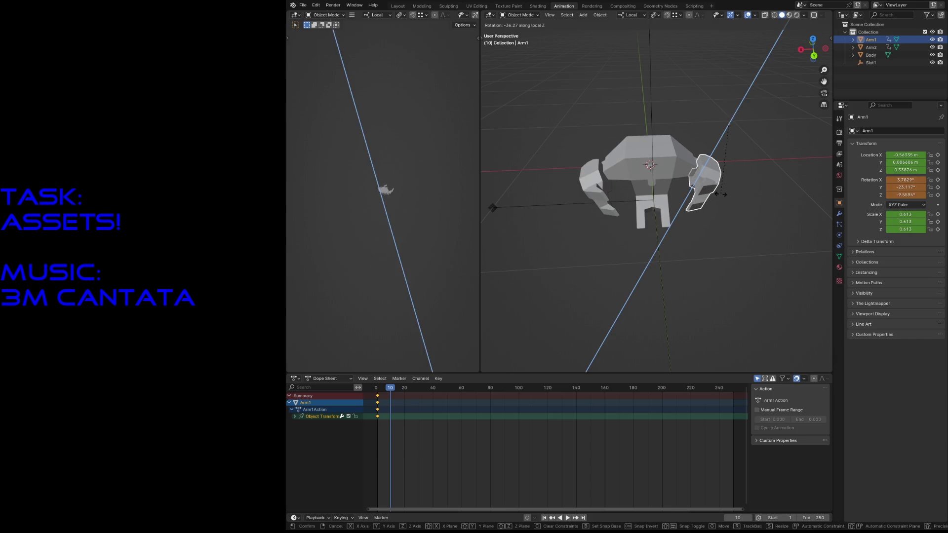
{"action": "left_click", "coordinate": [723, 195]}
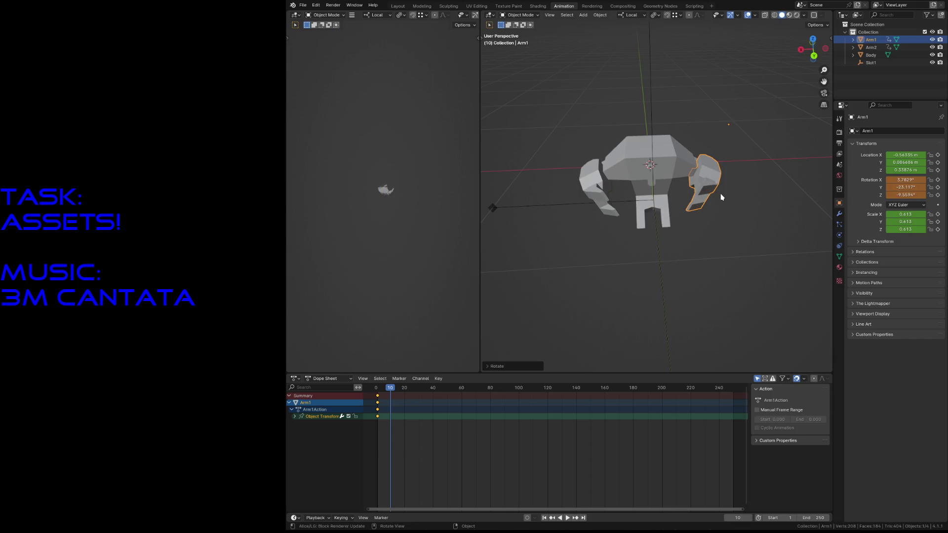
Keyframe both arms' transforms at frame 10, clear the selection, and scrub back to frame 2
{"action": "left_click", "coordinate": [592, 182], "text": "shift"}
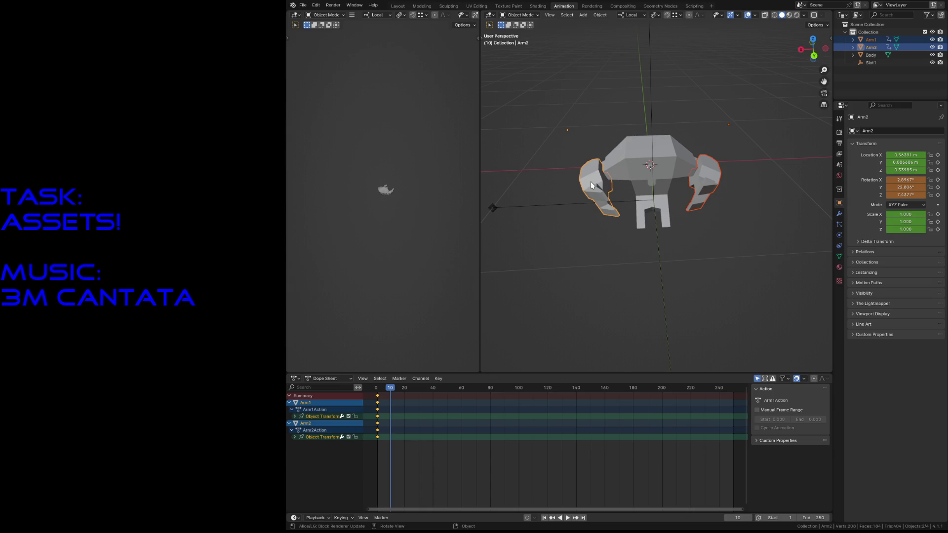
{"action": "key", "text": "i"}
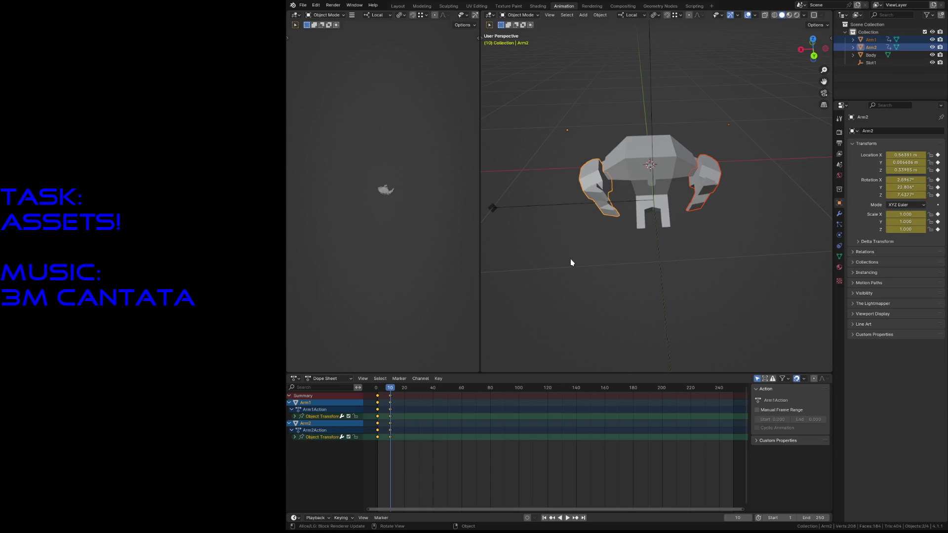
{"action": "left_click", "coordinate": [570, 266]}
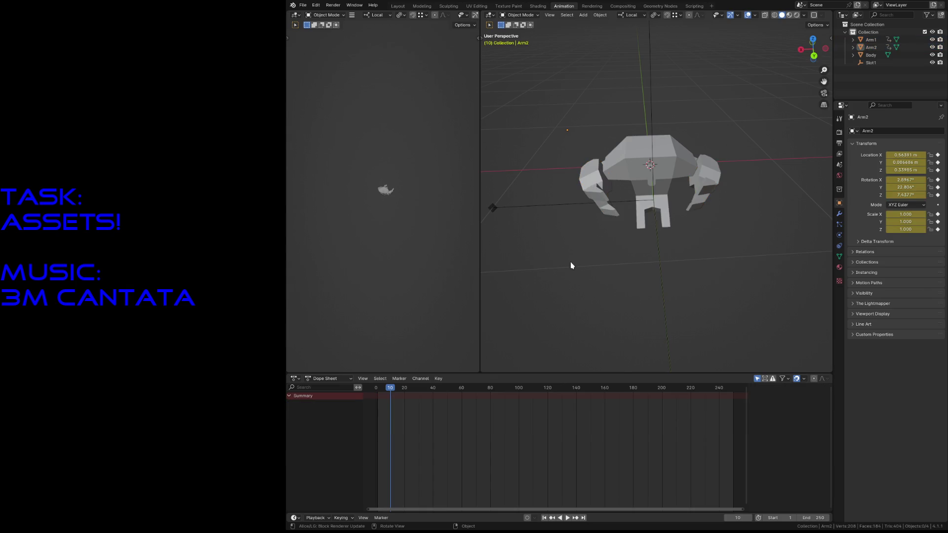
{"action": "left_click", "coordinate": [595, 199]}
{"action": "left_click_drag", "start_coordinate": [389, 392], "coordinate": [378, 394]}
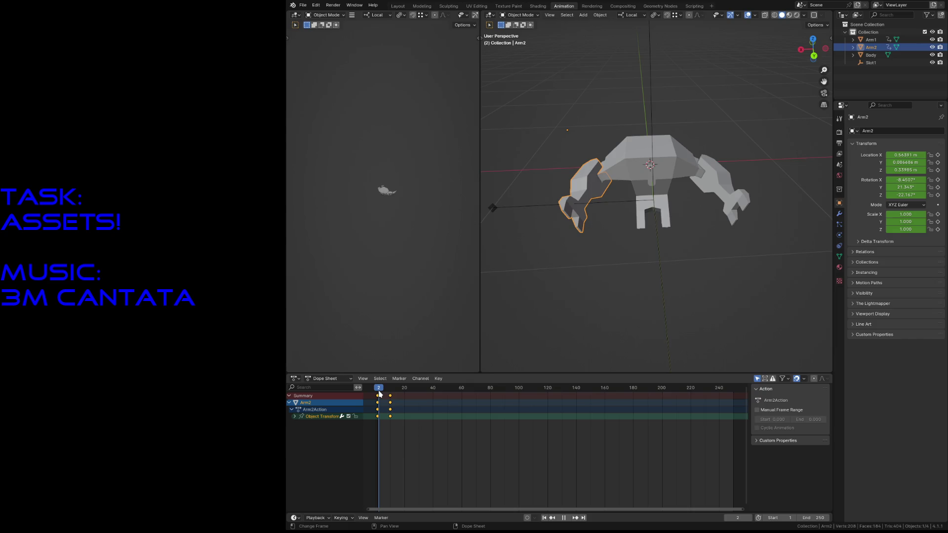
{"action": "left_click", "coordinate": [594, 301]}
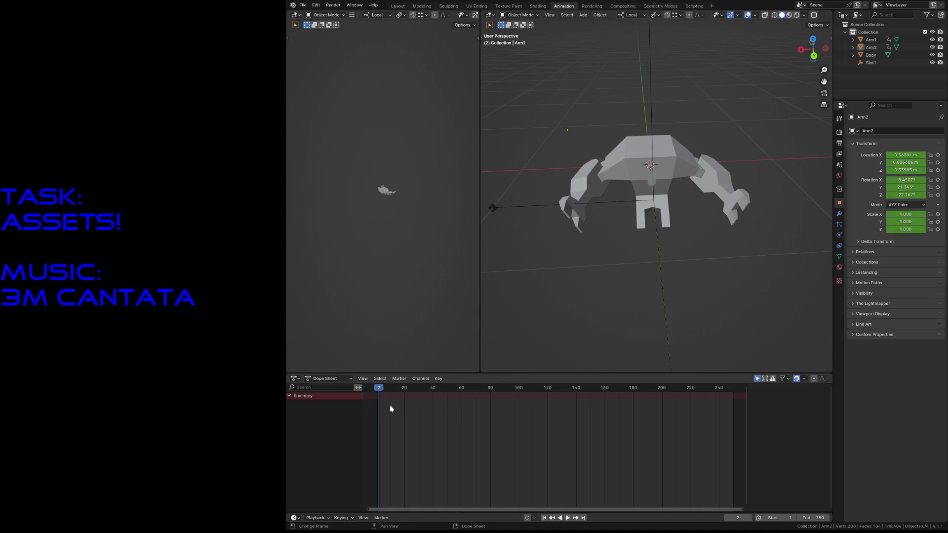
{"action": "mouse_move", "coordinate": [378, 388]}
{"action": "left_mouse_down"}
{"action": "mouse_move", "coordinate": [392, 390]}
{"action": "mouse_move", "coordinate": [381, 391]}
{"action": "left_mouse_up"}
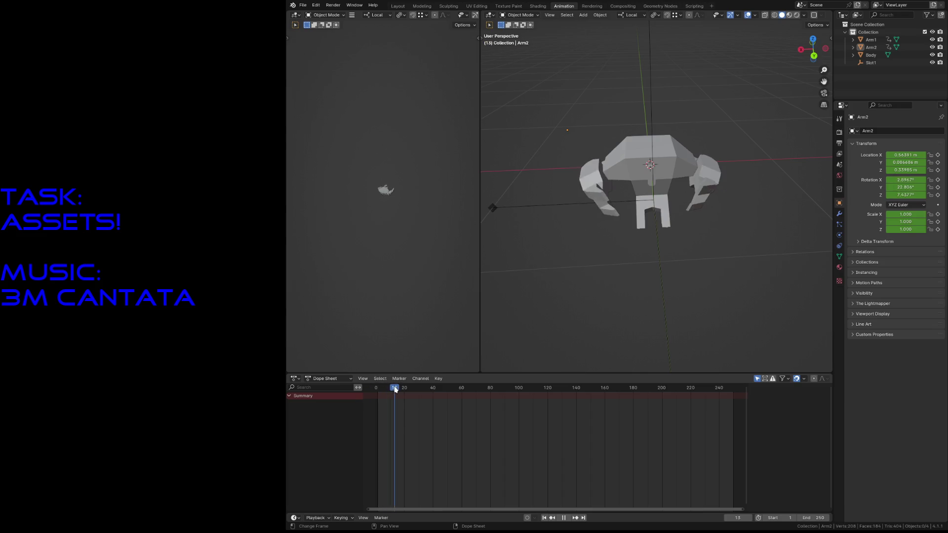
{"action": "left_click_drag", "start_coordinate": [381, 391], "coordinate": [373, 393]}
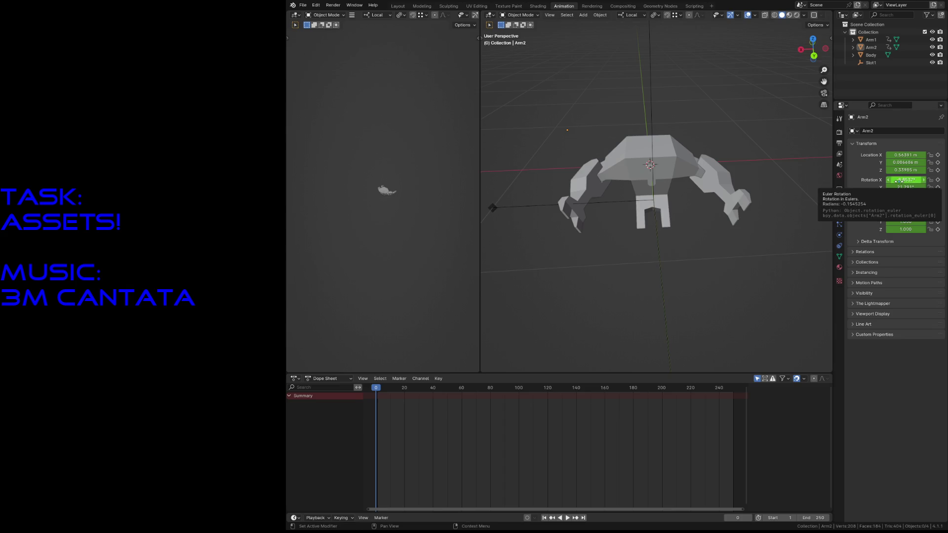
{"action": "key", "text": "space"}
{"action": "mouse_move", "coordinate": [377, 391]}
{"action": "left_mouse_down"}
{"action": "mouse_move", "coordinate": [386, 393]}
{"action": "mouse_move", "coordinate": [378, 392]}
{"action": "left_mouse_up"}
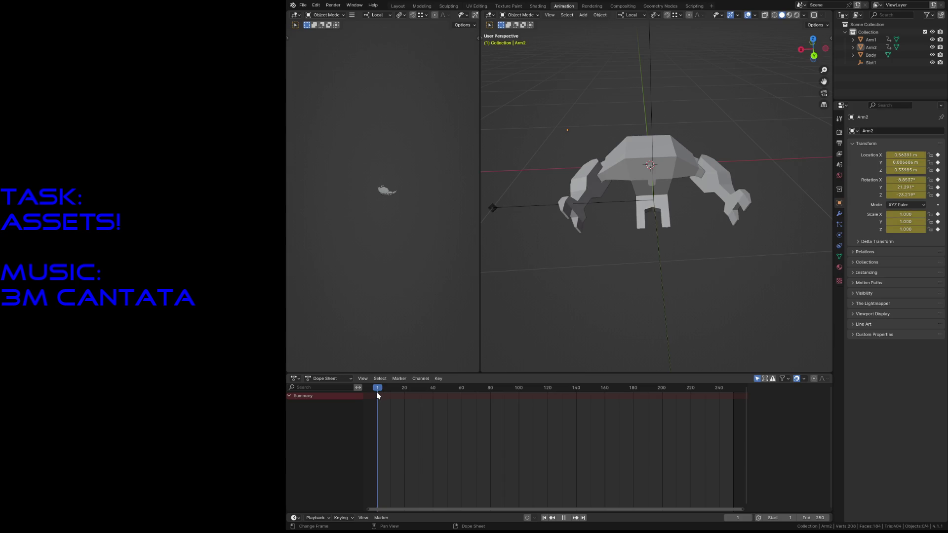
{"action": "left_click_drag", "start_coordinate": [376, 396], "coordinate": [377, 394]}
{"action": "left_click", "coordinate": [906, 187]}
{"action": "key", "text": "Return"}
{"action": "left_click", "coordinate": [906, 204]}
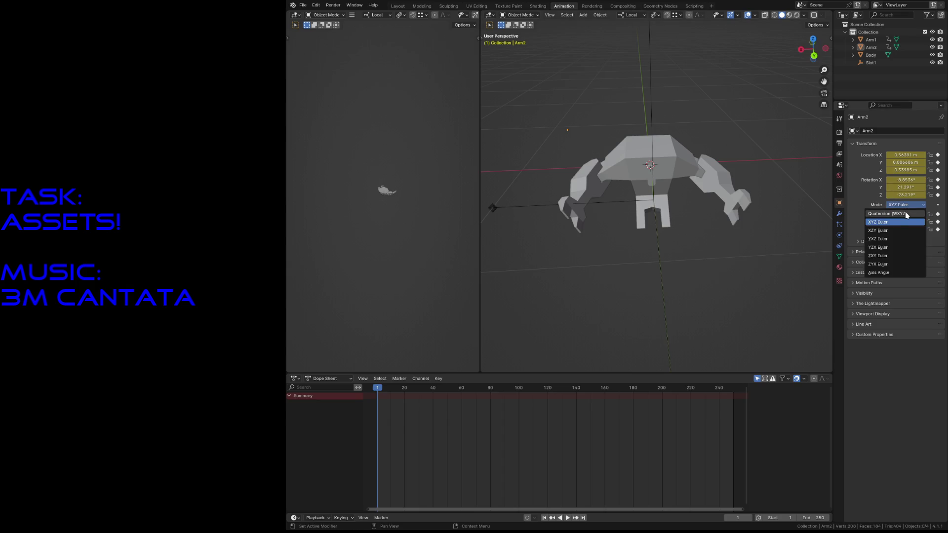
{"action": "left_click", "coordinate": [892, 214]}
{"action": "left_click", "coordinate": [902, 230]}
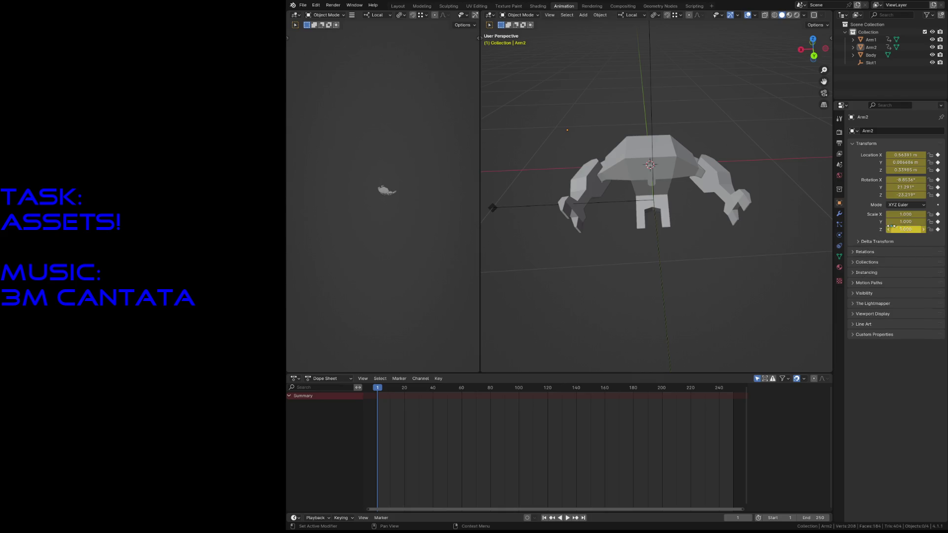
{"action": "key", "text": "a"}
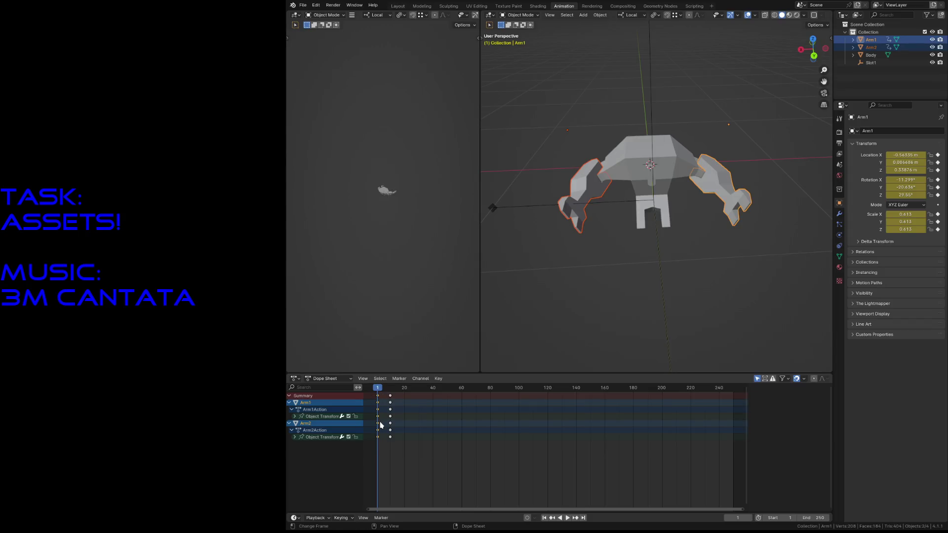
Duplicate the keyframes to a later frame and pull the middle keyframe column slightly earlier
{"action": "key", "text": "a"}
{"action": "key", "text": "g"}
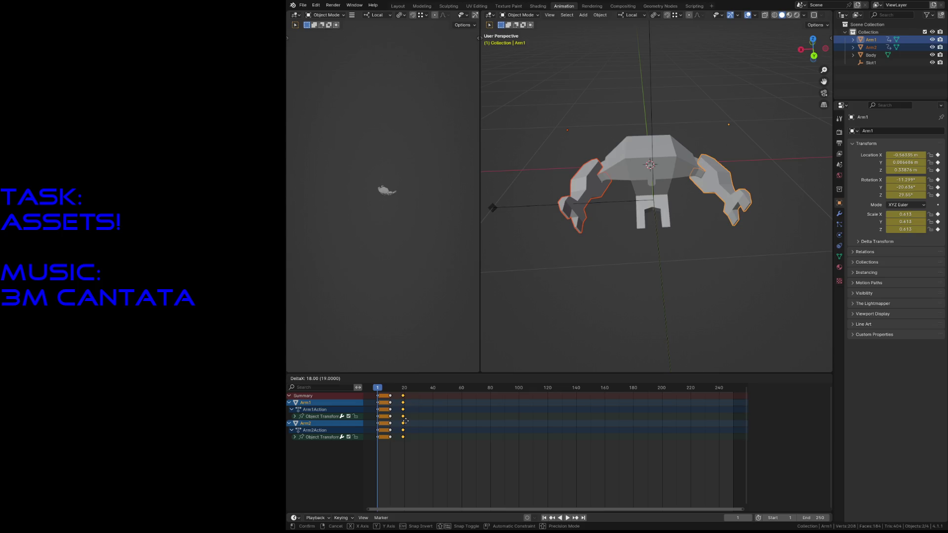
{"action": "left_click", "coordinate": [401, 421]}
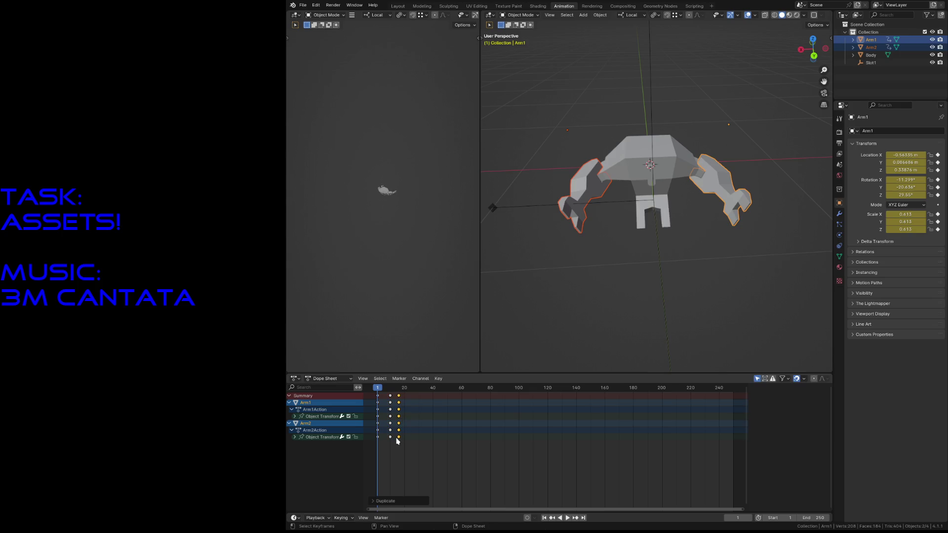
{"action": "left_click_drag", "start_coordinate": [394, 445], "coordinate": [386, 390]}
{"action": "key", "text": "g"}
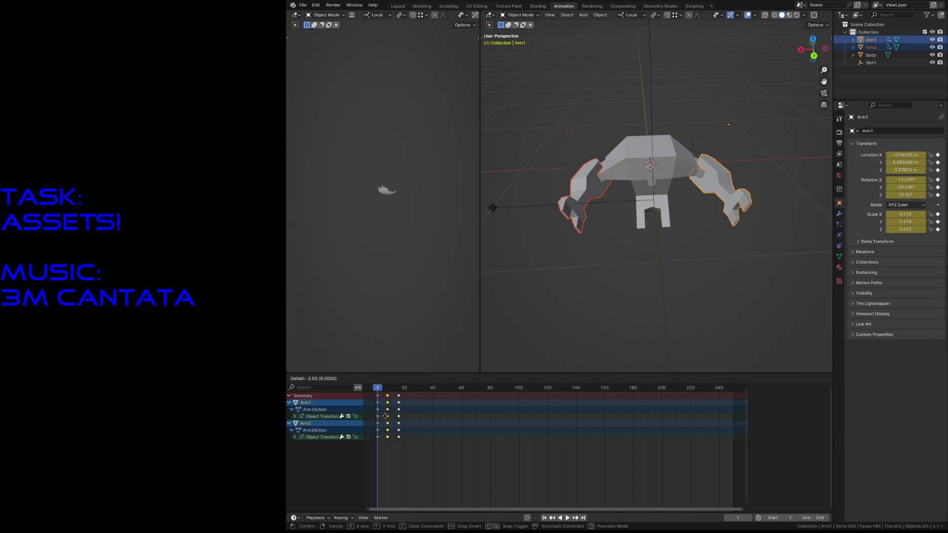
{"action": "left_click", "coordinate": [382, 412]}
Preview the swing, shift the selected keyframes earlier to tighten the timing, and save robot3.blend
{"action": "left_click_drag", "start_coordinate": [378, 389], "coordinate": [385, 390]}
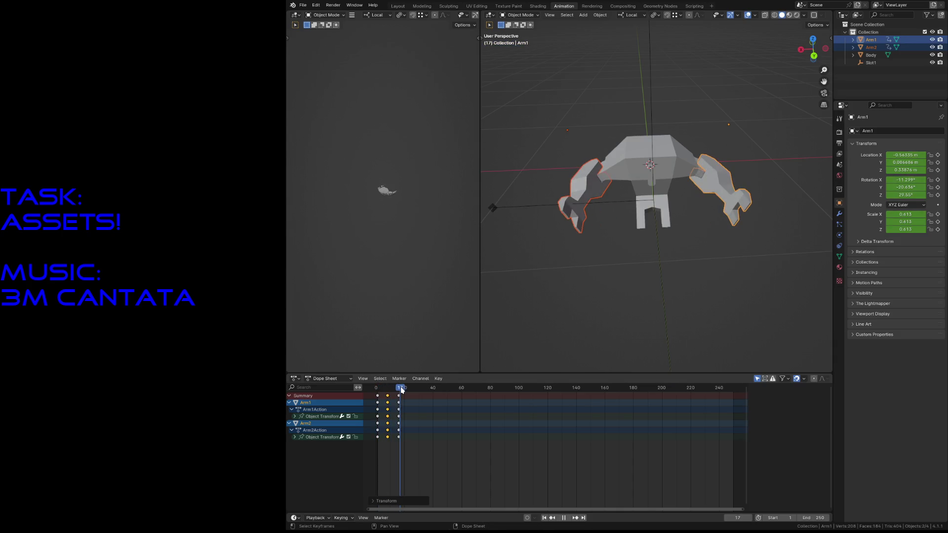
{"action": "left_click_drag", "start_coordinate": [384, 391], "coordinate": [397, 400]}
{"action": "key", "text": "Escape"}
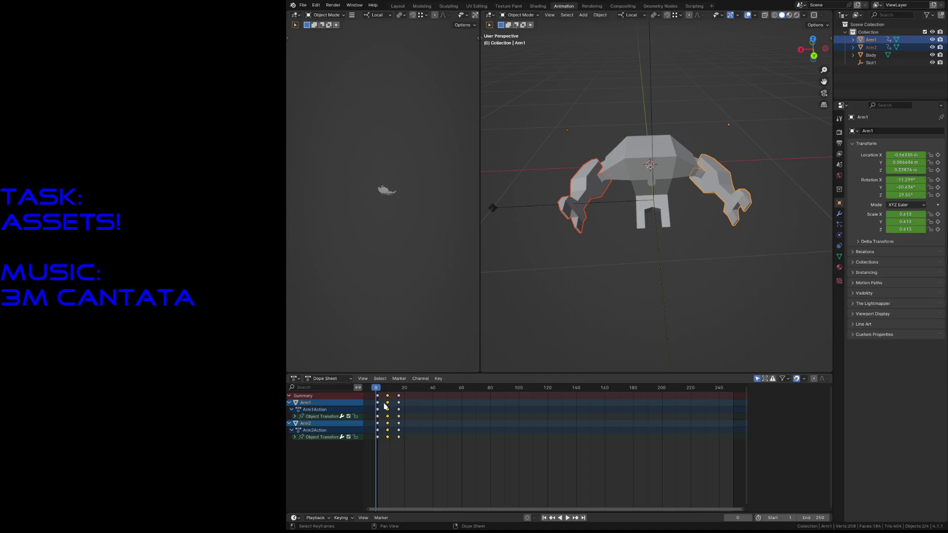
{"action": "scroll", "coordinate": [384, 406], "scroll_direction": "up", "scroll_amount": 1}
{"action": "left_click_drag", "start_coordinate": [434, 511], "coordinate": [402, 512]}
{"action": "key", "text": "g"}
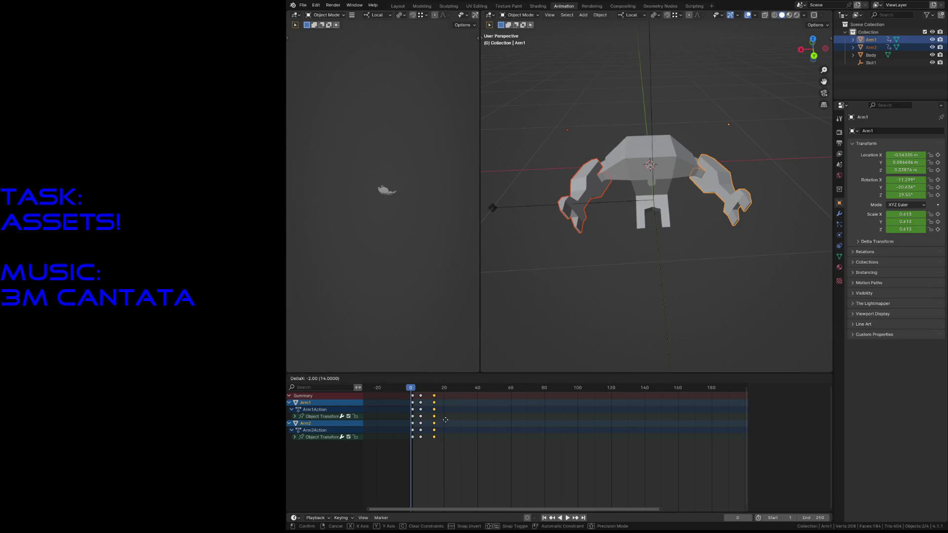
{"action": "left_click", "coordinate": [441, 419]}
{"action": "left_click_drag", "start_coordinate": [416, 391], "coordinate": [434, 401]}
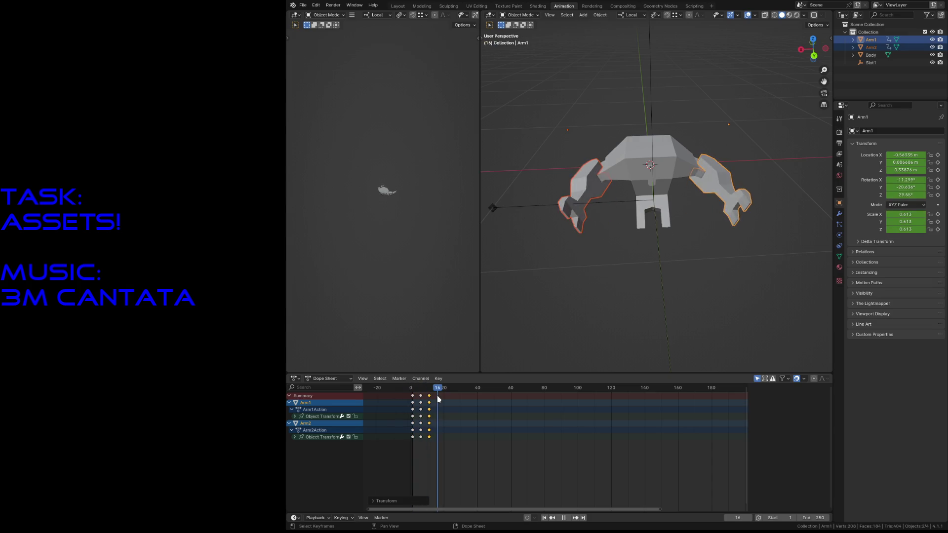
{"action": "key", "text": "space"}
{"action": "key", "text": "ctrl+s"}
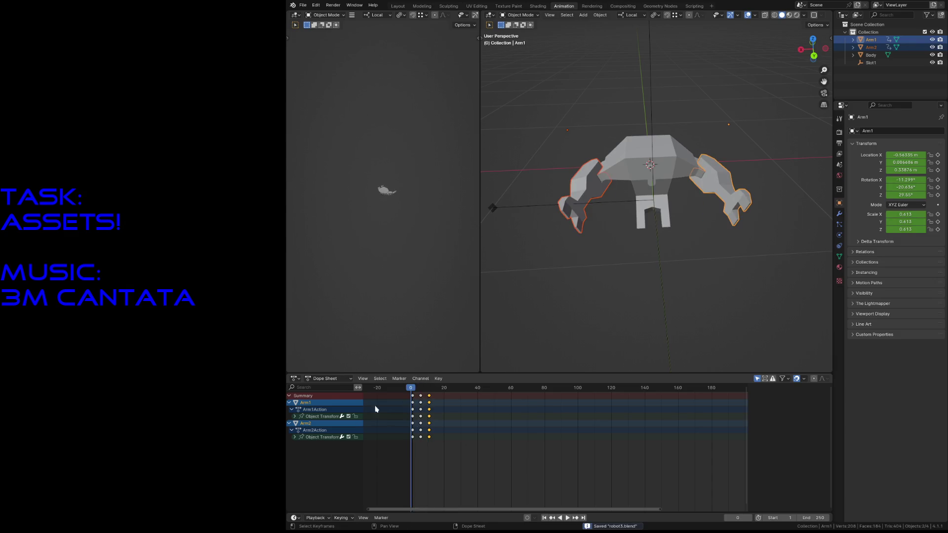
{"action": "left_click", "coordinate": [324, 379]}
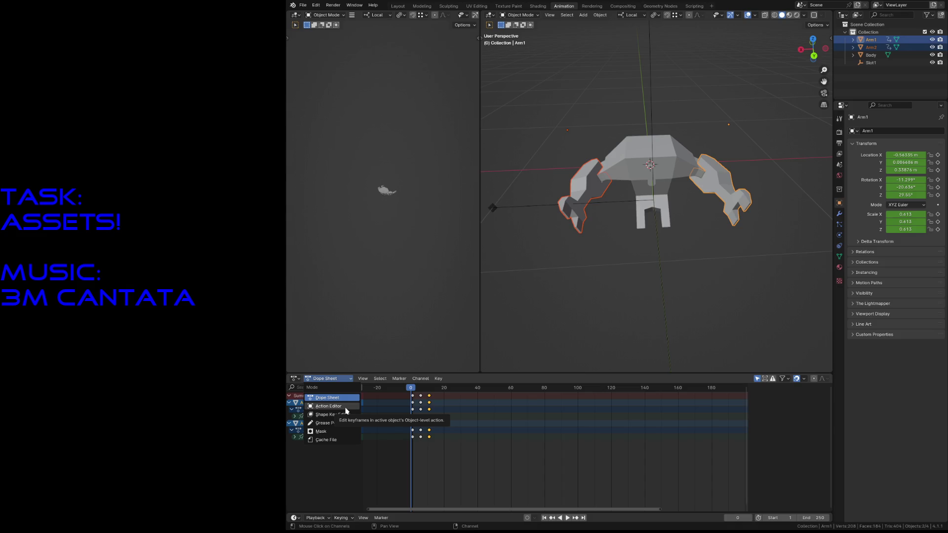
Switch the Dope Sheet to Action Editor and stash Arm1's action
{"action": "left_click", "coordinate": [345, 407]}
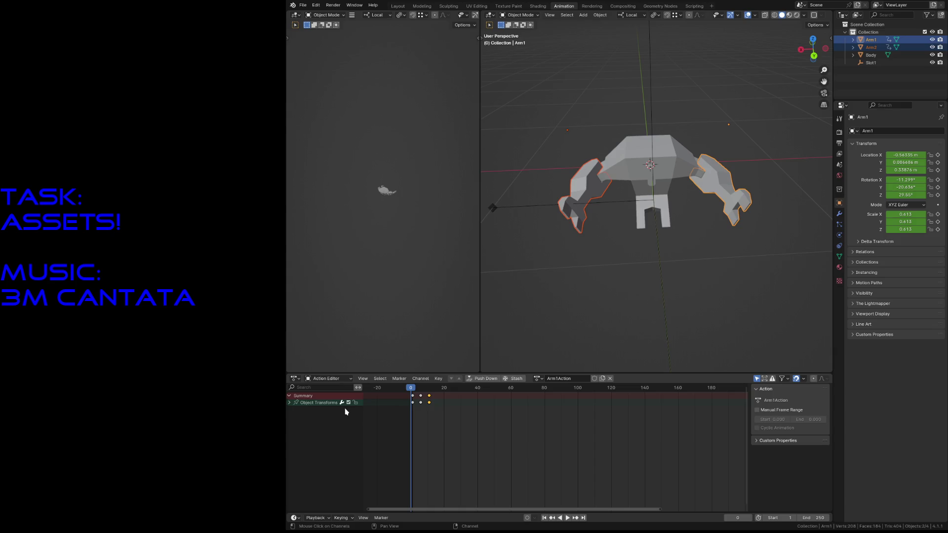
{"action": "left_click", "coordinate": [591, 195], "text": "shift"}
{"action": "left_click", "coordinate": [590, 195]}
{"action": "left_click", "coordinate": [722, 196]}
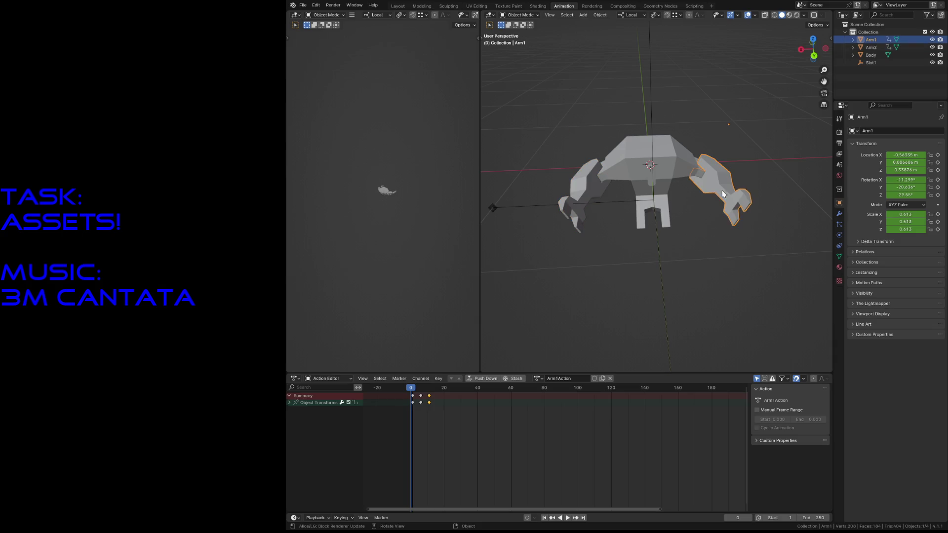
{"action": "left_click", "coordinate": [516, 379]}
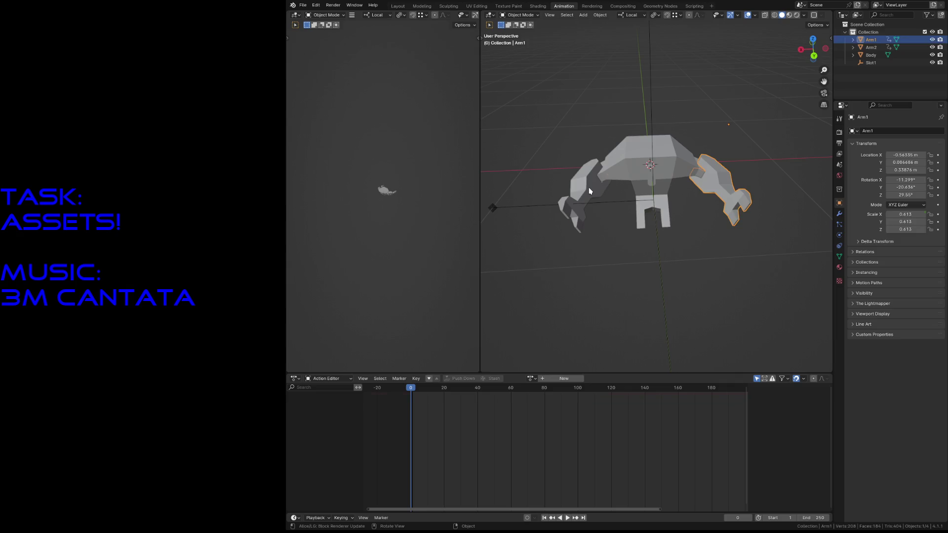
Stash Arm2's action as well, leaving neither arm with an active action
{"action": "left_click", "coordinate": [589, 192]}
{"action": "left_click", "coordinate": [514, 379]}
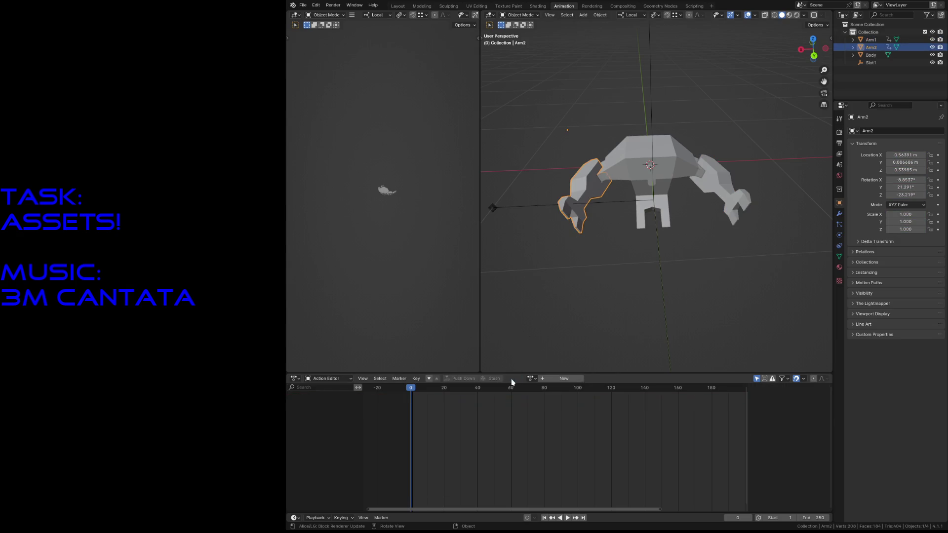
{"action": "left_click", "coordinate": [343, 382]}
{"action": "left_click", "coordinate": [294, 378]}
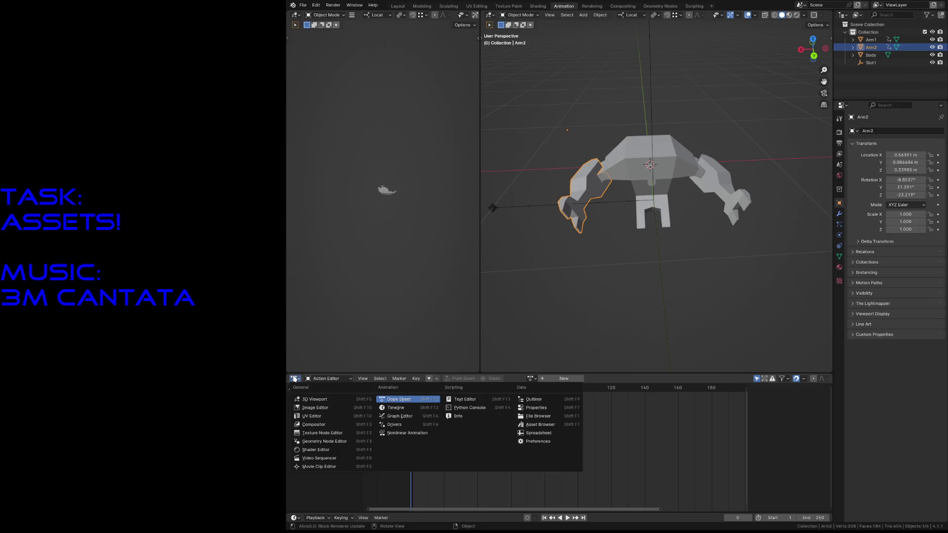
Rename Arm1's and Arm2's stashed NLA tracks to "Attack" and save robot3.blend
{"action": "left_click", "coordinate": [394, 434]}
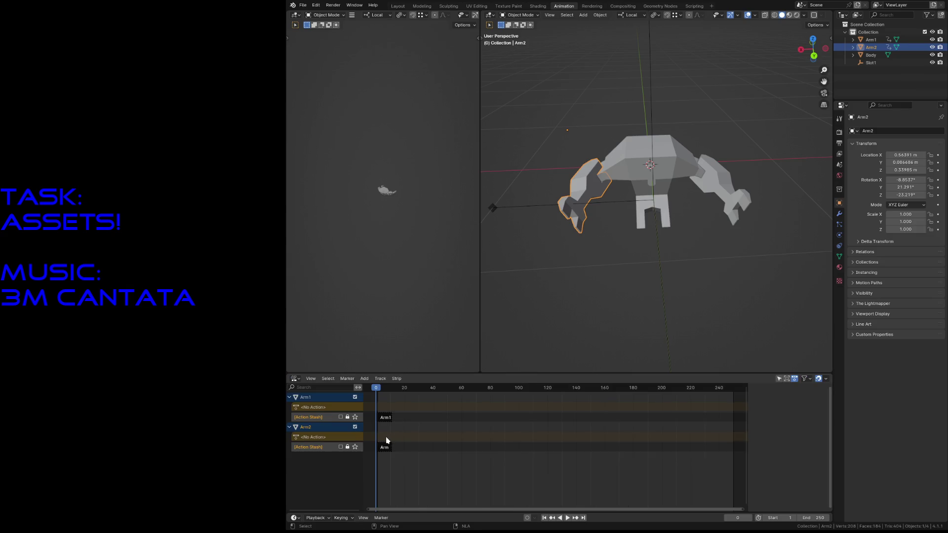
{"action": "double_click", "coordinate": [324, 419]}
{"action": "type", "text": "Attack"}
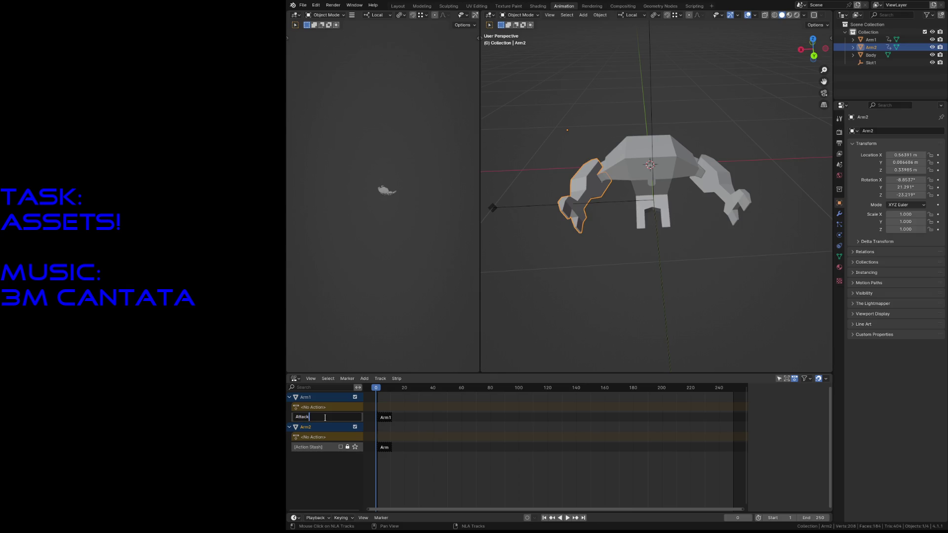
{"action": "key", "text": "Return"}
{"action": "double_click", "coordinate": [328, 447]}
{"action": "type", "text": "Attack"}
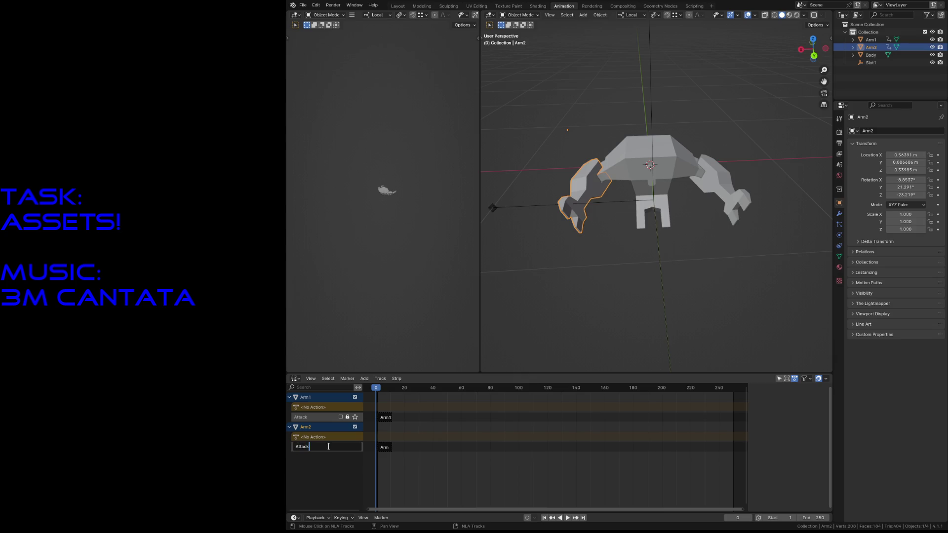
{"action": "key", "text": "Return"}
{"action": "key", "text": "ctrl+s"}
Inspect both arms' Attack strips in turn, clear the viewport selection and save again
{"action": "left_click", "coordinate": [386, 418]}
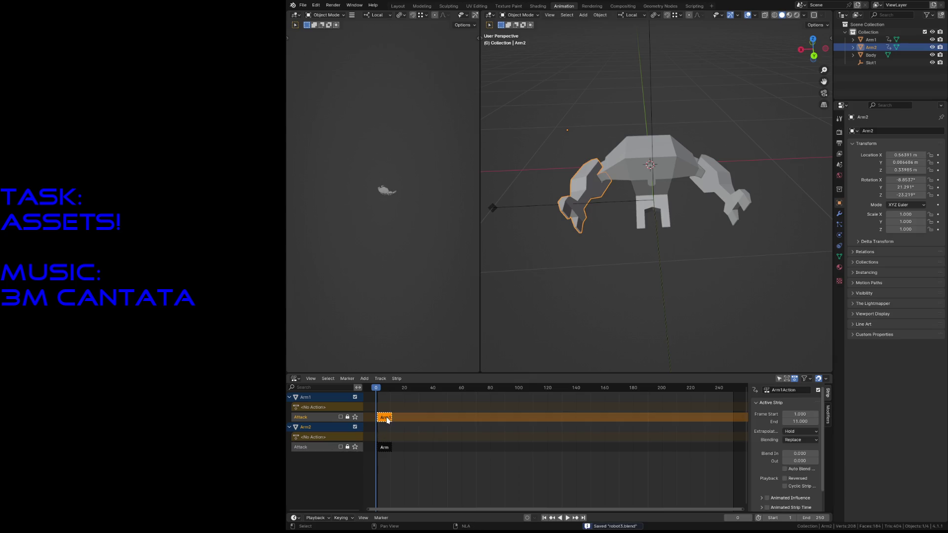
{"action": "left_click", "coordinate": [384, 448]}
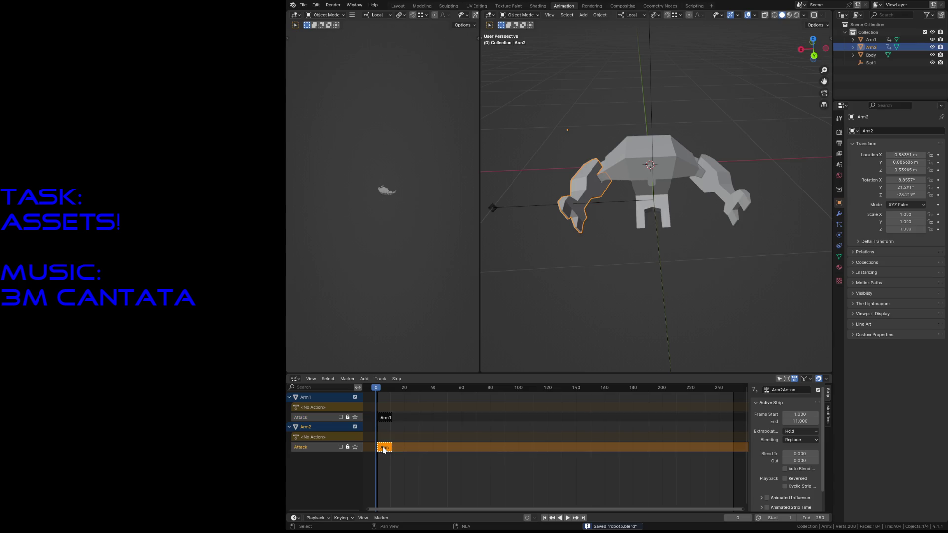
{"action": "left_click", "coordinate": [386, 417]}
{"action": "left_click", "coordinate": [385, 448]}
{"action": "left_click", "coordinate": [384, 419]}
{"action": "left_click", "coordinate": [383, 448]}
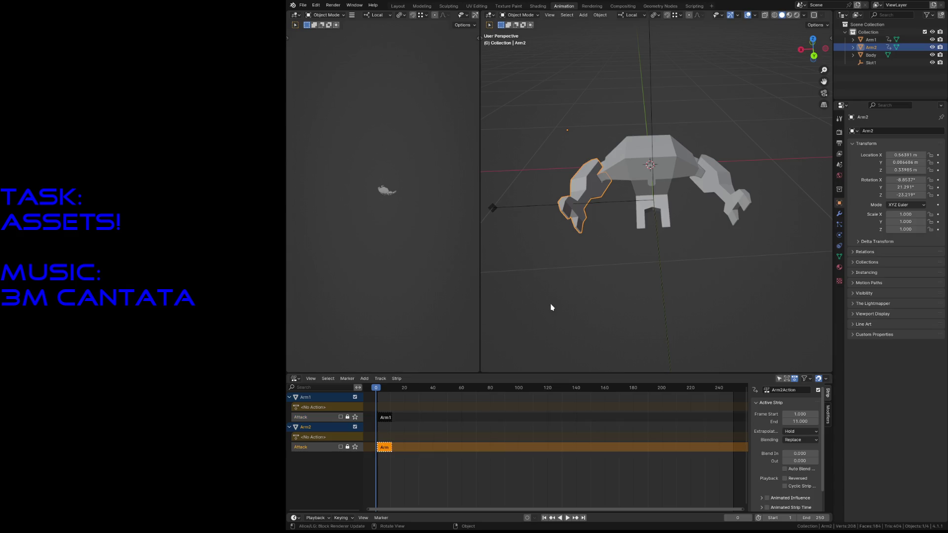
{"action": "left_click", "coordinate": [559, 275]}
{"action": "key", "text": "ctrl+s"}
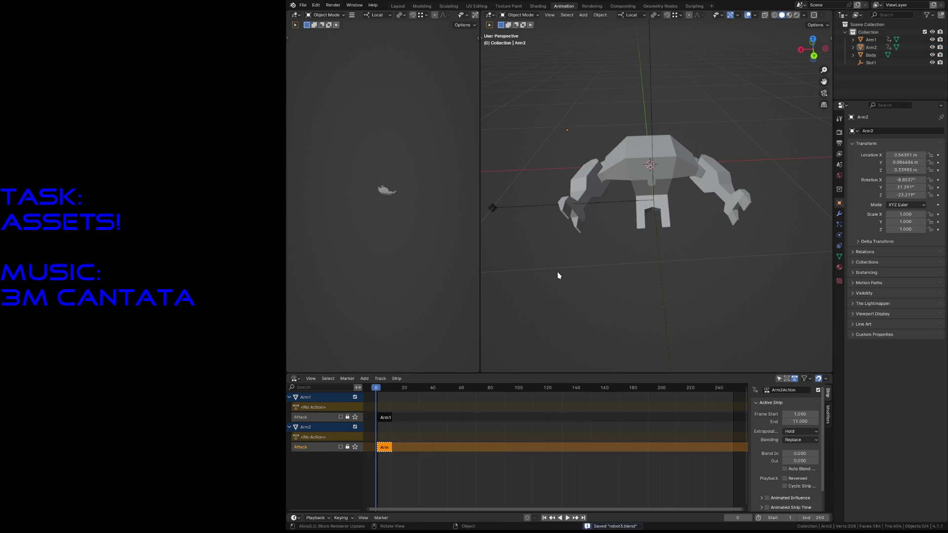
Fly around the robot and its arm to a front view, then show it textured in the Shading workspace
{"action": "key", "text": "shift+grave"}
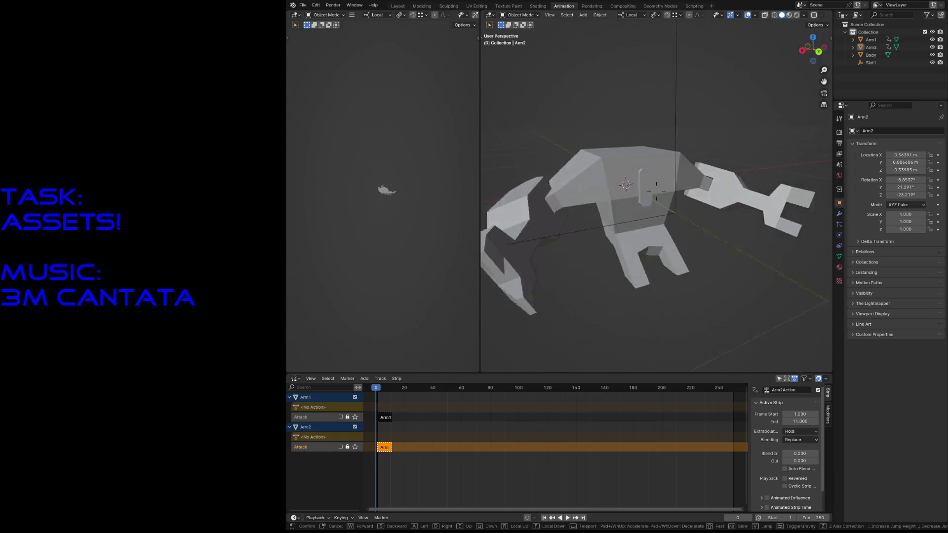
{"action": "key", "text": "Escape"}
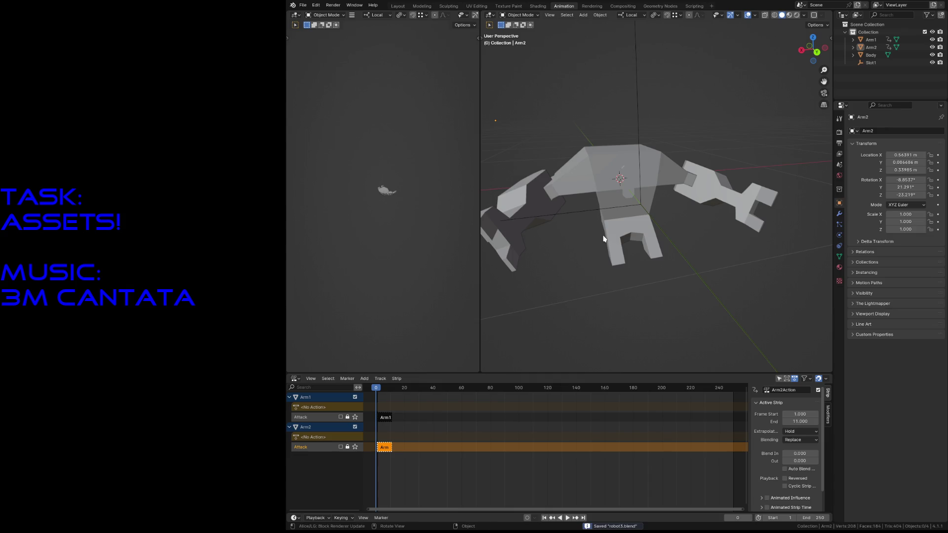
{"action": "key", "text": "shift+grave"}
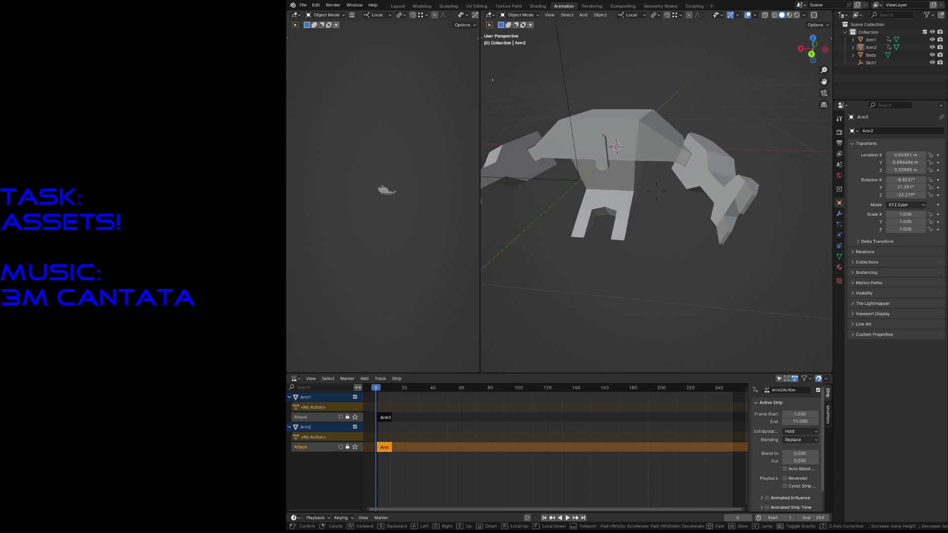
{"action": "key", "text": "Return"}
{"action": "left_click", "coordinate": [537, 6]}
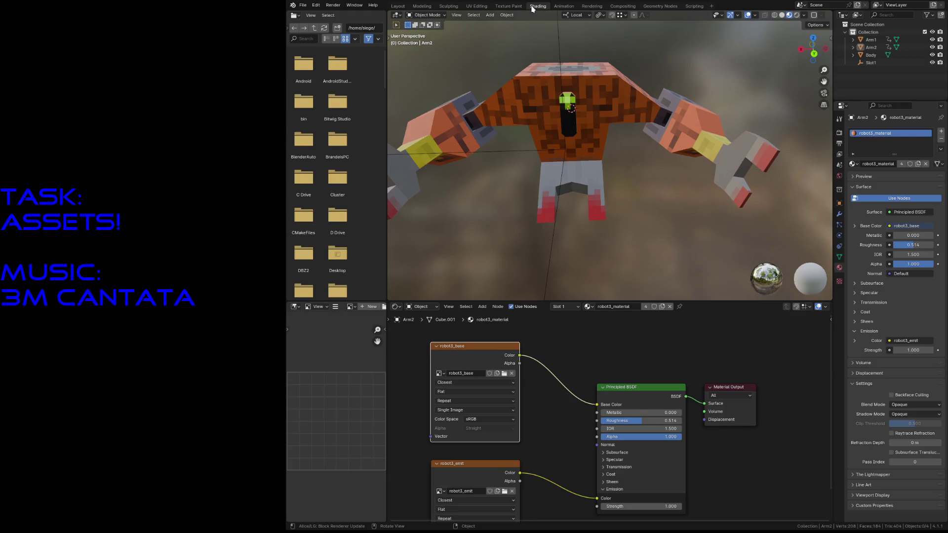
Fly the view in close to the textured robot's torso for a look
{"action": "key", "text": "shift+grave"}
{"action": "key", "text": "w"}
{"action": "left_click", "coordinate": [589, 159]}
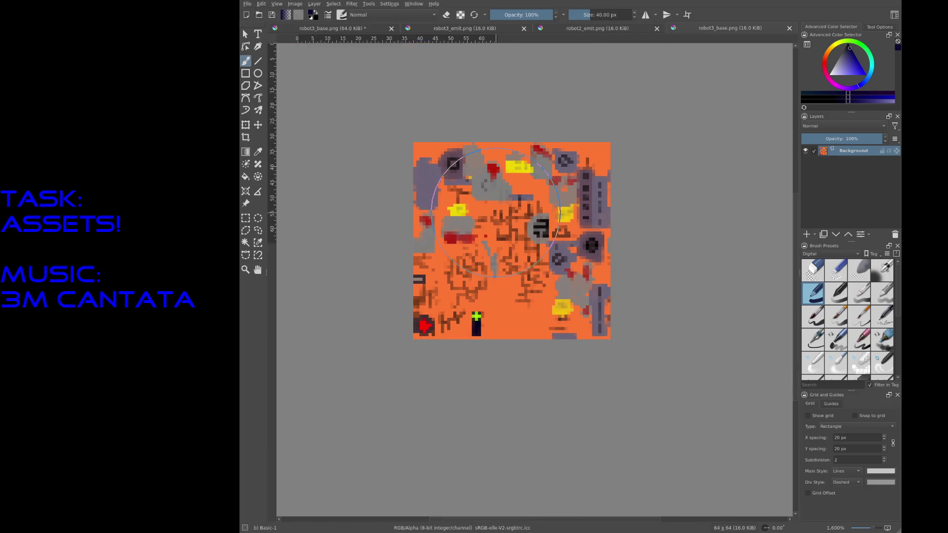
{"action": "scroll", "coordinate": [464, 318], "scroll_direction": "up", "scroll_amount": 2}
{"action": "scroll", "coordinate": [474, 296], "scroll_direction": "up", "scroll_amount": 3}
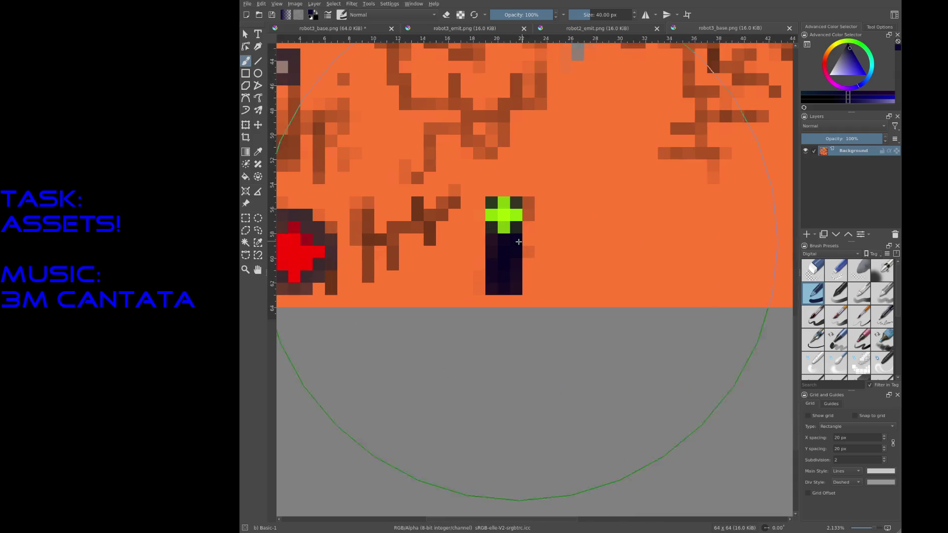
{"action": "scroll", "coordinate": [509, 212], "scroll_direction": "up", "scroll_amount": 2}
{"action": "scroll", "coordinate": [510, 212], "scroll_direction": "down", "scroll_amount": 1}
{"action": "scroll", "coordinate": [510, 212], "scroll_direction": "down", "scroll_amount": 1}
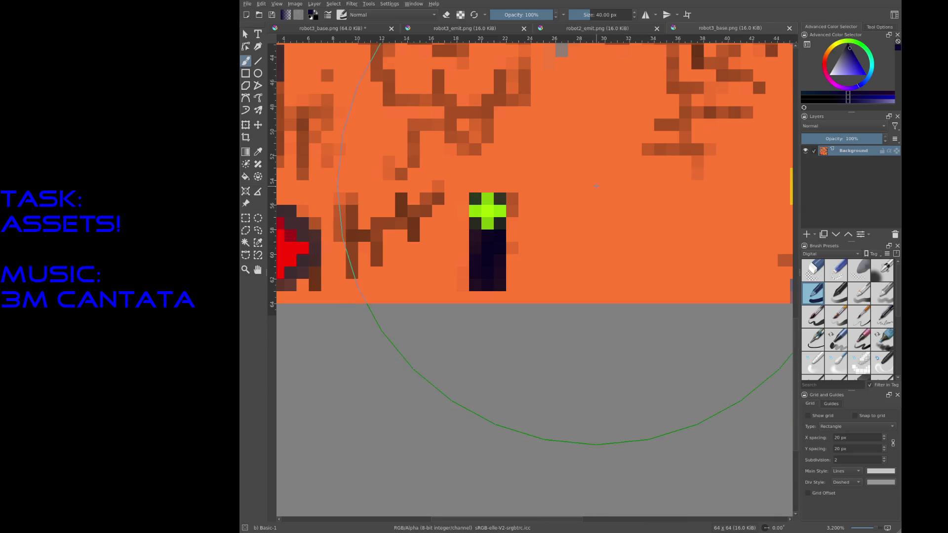
With a few-pixel brush, undo a stray navy stroke and sample green from the existing cross
{"action": "key", "text": "bracketleft"}
{"action": "key", "text": "bracketleft"}
{"action": "key", "text": "bracketleft"}
{"action": "key", "text": "bracketleft"}
{"action": "key", "text": "bracketleft"}
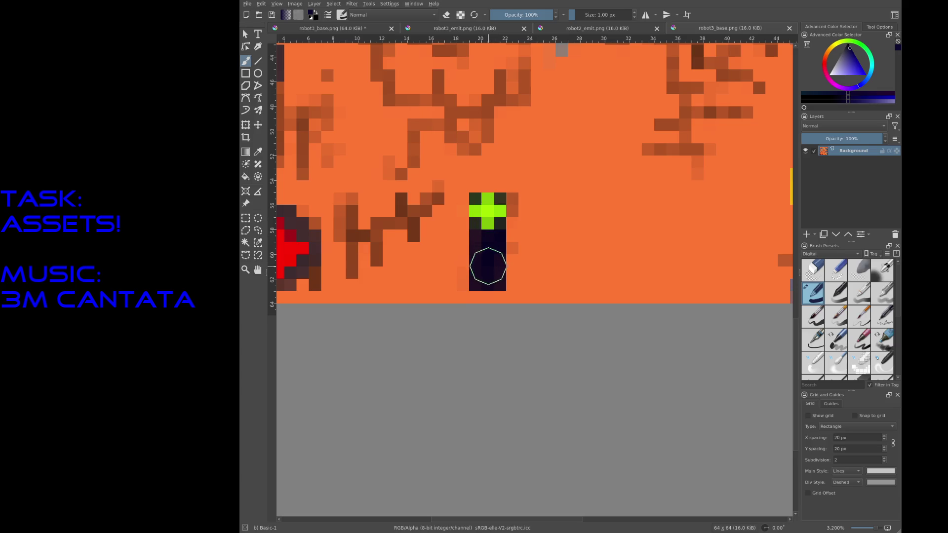
{"action": "left_click_drag", "start_coordinate": [494, 179], "coordinate": [487, 262]}
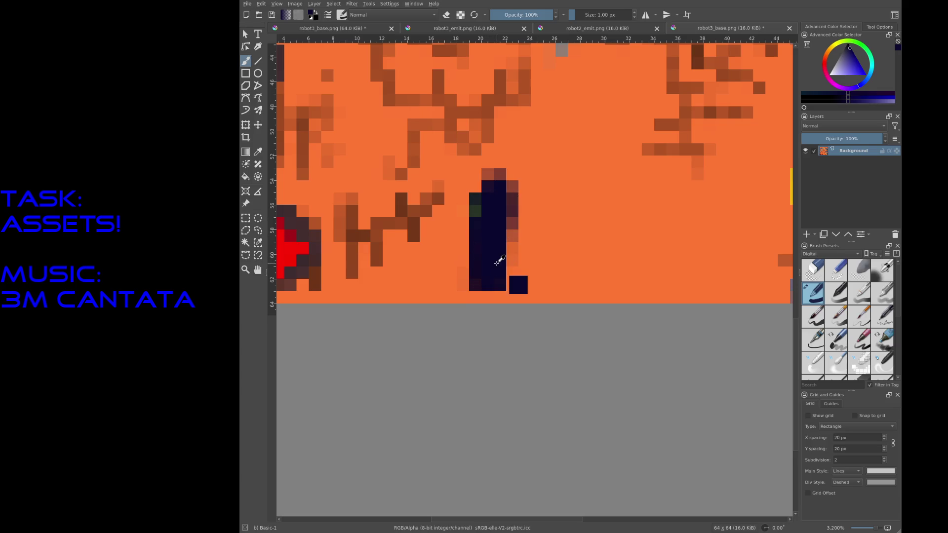
{"action": "key", "text": "ctrl+z"}
{"action": "right_click", "coordinate": [487, 215]}
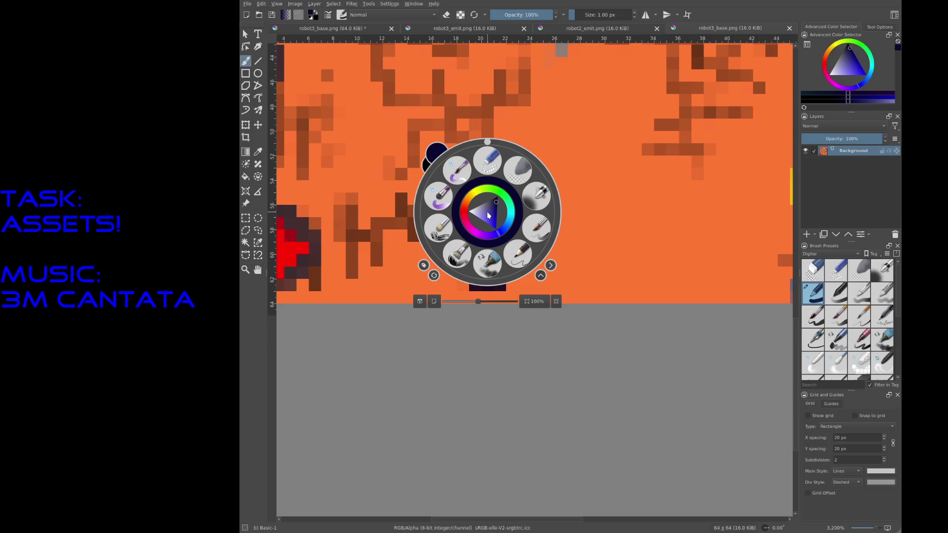
{"action": "left_click", "coordinate": [619, 359]}
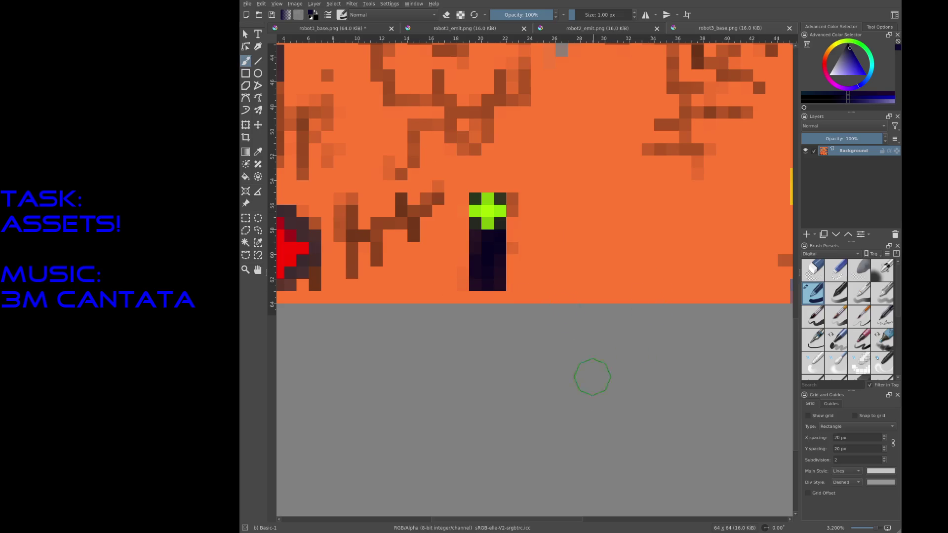
{"action": "left_click", "coordinate": [487, 206], "text": "ctrl"}
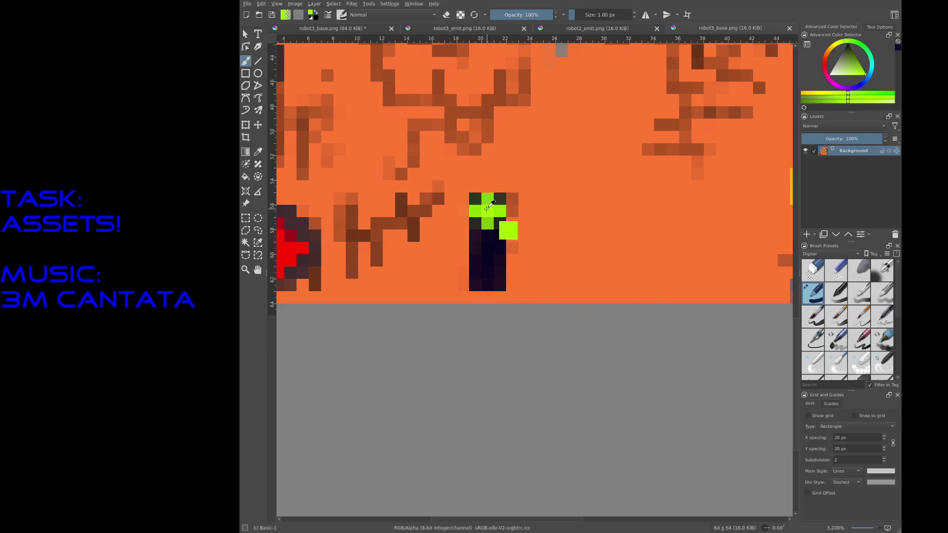
Paint a matching green cross at the bottom of the dark column and touch up the upper one
{"action": "left_click_drag", "start_coordinate": [488, 259], "coordinate": [492, 294]}
{"action": "left_click_drag", "start_coordinate": [487, 259], "coordinate": [487, 281]}
{"action": "left_click", "coordinate": [493, 271], "text": "ctrl"}
{"action": "left_click", "coordinate": [488, 273]}
{"action": "left_click_drag", "start_coordinate": [487, 204], "coordinate": [487, 222]}
{"action": "left_click", "coordinate": [504, 263], "text": "ctrl"}
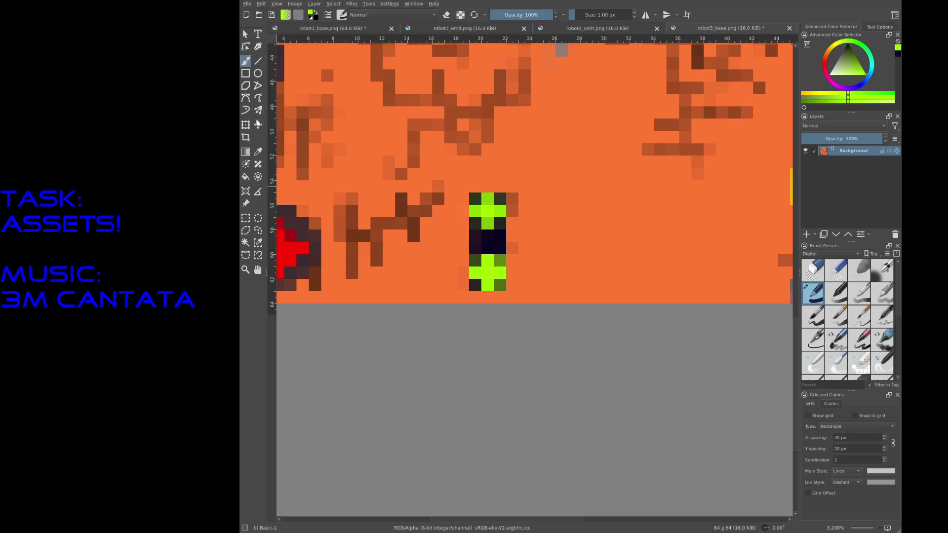
Trial a dark navy rectangle beside the crosses with the Rectangle tool and undo it
{"action": "left_click", "coordinate": [246, 73]}
{"action": "left_click", "coordinate": [485, 237], "text": "ctrl"}
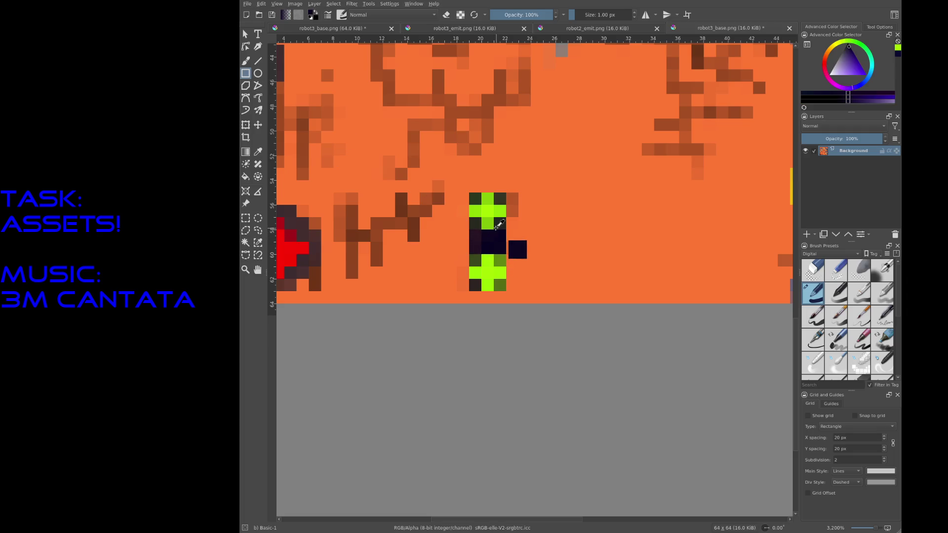
{"action": "left_click_drag", "start_coordinate": [515, 196], "coordinate": [540, 262]}
{"action": "left_click_drag", "start_coordinate": [514, 197], "coordinate": [544, 288]}
{"action": "key", "text": "ctrl+z"}
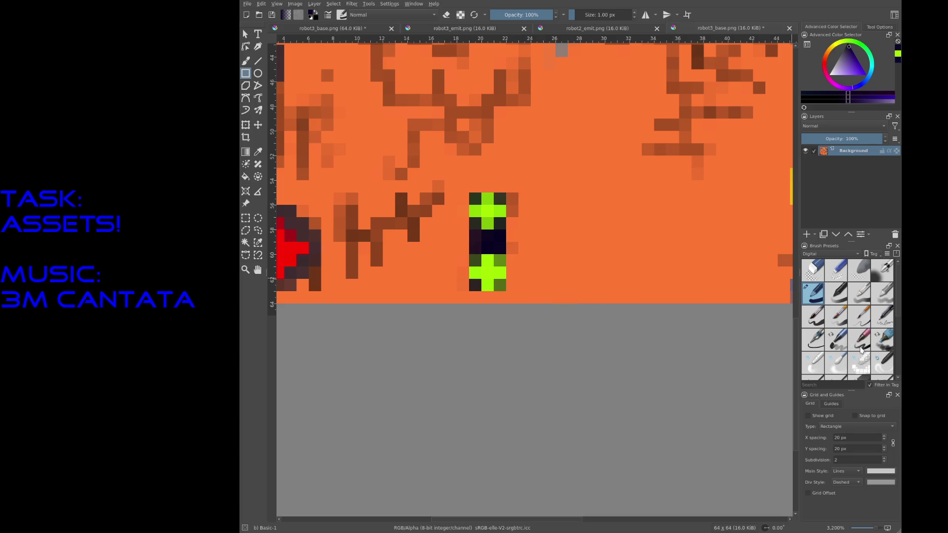
{"action": "scroll", "coordinate": [860, 350], "scroll_direction": "down", "scroll_amount": 3}
{"action": "left_click", "coordinate": [882, 299]}
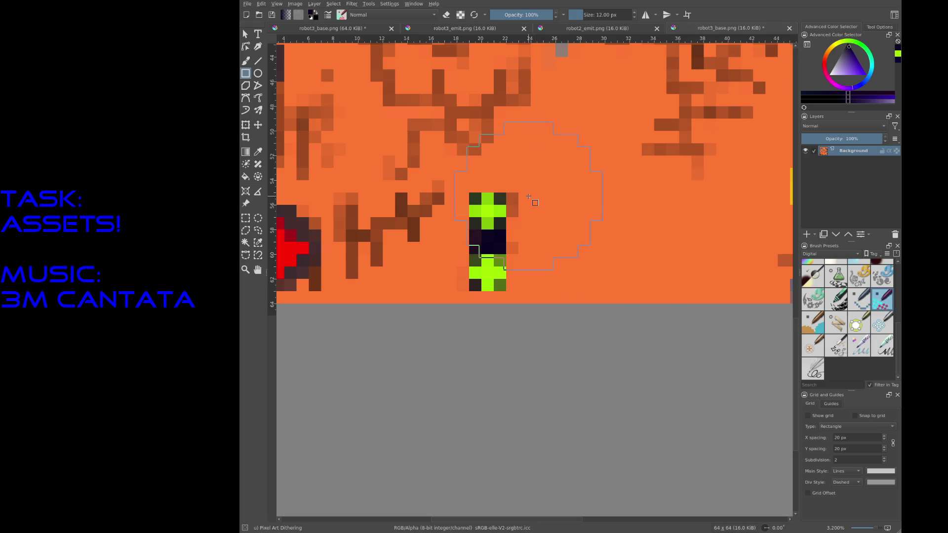
Draw dark navy rectangles right of the crosses extending down to the texture's bottom edge
{"action": "key", "text": "bracketleft"}
{"action": "key", "text": "bracketleft"}
{"action": "key", "text": "bracketleft"}
{"action": "key", "text": "bracketleft"}
{"action": "key", "text": "bracketleft"}
{"action": "key", "text": "bracketleft"}
{"action": "key", "text": "bracketleft"}
{"action": "key", "text": "bracketleft"}
{"action": "left_click_drag", "start_coordinate": [535, 284], "coordinate": [537, 285]}
{"action": "left_click_drag", "start_coordinate": [509, 197], "coordinate": [555, 301]}
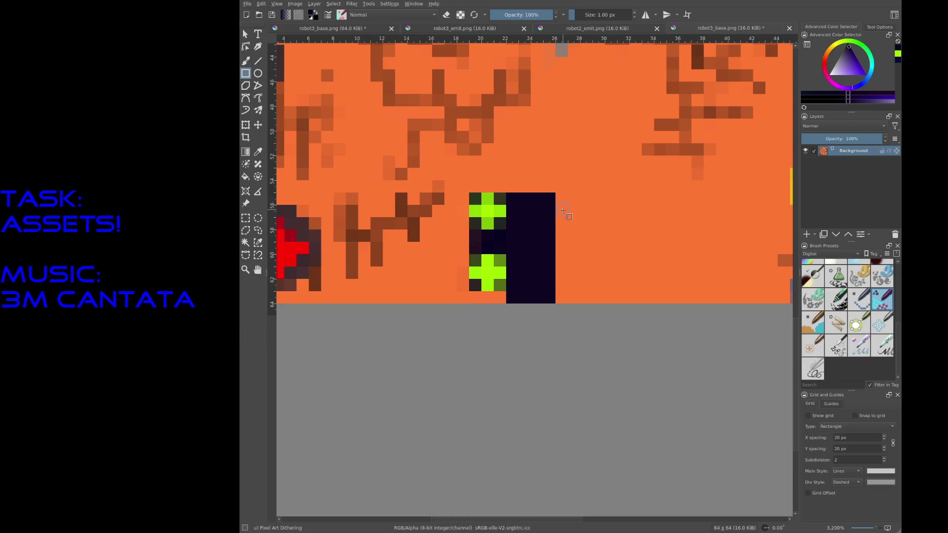
{"action": "key", "text": "ctrl+z"}
{"action": "left_click_drag", "start_coordinate": [507, 194], "coordinate": [546, 294]}
{"action": "left_click_drag", "start_coordinate": [548, 198], "coordinate": [584, 296]}
{"action": "mouse_move", "coordinate": [731, 286]}
{"action": "left_mouse_down"}
{"action": "mouse_move", "coordinate": [548, 201]}
{"action": "mouse_move", "coordinate": [623, 287]}
{"action": "left_mouse_up"}
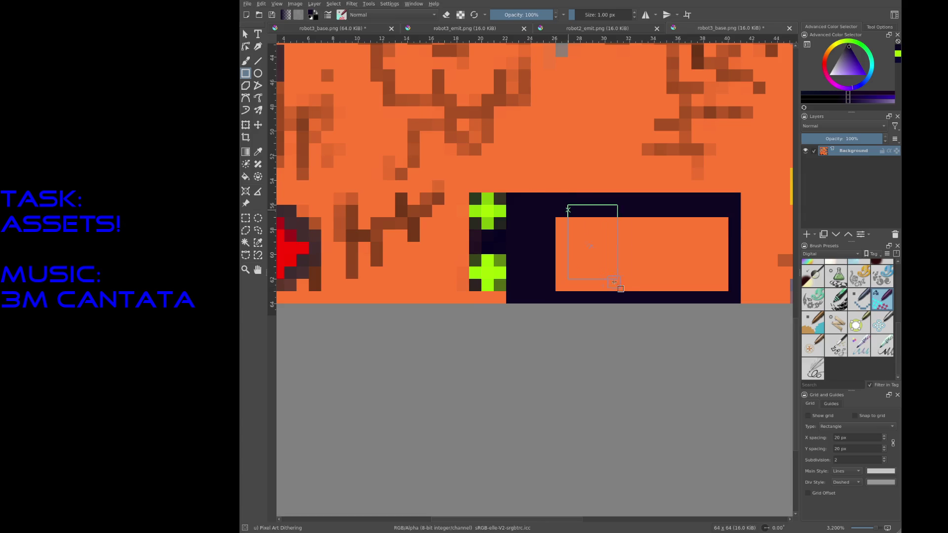
Fill the remaining orange gaps inside the rectangle dark so it forms one solid block
{"action": "left_click", "coordinate": [247, 176]}
{"action": "left_click", "coordinate": [562, 260]}
{"action": "left_click", "coordinate": [601, 254]}
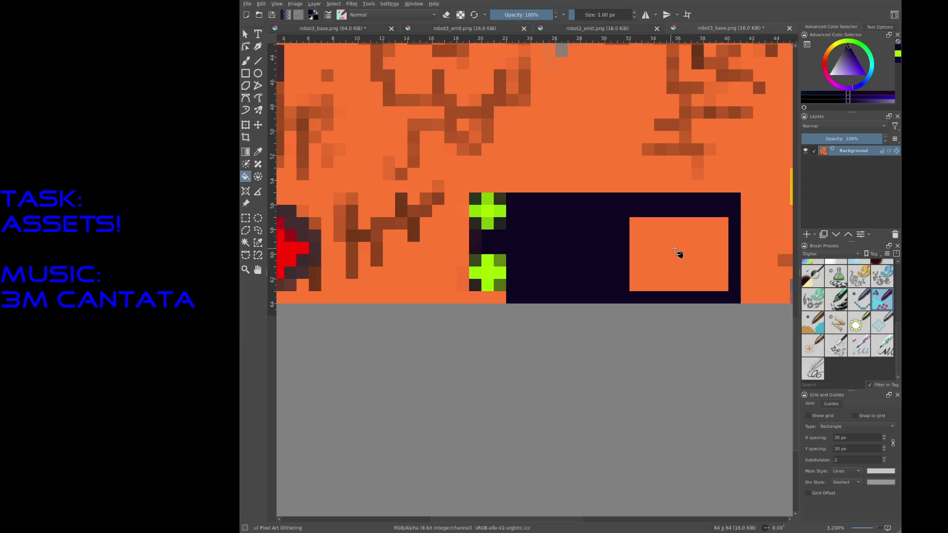
{"action": "left_click", "coordinate": [677, 254]}
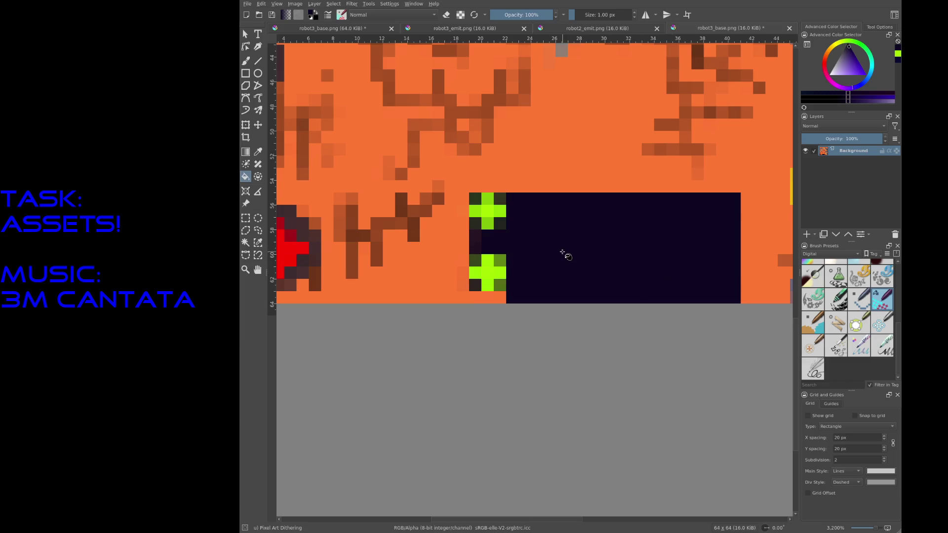
{"action": "scroll", "coordinate": [837, 308], "scroll_direction": "up", "scroll_amount": 3}
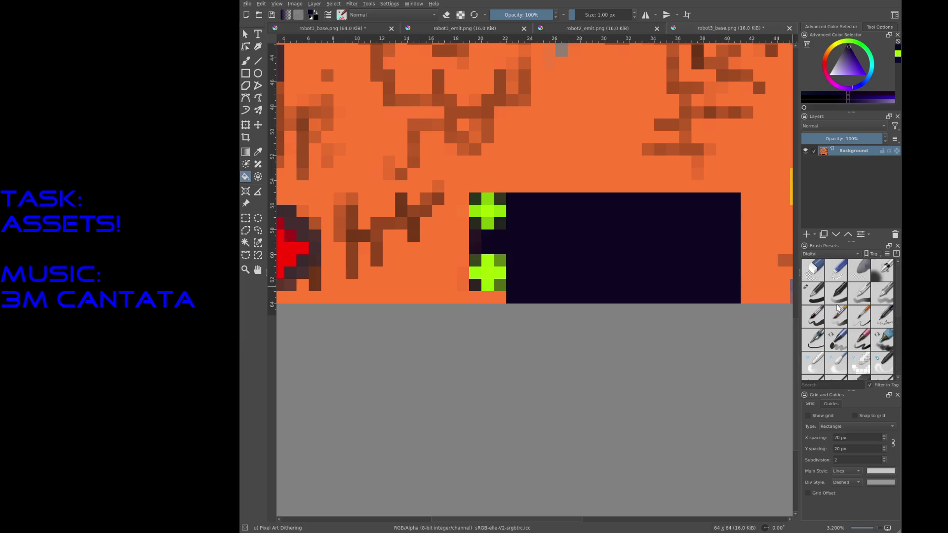
{"action": "left_click", "coordinate": [812, 290]}
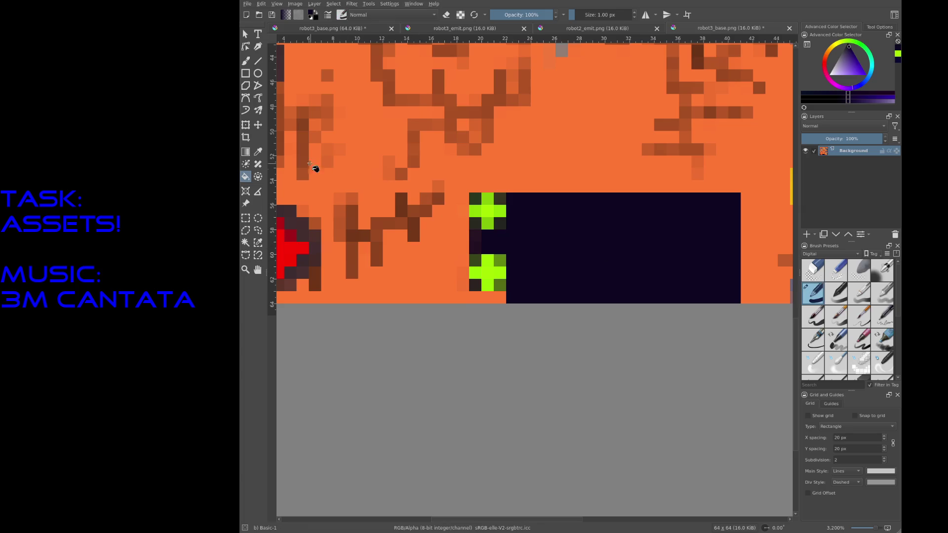
Sample lime green and stamp two bright plus shapes on the dark panel right of the crosses
{"action": "key", "text": "b"}
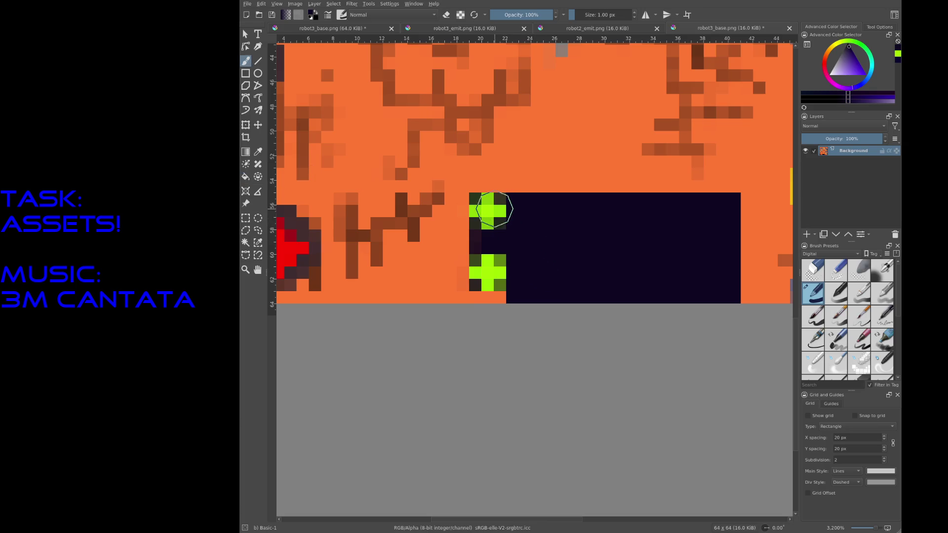
{"action": "left_click", "coordinate": [487, 213], "text": "ctrl"}
{"action": "left_click_drag", "start_coordinate": [538, 215], "coordinate": [611, 260]}
{"action": "key", "text": "ctrl+z"}
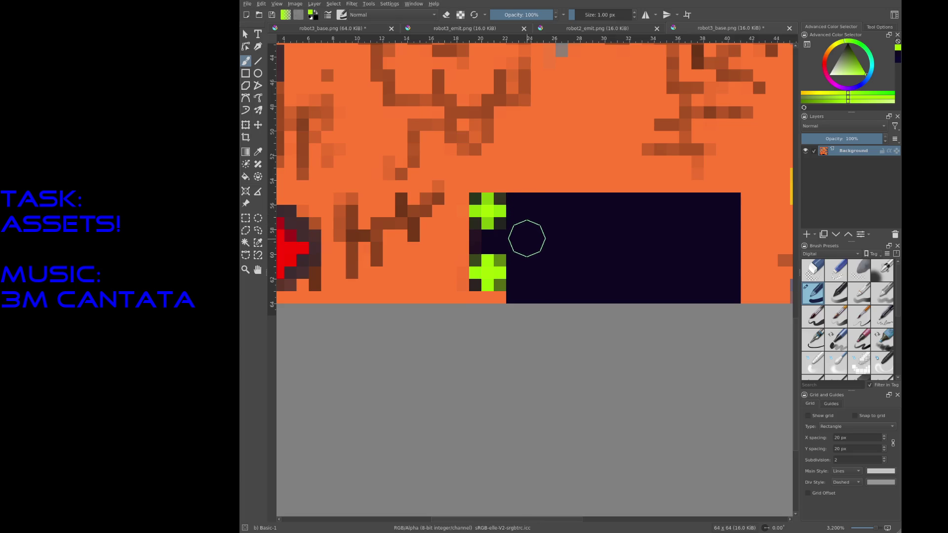
{"action": "left_click", "coordinate": [526, 236]}
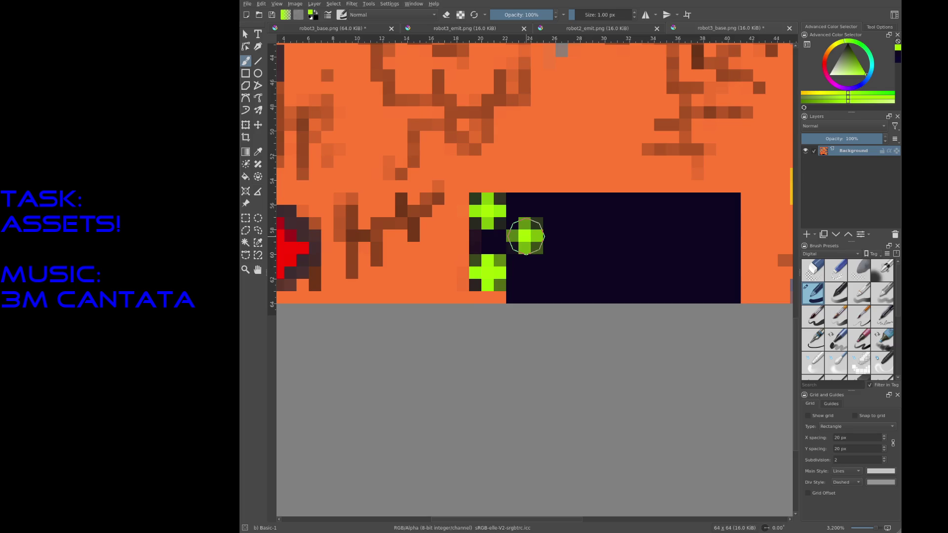
{"action": "left_click", "coordinate": [526, 273]}
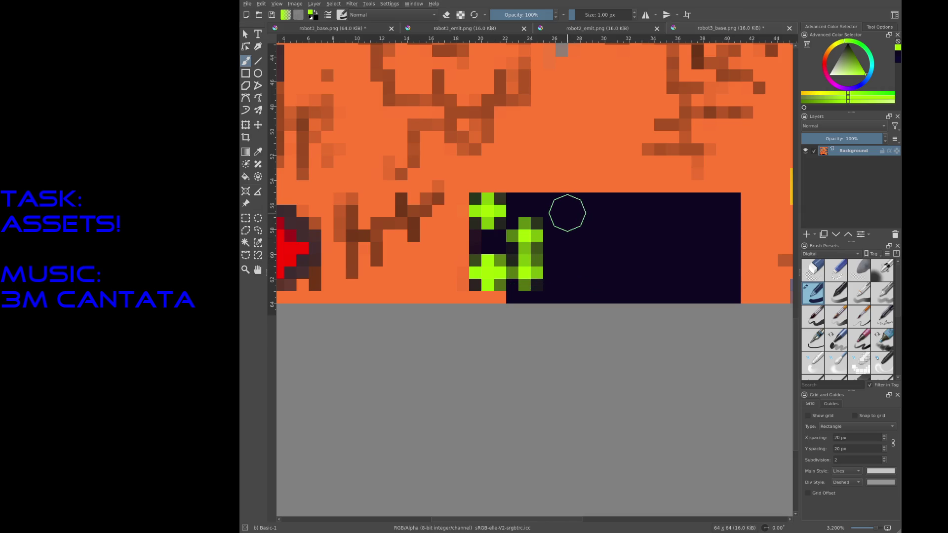
{"action": "left_click", "coordinate": [525, 236]}
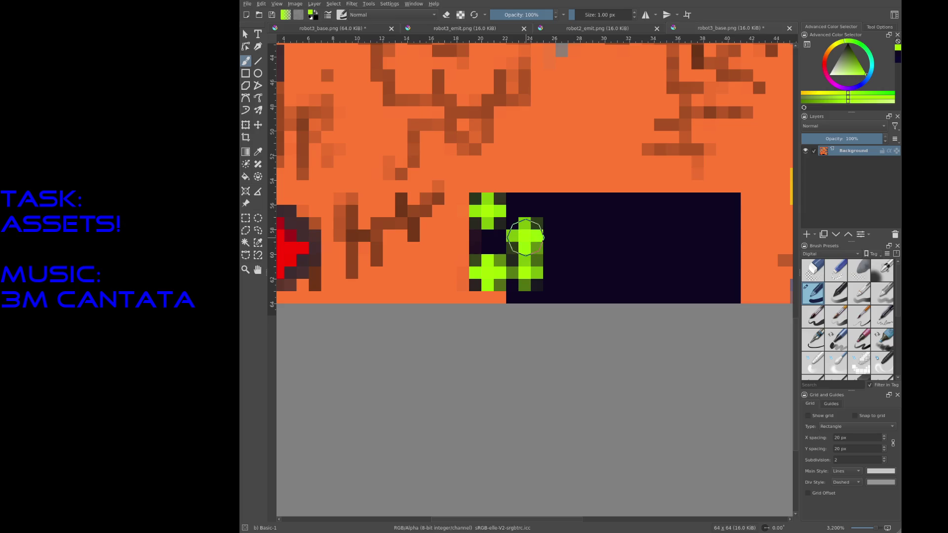
{"action": "left_click", "coordinate": [527, 272]}
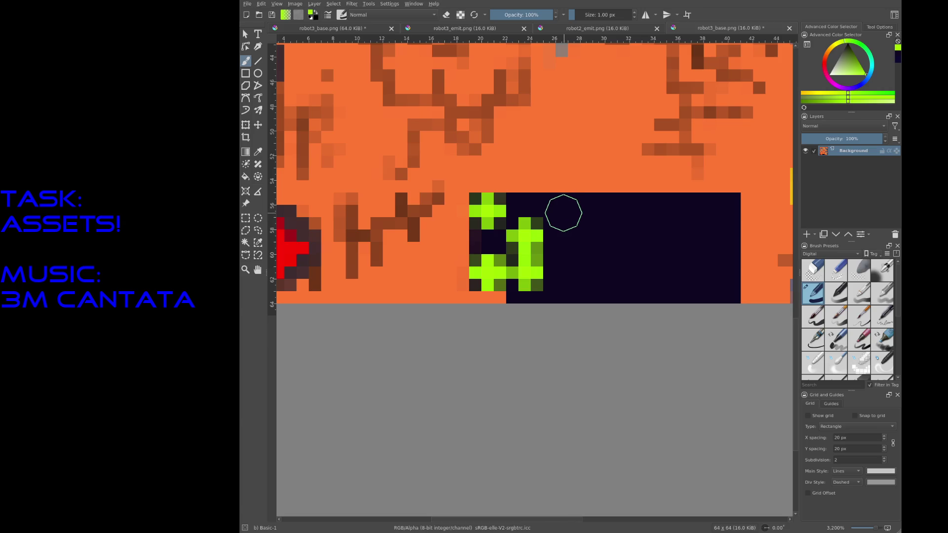
Add two more green pluses and adjust corner pixels so the clusters form a joined glyph
{"action": "left_click", "coordinate": [562, 214]}
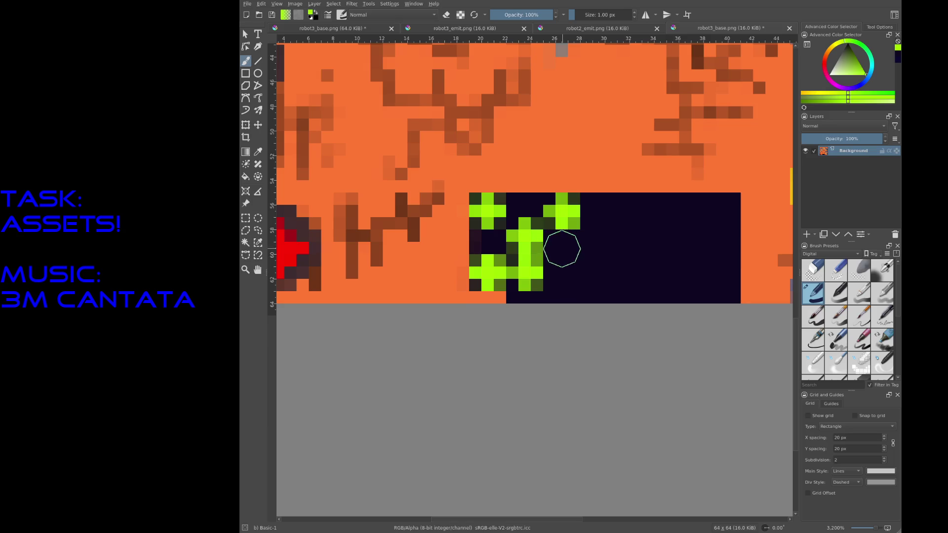
{"action": "left_click", "coordinate": [563, 252]}
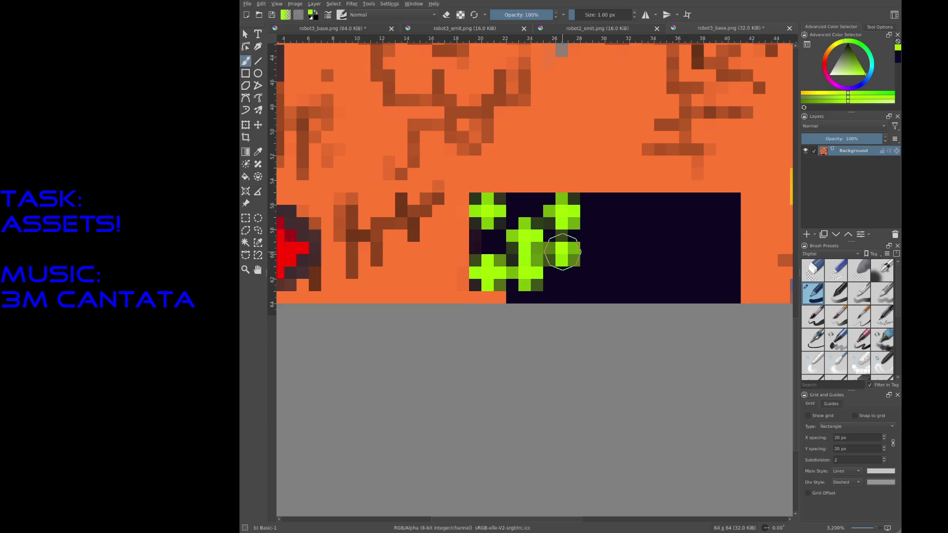
{"action": "left_click", "coordinate": [623, 276]}
{"action": "key", "text": "ctrl+z"}
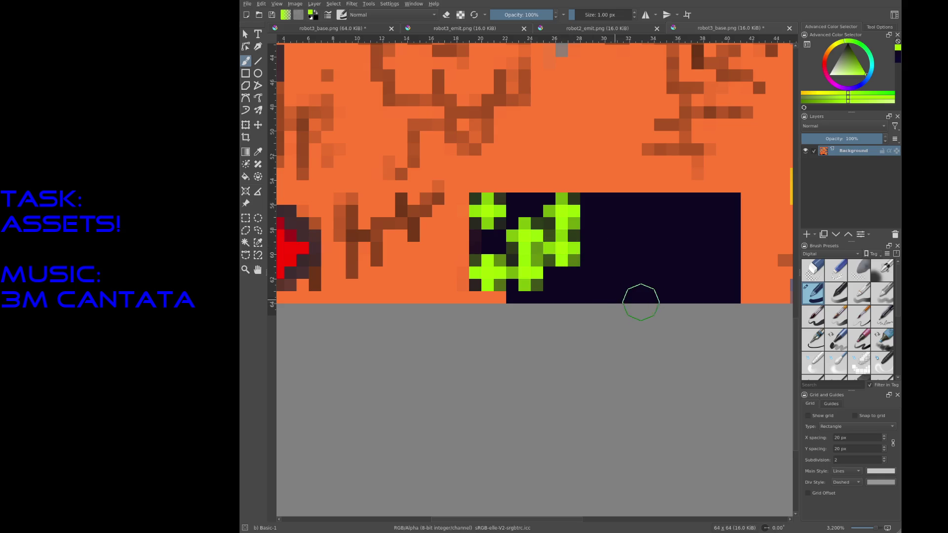
{"action": "left_click", "coordinate": [561, 211]}
{"action": "left_click", "coordinate": [501, 212]}
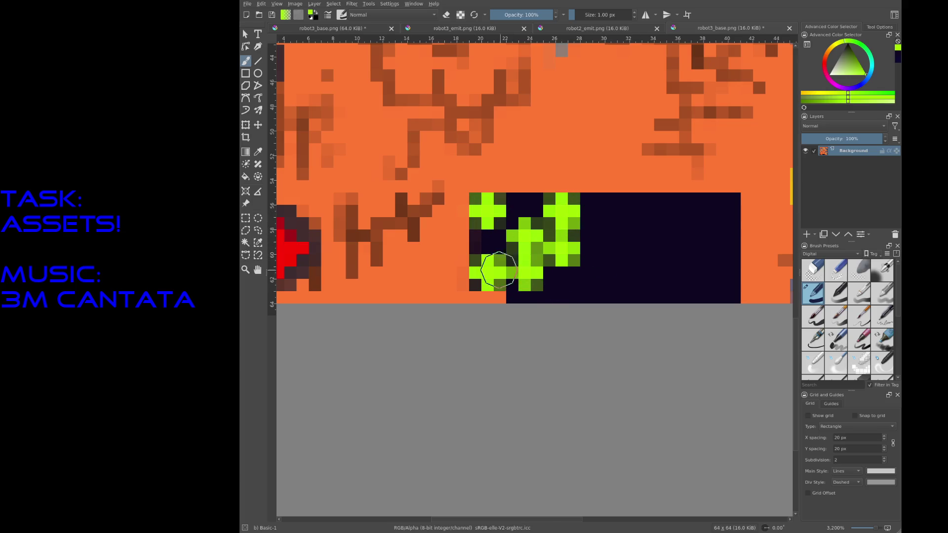
{"action": "left_click", "coordinate": [476, 285]}
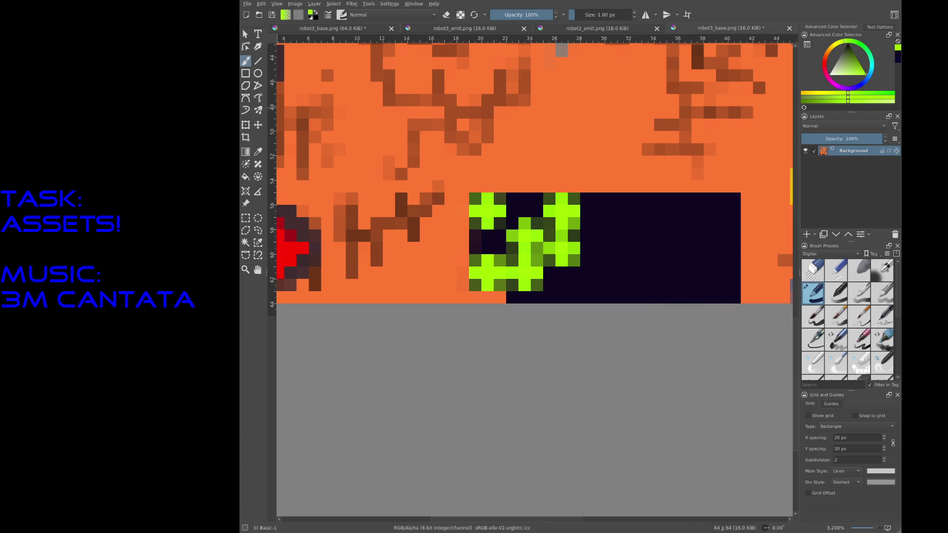
Rectangle-select the area around the green glyph to copy it
{"action": "left_click", "coordinate": [246, 218]}
{"action": "left_click_drag", "start_coordinate": [470, 192], "coordinate": [567, 283]}
{"action": "left_click", "coordinate": [556, 169]}
Paste the copied green glyph into robot3_emit.png and merge it into the background
{"action": "left_click", "coordinate": [488, 24]}
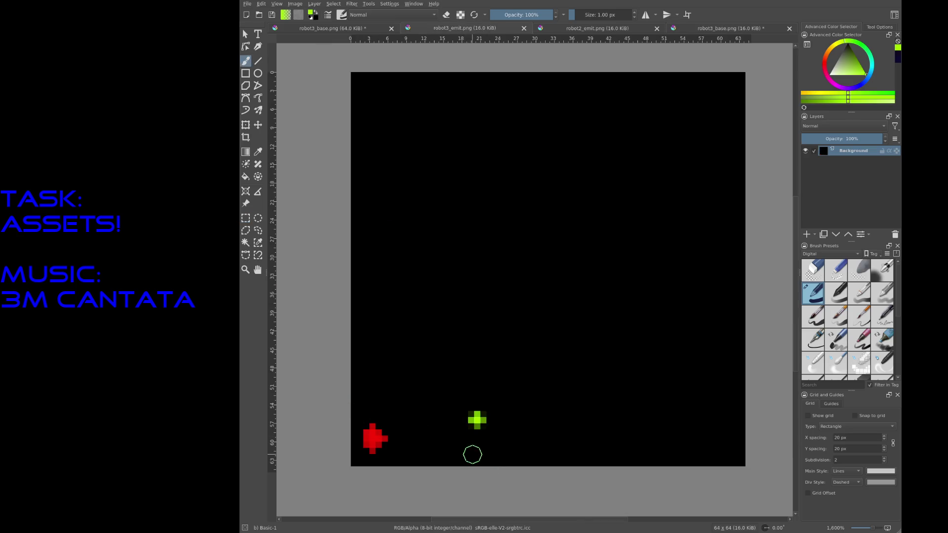
{"action": "scroll", "coordinate": [472, 455], "scroll_direction": "up", "scroll_amount": 2}
{"action": "scroll", "coordinate": [509, 438], "scroll_direction": "up", "scroll_amount": 2}
{"action": "key", "text": "ctrl+v"}
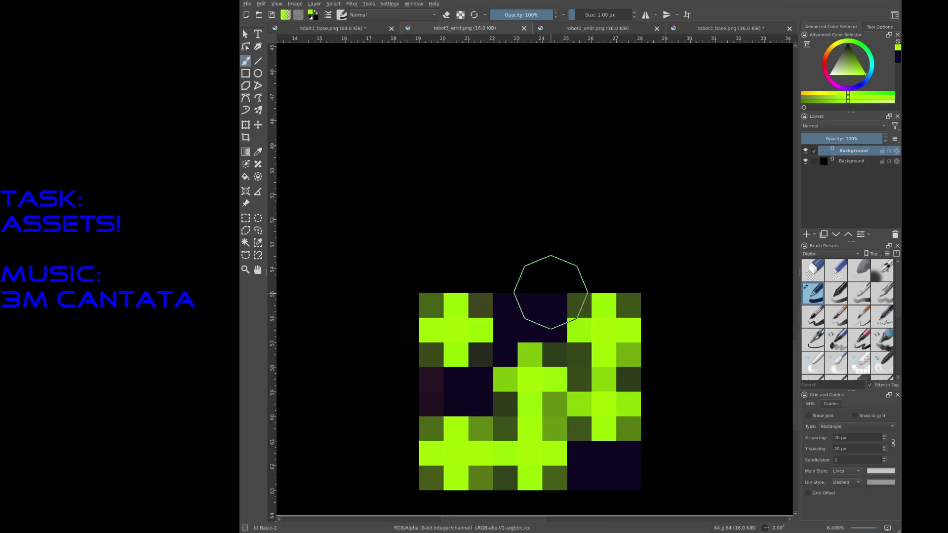
{"action": "key", "text": "ctrl+e"}
{"action": "scroll", "coordinate": [565, 219], "scroll_direction": "down", "scroll_amount": 3}
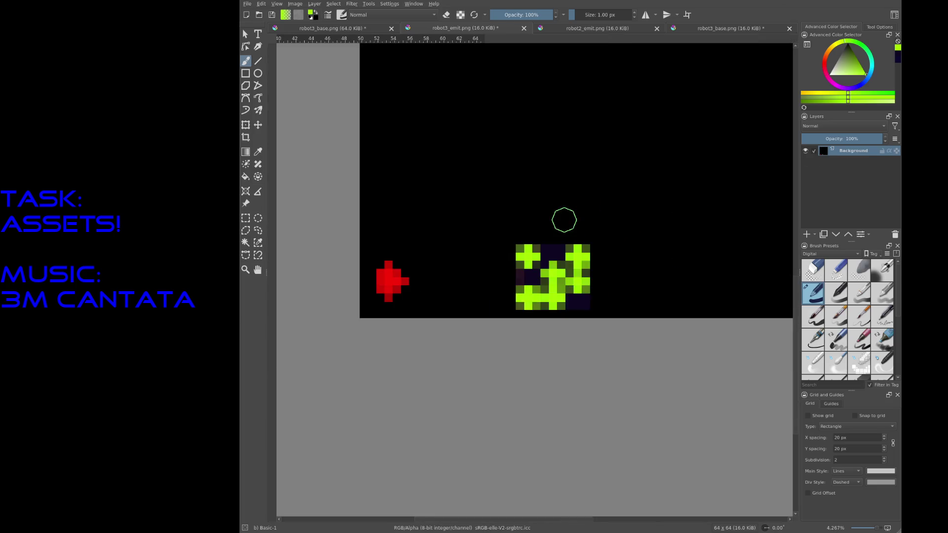
{"action": "scroll", "coordinate": [564, 220], "scroll_direction": "down", "scroll_amount": 3}
{"action": "scroll", "coordinate": [555, 271], "scroll_direction": "up", "scroll_amount": 3}
{"action": "scroll", "coordinate": [618, 152], "scroll_direction": "up", "scroll_amount": 2}
{"action": "scroll", "coordinate": [544, 133], "scroll_direction": "up", "scroll_amount": 1}
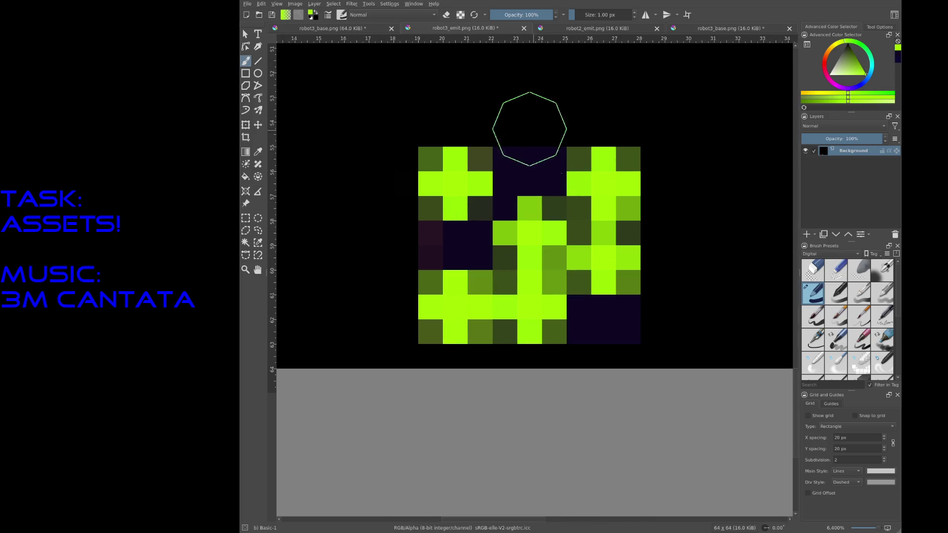
Fill the leftover purple areas pure black, save robot3_emit.png and return to the base texture
{"action": "left_click", "coordinate": [245, 178]}
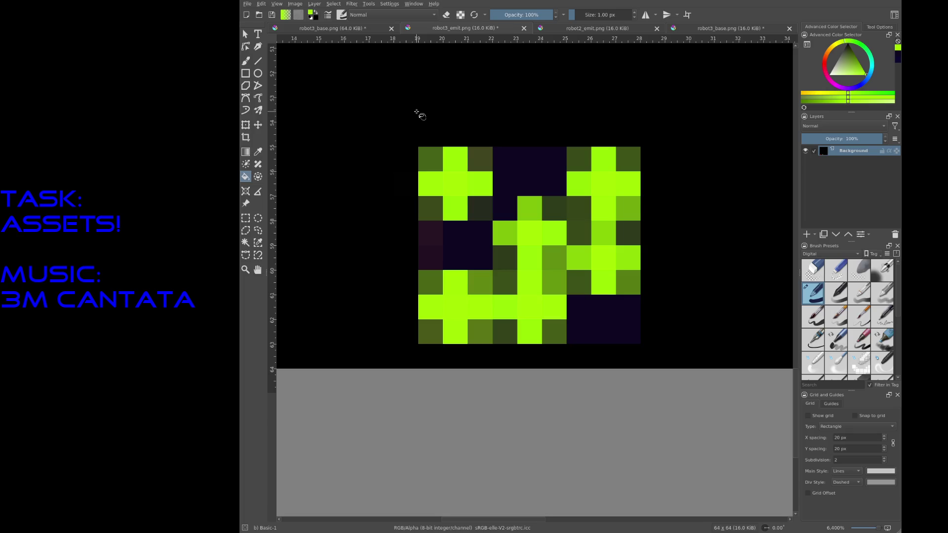
{"action": "key", "text": "d"}
{"action": "left_click", "coordinate": [427, 242]}
{"action": "left_click", "coordinate": [448, 249]}
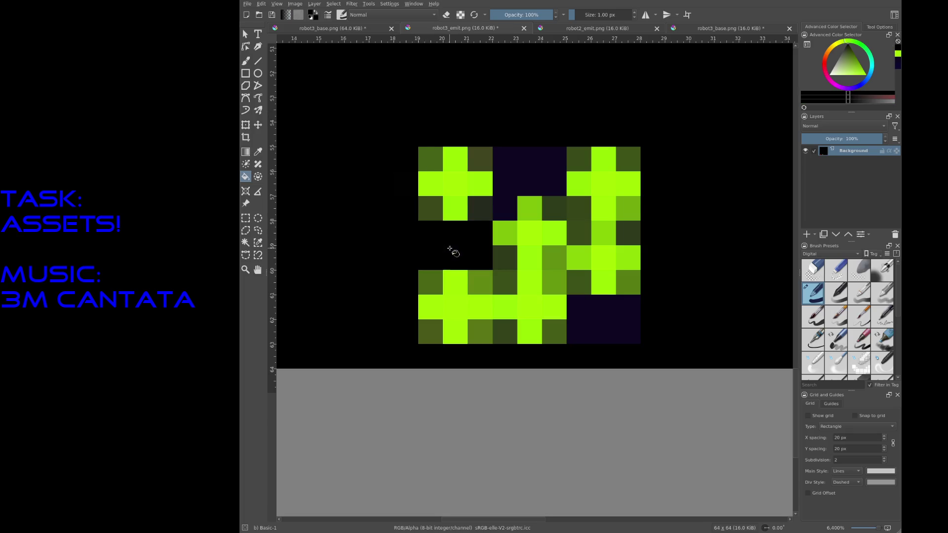
{"action": "left_click", "coordinate": [543, 171]}
{"action": "left_click", "coordinate": [600, 319]}
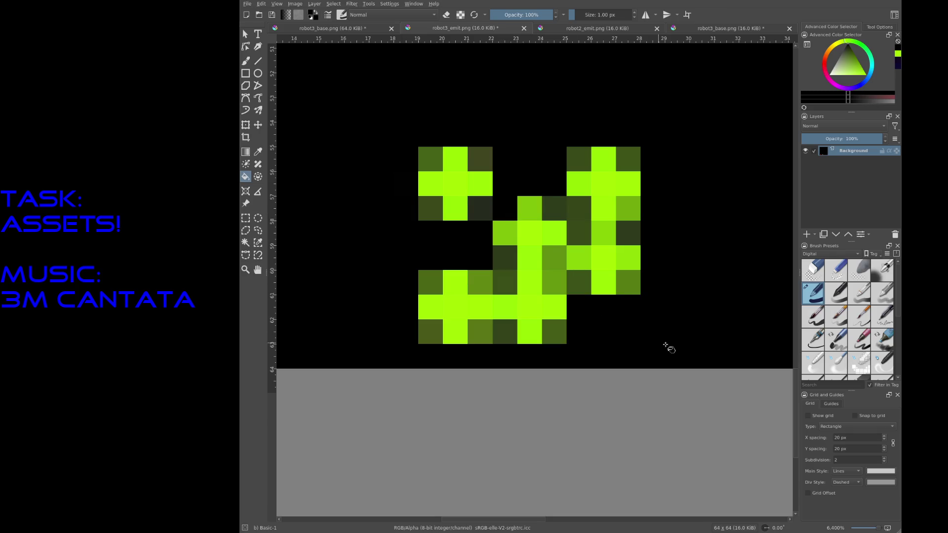
{"action": "scroll", "coordinate": [614, 208], "scroll_direction": "down", "scroll_amount": 5}
{"action": "key", "text": "ctrl+s"}
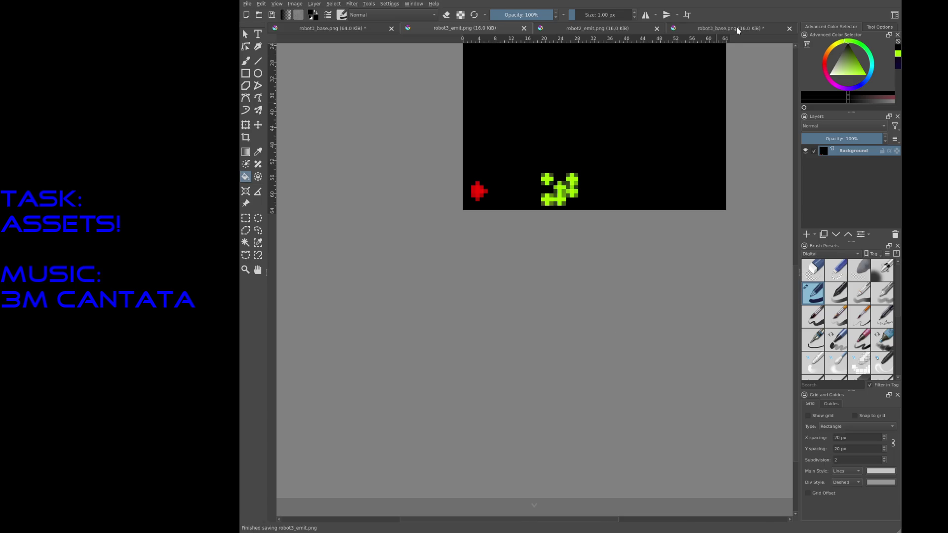
{"action": "left_click", "coordinate": [737, 30]}
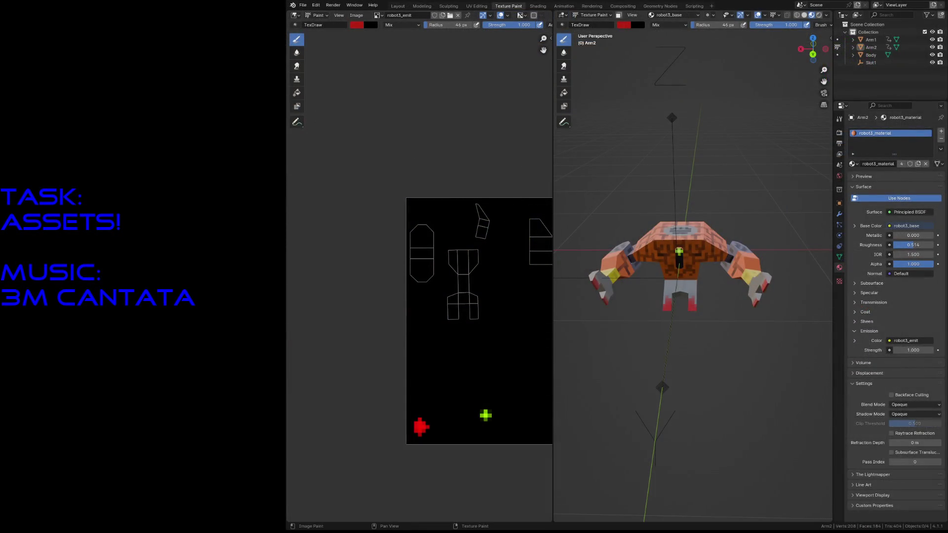
In the Layout workspace select the robot Body and walk around it to check the updated textures
{"action": "left_click", "coordinate": [398, 6]}
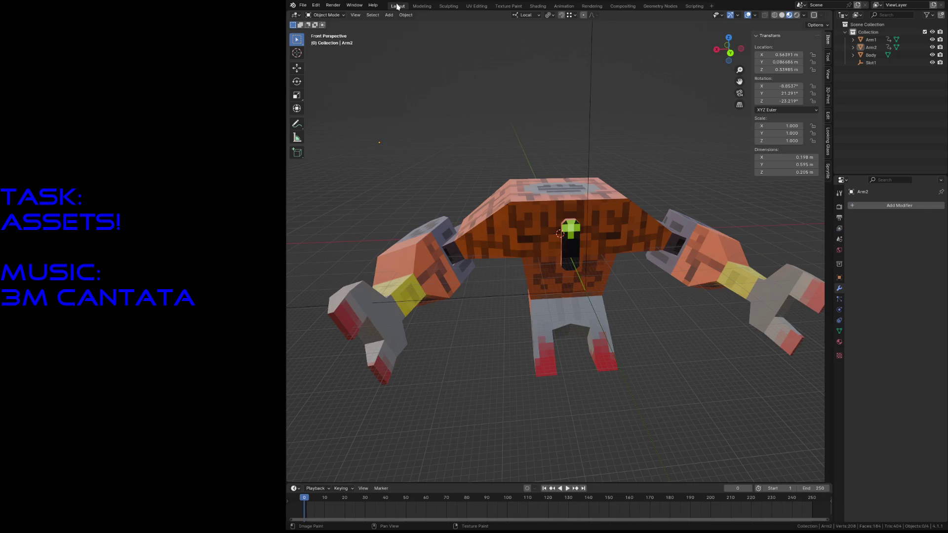
{"action": "left_click", "coordinate": [592, 138], "text": "shift"}
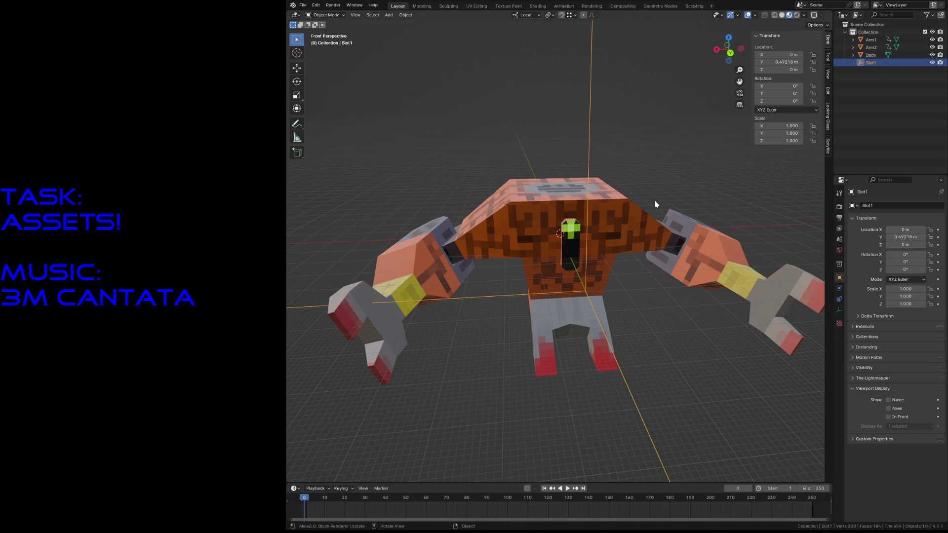
{"action": "left_click", "coordinate": [619, 229]}
{"action": "key", "text": "shift+grave"}
{"action": "key", "text": "s"}
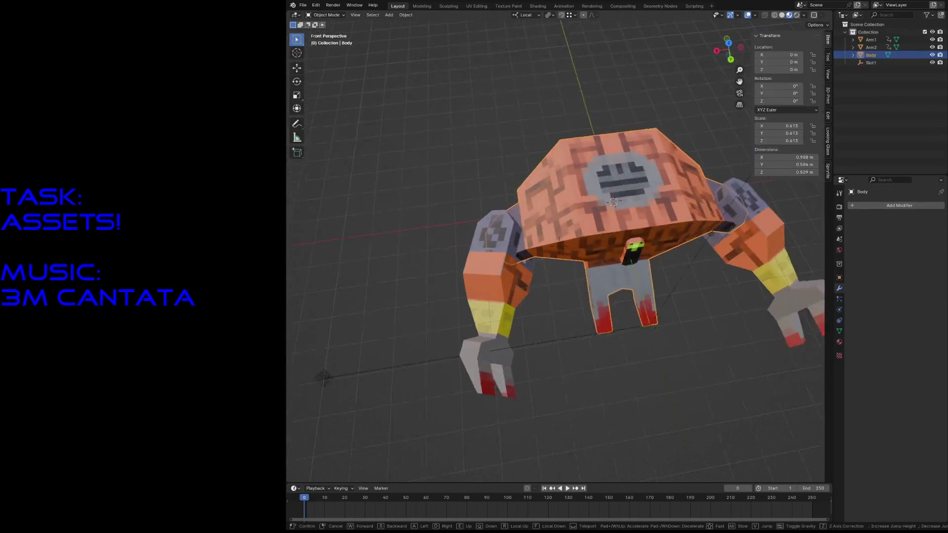
{"action": "key", "text": "s"}
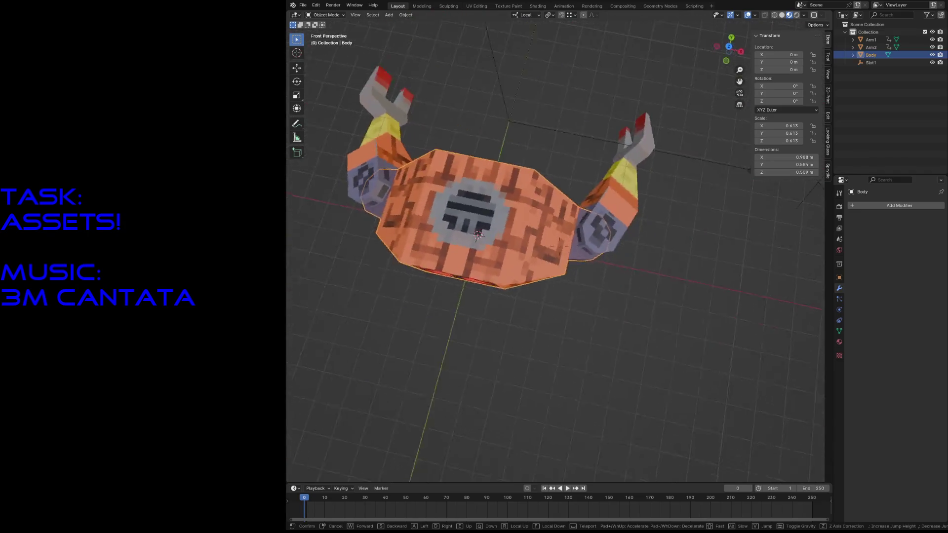
Duplicate the Body object in place and rename the copy Collision
{"action": "left_click", "coordinate": [620, 229]}
{"action": "key", "text": "shift+d"}
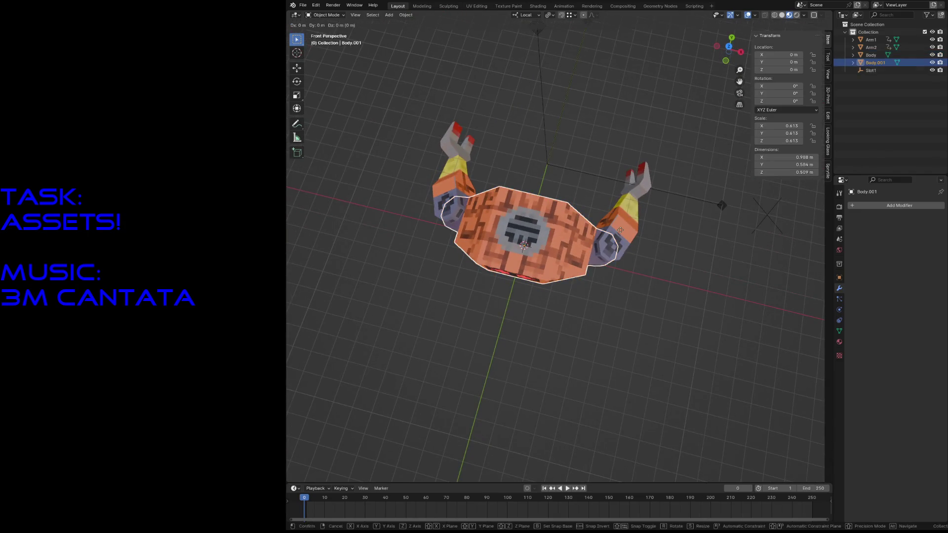
{"action": "key", "text": "Escape"}
{"action": "double_click", "coordinate": [881, 66]}
{"action": "type", "text": "Collision"}
{"action": "key", "text": "Return"}
In Edit Mode select all of Collision's mesh and run Convex Hull on it
{"action": "key", "text": "Tab"}
{"action": "key", "text": "Tab"}
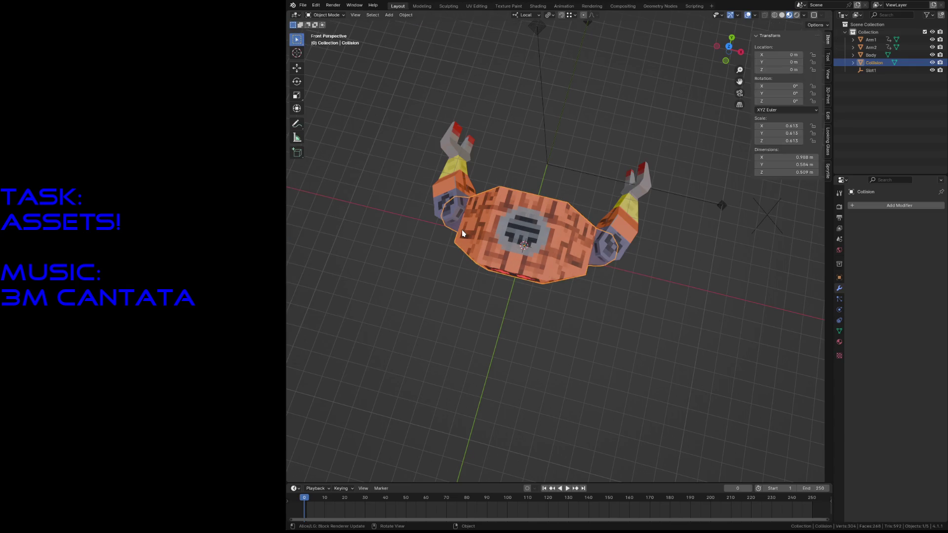
{"action": "key", "text": "F3"}
{"action": "key", "text": "Escape"}
{"action": "key", "text": "Tab"}
{"action": "key", "text": "a"}
{"action": "key", "text": "F3"}
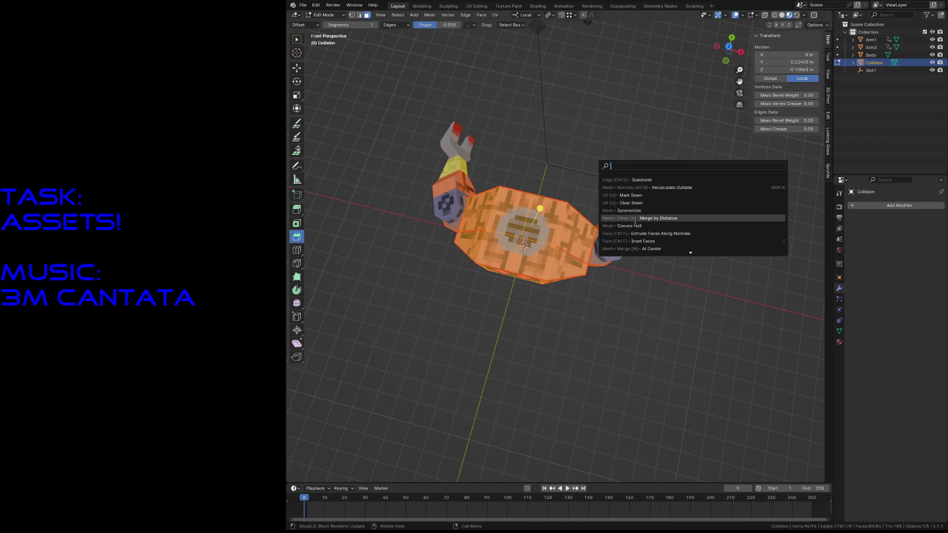
{"action": "left_click", "coordinate": [623, 225]}
Walk around the collision mesh and view it in wireframe to inspect the hull
{"action": "key", "text": "shift+grave"}
{"action": "key", "text": "w"}
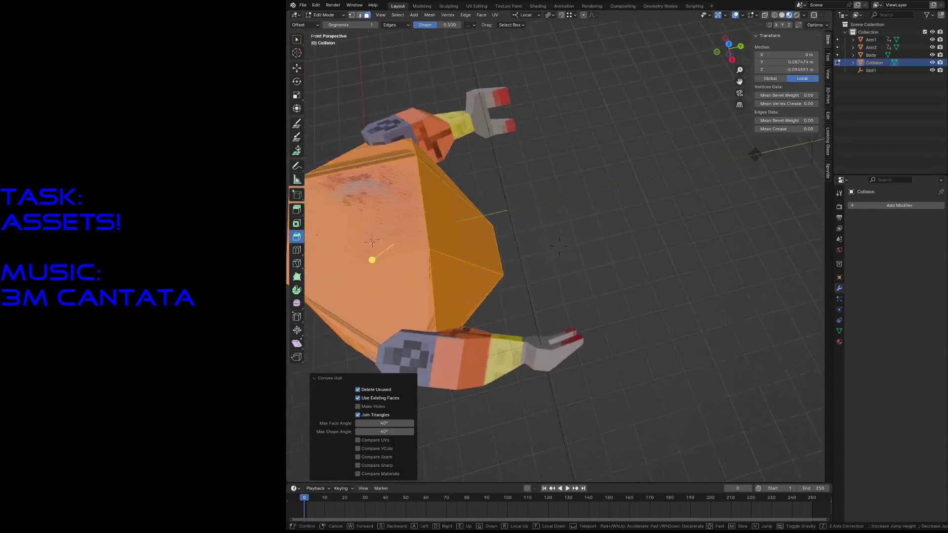
{"action": "key", "text": "s"}
{"action": "key", "text": "s"}
{"action": "key", "text": "w"}
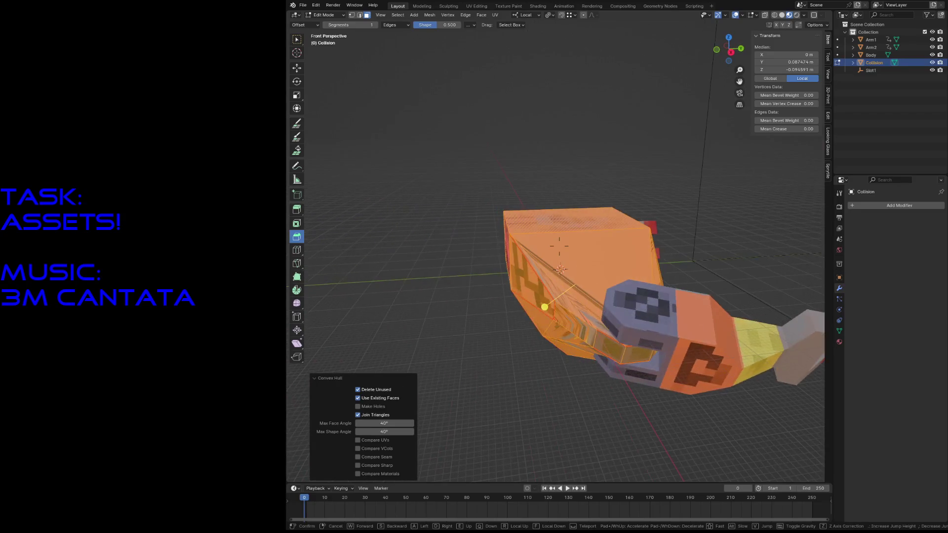
{"action": "key", "text": "w"}
{"action": "key", "text": "s"}
{"action": "key", "text": "Return"}
{"action": "key", "text": "z"}
{"action": "left_click", "coordinate": [600, 224]}
{"action": "key", "text": "shift+grave"}
{"action": "key", "text": "w"}
{"action": "key", "text": "Return"}
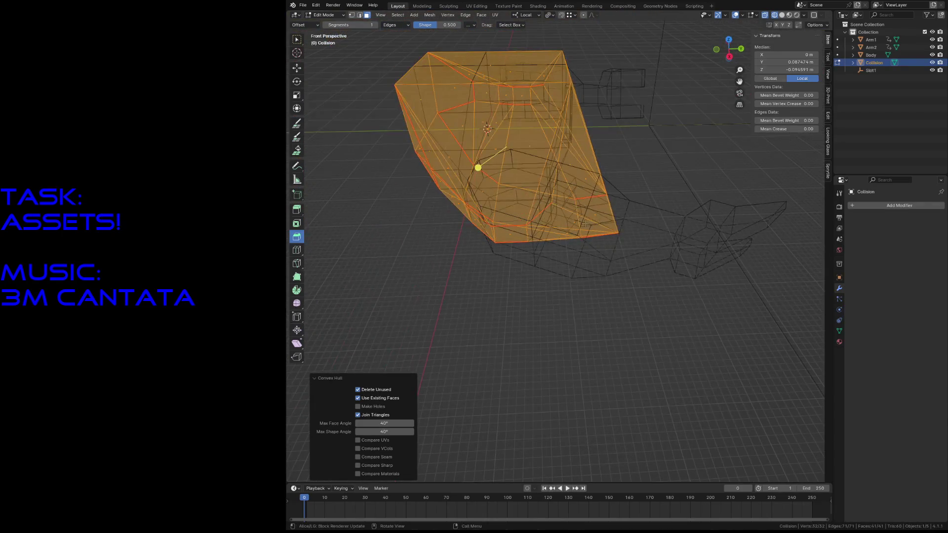
Reselect the whole mesh and rebuild it as a convex hull once more
{"action": "key", "text": "alt+a"}
{"action": "key", "text": "a"}
{"action": "key", "text": "F3"}
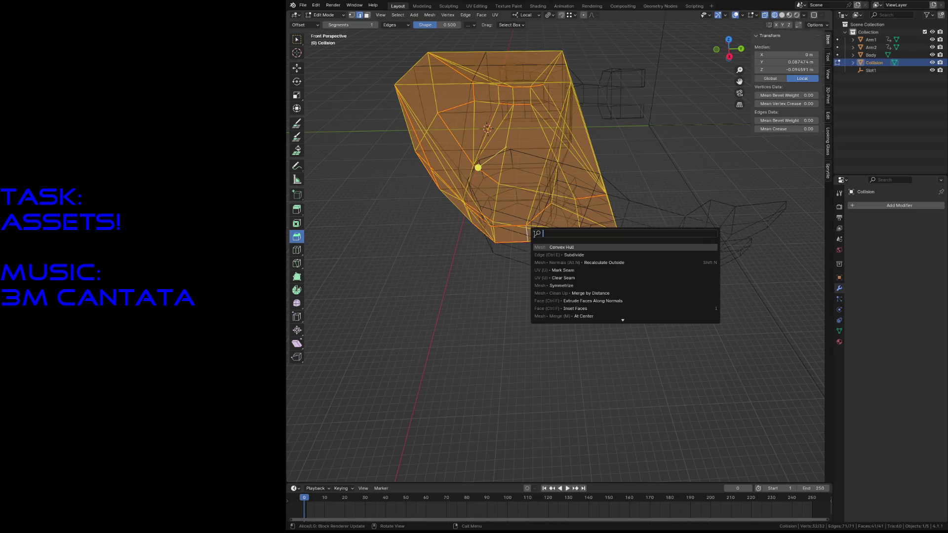
{"action": "left_click", "coordinate": [573, 278]}
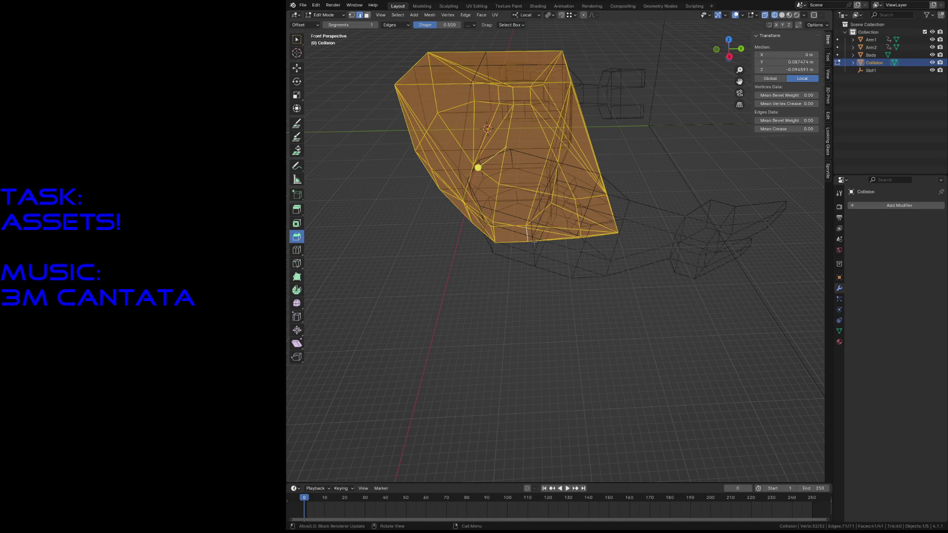
In edge select mode, slide one Collision edge outward along local Y
{"action": "key", "text": "alt+a"}
{"action": "key", "text": "shift+grave"}
{"action": "key", "text": "w"}
{"action": "key", "text": "Return"}
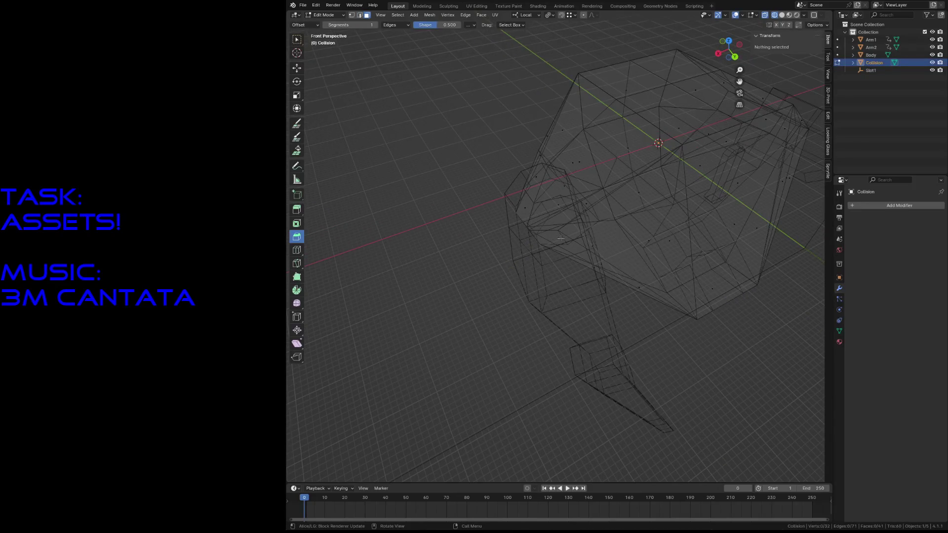
{"action": "key", "text": "2"}
{"action": "left_click", "coordinate": [530, 236]}
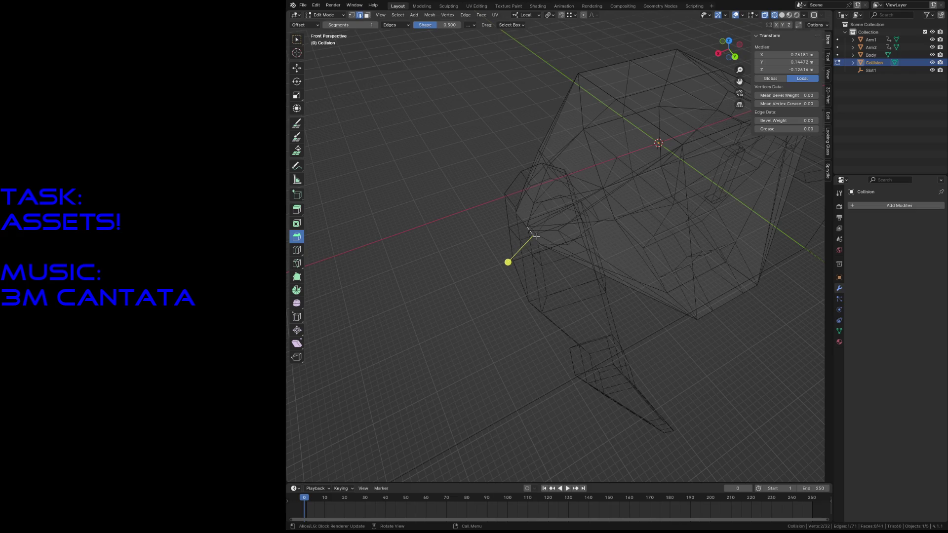
{"action": "middle_click_drag", "start_coordinate": [530, 235], "coordinate": [536, 238]}
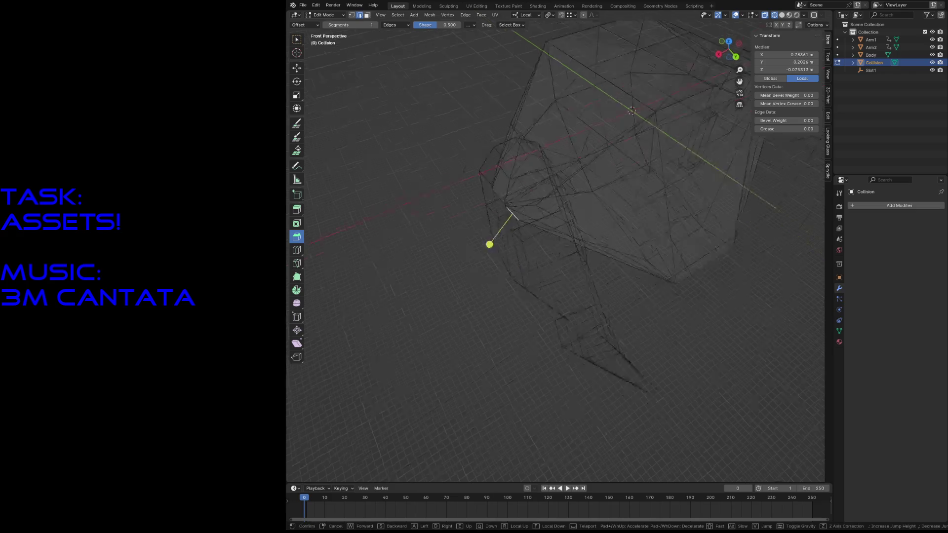
{"action": "key", "text": "g"}
{"action": "key", "text": "y"}
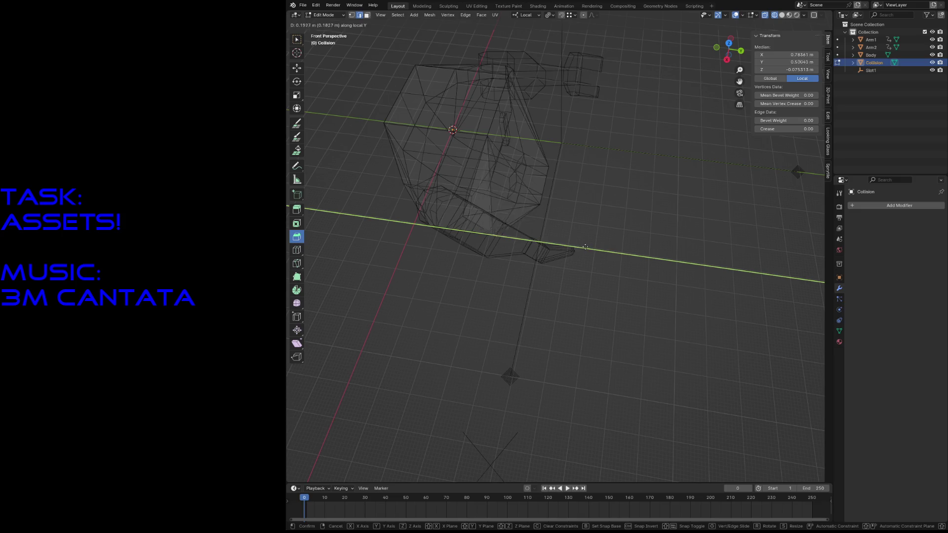
{"action": "left_click", "coordinate": [621, 261]}
Slide an edge on the mesh's side part outward along the Y axis as well
{"action": "key", "text": "shift+grave"}
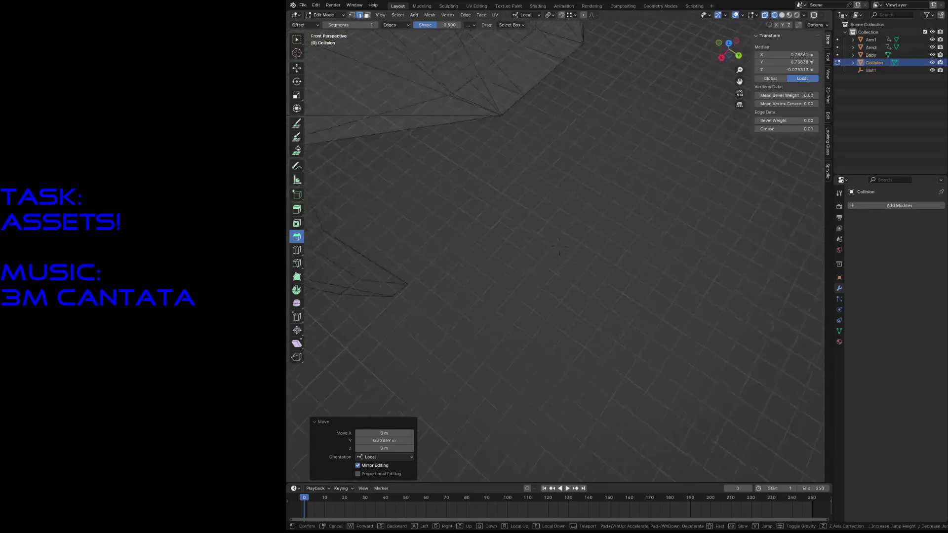
{"action": "left_click", "coordinate": [606, 262]}
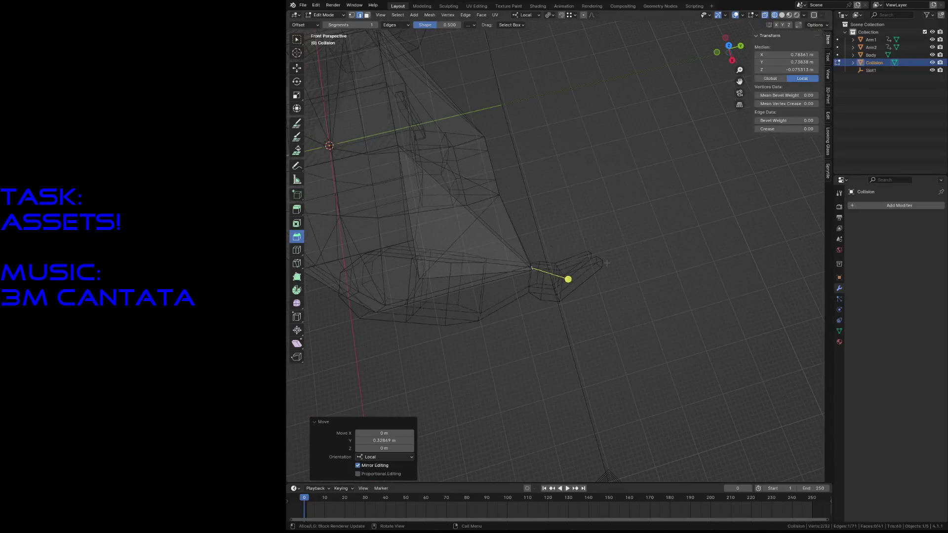
{"action": "key", "text": "shift+grave"}
{"action": "key", "text": "w"}
{"action": "left_click", "coordinate": [556, 256]}
{"action": "left_click", "coordinate": [532, 176]}
{"action": "key", "text": "shift+grave"}
{"action": "key", "text": "s"}
{"action": "left_click", "coordinate": [519, 191]}
{"action": "key", "text": "g"}
{"action": "key", "text": "y"}
{"action": "left_click", "coordinate": [598, 211]}
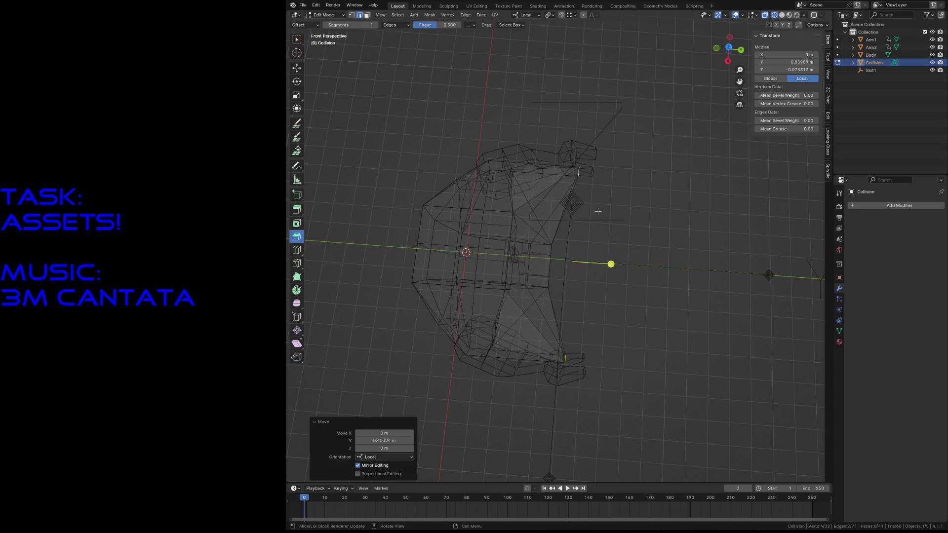
Widen the selected parts along local X, then stretch along local Y about the Median Point pivot
{"action": "key", "text": "s"}
{"action": "key", "text": "y"}
{"action": "key", "text": "x"}
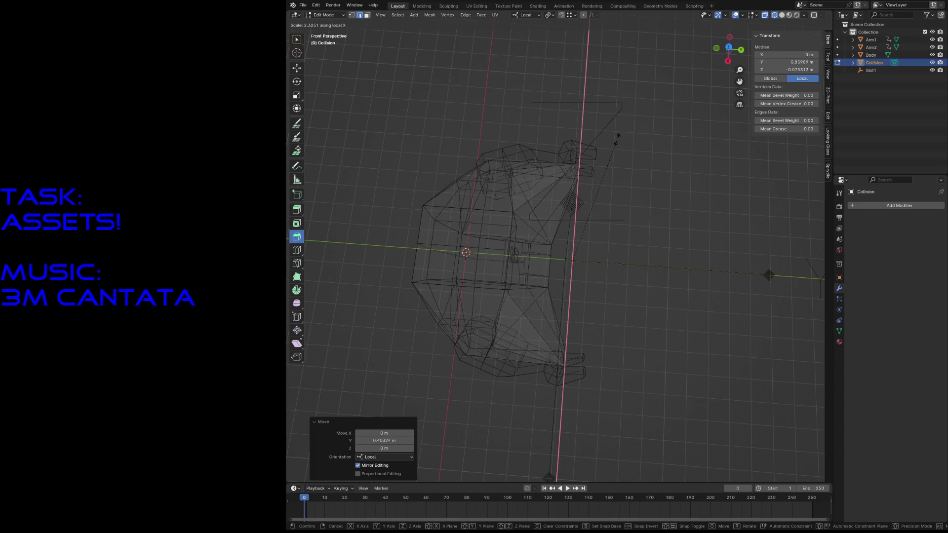
{"action": "left_click", "coordinate": [617, 138]}
{"action": "left_click", "coordinate": [549, 15]}
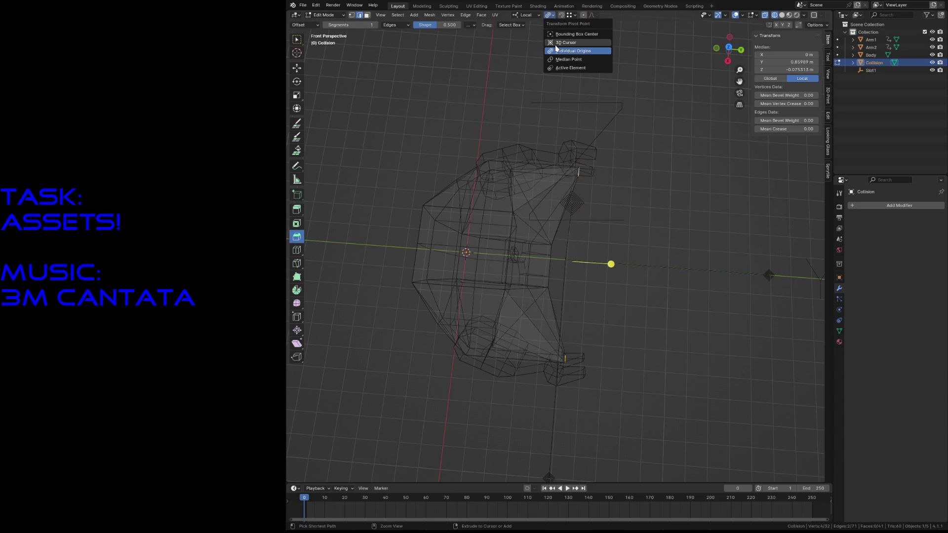
{"action": "left_click", "coordinate": [569, 59]}
{"action": "key", "text": "s"}
{"action": "key", "text": "z"}
{"action": "key", "text": "y"}
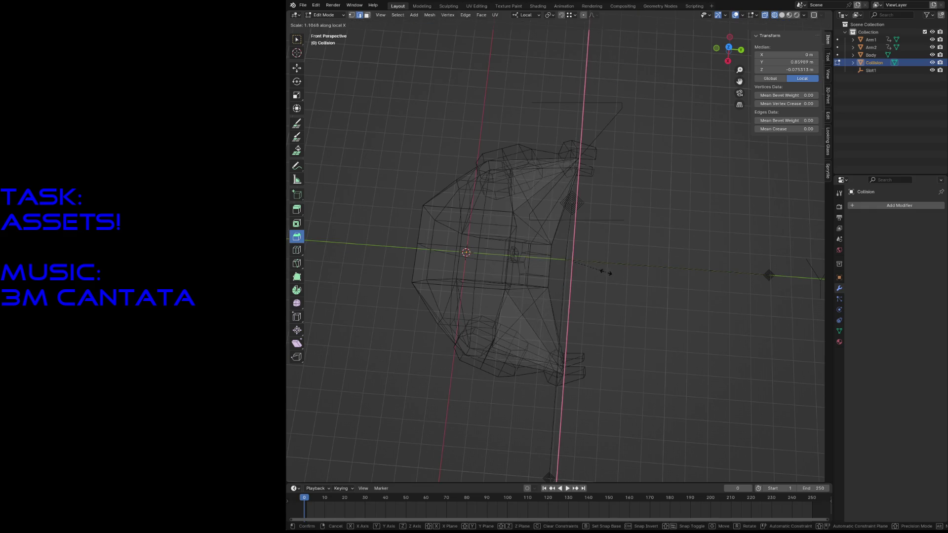
{"action": "left_click", "coordinate": [605, 272]}
Inspect the stretched hull from several angles and select the whole mesh for the next operation
{"action": "key", "text": "shift+grave"}
{"action": "key", "text": "w"}
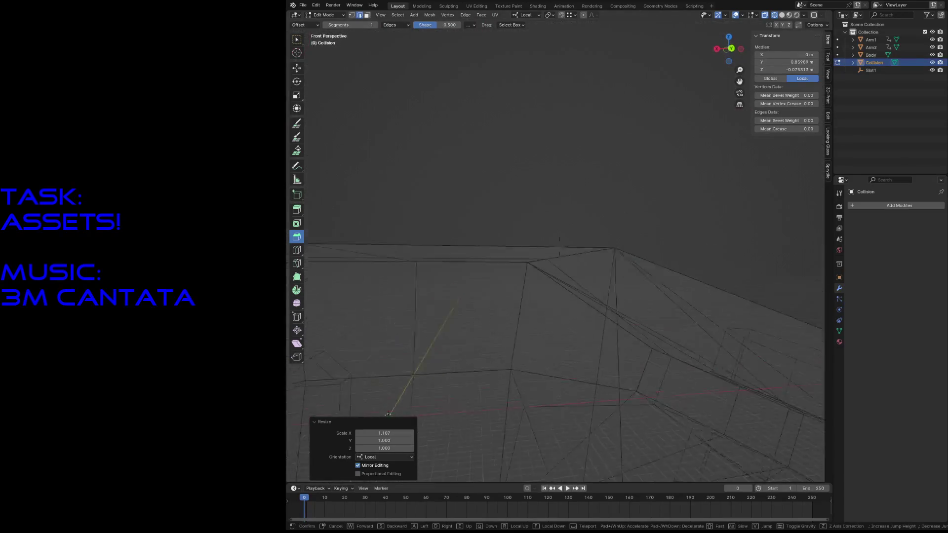
{"action": "key", "text": "s"}
{"action": "key", "text": "w"}
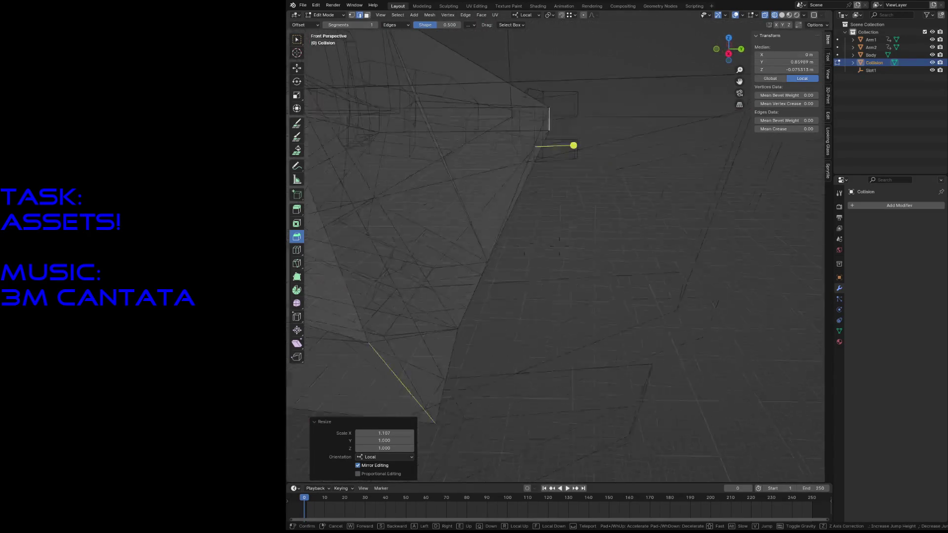
{"action": "key", "text": "w"}
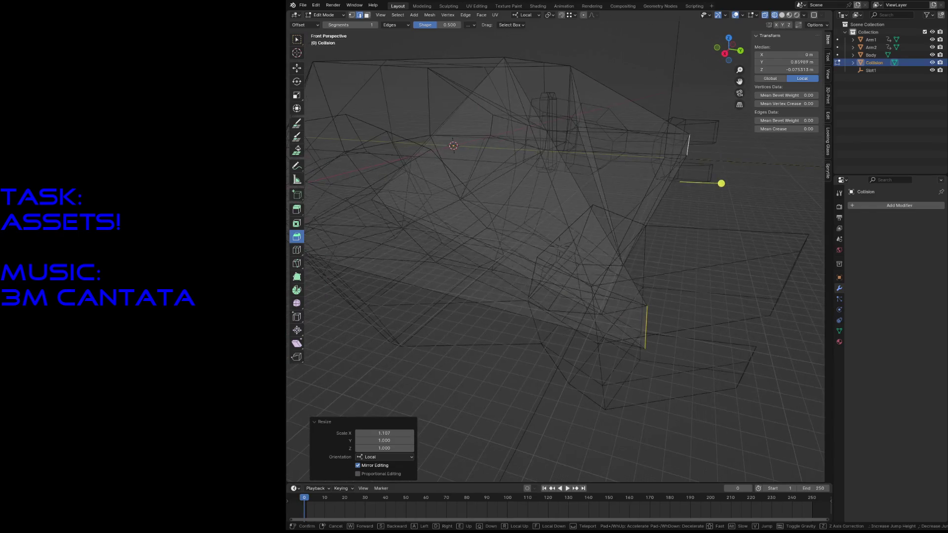
{"action": "key", "text": "s"}
{"action": "left_click", "coordinate": [581, 199]}
{"action": "key", "text": "a"}
{"action": "key", "text": "F3"}
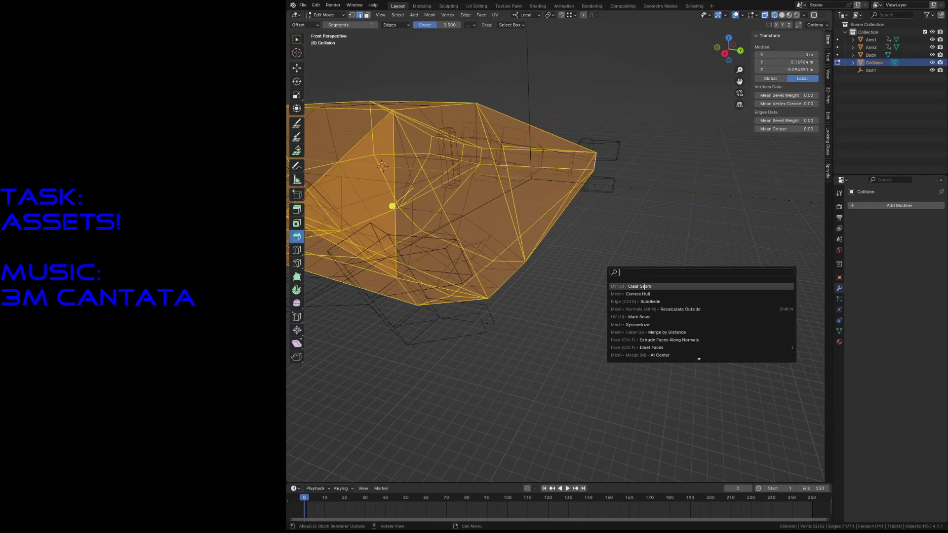
Run Convex Hull on the Collision mesh, deselect it and switch to Solid shading
{"action": "left_click", "coordinate": [647, 294]}
{"action": "left_click", "coordinate": [646, 295]}
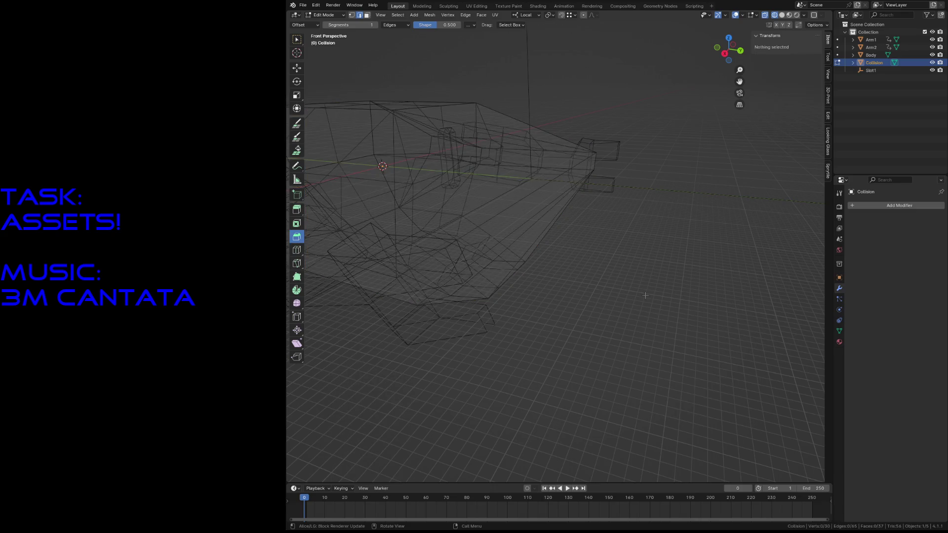
{"action": "key", "text": "z"}
{"action": "left_click", "coordinate": [696, 295]}
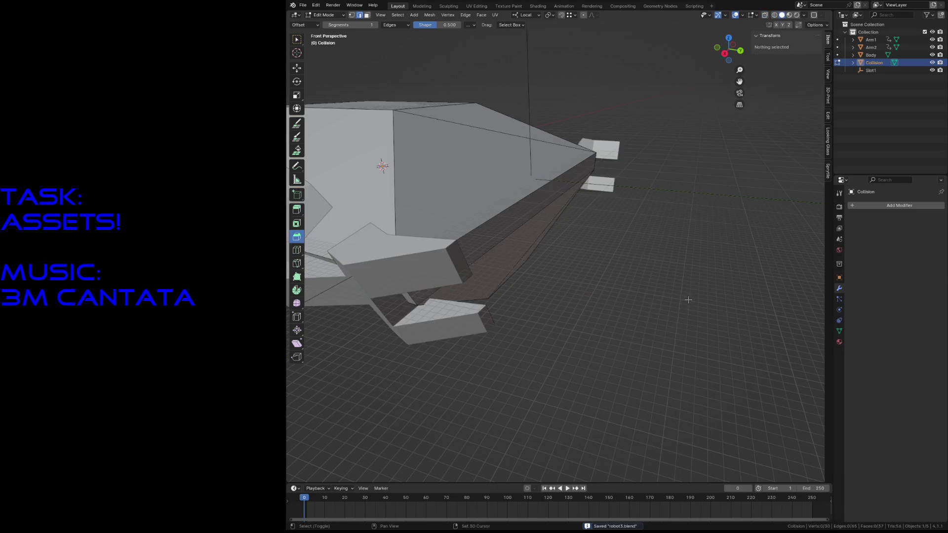
Fly around the hull to check it from all sides, then return to Object Mode
{"action": "key", "text": "shift+grave"}
{"action": "key", "text": "d"}
{"action": "key", "text": "w"}
{"action": "key", "text": "d"}
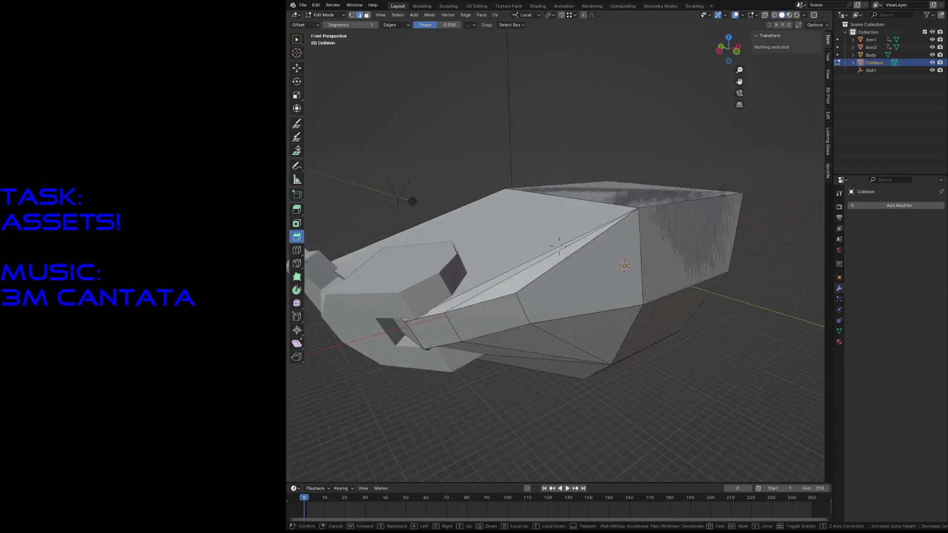
{"action": "key", "text": "w"}
{"action": "key", "text": "s"}
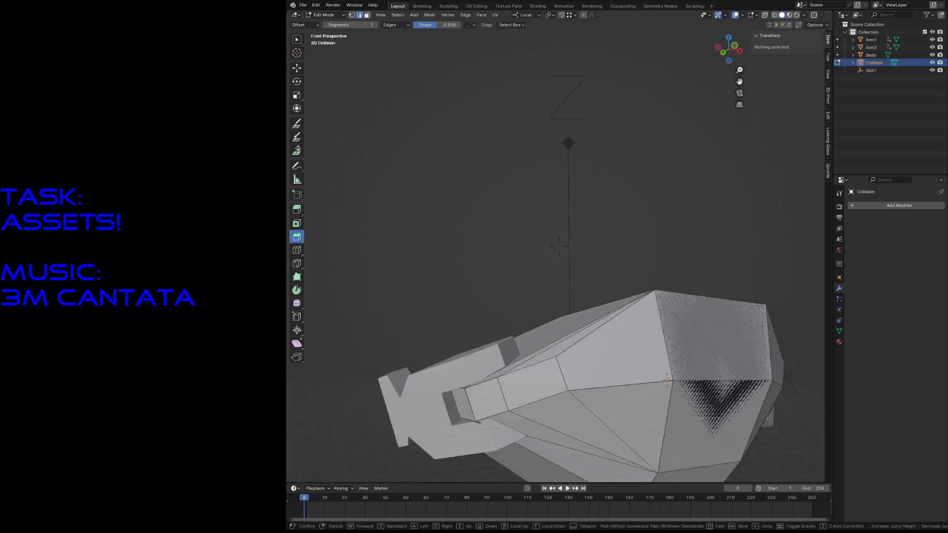
{"action": "key", "text": "w"}
{"action": "key", "text": "s"}
{"action": "key", "text": "w"}
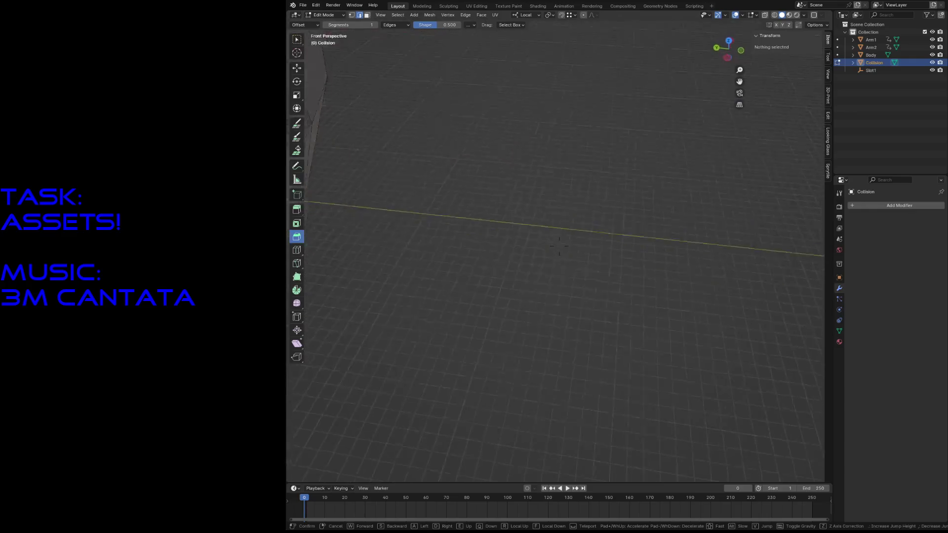
{"action": "left_click", "coordinate": [687, 304]}
{"action": "key", "text": "Tab"}
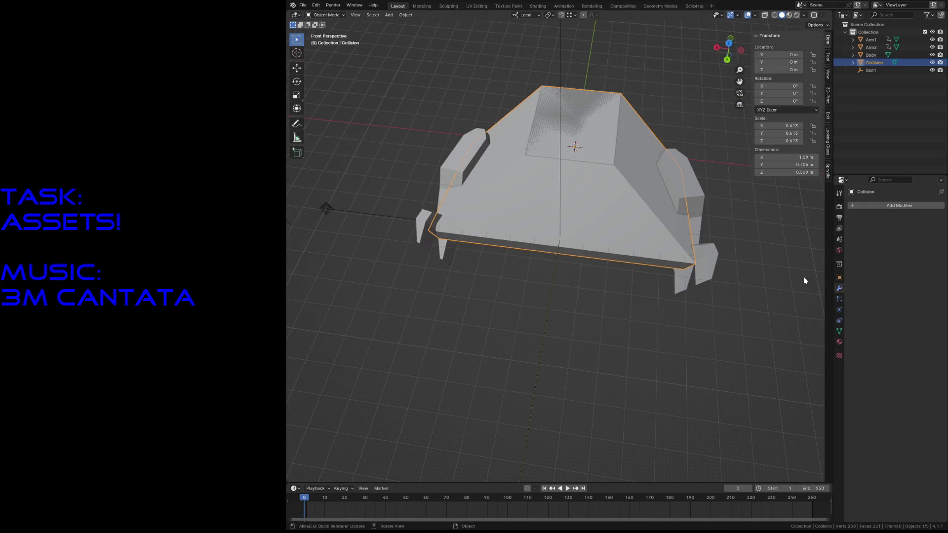
Set the Collision object's Display As to Wire and check the robot shows through it
{"action": "left_click", "coordinate": [839, 277]}
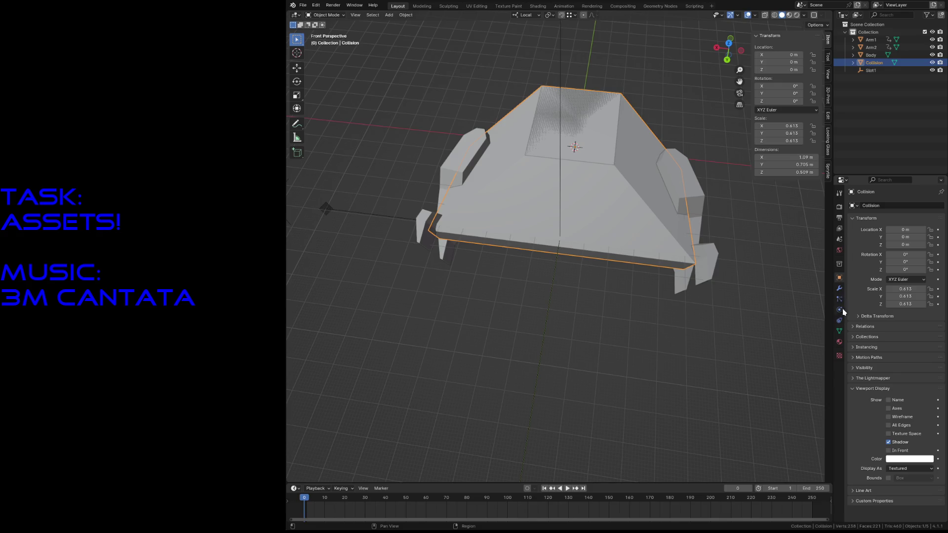
{"action": "left_click", "coordinate": [899, 469]}
{"action": "left_click", "coordinate": [901, 487]}
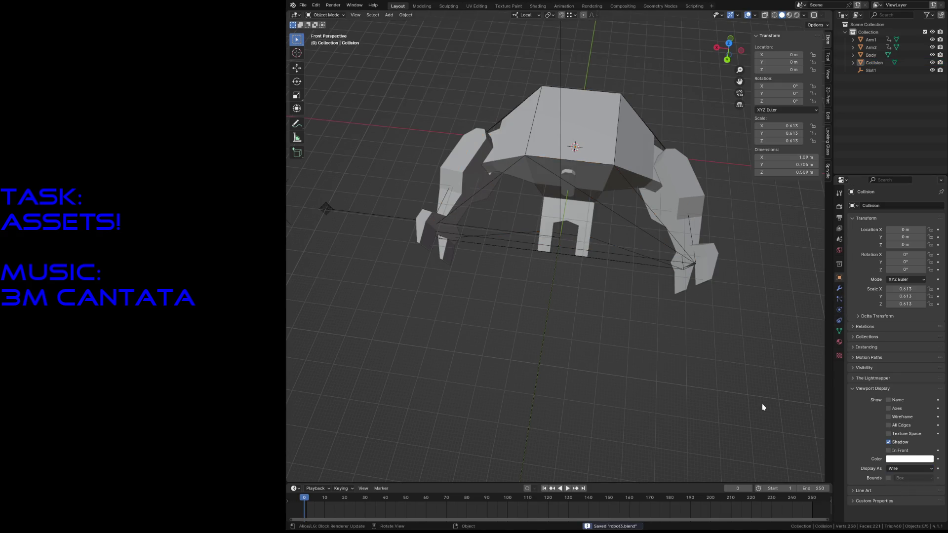
{"action": "key", "text": "shift+grave"}
{"action": "key", "text": "s"}
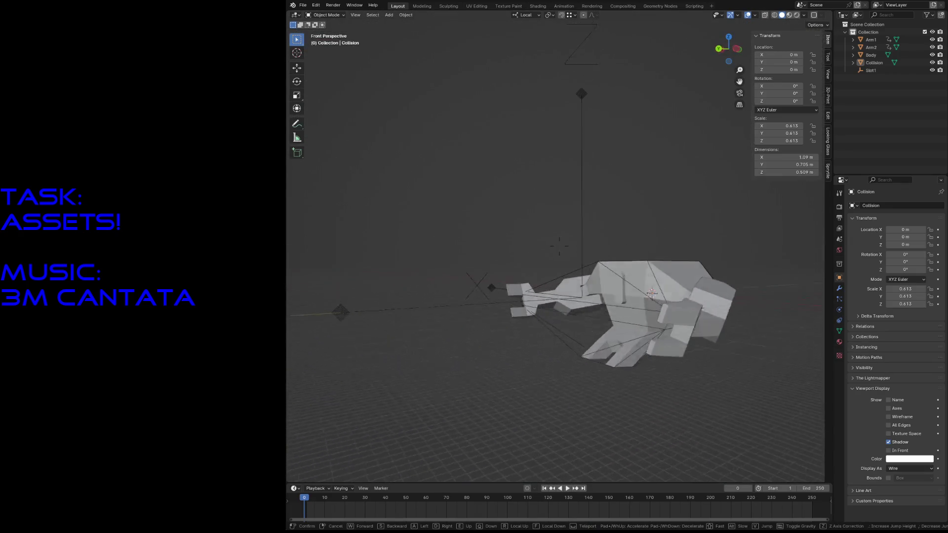
{"action": "key", "text": "w"}
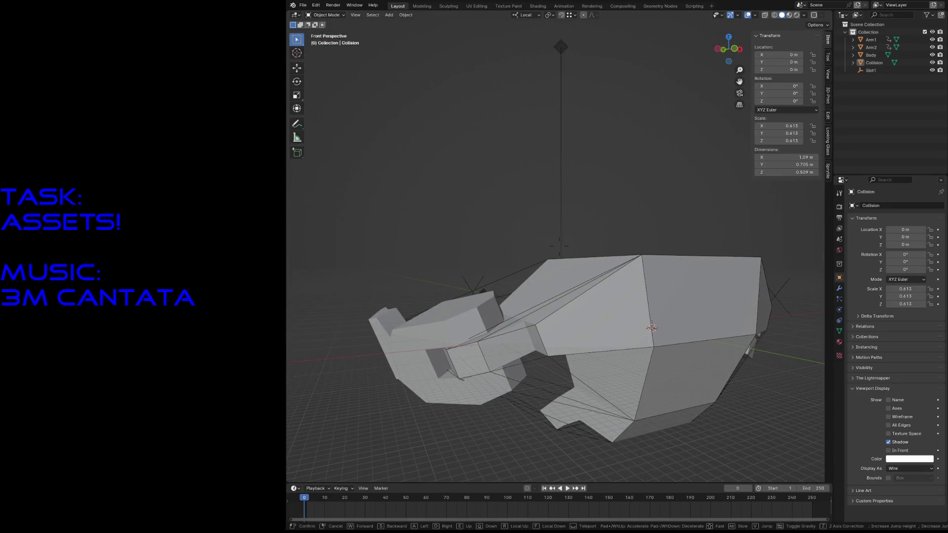
{"action": "key", "text": "s"}
{"action": "key", "text": "w"}
Save the scene to robot3.blend and head to the export formats
{"action": "key", "text": "s"}
{"action": "left_click", "coordinate": [558, 239]}
{"action": "key", "text": "ctrl+s"}
{"action": "left_click", "coordinate": [303, 5]}
{"action": "mouse_move", "coordinate": [316, 121]}
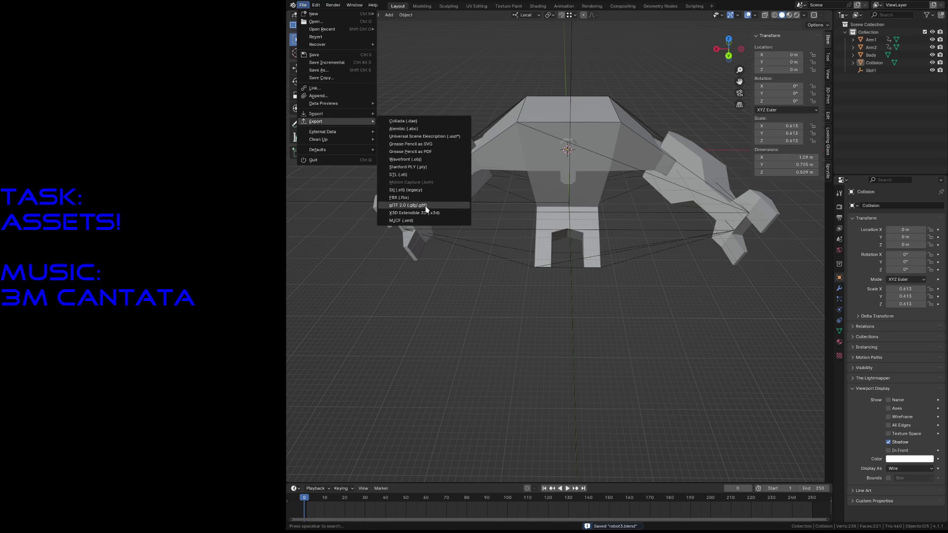
Export the robot as glTF 2.0 and save robot3.blend again
{"action": "left_click", "coordinate": [426, 207]}
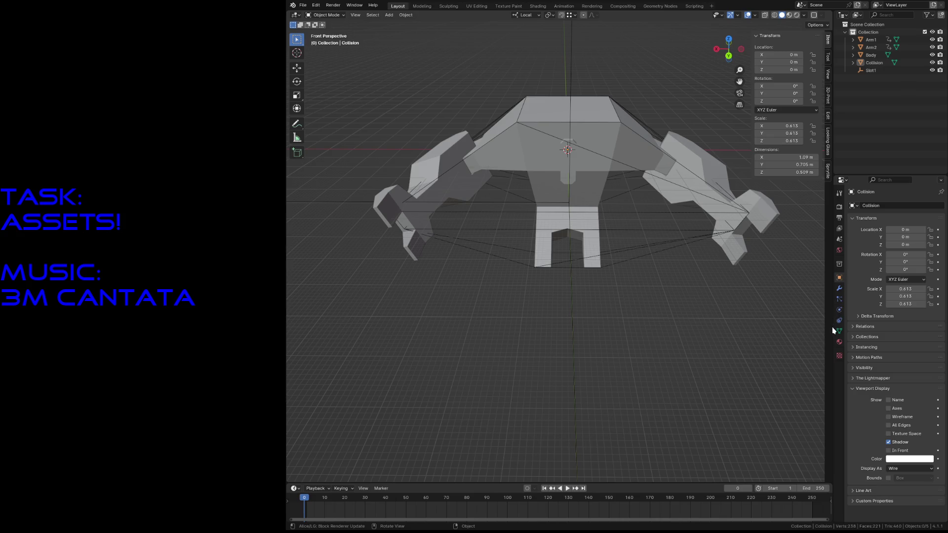
{"action": "key", "text": "ctrl+s"}
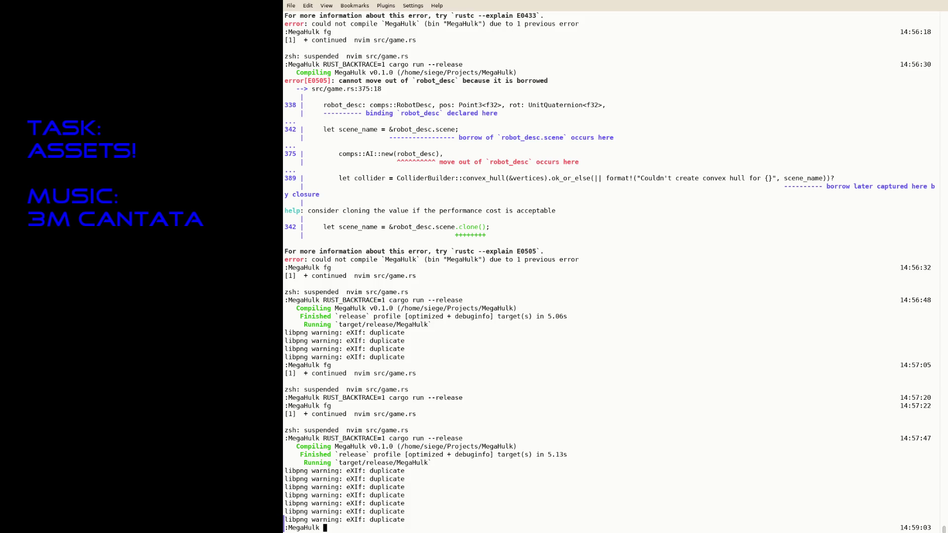
{"action": "type", "text": "fg"}
Resume nvim, move to robot2_material.cfg and save it as data/robot3_material.cfg
{"action": "key", "text": "Return"}
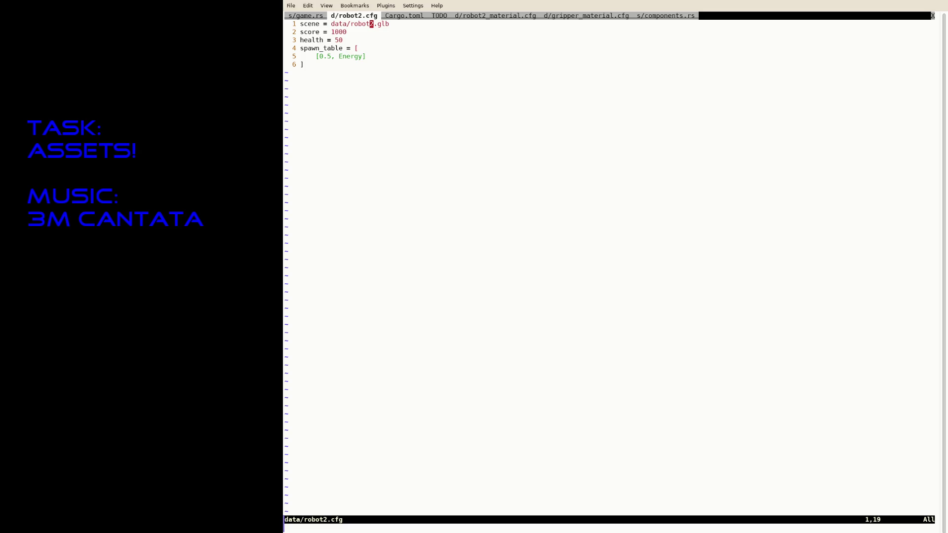
{"action": "type", "text": ":saveas data/ro"}
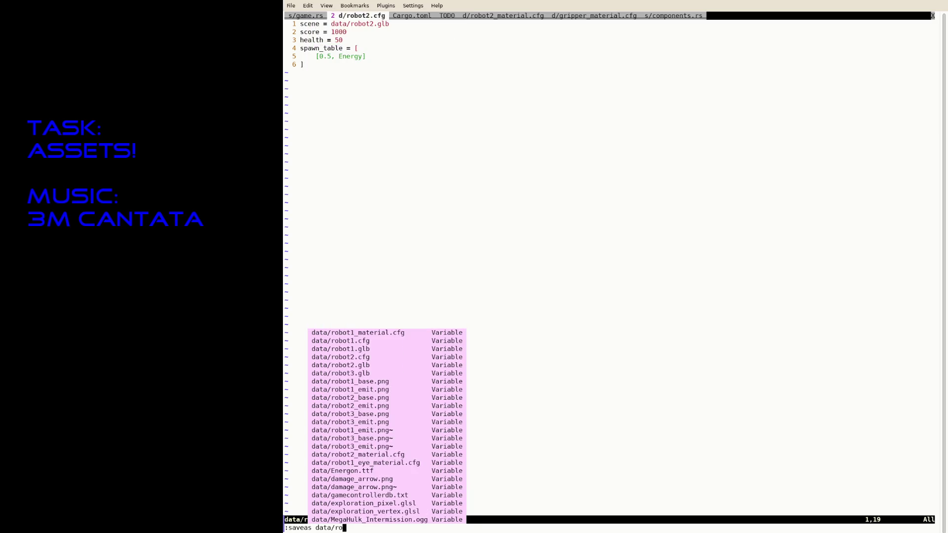
{"action": "type", "text": "bot3.c"}
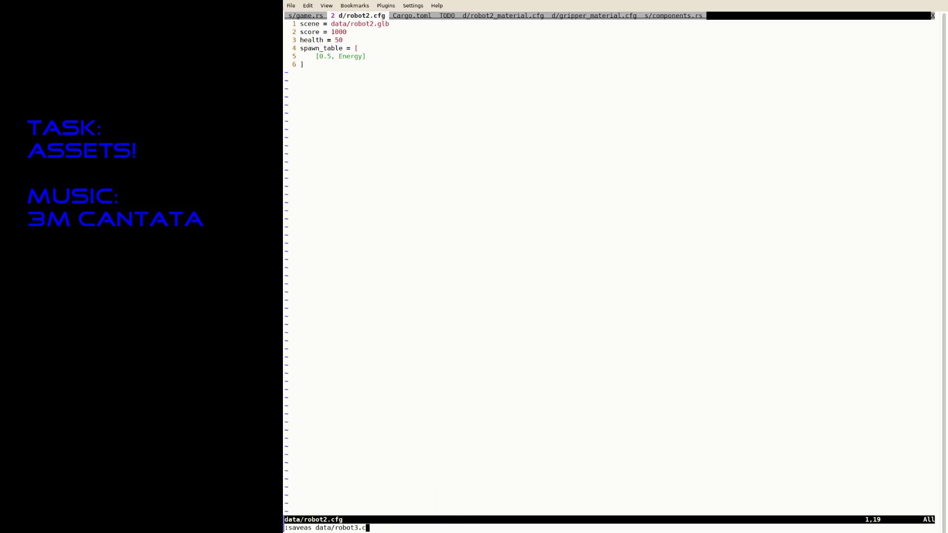
{"action": "key", "text": "Escape"}
{"action": "key", "text": "Tab"}
{"action": "key", "text": "Tab"}
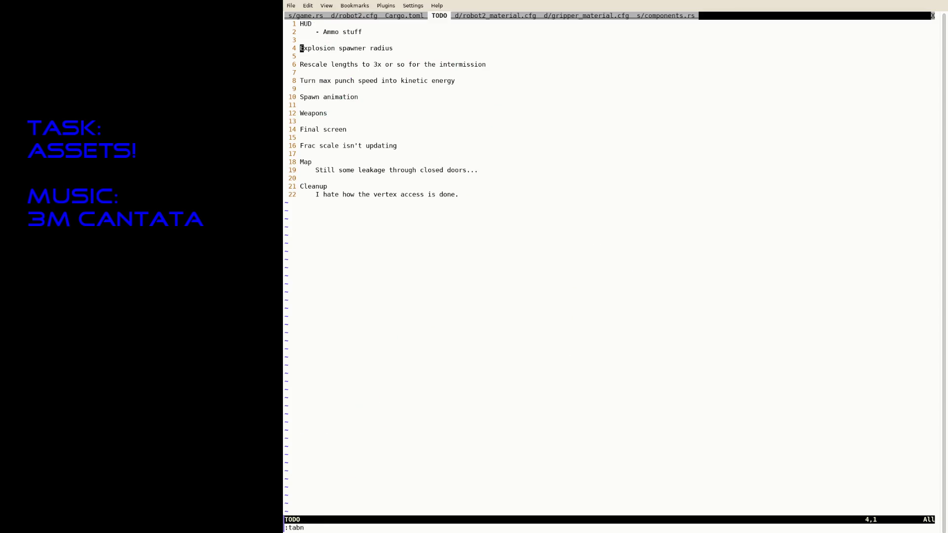
{"action": "key", "text": "Tab"}
{"action": "type", "text": ":saveas data/"}
{"action": "key", "text": "Escape"}
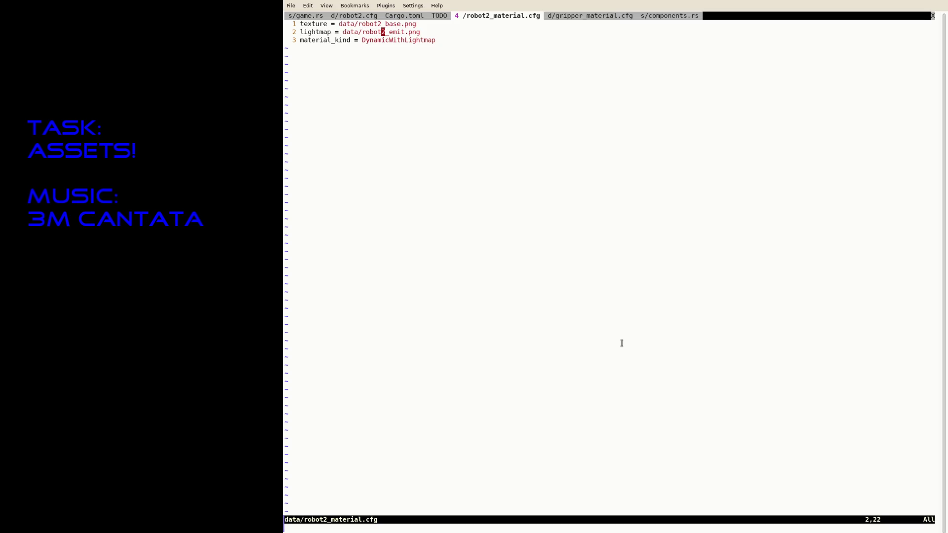
{"action": "type", "text": ":saveas data/robot3_material.cfg"}
{"action": "key", "text": "Return"}
{"action": "type", "text": "s3"}
Write robot3_material.cfg, then copy robot1_eye_material.cfg to data/robot3_eye_material.cfg
{"action": "key", "text": "Escape"}
{"action": "type", "text": "ks3"}
{"action": "key", "text": "Escape"}
{"action": "type", "text": ":w"}
{"action": "key", "text": "Return"}
{"action": "type", "text": ":tabe data/robot"}
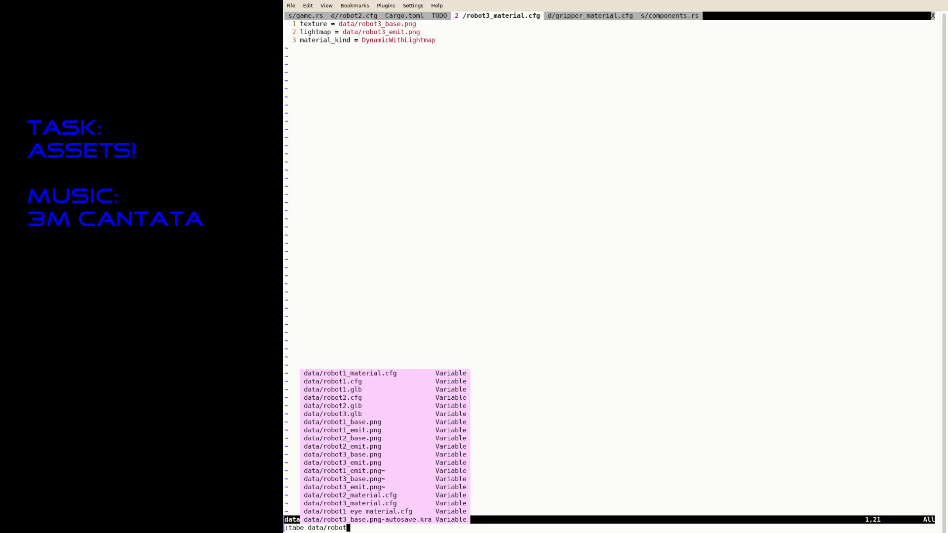
{"action": "type", "text": "1_eye"}
{"action": "key", "text": "Tab"}
{"action": "key", "text": "Return"}
{"action": "type", "text": ":saveas data"}
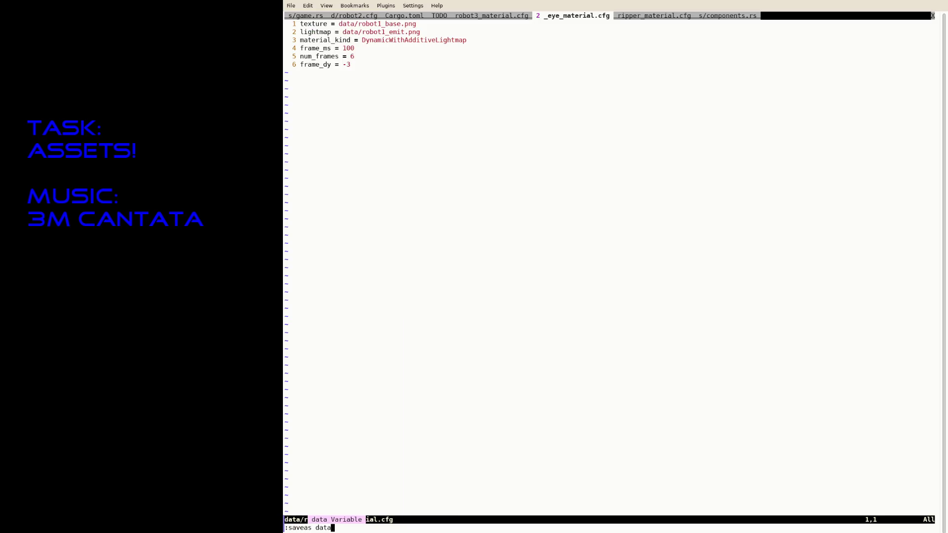
{"action": "type", "text": "/robot3_ey"}
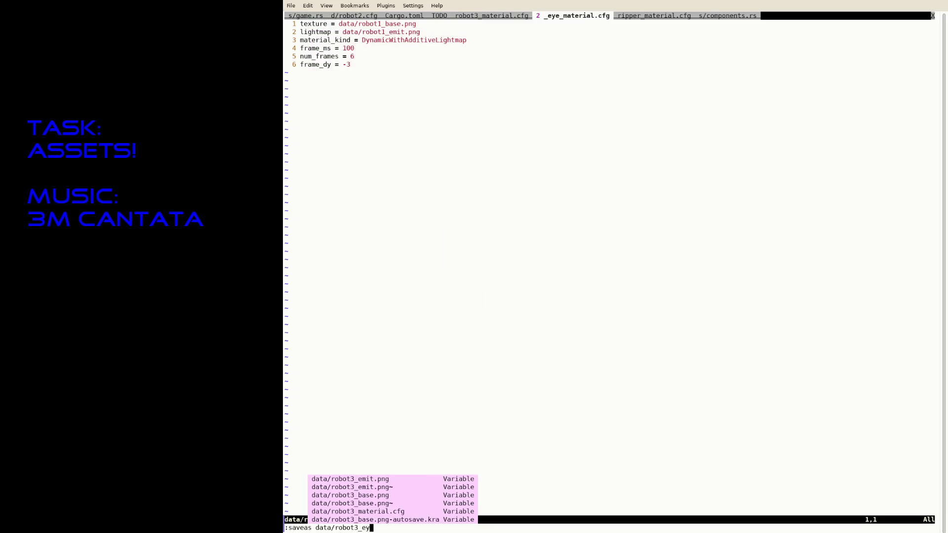
{"action": "type", "text": "e_material.cfg"}
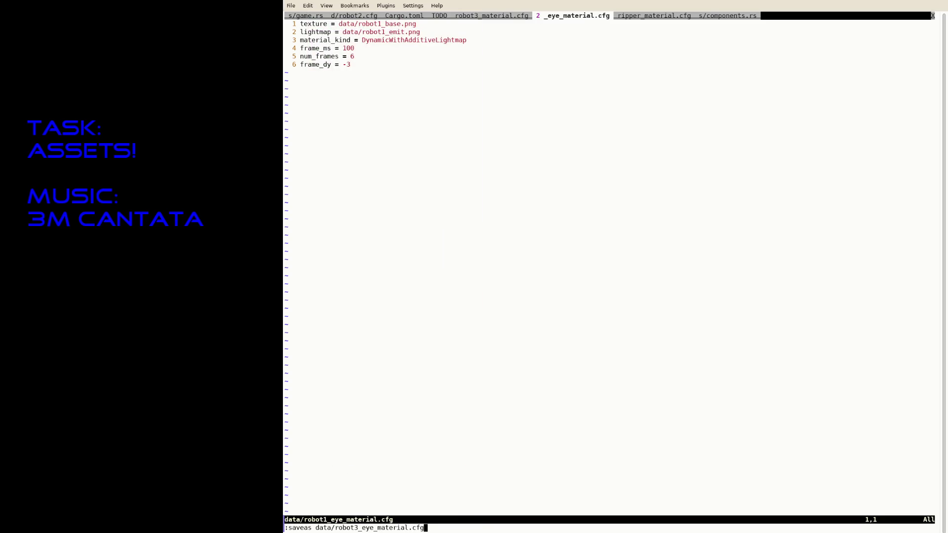
{"action": "key", "text": "Return"}
Point the eye material's texture and lightmap paths at robot3 instead of robot1
{"action": "key", "text": "f"}
{"action": "key", "text": "slash"}
{"action": "key", "text": "a"}
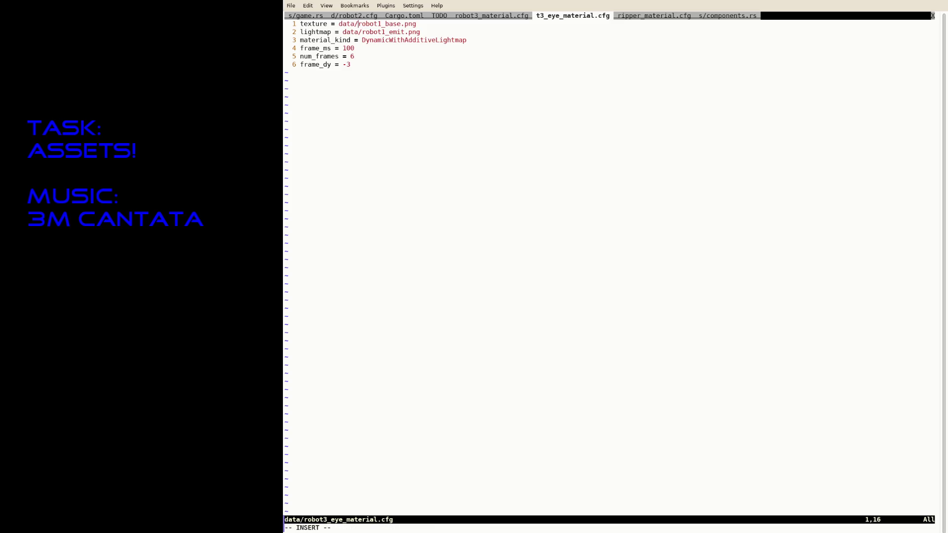
{"action": "key", "text": "Right"}
{"action": "key", "text": "Delete"}
{"action": "type", "text": "3"}
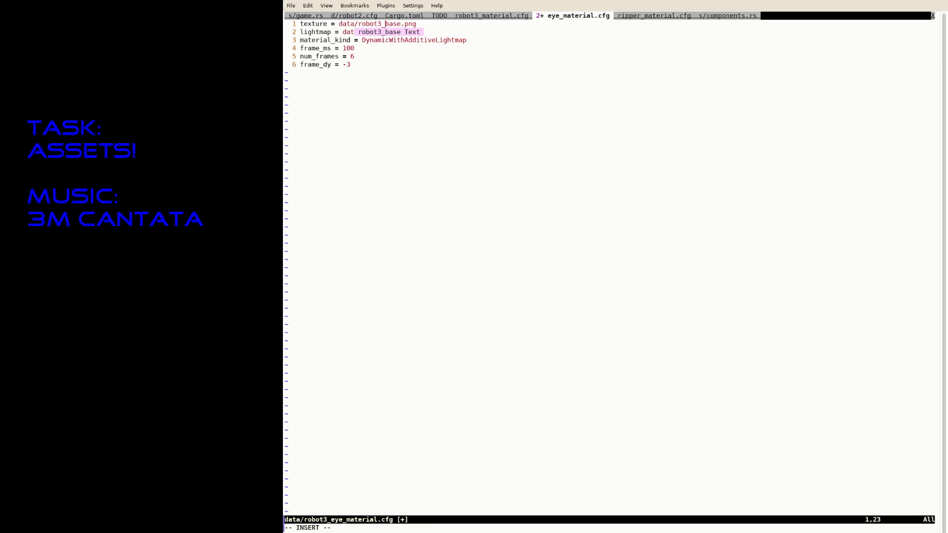
{"action": "key", "text": "Escape"}
{"action": "key", "text": "j"}
{"action": "key", "text": "a"}
{"action": "key", "text": "Delete"}
{"action": "type", "text": "3"}
{"action": "key", "text": "Escape"}
Change frame_dy -3 to frame_dx 3, set num_frames 3 and save the eye material
{"action": "key", "text": "G"}
{"action": "key", "text": "$"}
{"action": "key", "text": "s"}
{"action": "key", "text": "BackSpace"}
{"action": "key", "text": "BackSpace"}
{"action": "key", "text": "BackSpace"}
{"action": "type", "text": "x = 3"}
{"action": "key", "text": "Escape"}
{"action": "type", "text": "k$r4:w"}
{"action": "key", "text": "Return"}
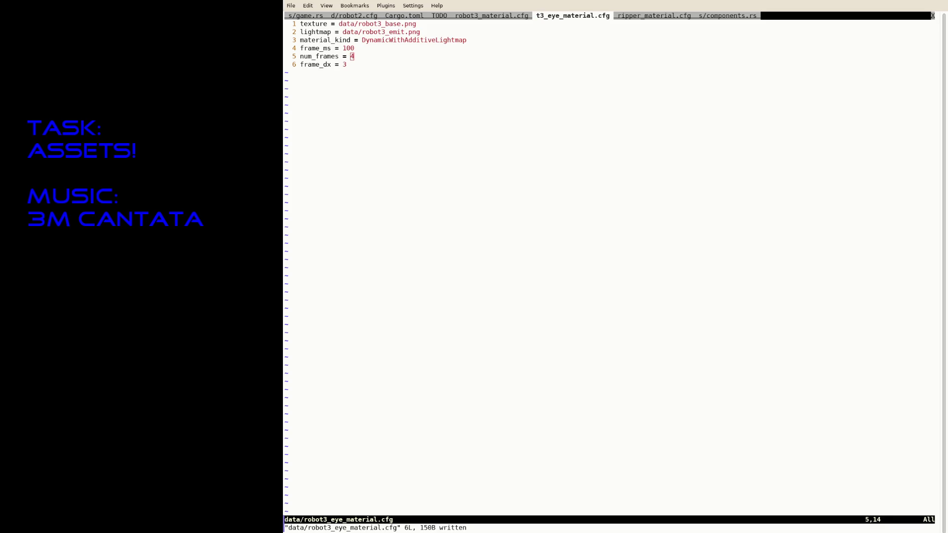
{"action": "type", "text": "s = 3"}
{"action": "key", "text": "Escape"}
{"action": "type", "text": ":w"}
{"action": "key", "text": "Return"}
{"action": "key", "text": "Tab"}
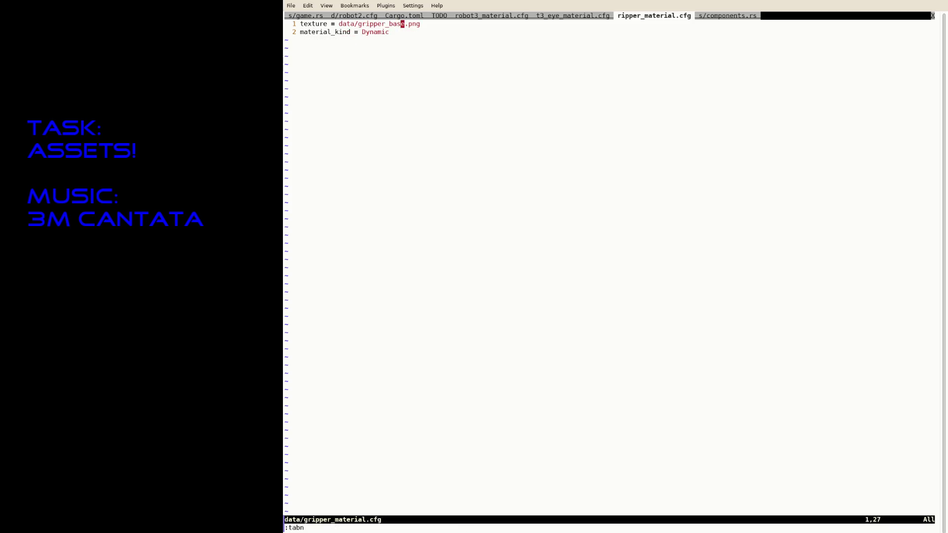
Set robot2.cfg's scene to data/robot3.glb, save, suspend nvim and rerun cargo run
{"action": "key", "text": "Tab"}
{"action": "key", "text": "Tab"}
{"action": "key", "text": "ctrl+s"}
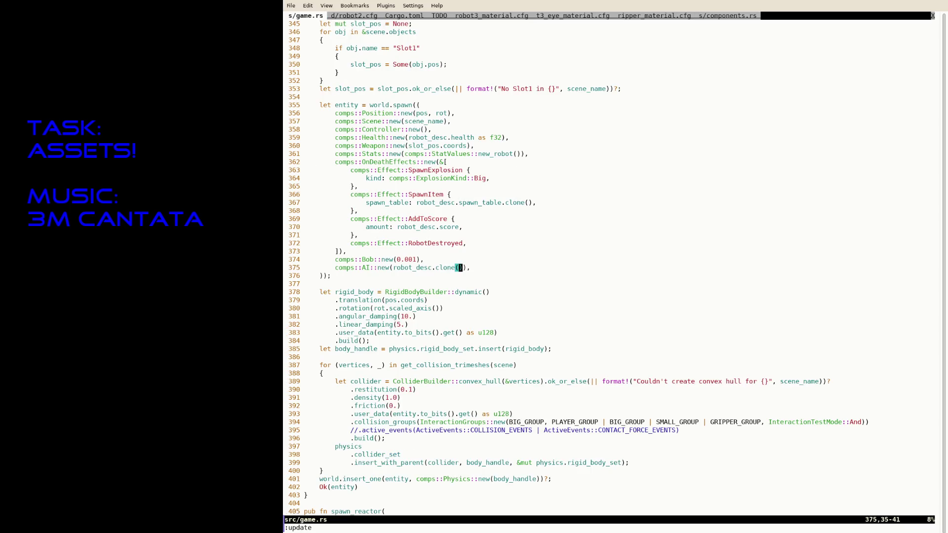
{"action": "key", "text": "Tab"}
{"action": "type", "text": "r3"}
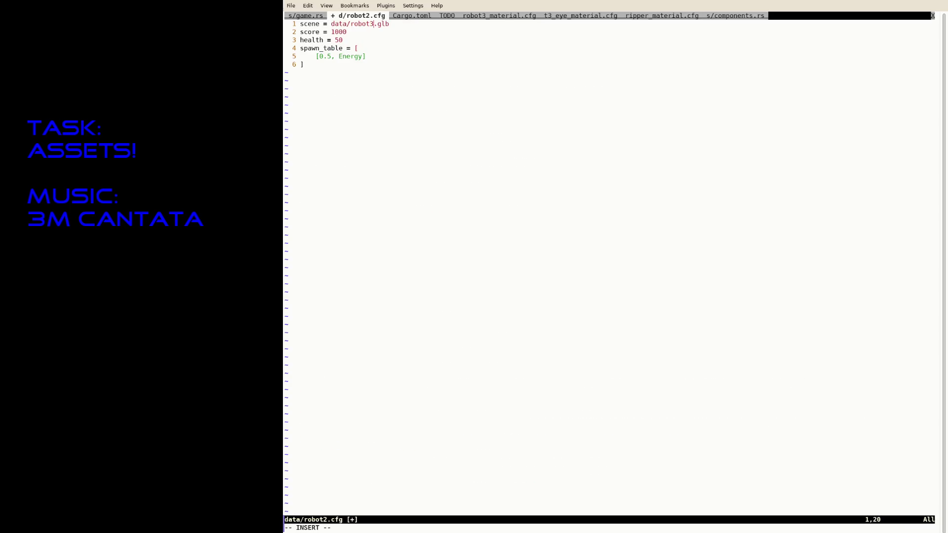
{"action": "key", "text": "ctrl+s"}
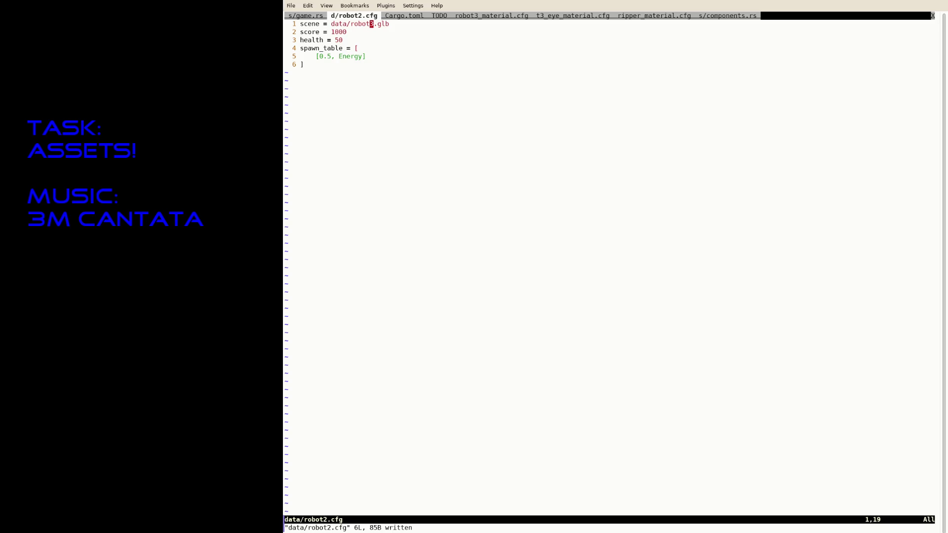
{"action": "key", "text": "ctrl+z"}
{"action": "key", "text": "Up"}
{"action": "key", "text": "Return"}
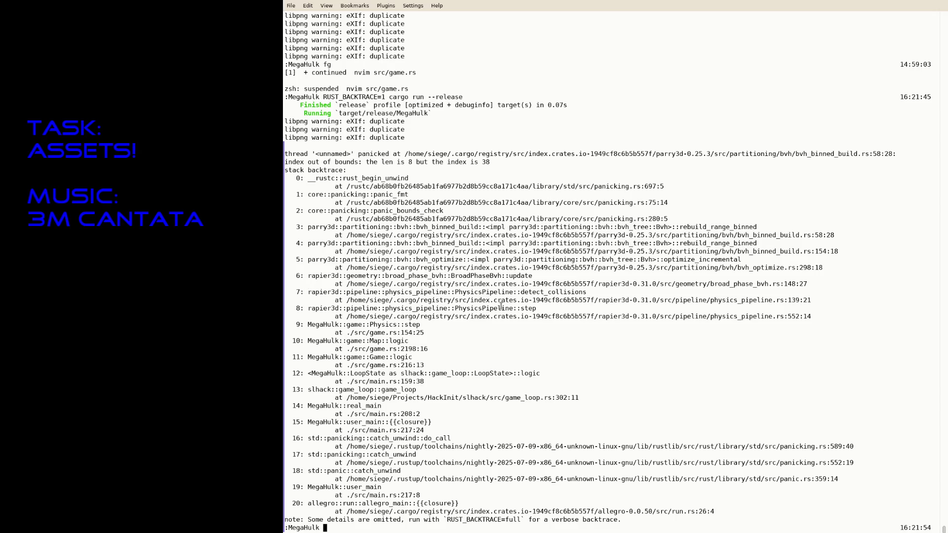
Rerun the game, then resume nvim and bring up the robot3 material tabs
{"action": "key", "text": "Up"}
{"action": "key", "text": "Return"}
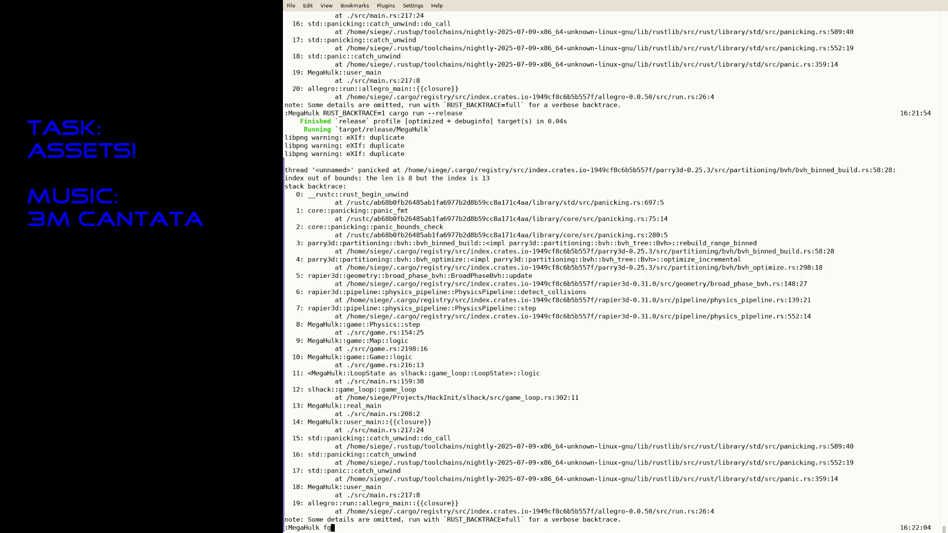
{"action": "key", "text": "Return"}
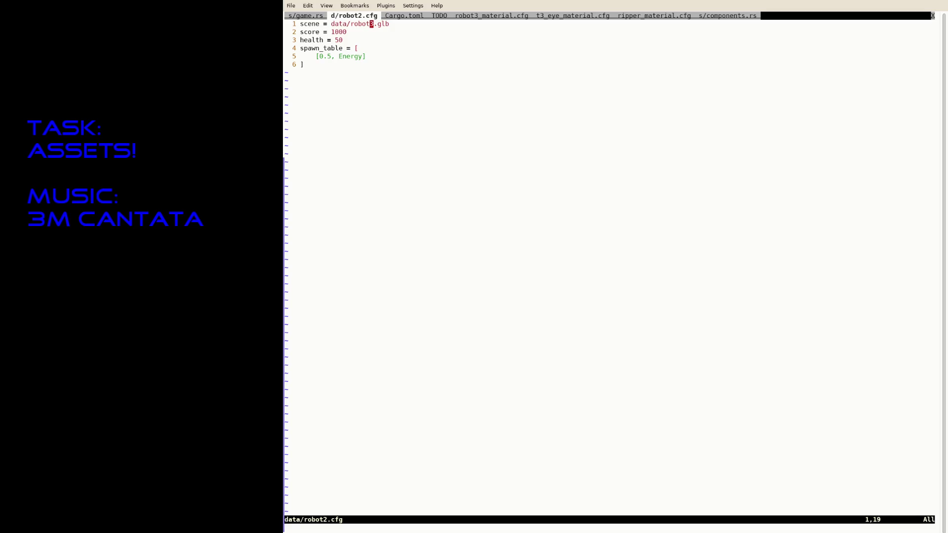
{"action": "key", "text": "Tab"}
{"action": "key", "text": "Tab"}
{"action": "key", "text": "Tab"}
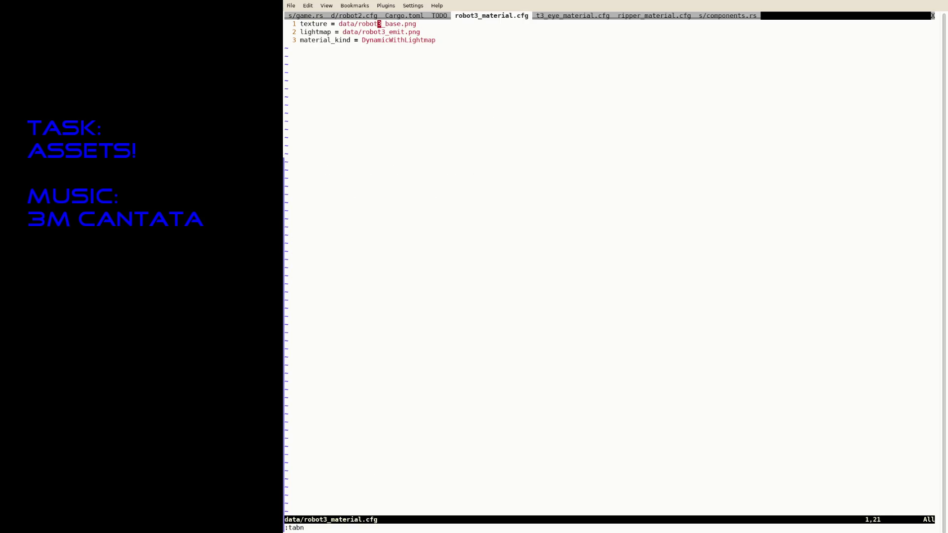
{"action": "key", "text": "g"}
{"action": "key", "text": "t"}
Flip between robot3_material.cfg and robot3_eye_material.cfg to compare them, then rerun the game
{"action": "key", "text": "g"}
{"action": "key", "text": "T"}
{"action": "key", "text": "g"}
{"action": "key", "text": "t"}
{"action": "key", "text": "g"}
{"action": "key", "text": "T"}
{"action": "key", "text": "g"}
{"action": "key", "text": "t"}
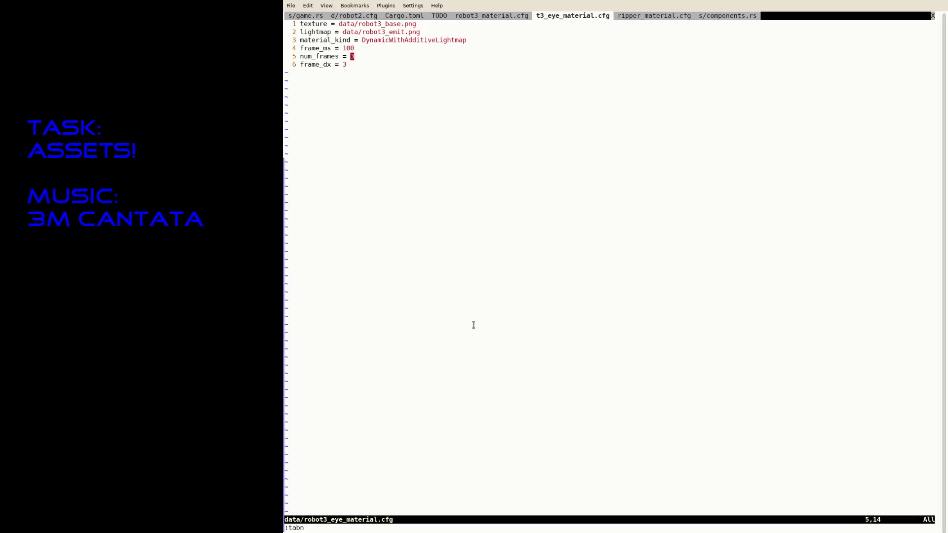
{"action": "key", "text": "ctrl+z"}
{"action": "key", "text": "Up"}
{"action": "key", "text": "Return"}
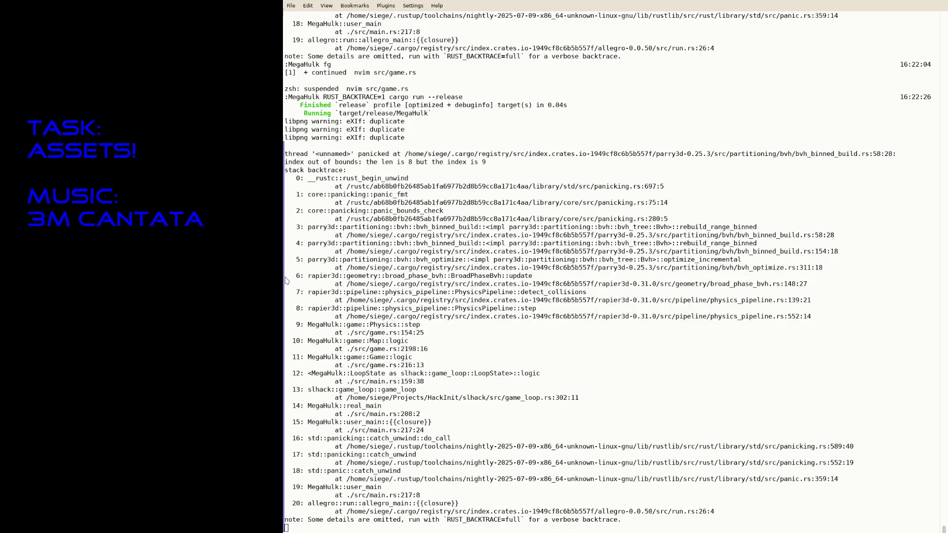
{"action": "type", "text": "fg"}
Resume nvim, resave robot3_eye_material.cfg, suspend and relaunch cargo run --release
{"action": "key", "text": "Return"}
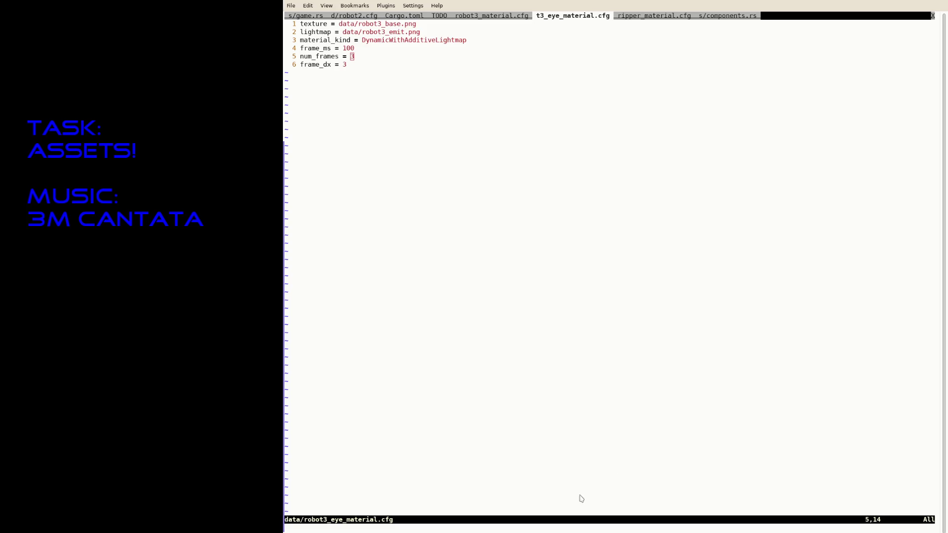
{"action": "key", "text": "ctrl+s"}
{"action": "type", "text": "a"}
{"action": "type", "text": "dsd"}
{"action": "key", "text": "ctrl+z"}
{"action": "key", "text": "BackSpace"}
{"action": "key", "text": "Escape"}
{"action": "type", "text": ":w"}
{"action": "key", "text": "Return"}
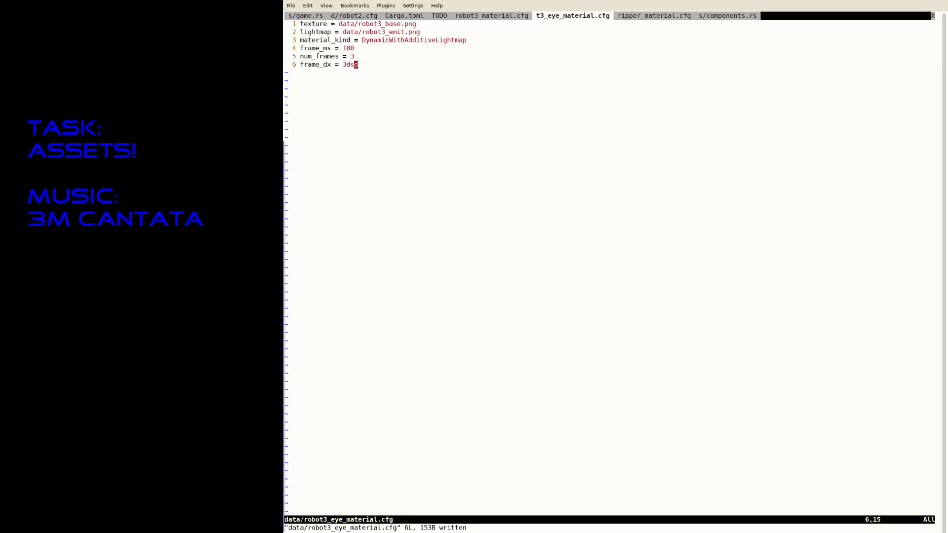
{"action": "key", "text": "ctrl+z"}
{"action": "key", "text": "Up"}
{"action": "key", "text": "Up"}
{"action": "key", "text": "Return"}
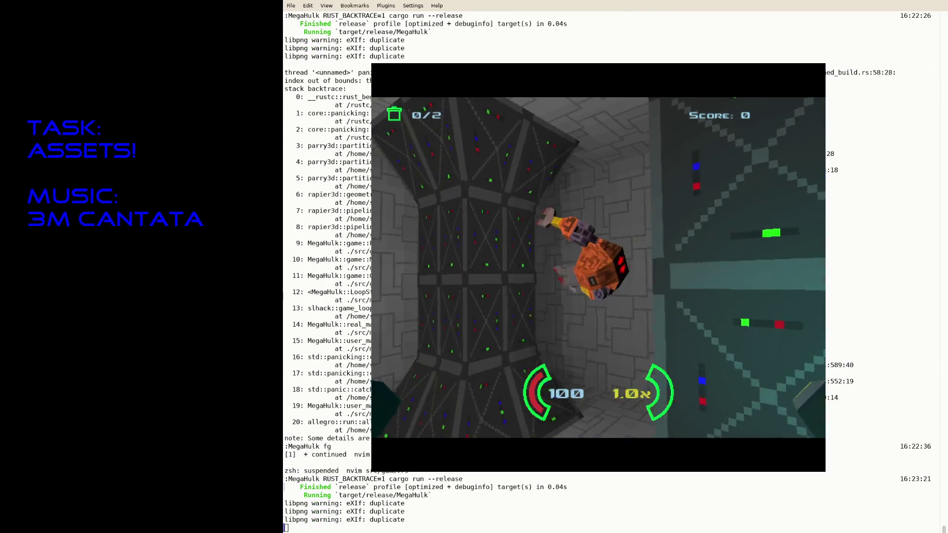
Close the game, resave the robot3 eye material and compare it against the robot3 material tab
{"action": "key", "text": "Escape"}
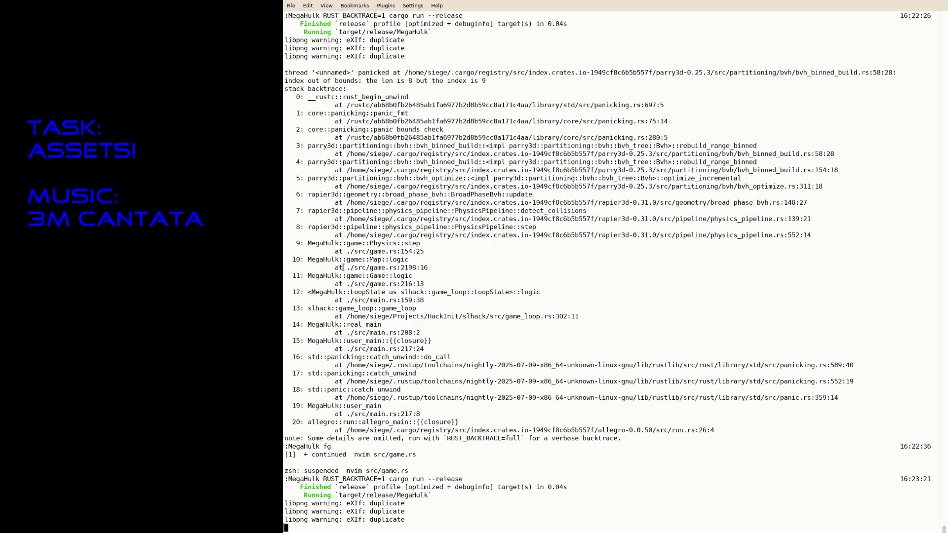
{"action": "type", "text": "fg"}
{"action": "key", "text": "Return"}
{"action": "type", "text": ":w"}
{"action": "key", "text": "Return"}
{"action": "type", "text": ":tabp"}
{"action": "key", "text": "Return"}
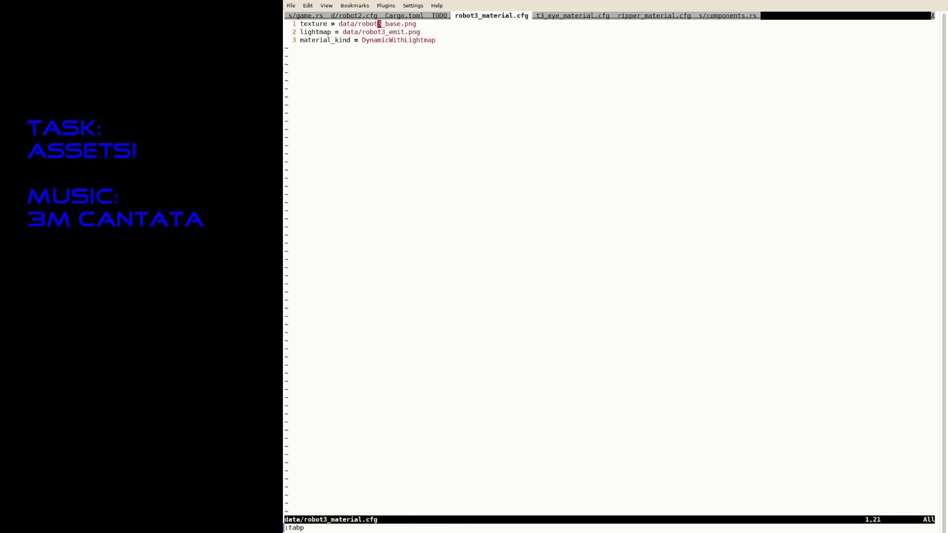
{"action": "type", "text": ":tabn"}
{"action": "key", "text": "Return"}
{"action": "type", "text": ":tabp"}
{"action": "key", "text": "Return"}
{"action": "type", "text": ":tabn"}
{"action": "key", "text": "Return"}
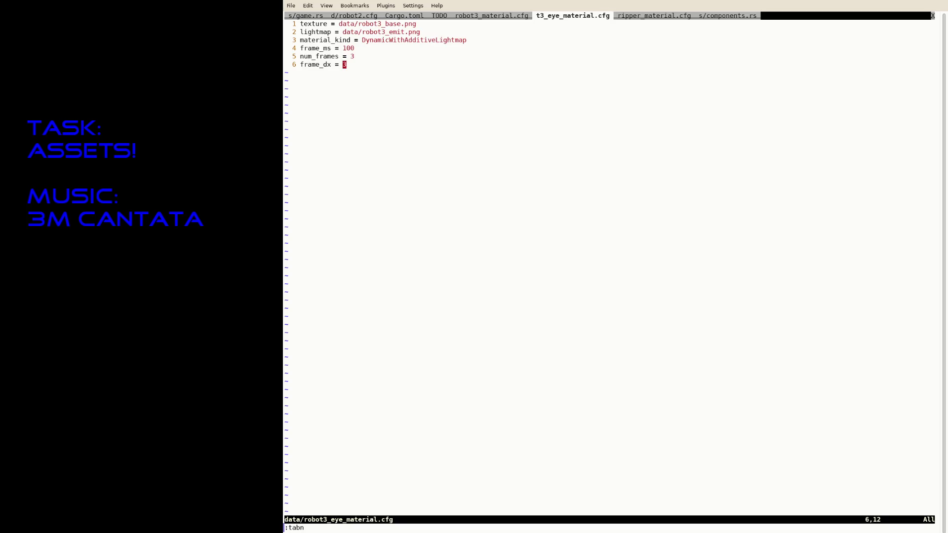
{"action": "key", "text": "o"}
{"action": "key", "text": "Return"}
{"action": "type", "text": "dsd"}
{"action": "key", "text": "Escape"}
{"action": "type", "text": ":w"}
{"action": "key", "text": "Return"}
Relaunch MegaHulk with cargo run, view the robot in the level, then quit back to zsh
{"action": "key", "text": "ctrl+z"}
{"action": "key", "text": "Up"}
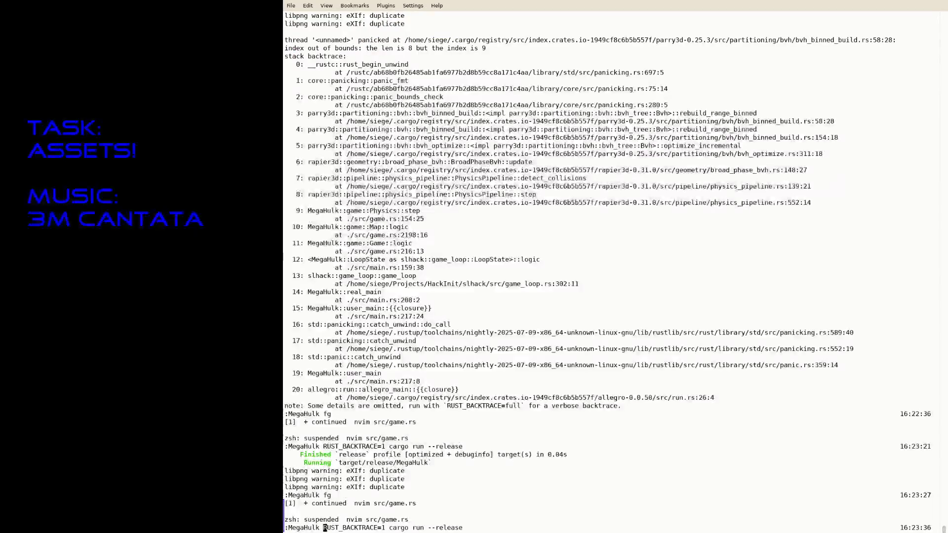
{"action": "key", "text": "Return"}
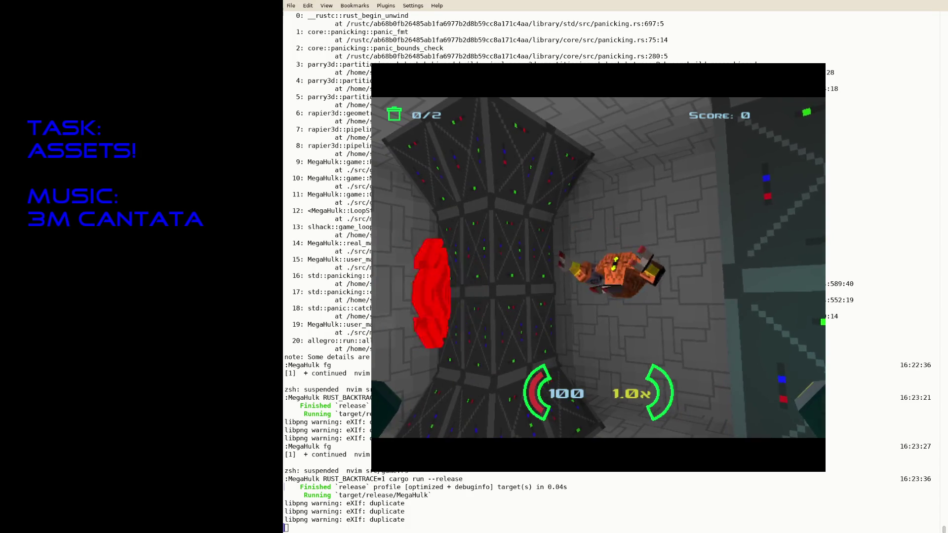
{"action": "key", "text": "Escape"}
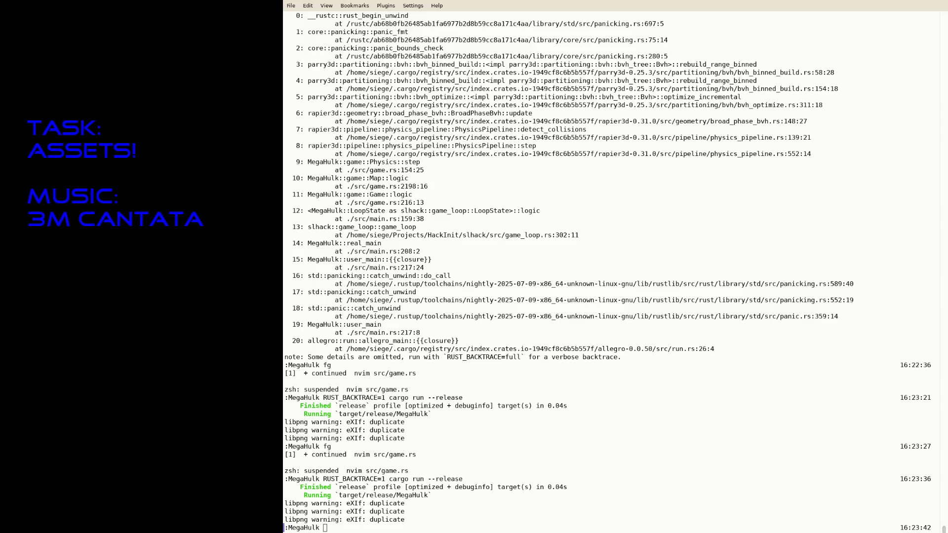
Rerun the game, resave the eye material once more and launch it again
{"action": "key", "text": "Up"}
{"action": "key", "text": "Return"}
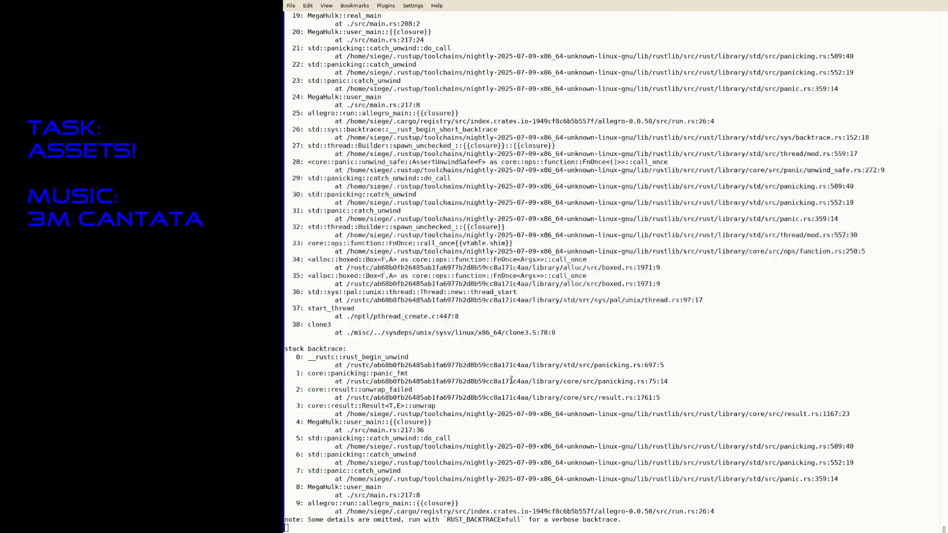
{"action": "type", "text": "fg"}
{"action": "key", "text": "Return"}
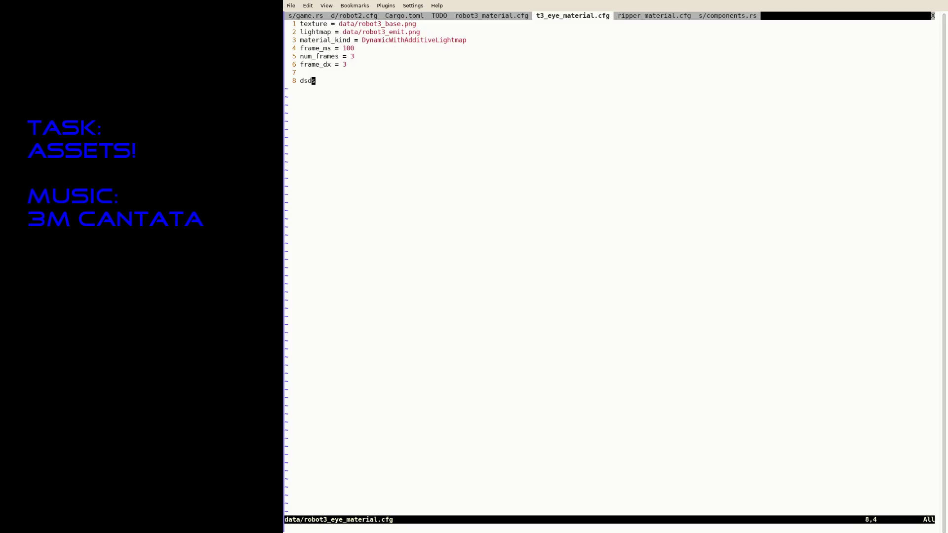
{"action": "type", "text": ":w"}
{"action": "key", "text": "Return"}
{"action": "key", "text": "ctrl+z"}
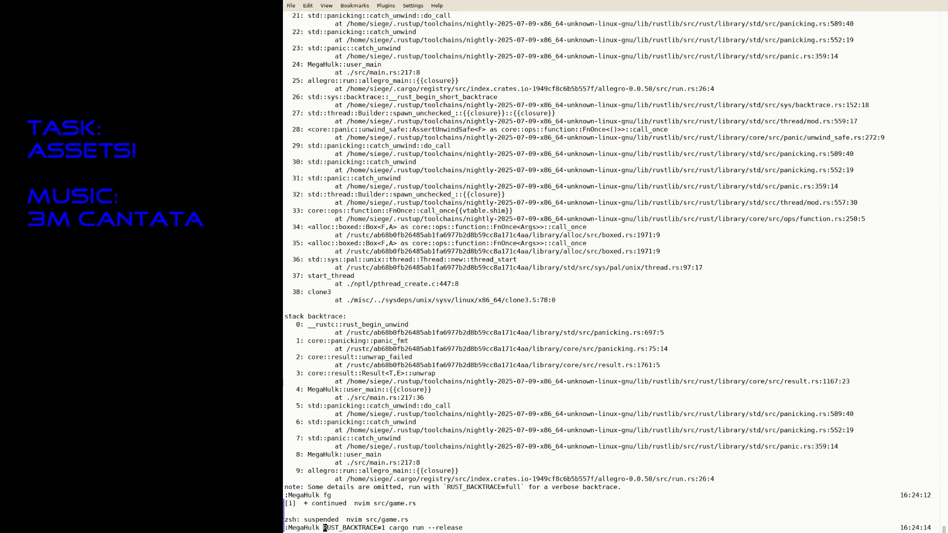
{"action": "key", "text": "Up"}
{"action": "key", "text": "Return"}
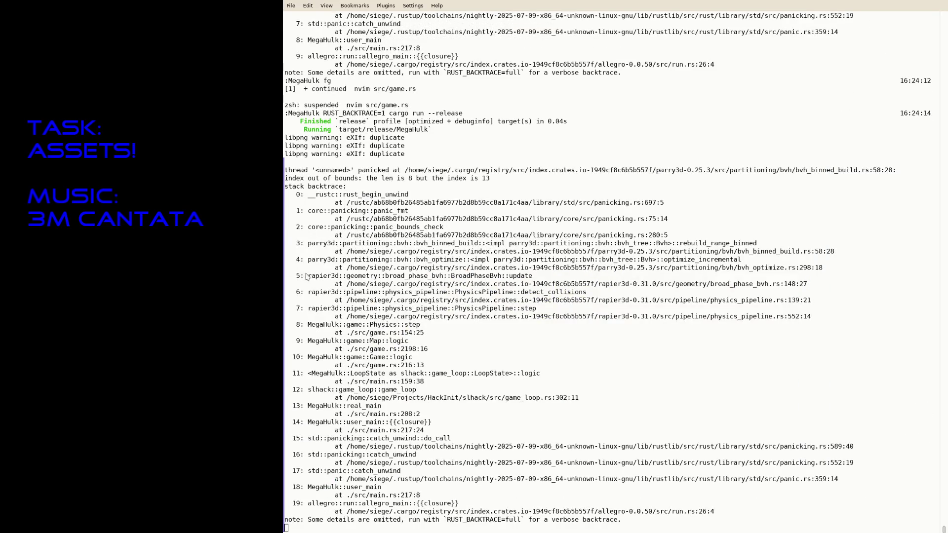
{"action": "type", "text": "fg"}
Comment out the spawn_hit call in game.rs's SpawnHit effect, save, and rebuild with cargo run --release
{"action": "key", "text": "Return"}
{"action": "type", "text": "gTgT"}
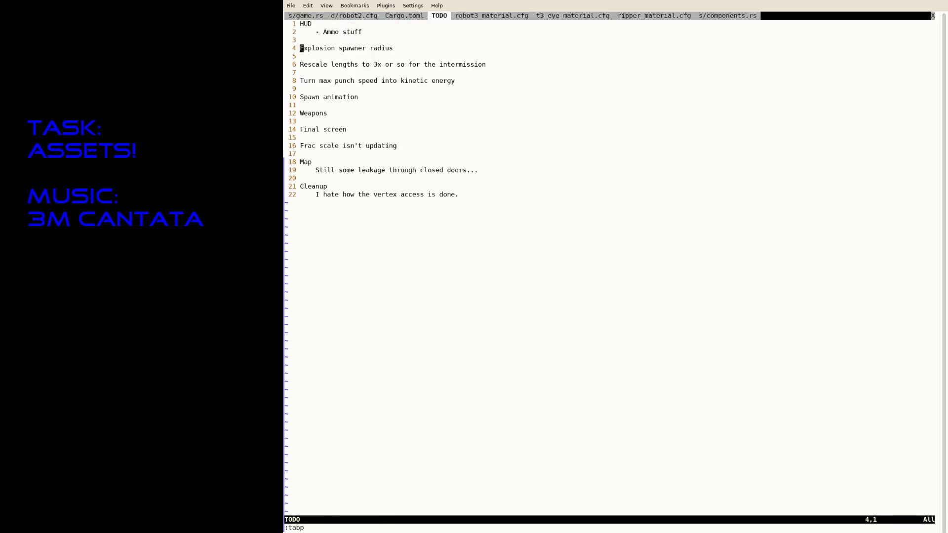
{"action": "type", "text": "gTgTgT/spawn_hit"}
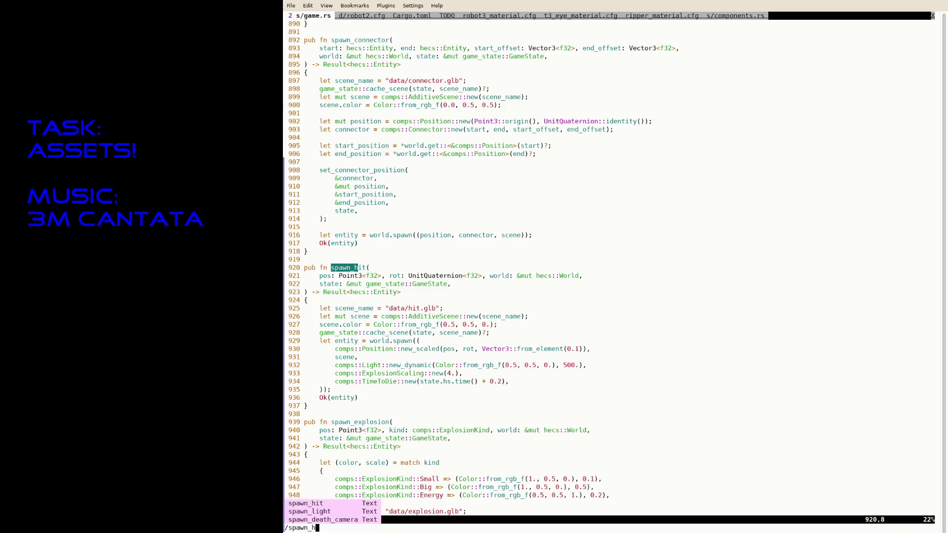
{"action": "key", "text": "Return"}
{"action": "key", "text": "n"}
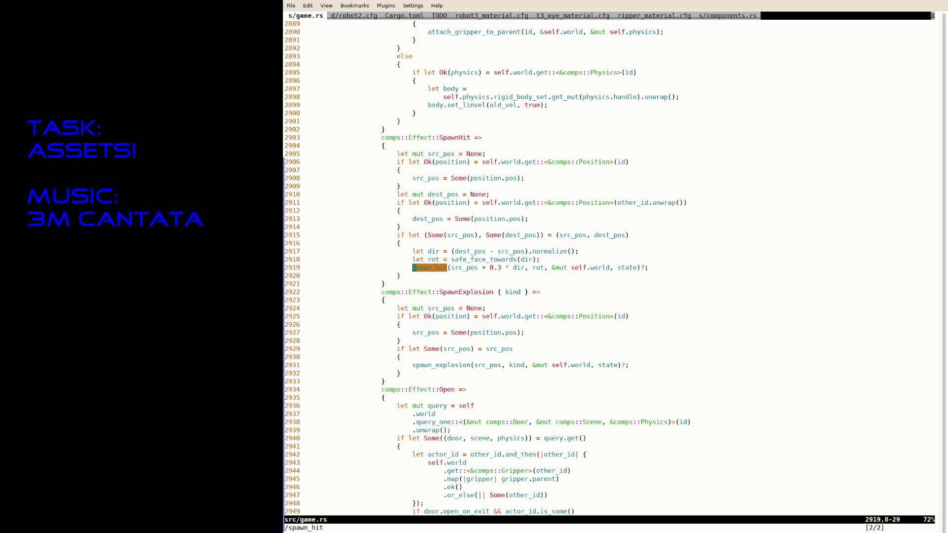
{"action": "type", "text": ":w"}
{"action": "key", "text": "Return"}
{"action": "key", "text": "ctrl+z"}
{"action": "key", "text": "Up"}
{"action": "key", "text": "Return"}
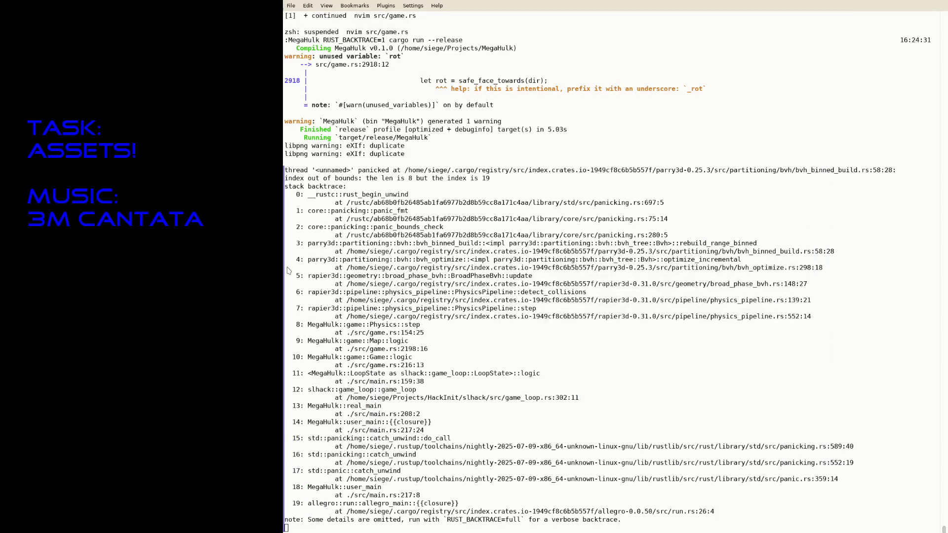
{"action": "type", "text": "fg"}
Uncomment the spawn_hit call in game.rs and save the file
{"action": "key", "text": "Return"}
{"action": "key", "text": "a"}
{"action": "key", "text": "BackSpace"}
{"action": "key", "text": "BackSpace"}
{"action": "key", "text": "Escape"}
{"action": "type", "text": ":w"}
{"action": "key", "text": "Return"}
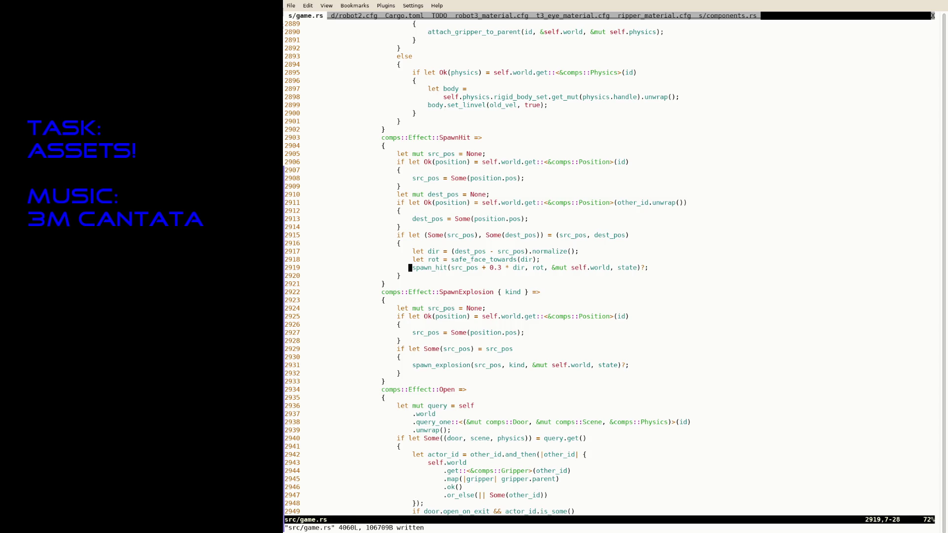
Rebuild and play the game with spawn_hit restored, quit it, and return to game.rs in Neovim
{"action": "key", "text": "ctrl+z"}
{"action": "key", "text": "Up"}
{"action": "key", "text": "Up"}
{"action": "key", "text": "Return"}
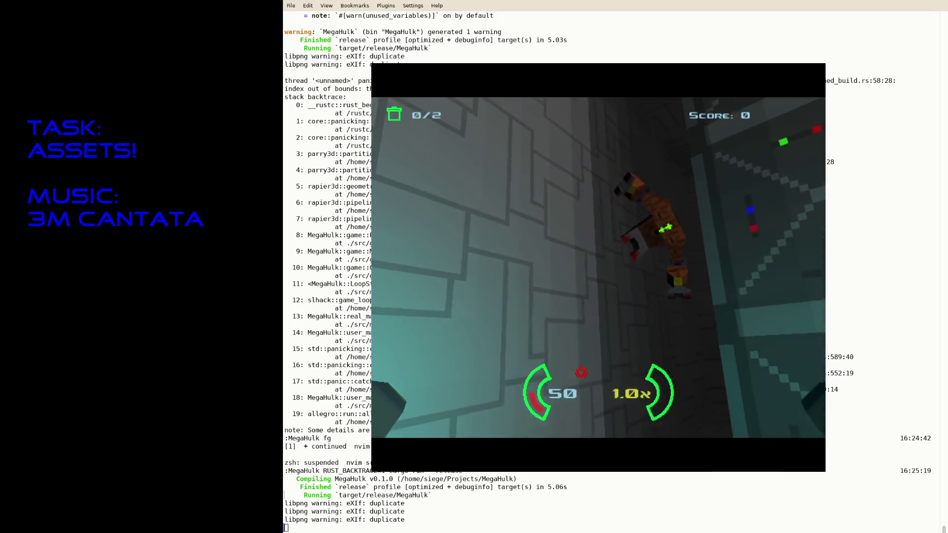
{"action": "key", "text": "Escape"}
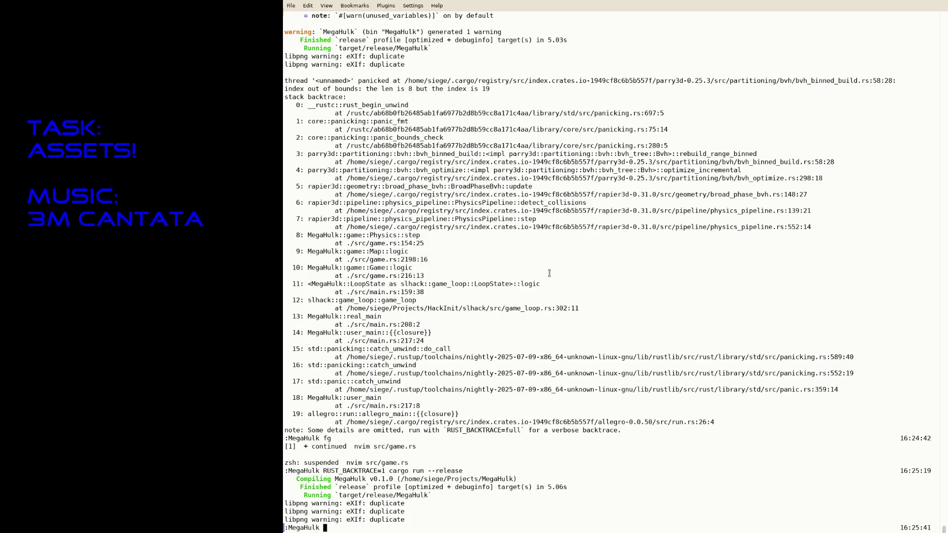
{"action": "type", "text": "fg"}
{"action": "key", "text": "Return"}
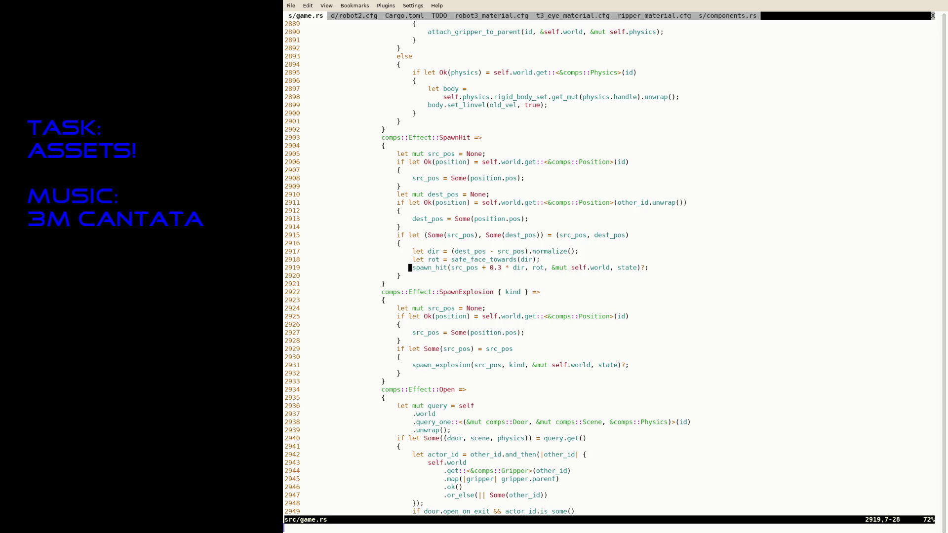
{"action": "scroll", "coordinate": [607, 267], "scroll_direction": "up", "scroll_amount": 20}
{"action": "scroll", "coordinate": [607, 267], "scroll_direction": "up", "scroll_amount": 20}
{"action": "scroll", "coordinate": [608, 267], "scroll_direction": "up", "scroll_amount": 20}
{"action": "scroll", "coordinate": [607, 267], "scroll_direction": "up", "scroll_amount": 20}
{"action": "scroll", "coordinate": [607, 267], "scroll_direction": "up", "scroll_amount": 20}
{"action": "scroll", "coordinate": [608, 267], "scroll_direction": "up", "scroll_amount": 20}
{"action": "scroll", "coordinate": [607, 267], "scroll_direction": "up", "scroll_amount": 20}
{"action": "type", "text": "/spawn"}
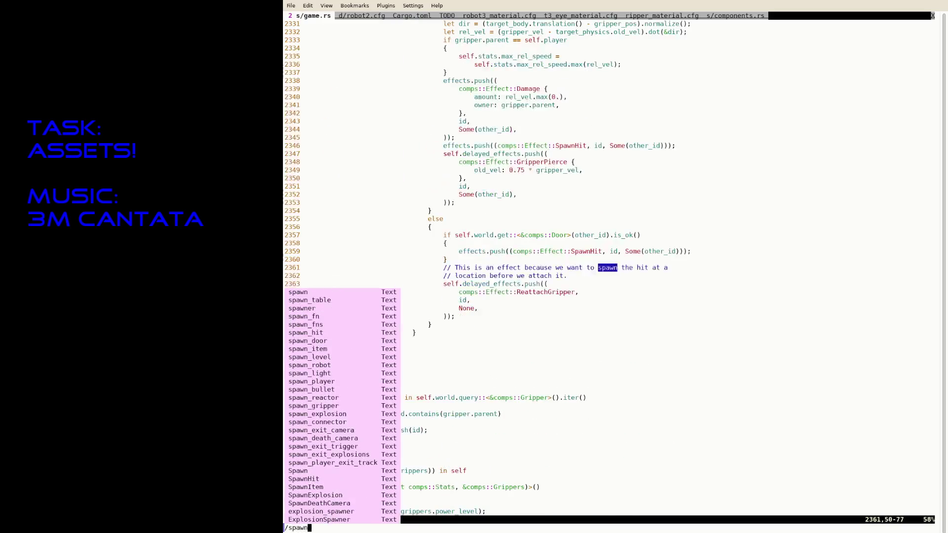
{"action": "type", "text": "_robo"}
Jump to the spawn_robot call at line 1344 in the Robot object loading branch
{"action": "key", "text": "Return"}
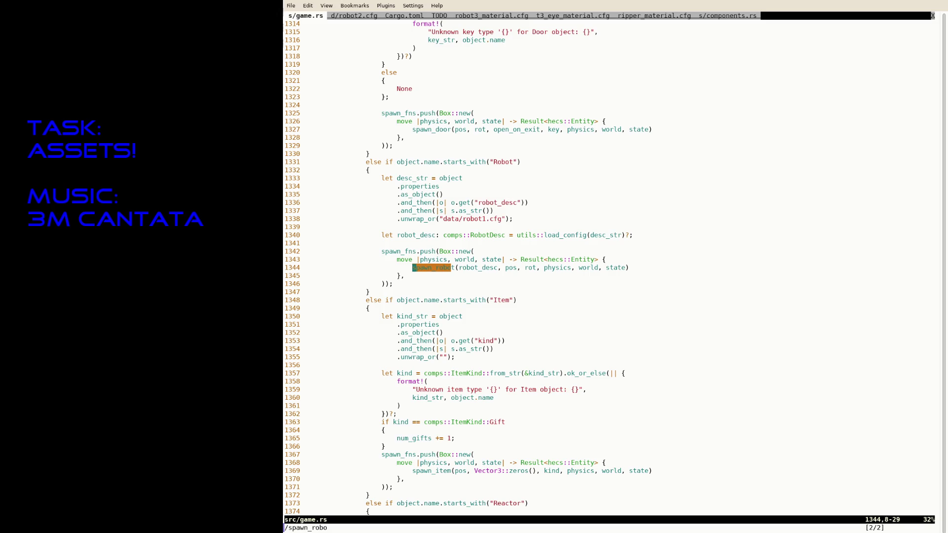
{"action": "type", "text": "/AI"}
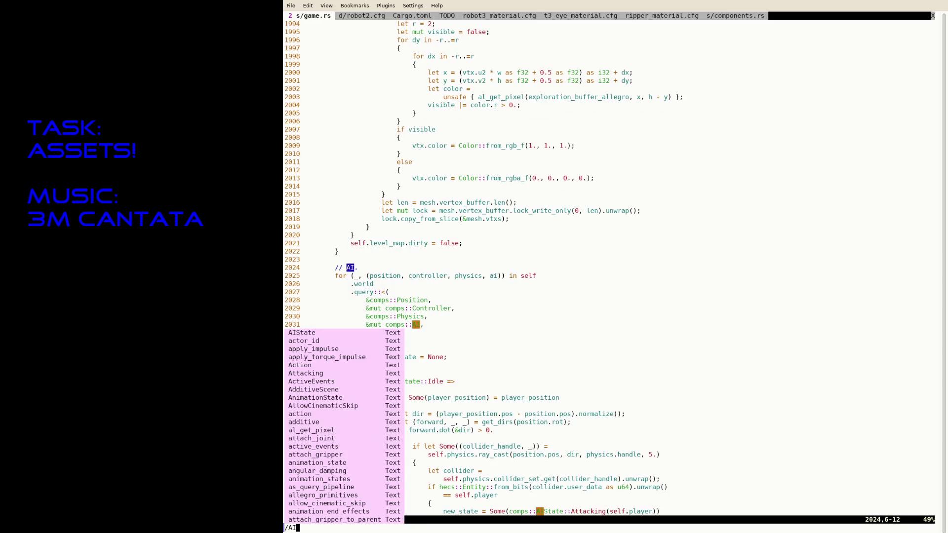
{"action": "type", "text": "State::Att"}
Locate the AIState::Attacking branch and open blank lines inside the firing branch
{"action": "key", "text": "Return"}
{"action": "key", "text": "j"}
{"action": "key", "text": "j"}
{"action": "key", "text": "j"}
{"action": "key", "text": "j"}
{"action": "key", "text": "j"}
{"action": "key", "text": "j"}
{"action": "key", "text": "j"}
{"action": "key", "text": "j"}
{"action": "key", "text": "j"}
{"action": "key", "text": "j"}
{"action": "key", "text": "j"}
{"action": "key", "text": "j"}
{"action": "key", "text": "j"}
{"action": "key", "text": "percent"}
{"action": "key", "text": "percent"}
{"action": "key", "text": "percent"}
{"action": "key", "text": "k"}
{"action": "key", "text": "k"}
{"action": "key", "text": "k"}
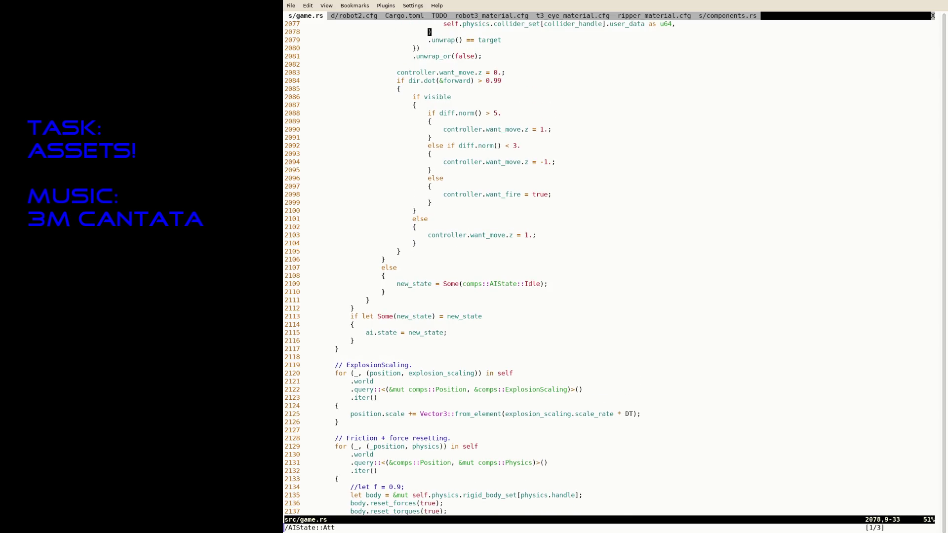
{"action": "key", "text": "j"}
{"action": "key", "text": "j"}
{"action": "key", "text": "j"}
{"action": "key", "text": "j"}
{"action": "key", "text": "j"}
{"action": "key", "text": "j"}
{"action": "key", "text": "A"}
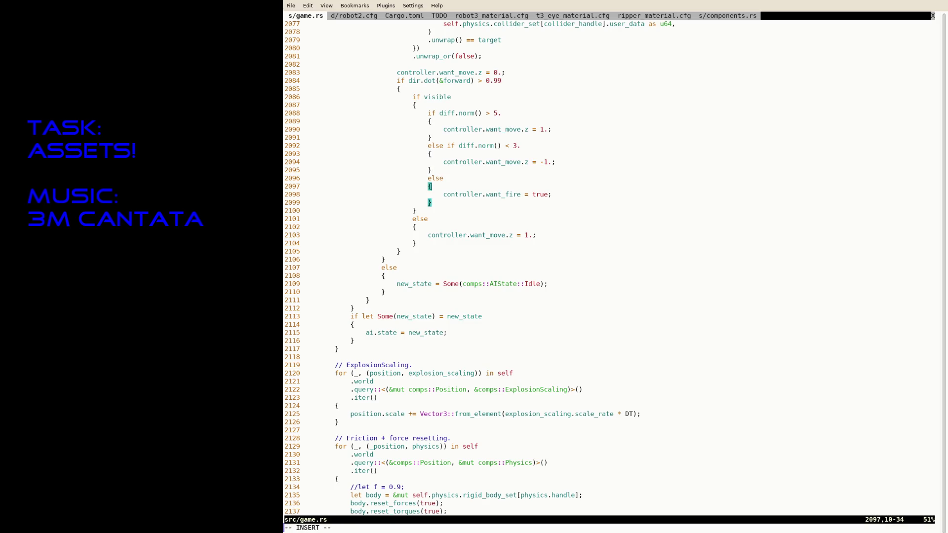
{"action": "key", "text": "Return"}
{"action": "key", "text": "Return"}
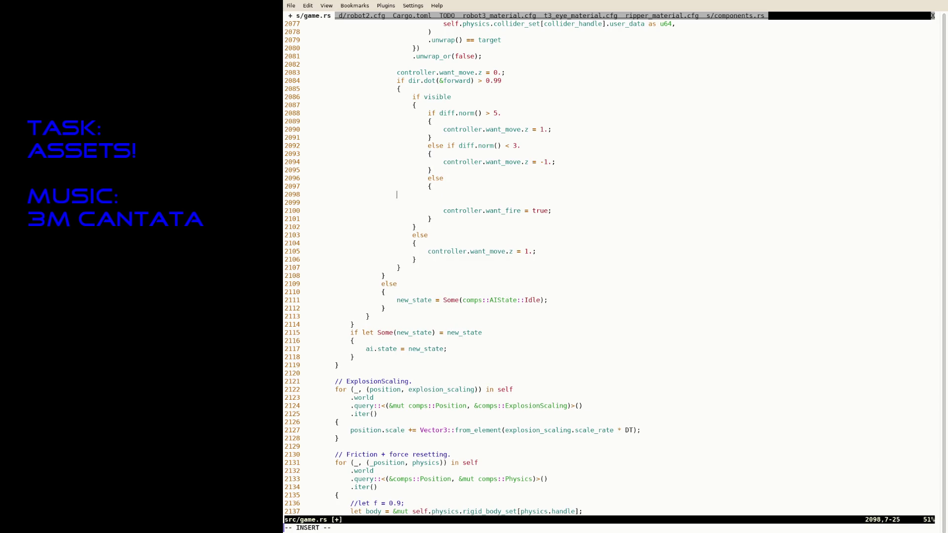
{"action": "type", "text": "m"}
{"action": "key", "text": "Escape"}
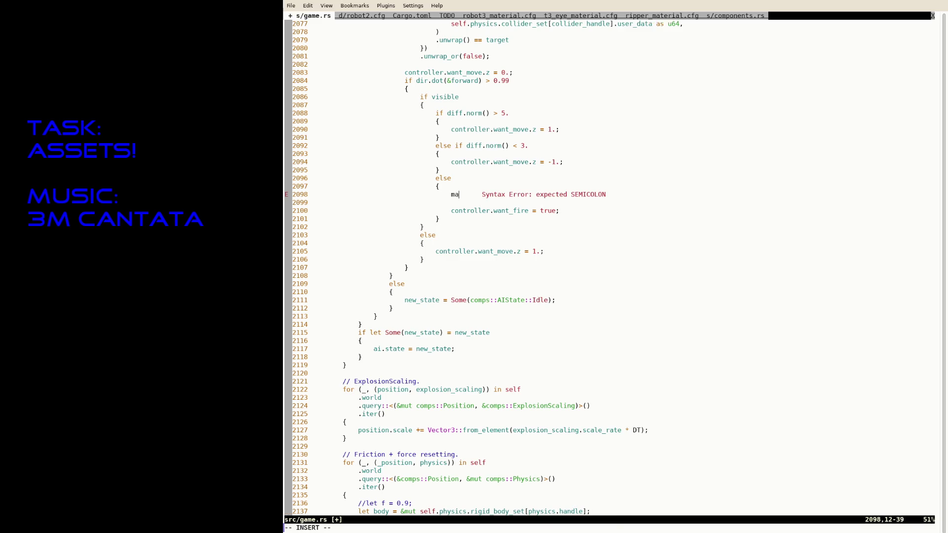
{"action": "key", "text": "u"}
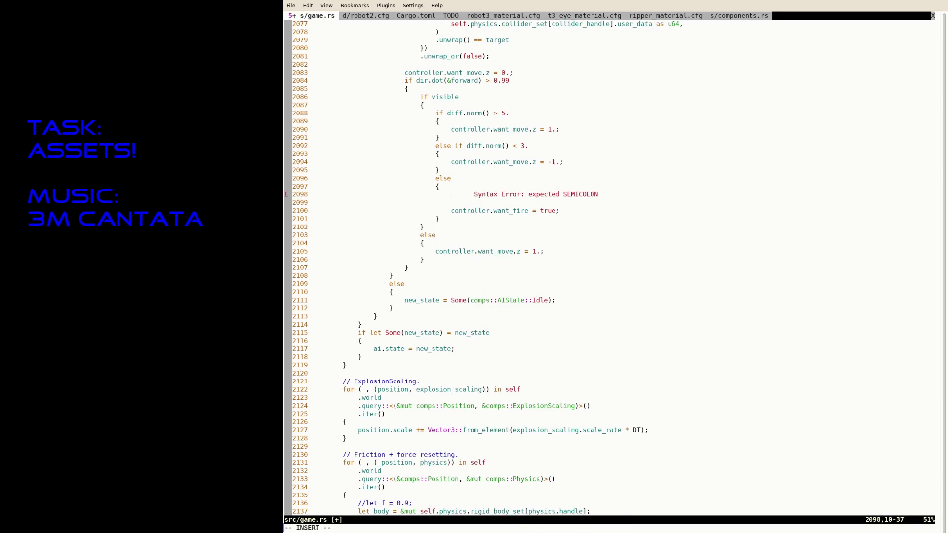
Add a 'scene,' binding to the AI loop's tuple header and save game.rs
{"action": "key", "text": "ctrl+b"}
{"action": "key", "text": "k"}
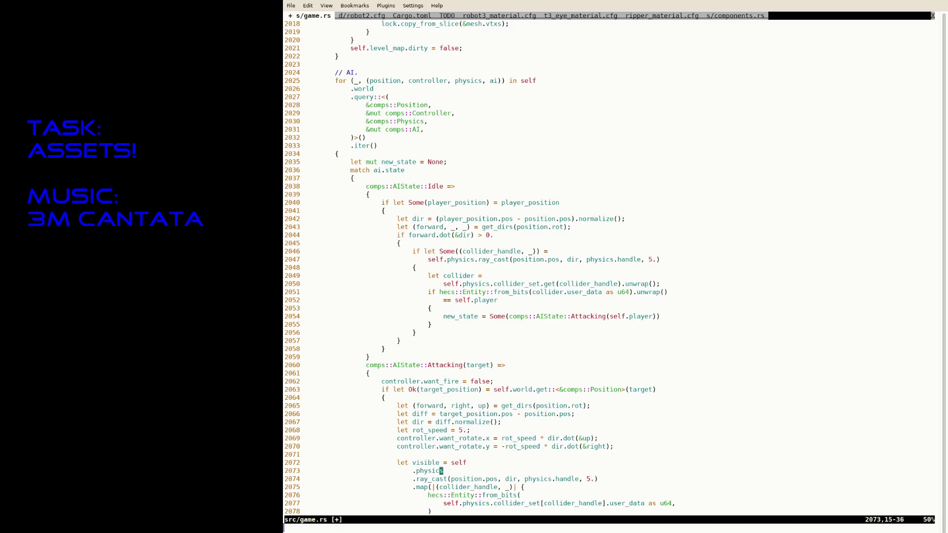
{"action": "key", "text": "k"}
{"action": "key", "text": "k"}
{"action": "key", "text": "k"}
{"action": "key", "text": "k"}
{"action": "key", "text": "k"}
{"action": "key", "text": "k"}
{"action": "type", "text": "ics, sceme."}
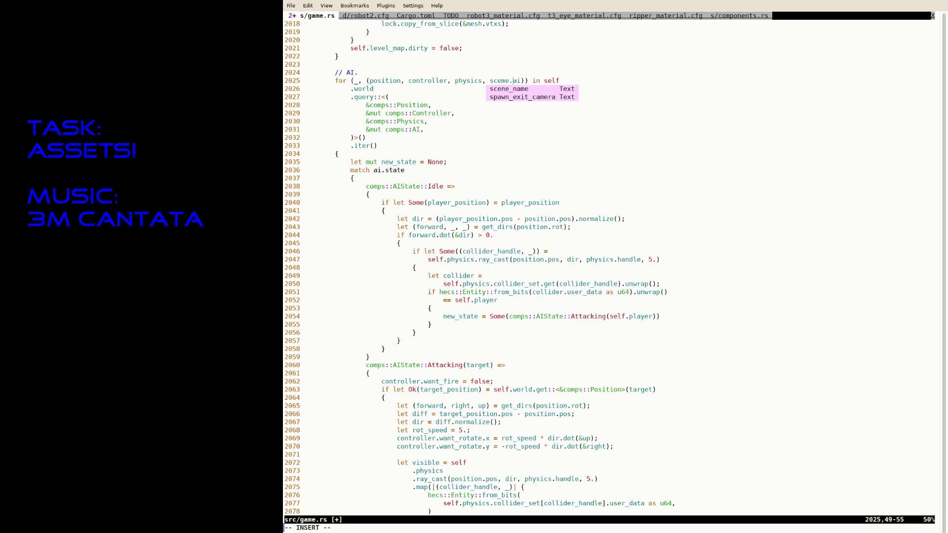
{"action": "key", "text": "Escape"}
{"action": "type", "text": ":w"}
{"action": "key", "text": "Return"}
Fix the scene binding spelling, add '&mut comps::Scene,' to the query, and save
{"action": "key", "text": "k"}
{"action": "key", "text": "f"}
{"action": "key", "text": "."}
{"action": "key", "text": "a"}
{"action": "key", "text": "BackSpace"}
{"action": "key", "text": "BackSpace"}
{"action": "key", "text": "BackSpace"}
{"action": "type", "text": "ne,"}
{"action": "key", "text": "Escape"}
{"action": "key", "text": "j"}
{"action": "key", "text": "j"}
{"action": "key", "text": "j"}
{"action": "type", "text": "o&mut comps::"}
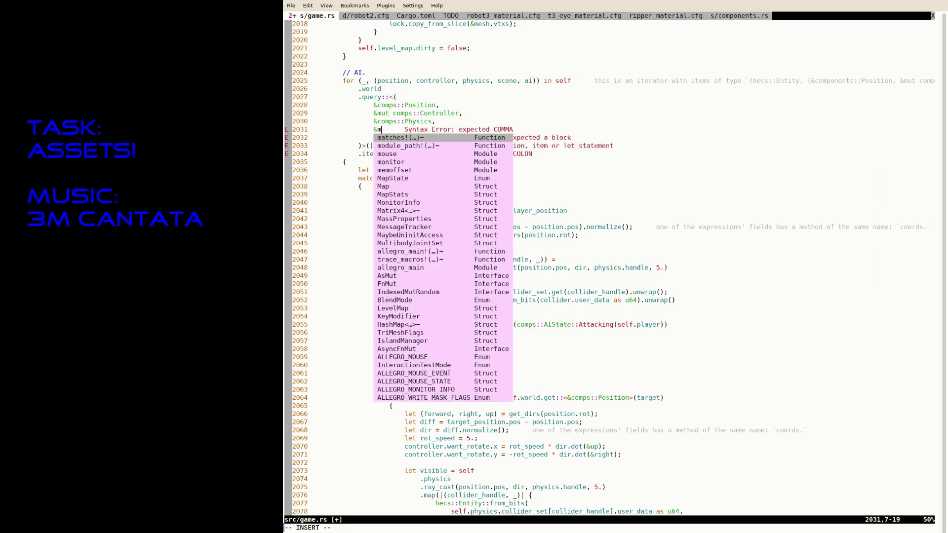
{"action": "type", "text": "Scene,"}
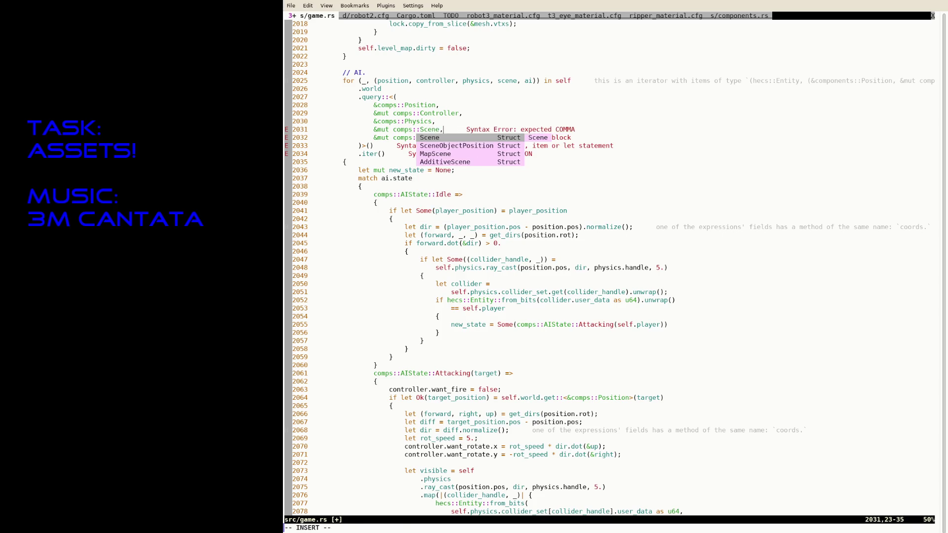
{"action": "key", "text": "Escape"}
{"action": "type", "text": ":w"}
{"action": "key", "text": "Return"}
{"action": "key", "text": "j"}
{"action": "key", "text": "j"}
{"action": "key", "text": "j"}
{"action": "key", "text": "j"}
{"action": "key", "text": "j"}
{"action": "key", "text": "j"}
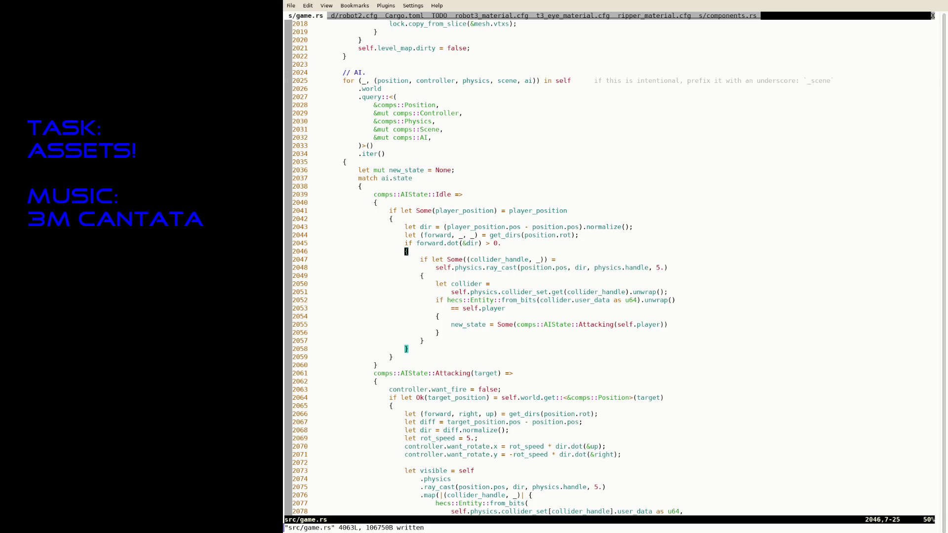
{"action": "key", "text": "ctrl+f"}
{"action": "key", "text": "j"}
{"action": "key", "text": "j"}
{"action": "key", "text": "j"}
{"action": "key", "text": "j"}
{"action": "key", "text": "j"}
{"action": "key", "text": "j"}
{"action": "type", "text": "Alet "}
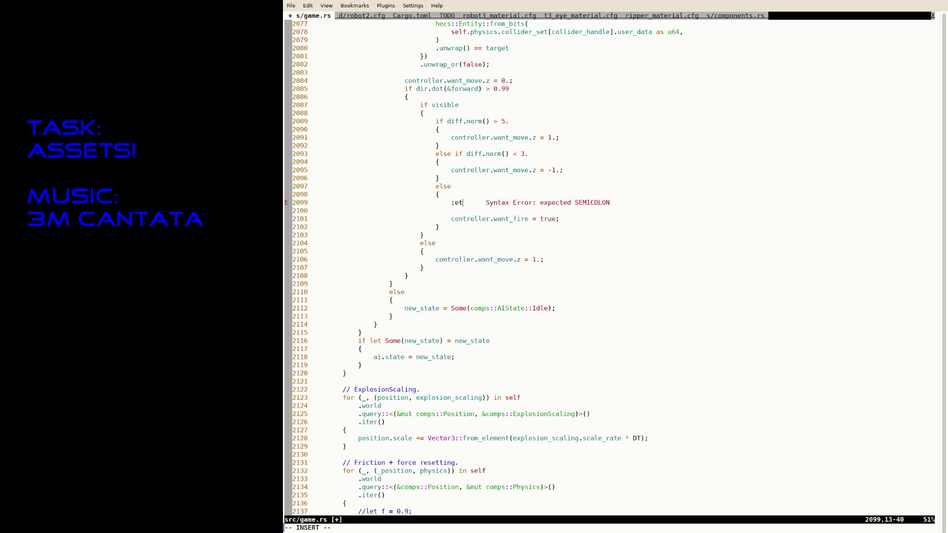
{"action": "type", "text": "sceme"}
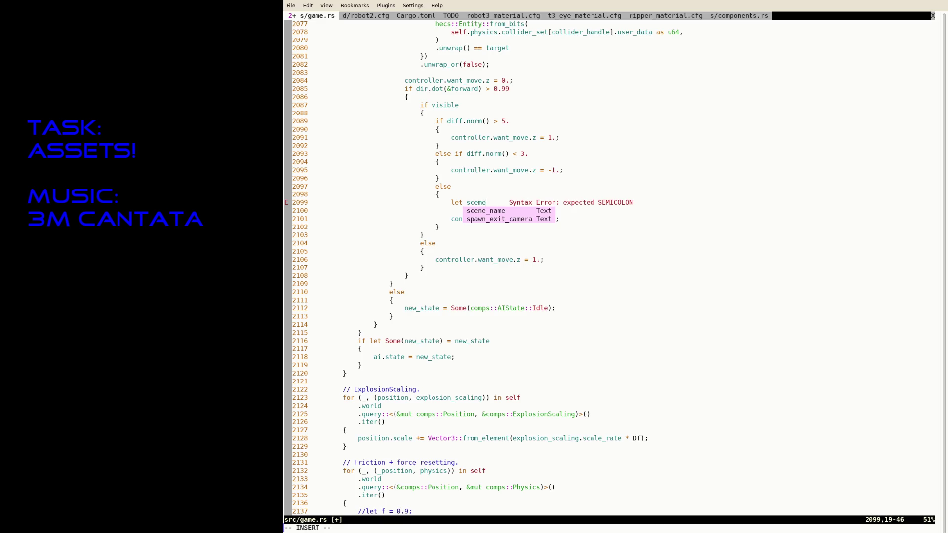
Write the real_scene assignment via get_scene with a borrowed scene name, and save
{"action": "key", "text": "BackSpace"}
{"action": "key", "text": "BackSpace"}
{"action": "type", "text": "ne"}
{"action": "key", "text": "Escape"}
{"action": "type", "text": "bireal_"}
{"action": "key", "text": "Escape"}
{"action": "type", "text": "A = "}
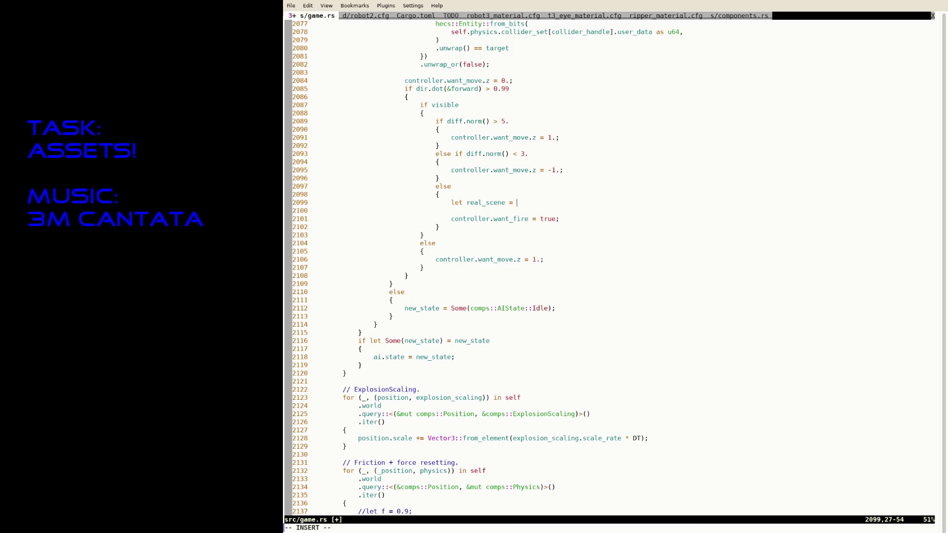
{"action": "type", "text": "state.get"}
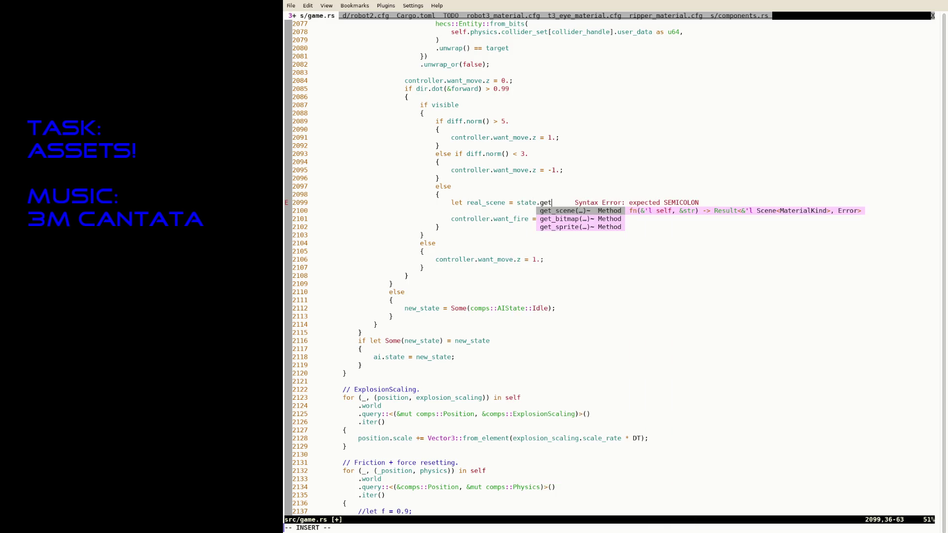
{"action": "key", "text": "Return"}
{"action": "type", "text": "scene(scne"}
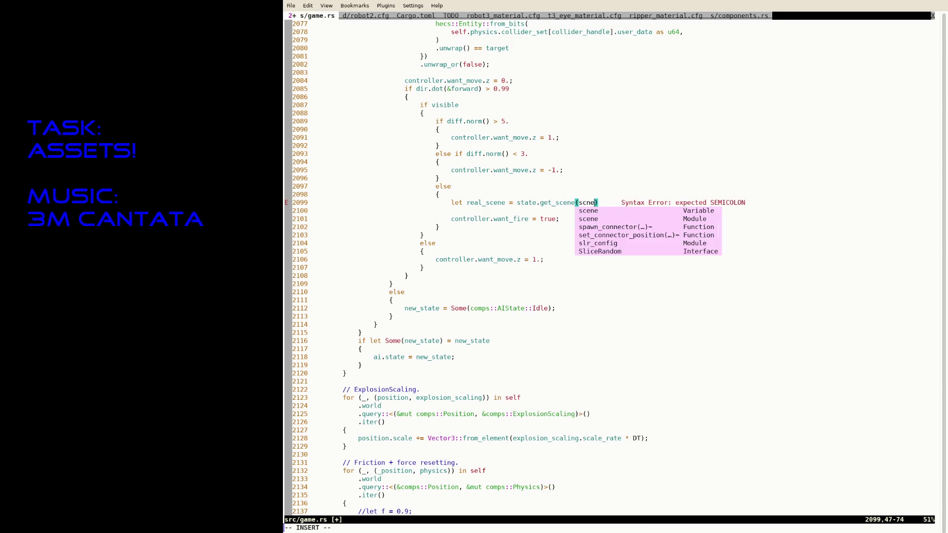
{"action": "type", "text": "cene.scene"}
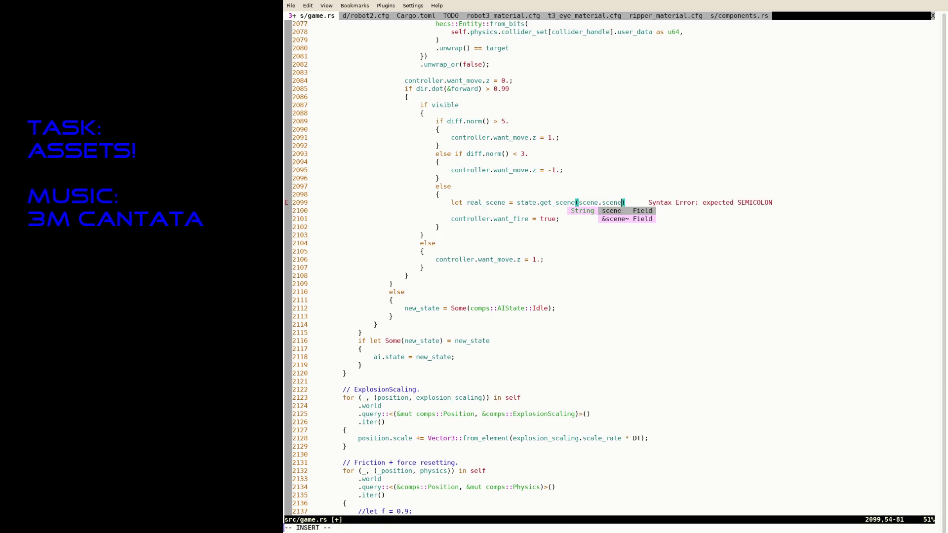
{"action": "type", "text": ")"}
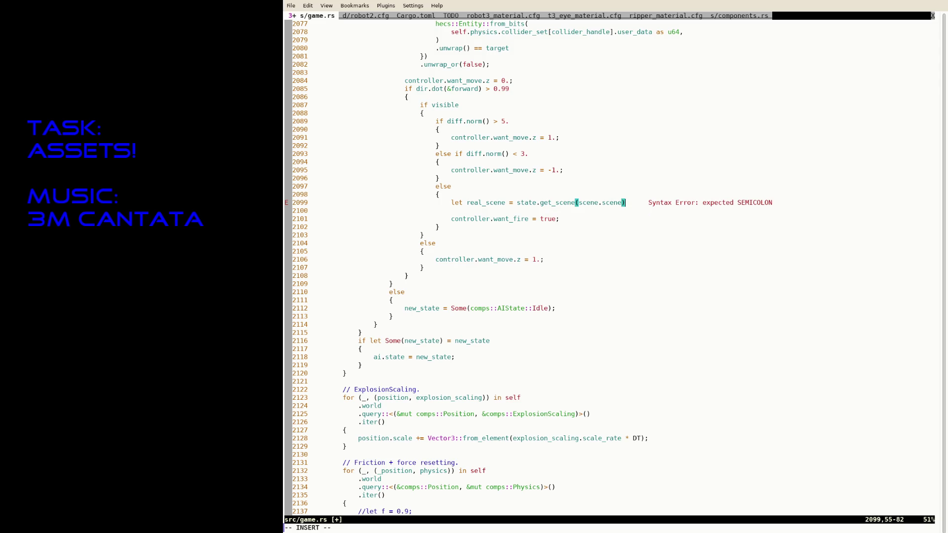
{"action": "type", "text": "?;"}
{"action": "key", "text": "ctrl+s"}
{"action": "key", "text": "Left"}
{"action": "key", "text": "Left"}
{"action": "key", "text": "Left"}
{"action": "key", "text": "Left"}
{"action": "key", "text": "Left"}
{"action": "key", "text": "Left"}
{"action": "key", "text": "Left"}
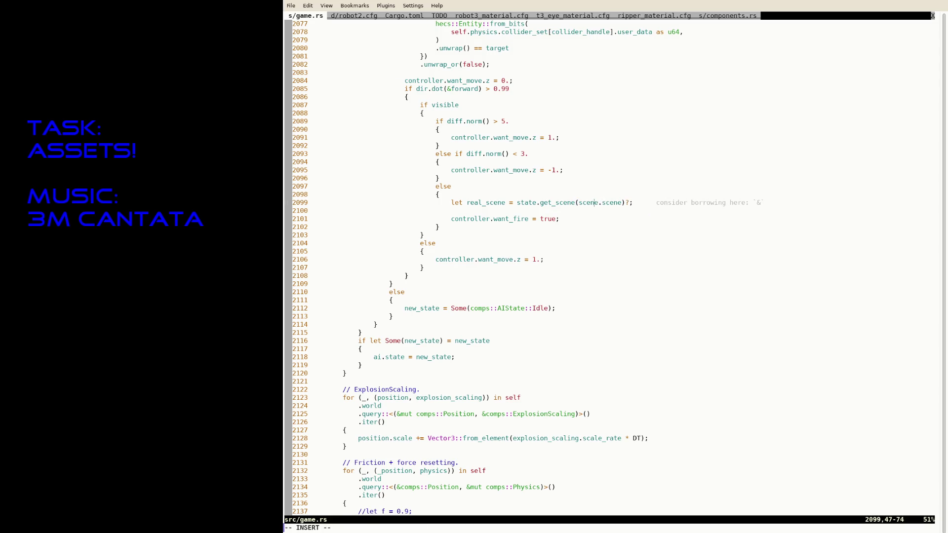
{"action": "type", "text": "&"}
{"action": "key", "text": "ctrl+s"}
{"action": "key", "text": "Left"}
Add a `for obj in &real_scene.objects { }` loop below the assignment
{"action": "key", "text": "Return"}
{"action": "type", "text": "for obj in real_s"}
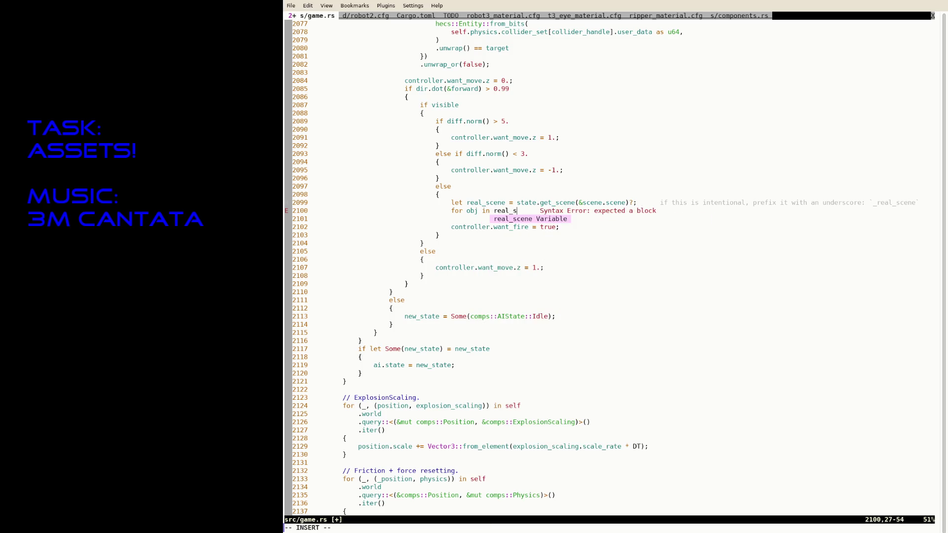
{"action": "type", "text": "cene"}
{"action": "key", "text": "Return"}
{"action": "type", "text": "{"}
{"action": "key", "text": "Return"}
{"action": "type", "text": "}"}
{"action": "key", "text": "ctrl+Left"}
{"action": "type", "text": "obj"}
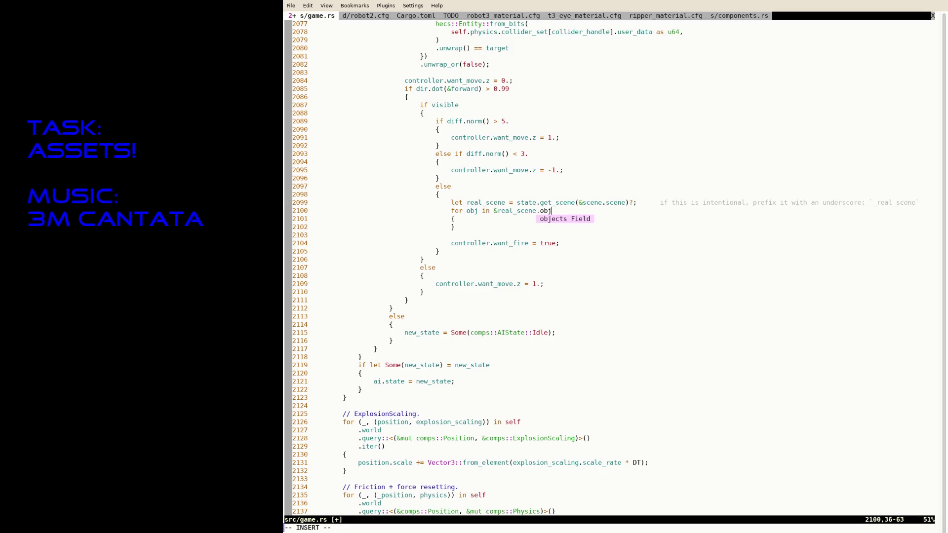
{"action": "type", "text": "ects"}
{"action": "key", "text": "Return"}
{"action": "key", "text": "Escape"}
{"action": "key", "text": "d"}
{"action": "key", "text": "o"}
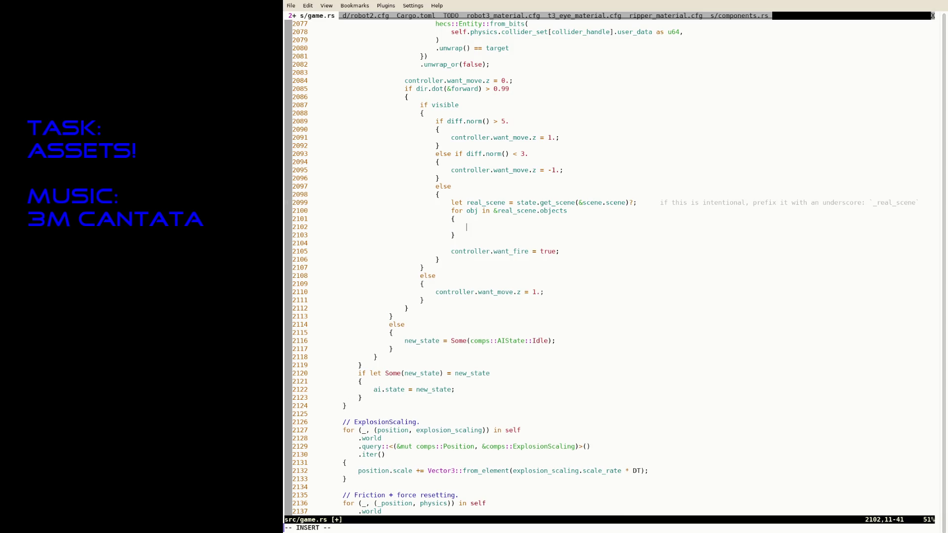
{"action": "type", "text": "i"}
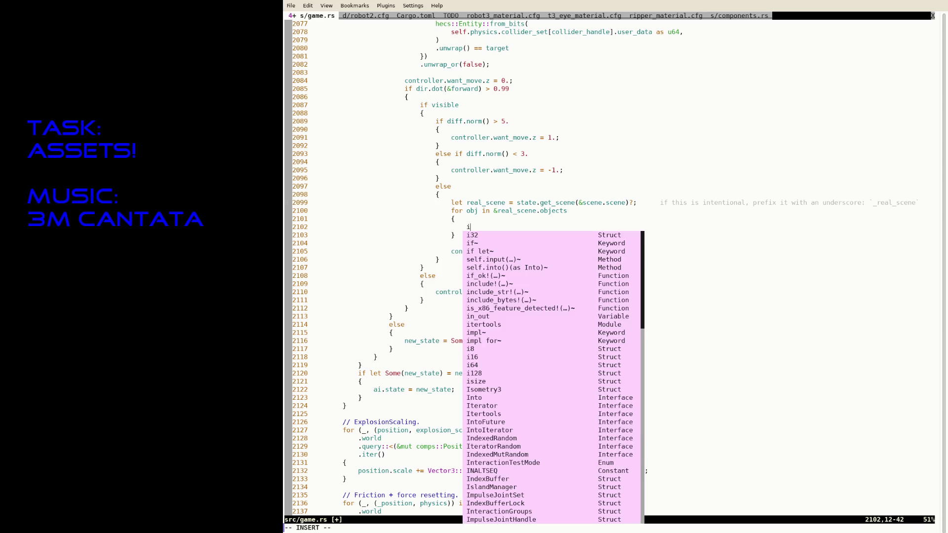
{"action": "type", "text": "f obj.animations."}
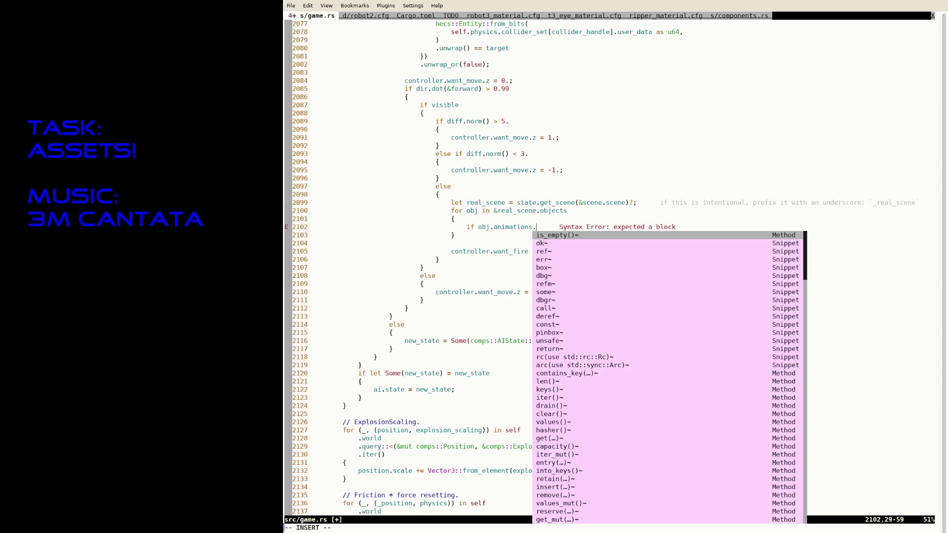
{"action": "type", "text": "contai"}
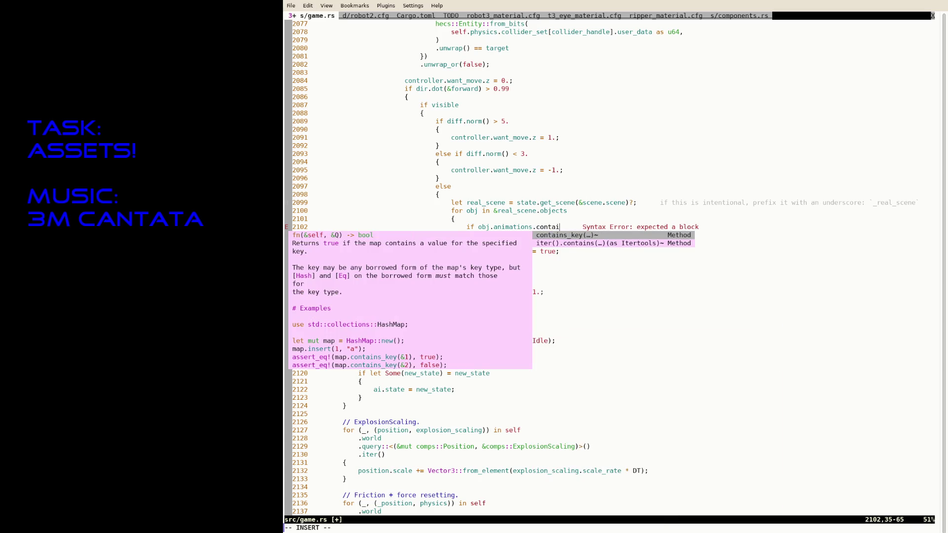
Inside the loop add an empty `if obj.animations.contains_key("Attack") { }` block
{"action": "key", "text": "Return"}
{"action": "type", "text": "\""}
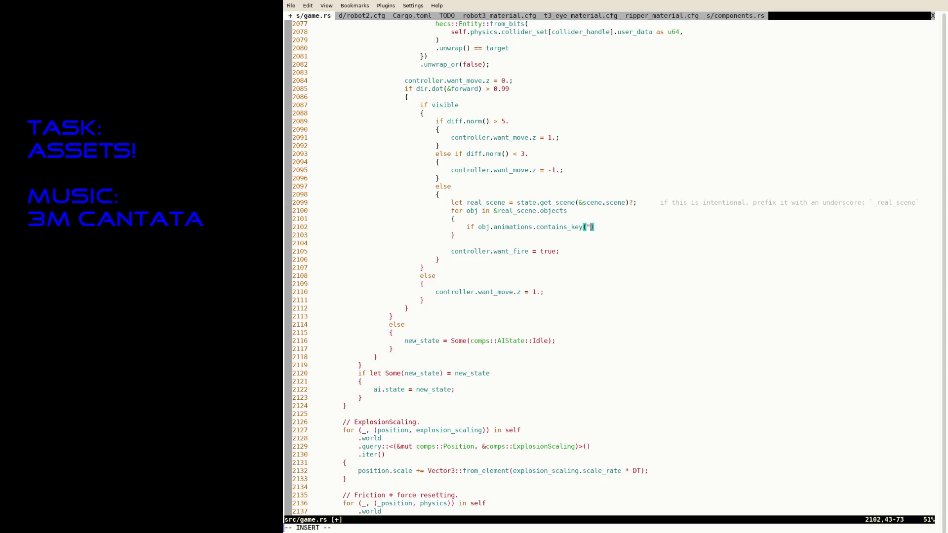
{"action": "type", "text": "Atta"}
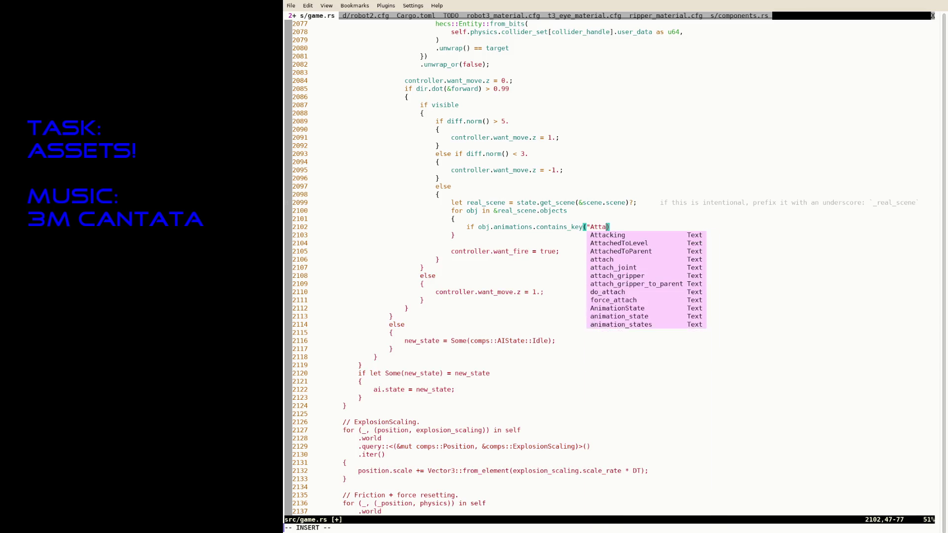
{"action": "type", "text": "ck\""}
{"action": "key", "text": "Return"}
{"action": "type", "text": "{"}
{"action": "key", "text": "Return"}
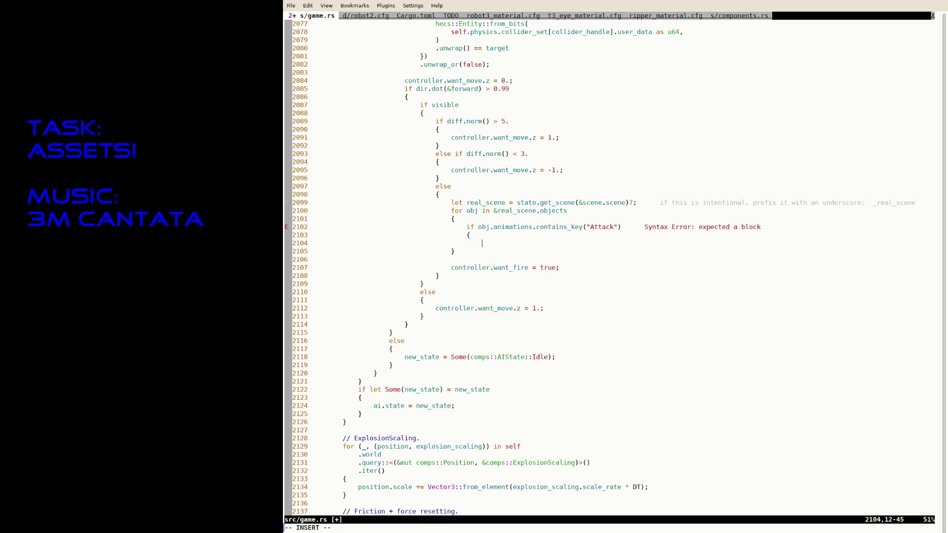
{"action": "key", "text": "Return"}
{"action": "type", "text": "}"}
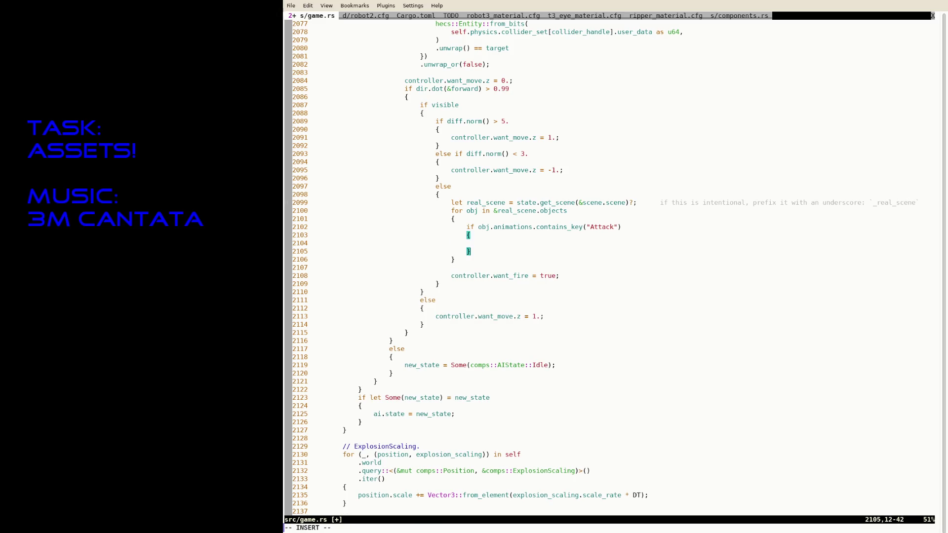
{"action": "key", "text": "Up"}
{"action": "key", "text": "Up"}
{"action": "key", "text": "Up"}
{"action": "key", "text": "Up"}
{"action": "key", "text": "Up"}
{"action": "key", "text": "Up"}
{"action": "key", "text": "Escape"}
{"action": "type", "text": ":tabp"}
{"action": "key", "text": "Return"}
{"action": "type", "text": "/AnimationS"}
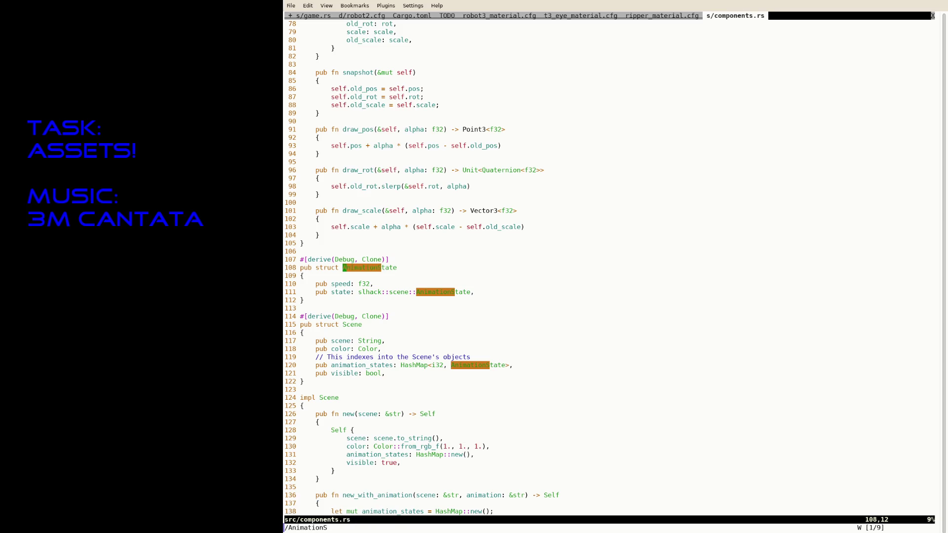
Declare `let mut animation_states = HashMap::new();` and iterate objects with `.iter().enumerate()` as (i, obj), then save
{"action": "key", "text": "Escape"}
{"action": "key", "text": "ctrl+6"}
{"action": "key", "text": "i"}
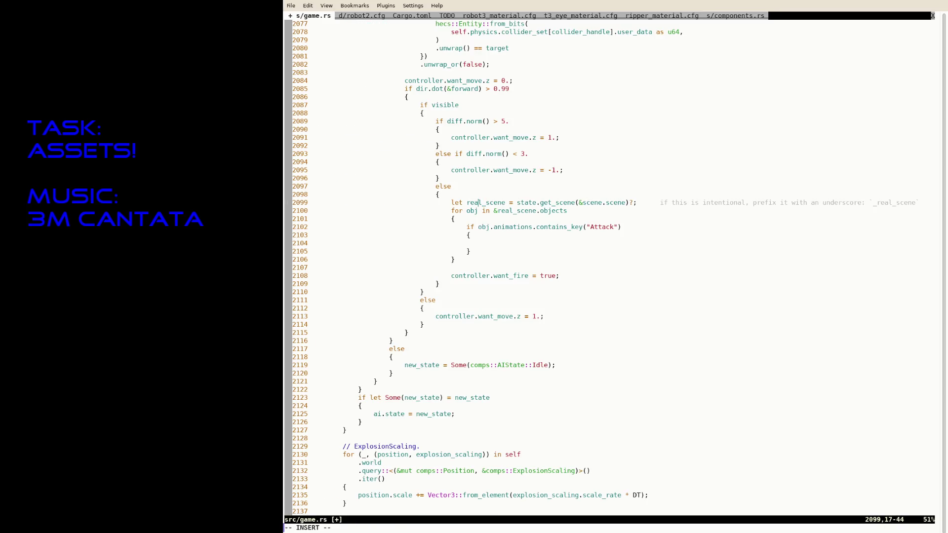
{"action": "key", "text": "Escape"}
{"action": "type", "text": "o"}
{"action": "type", "text": "let mut animation_states = HashMap"}
{"action": "type", "text": "::new();"}
{"action": "key", "text": "Down"}
{"action": "key", "text": "Down"}
{"action": "key", "text": "Down"}
{"action": "key", "text": "Down"}
{"action": "key", "text": "Down"}
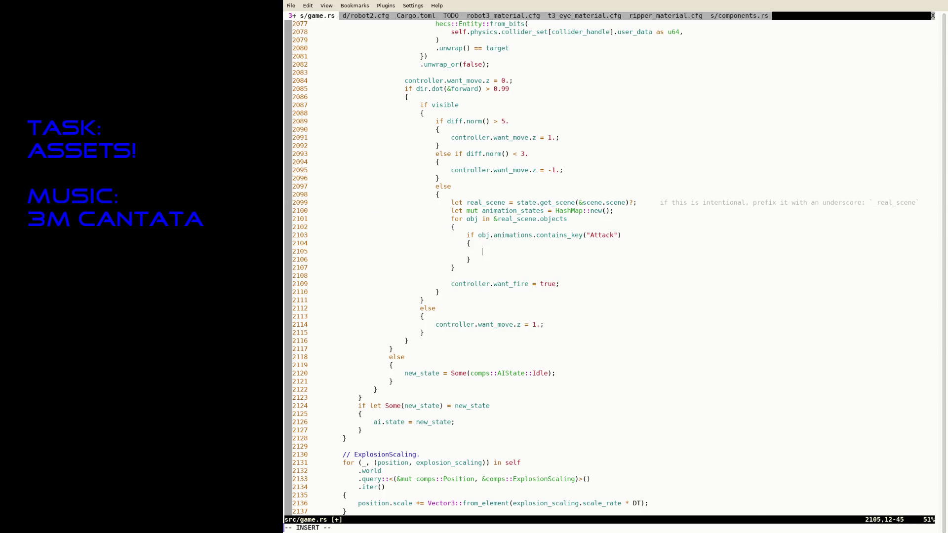
{"action": "type", "text": "(i, obj"}
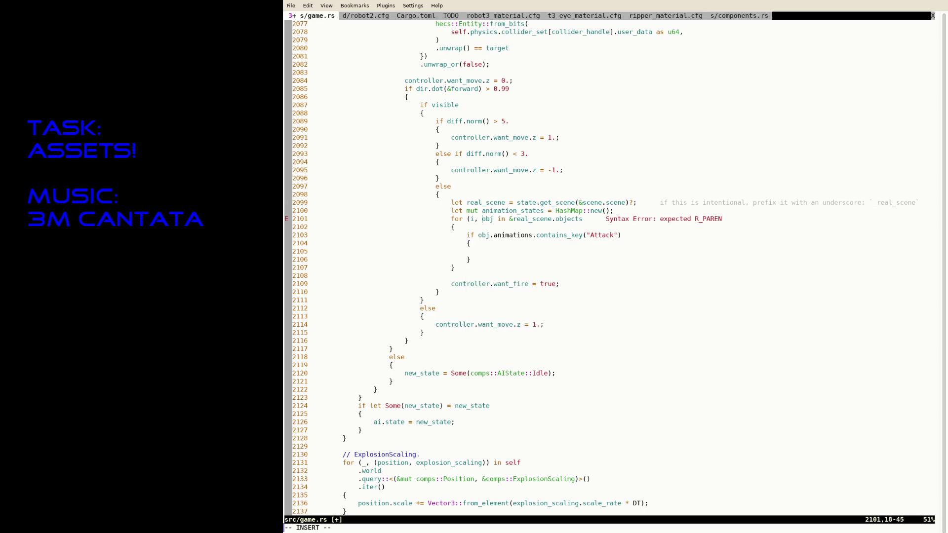
{"action": "type", "text": ")"}
{"action": "key", "text": "Right"}
{"action": "key", "text": "BackSpace"}
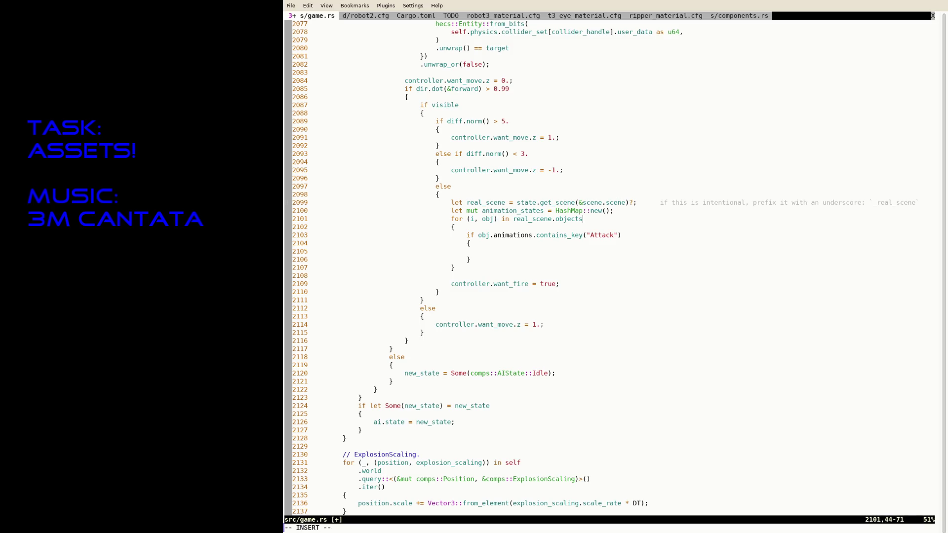
{"action": "type", "text": ".iter().enu"}
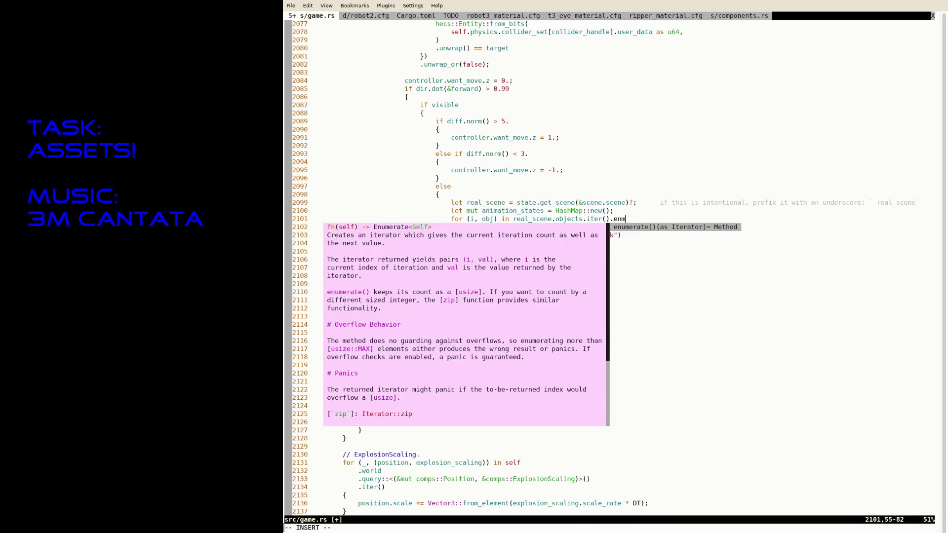
{"action": "key", "text": "Return"}
{"action": "key", "text": "Escape"}
{"action": "type", "text": "j:w"}
{"action": "key", "text": "Return"}
Start an animation_states.insert call in the Attack block, checking AnimationState in components.rs
{"action": "key", "text": "j"}
{"action": "key", "text": "j"}
{"action": "key", "text": "j"}
{"action": "key", "text": "c"}
{"action": "key", "text": "c"}
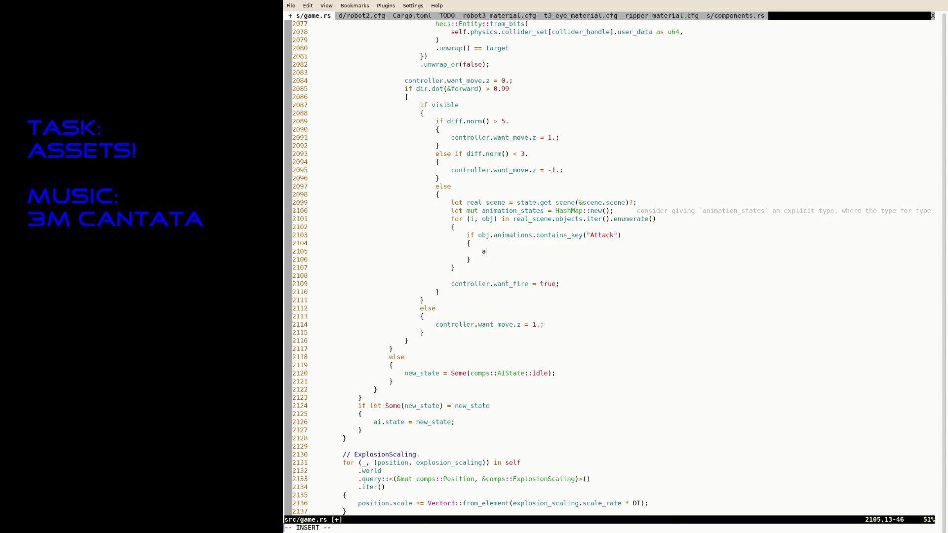
{"action": "type", "text": "nimation_states."}
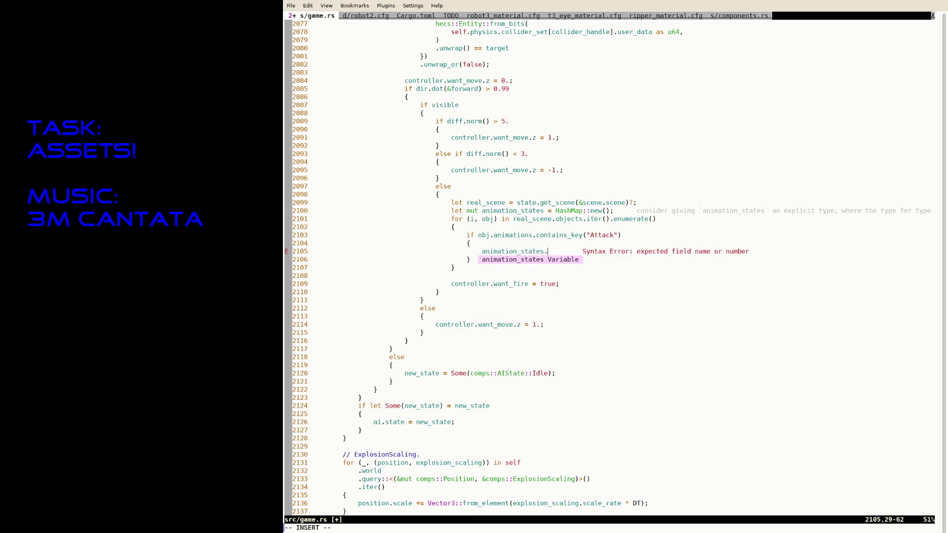
{"action": "type", "text": "insert(i as i32,"}
{"action": "key", "text": "Escape"}
{"action": "type", "text": ":tabp"}
{"action": "key", "text": "Return"}
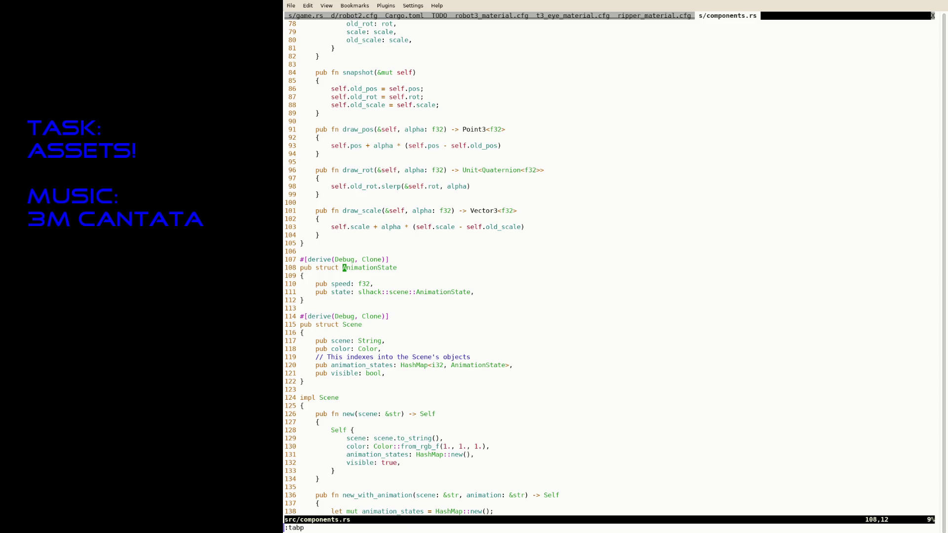
{"action": "type", "text": ":tabn"}
{"action": "key", "text": "Return"}
Fill in `comps::AnimationState{speed: 1., ...}` keyed by i as i32, looking up its definition for the state field
{"action": "key", "text": "a"}
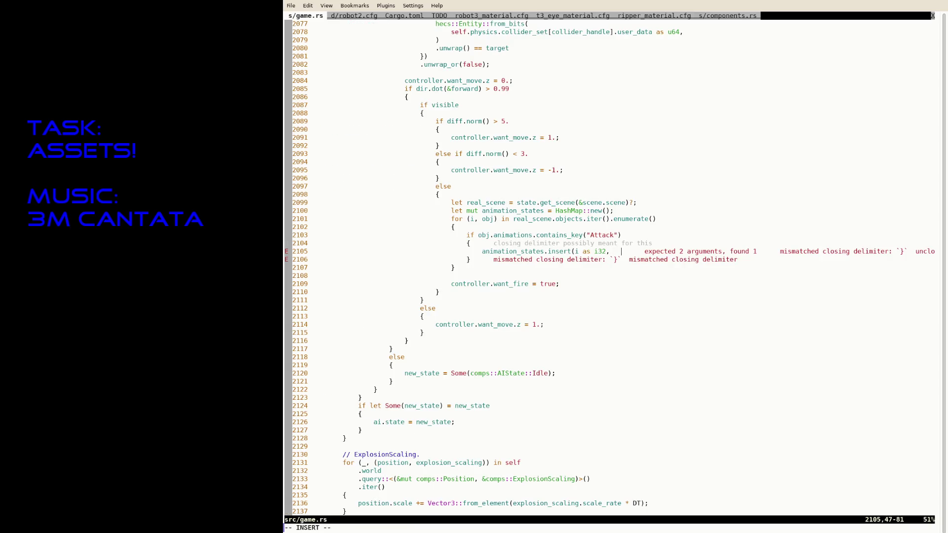
{"action": "key", "text": "BackSpace"}
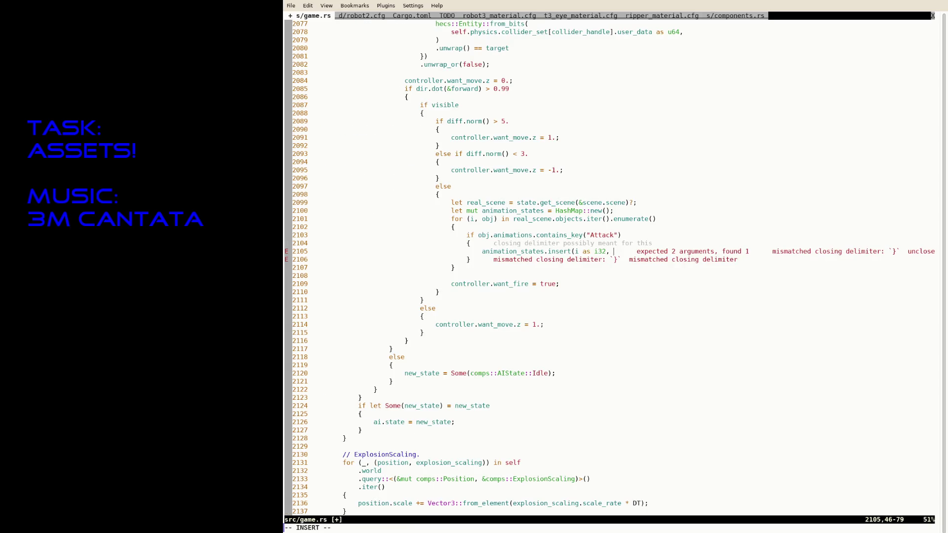
{"action": "type", "text": "comps::An"}
{"action": "key", "text": "Tab"}
{"action": "type", "text": "{"}
{"action": "key", "text": "Return"}
{"action": "type", "text": ");"}
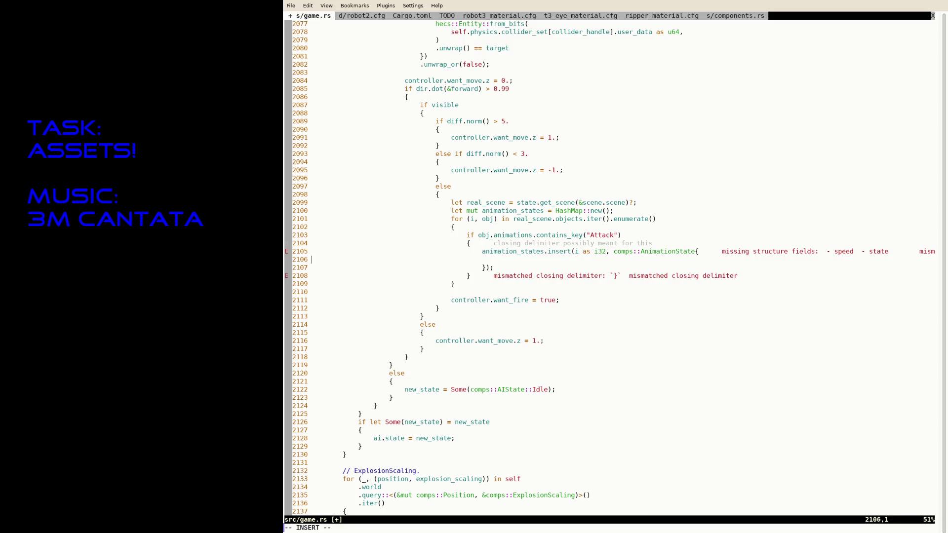
{"action": "key", "text": "Tab"}
{"action": "type", "text": "speed: 1.,"}
{"action": "key", "text": "Return"}
{"action": "key", "text": "Escape"}
{"action": "key", "text": "F12"}
{"action": "key", "text": "ctrl+o"}
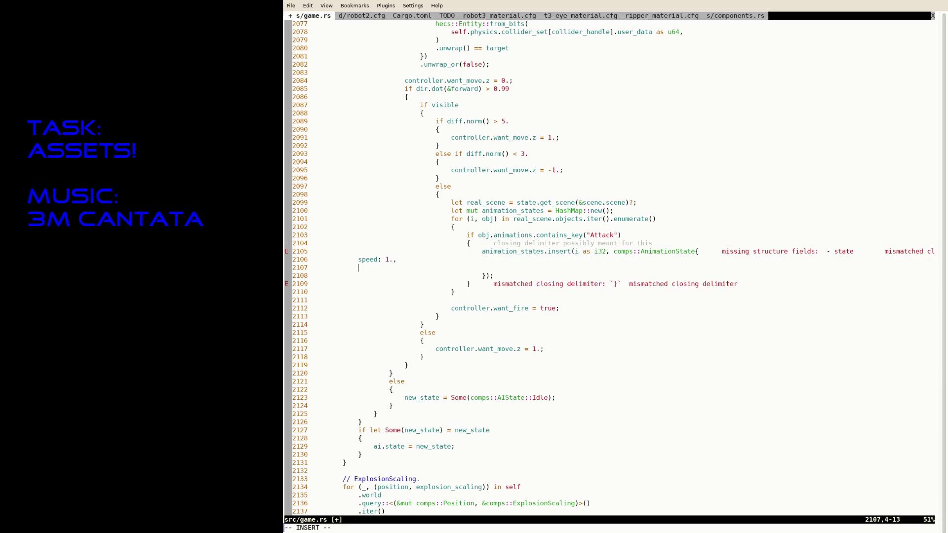
{"action": "type", "text": "state:"}
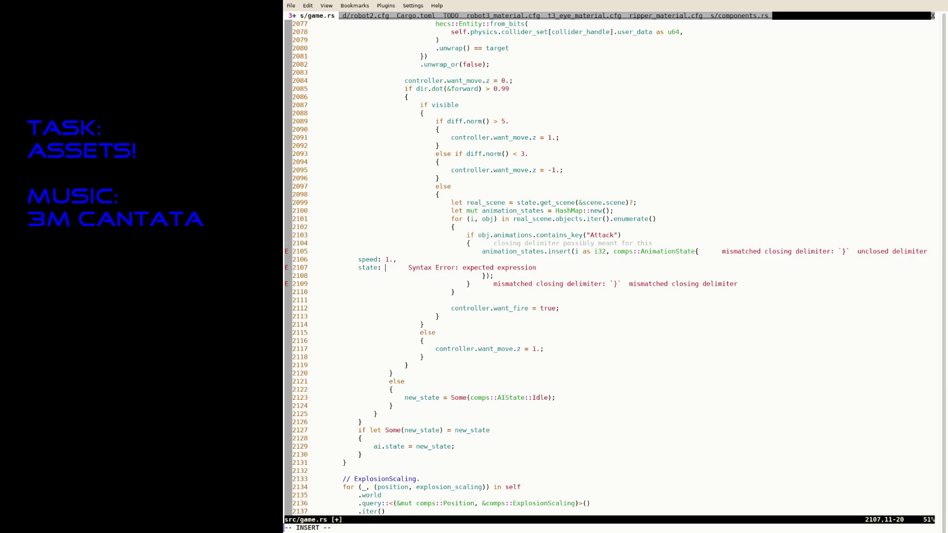
{"action": "type", "text": " scen"}
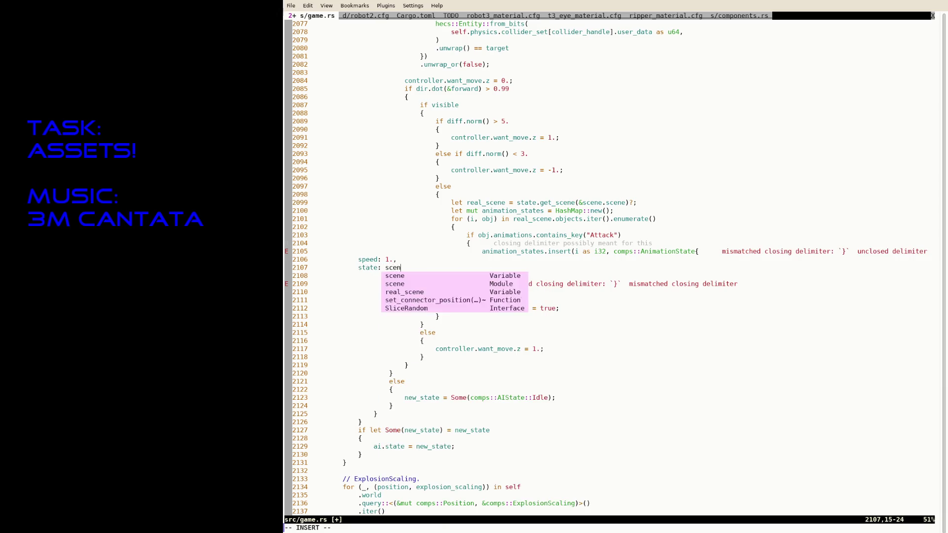